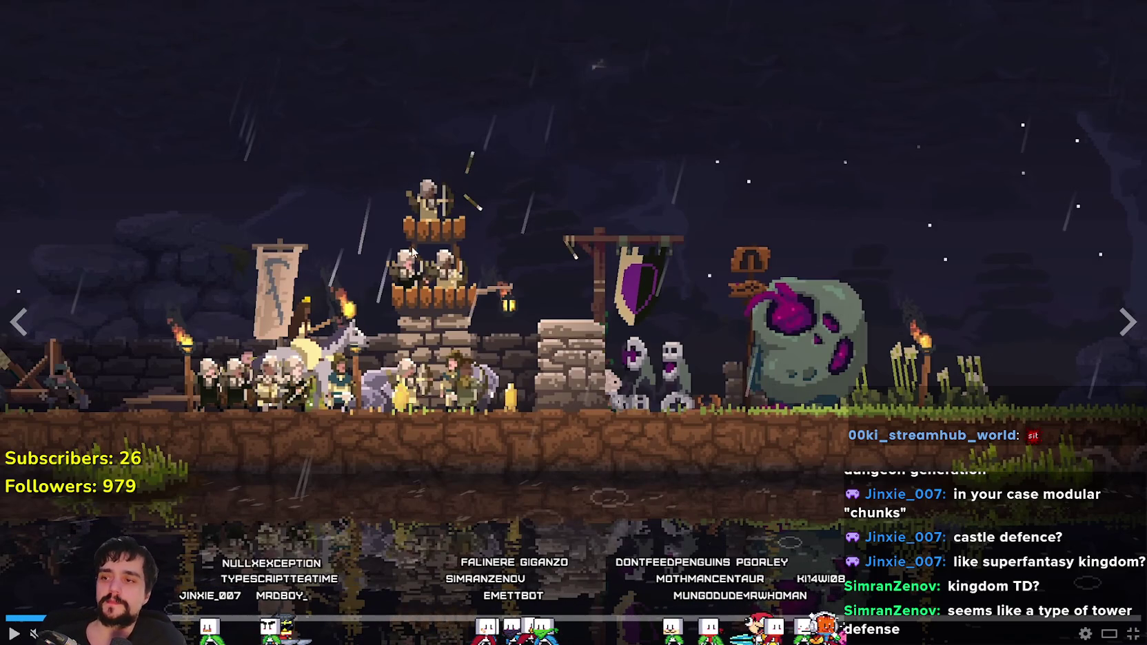
# - Play the Kingdom Two Crowns trailer, pausing and seeking to the night camp and fort scenes, then exit fullscreen
pyautogui.click(423, 224)
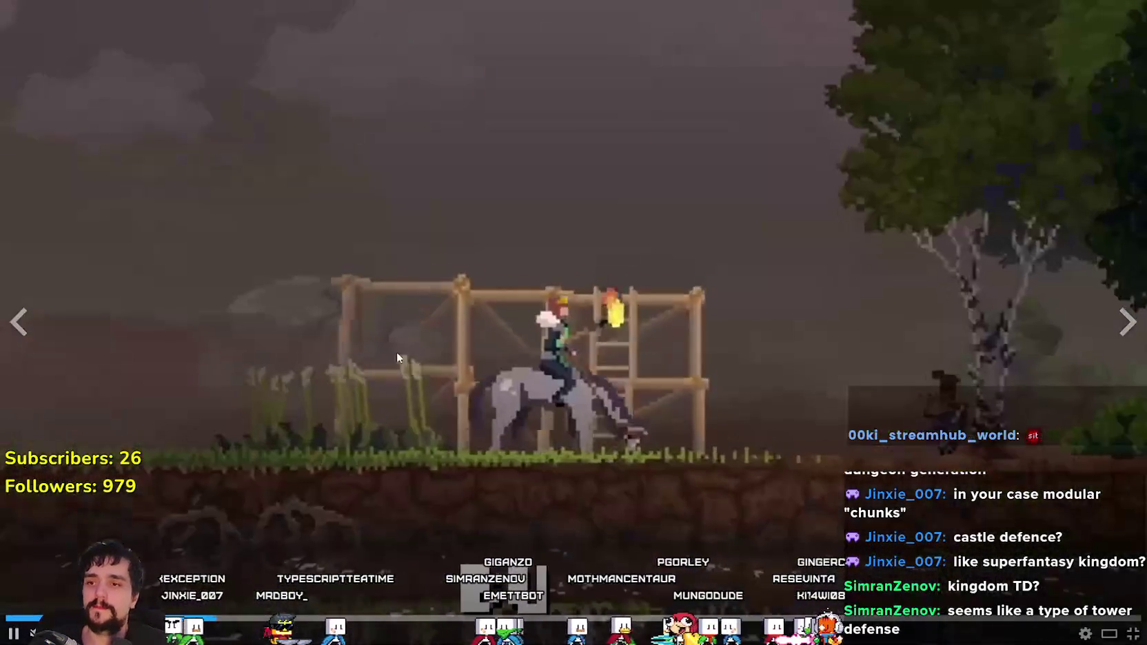
pyautogui.click(283, 413)
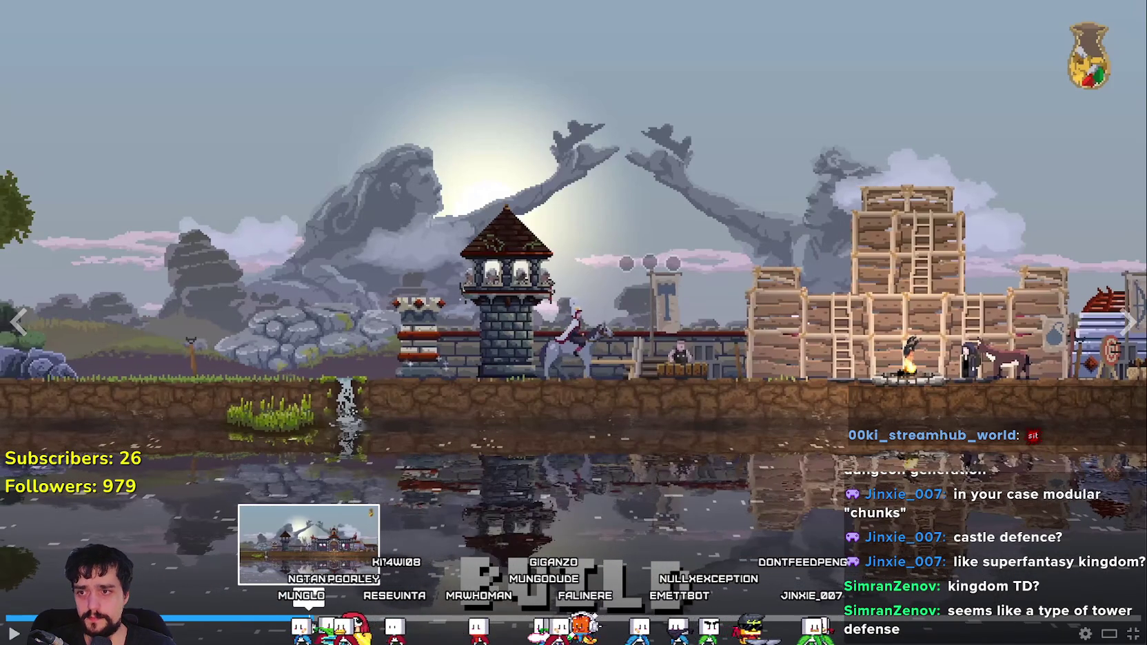
pyautogui.click(316, 624)
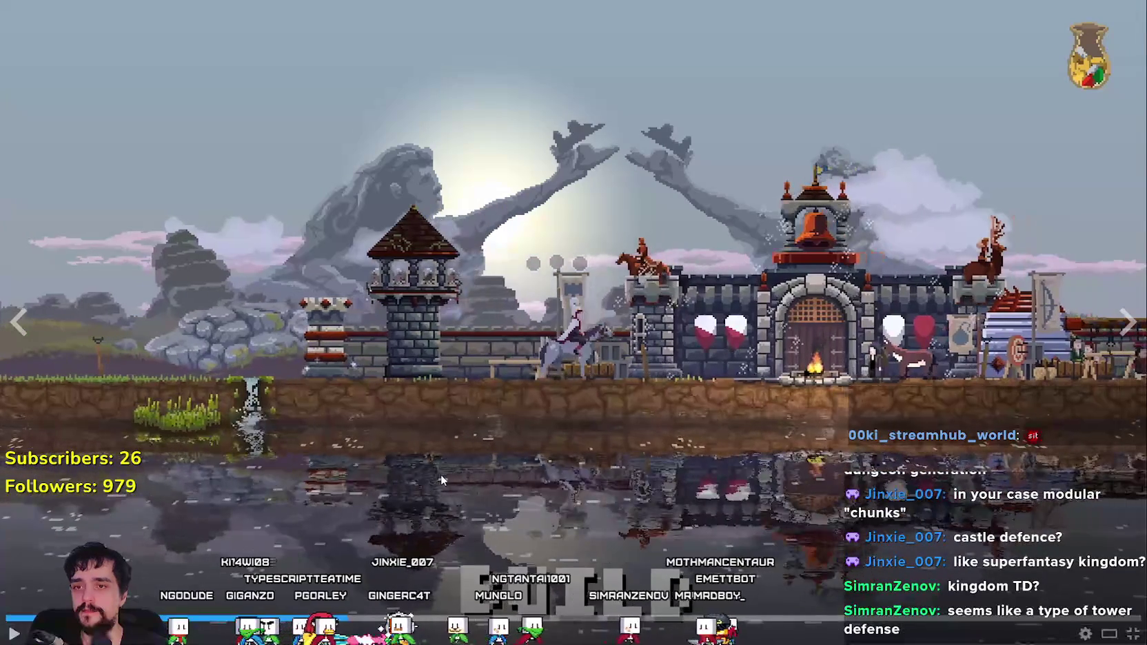
pyautogui.click(441, 477)
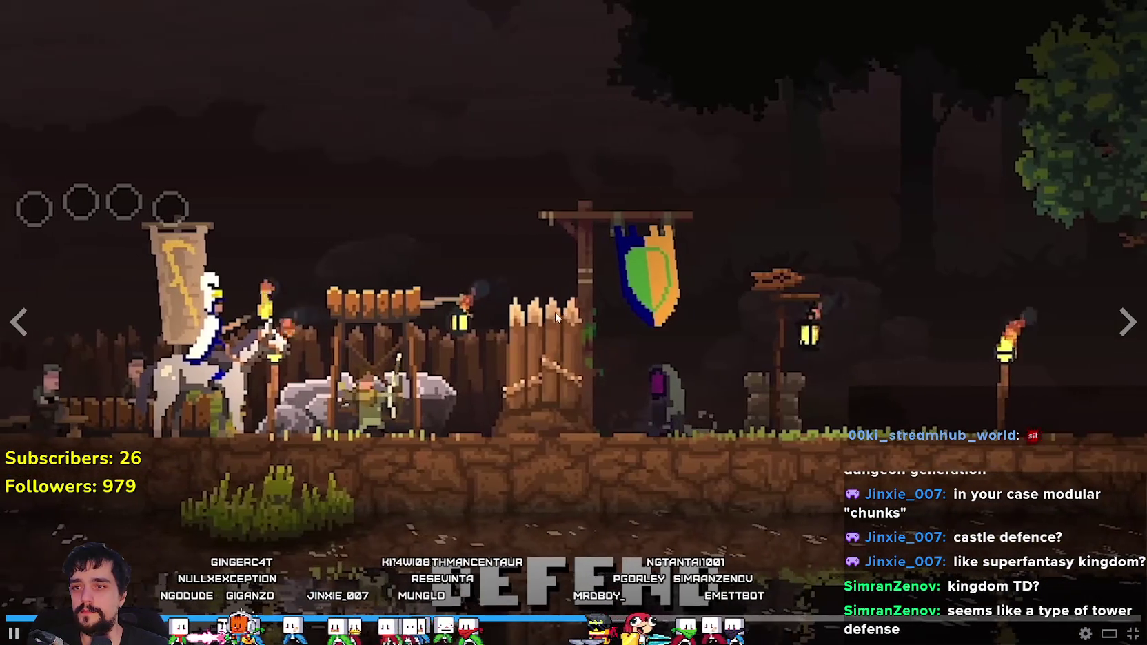
pyautogui.click(555, 312)
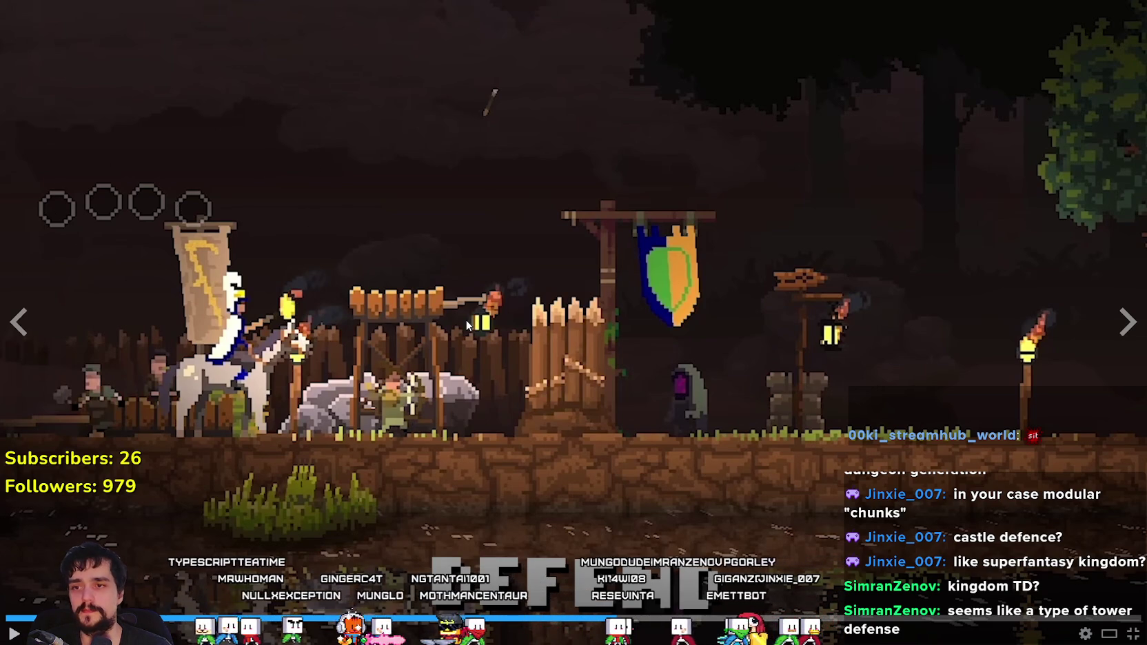
pyautogui.click(363, 364)
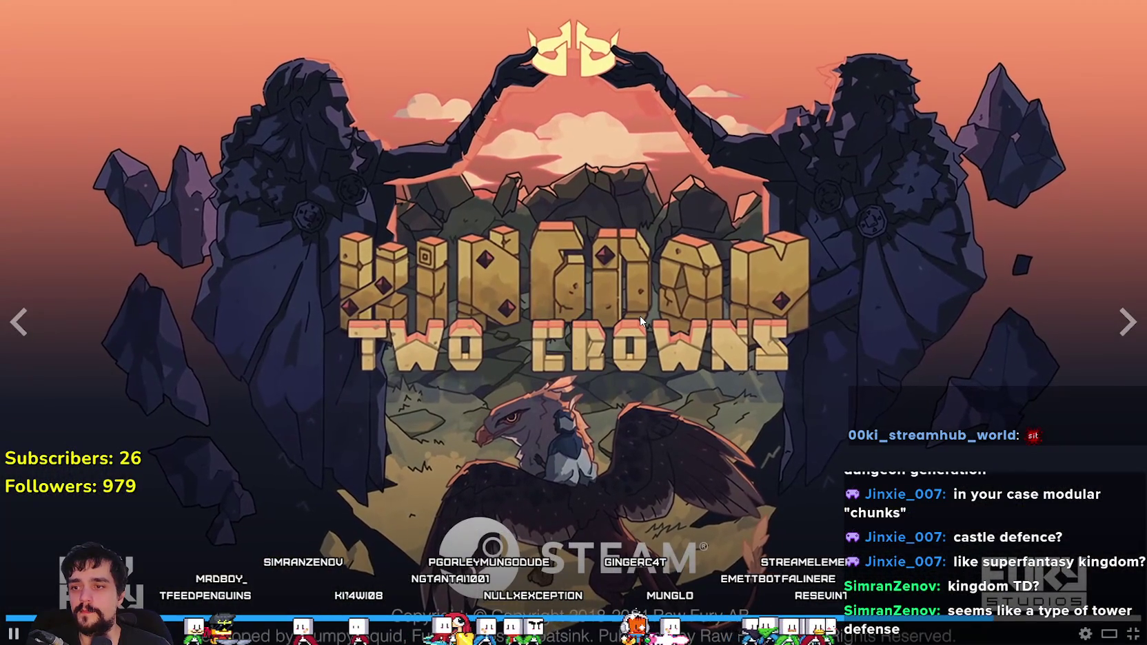
pyautogui.press('Escape')
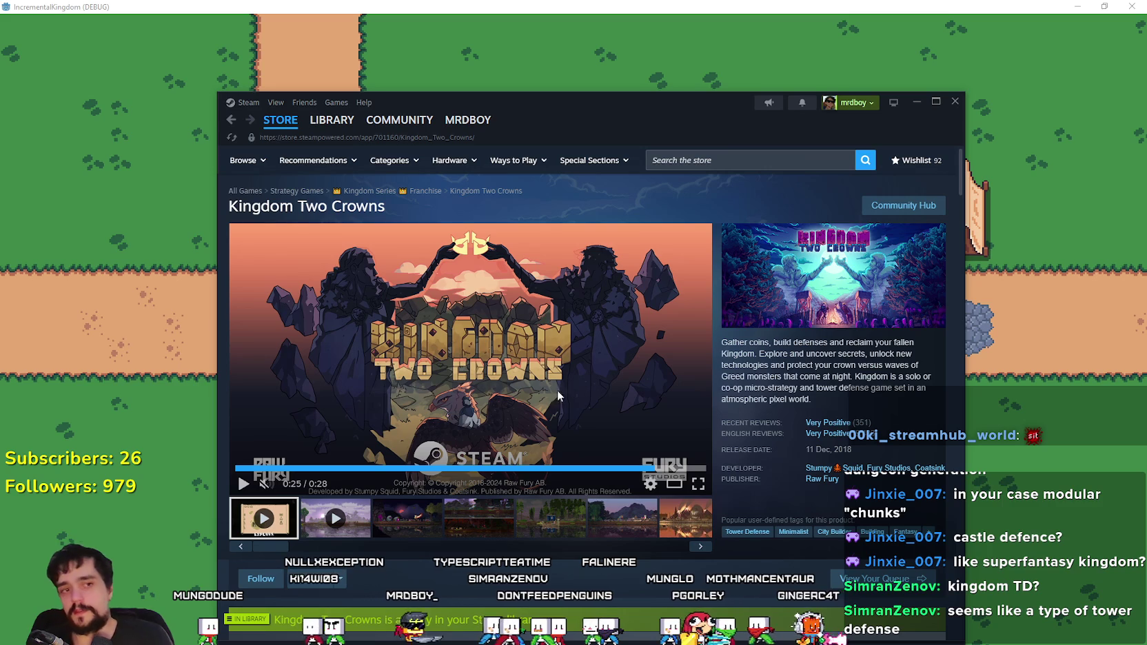
pyautogui.click(608, 6)
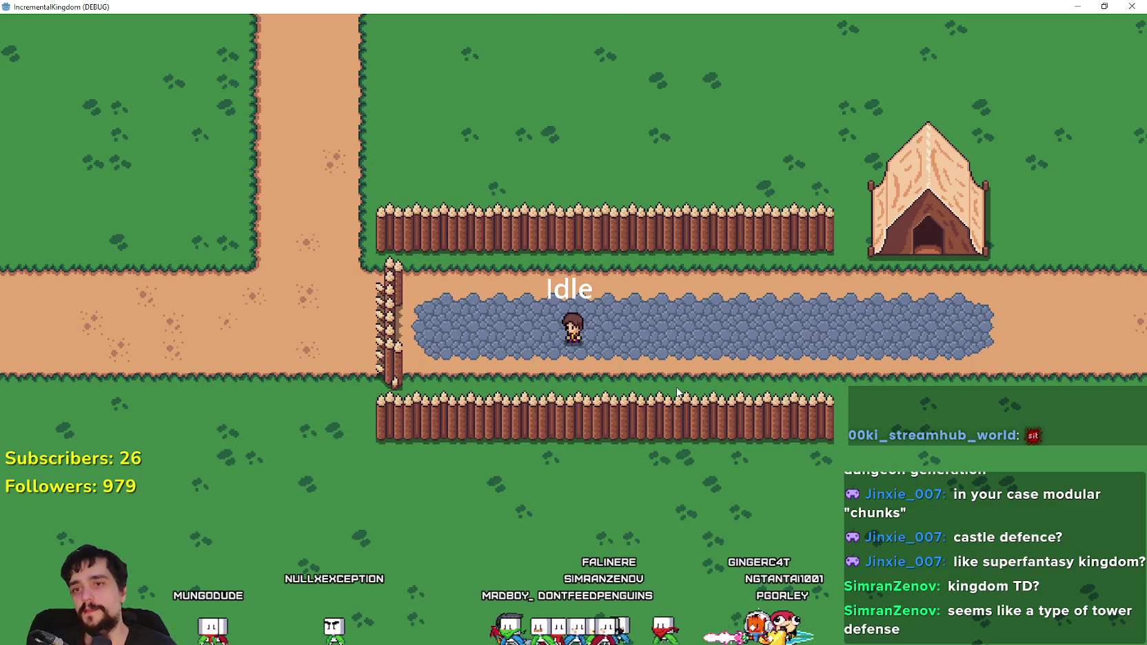
pyautogui.scroll(3, 669, 343)
pyautogui.scroll(-5, 663, 258)
pyautogui.scroll(5, 667, 262)
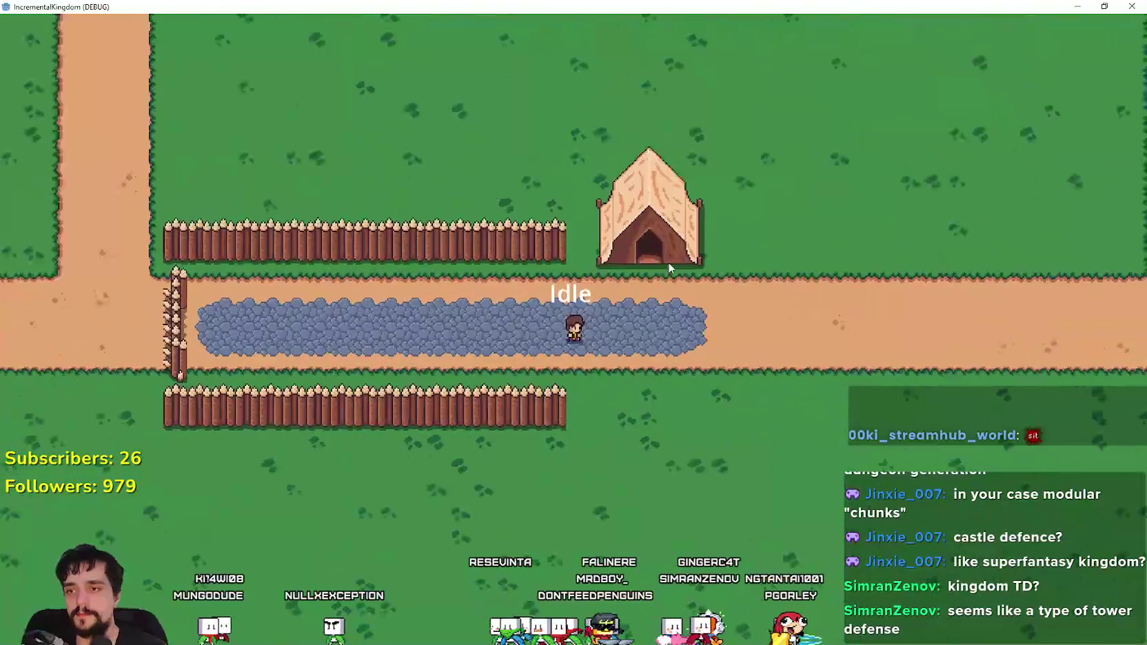
pyautogui.scroll(-2, 670, 258)
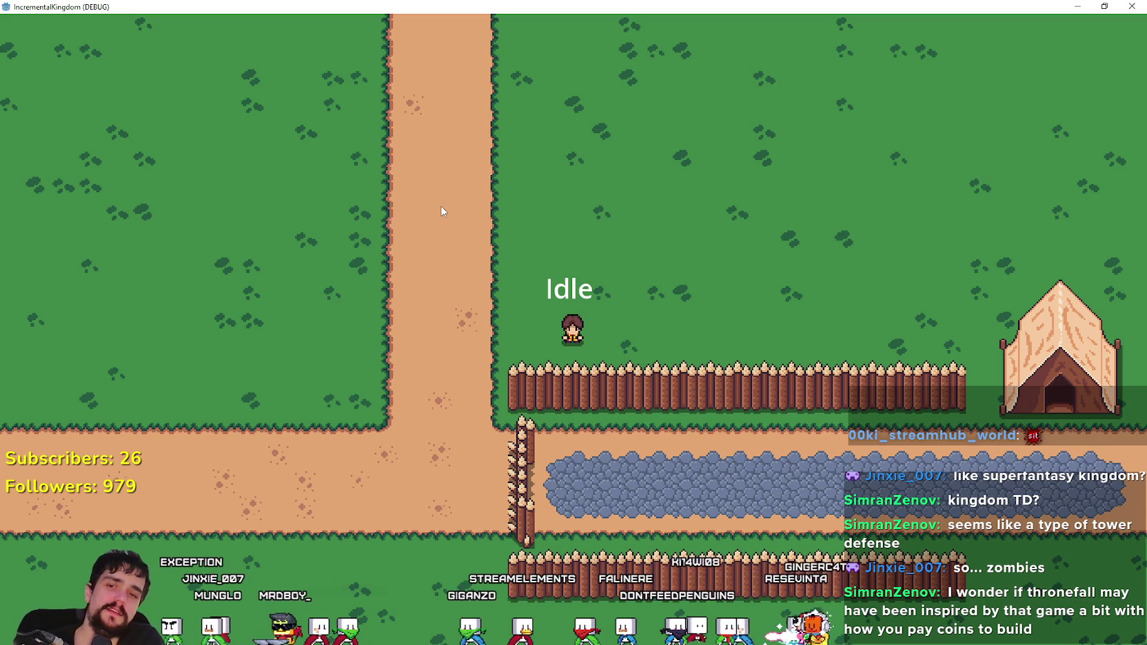
pyautogui.press('d')
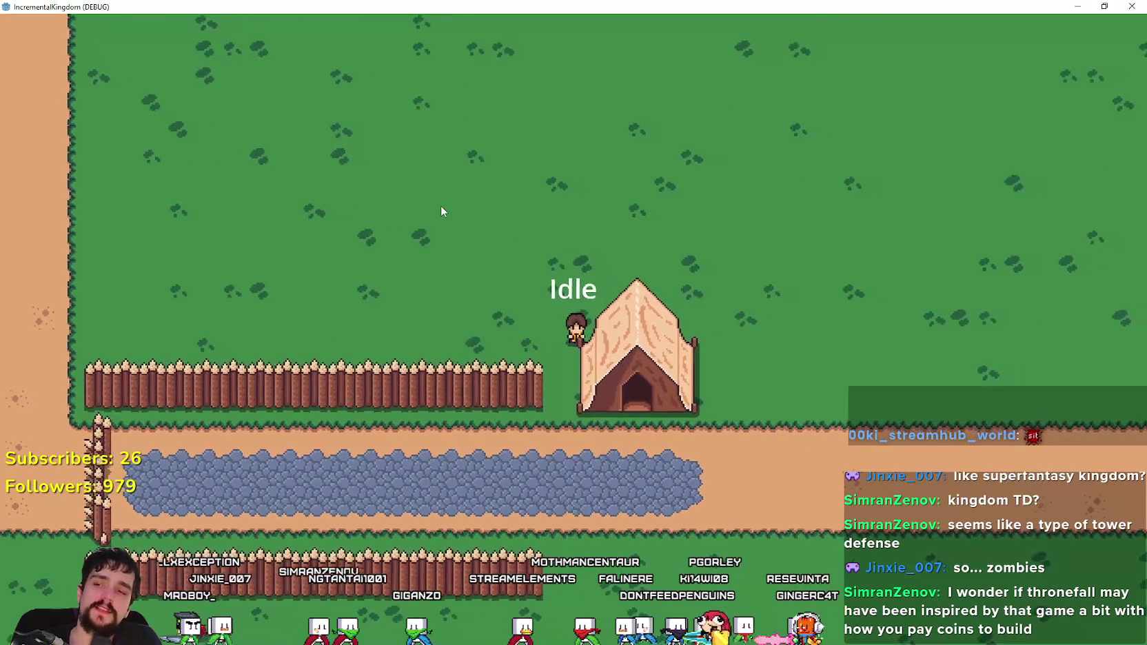
pyautogui.press('s')
pyautogui.press('a')
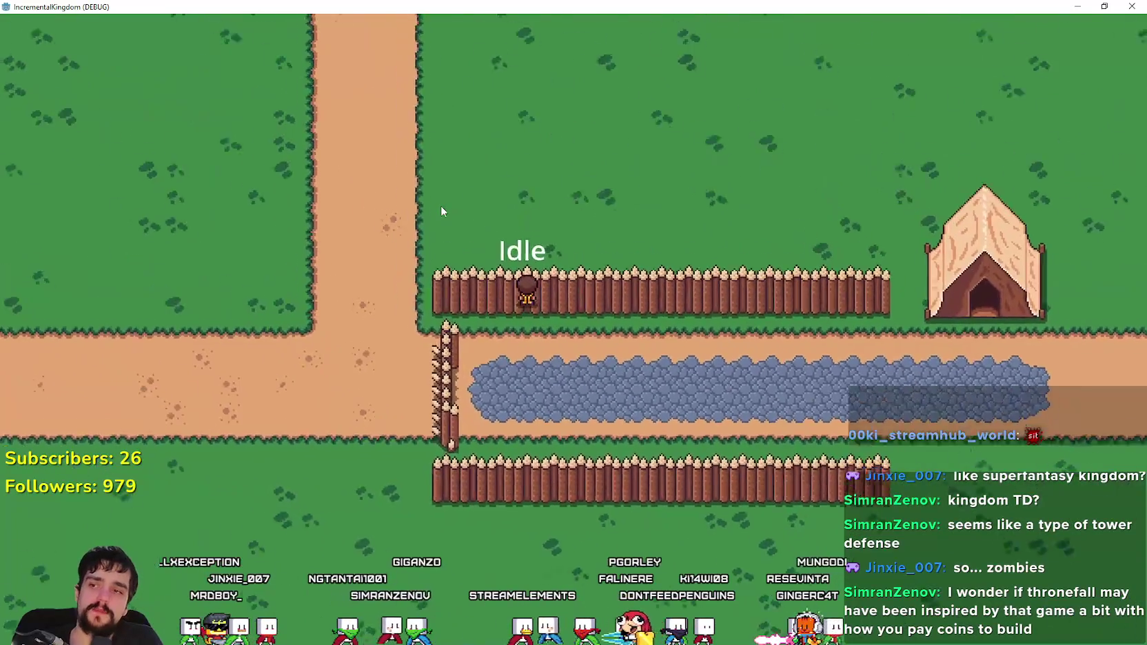
pyautogui.press('s')
pyautogui.press('d')
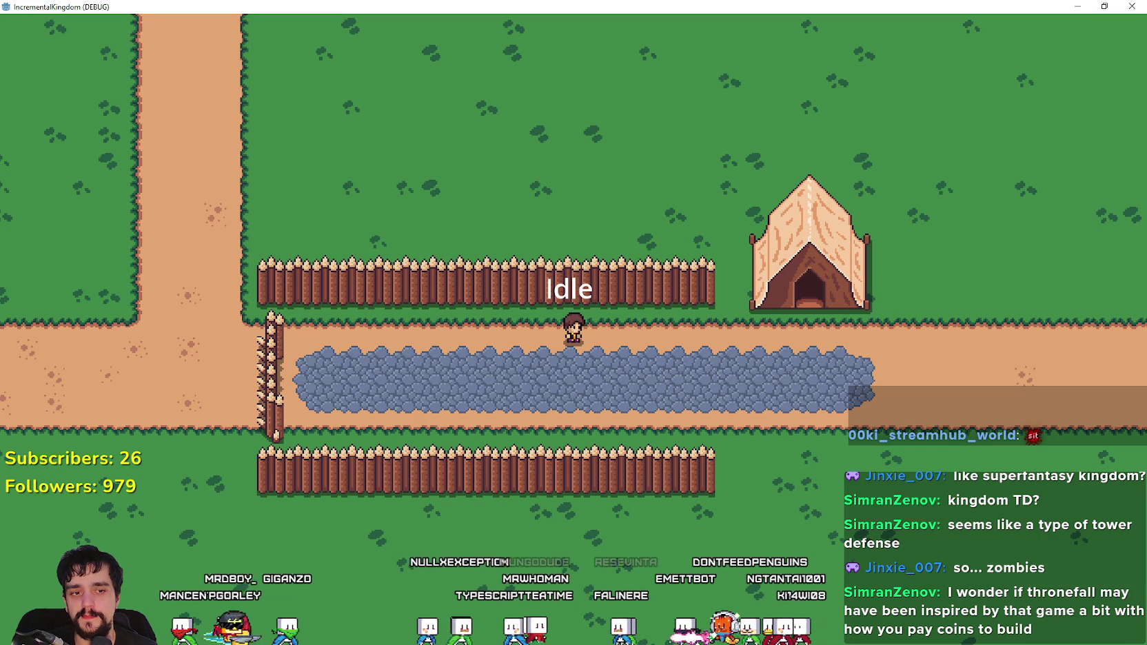
pyautogui.hotkey('alt', 'Tab')
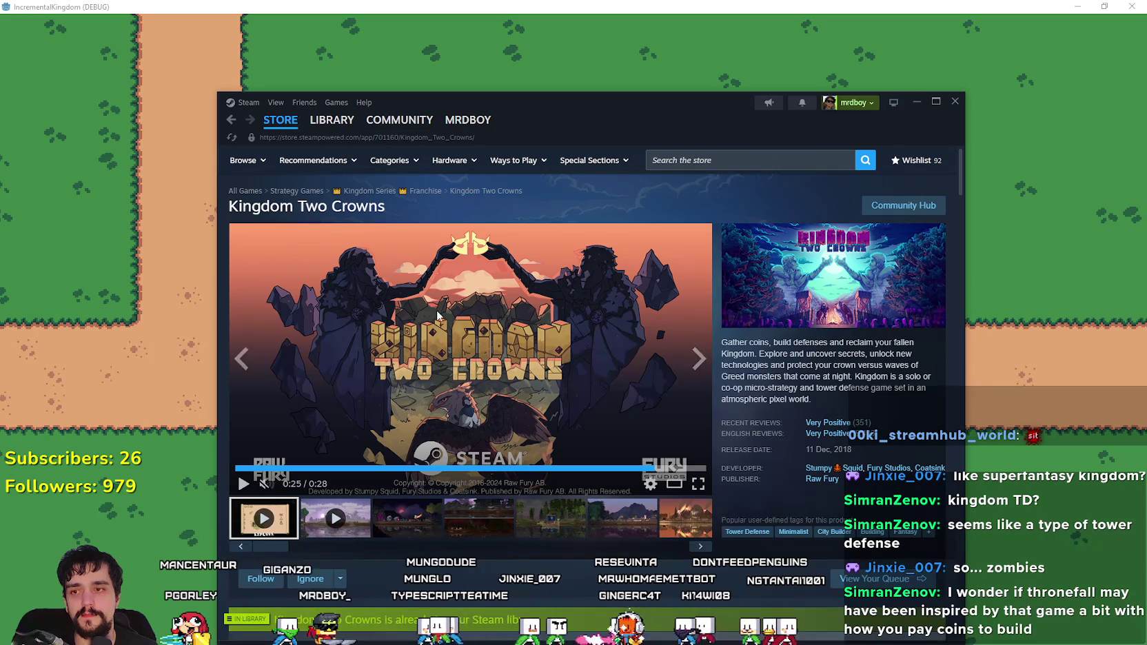
# - Make the trailer fullscreen and scrub it to about 0:14, then ahead to later night and forest scenes
pyautogui.click(698, 483)
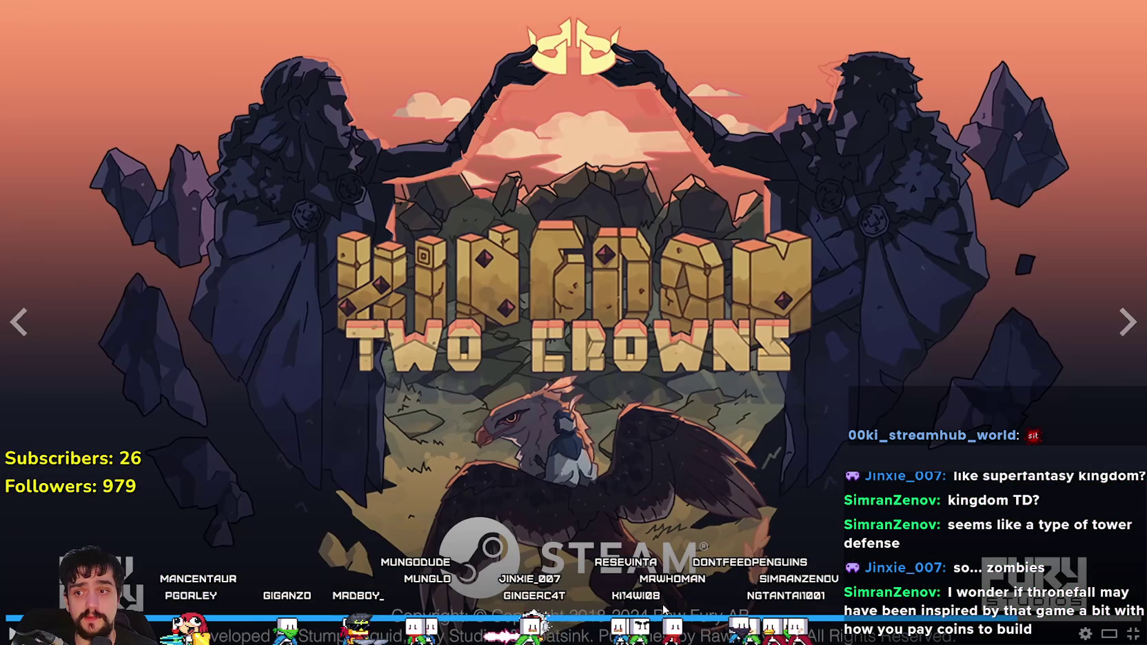
pyautogui.moveTo(678, 618); pyautogui.dragTo(589, 623)
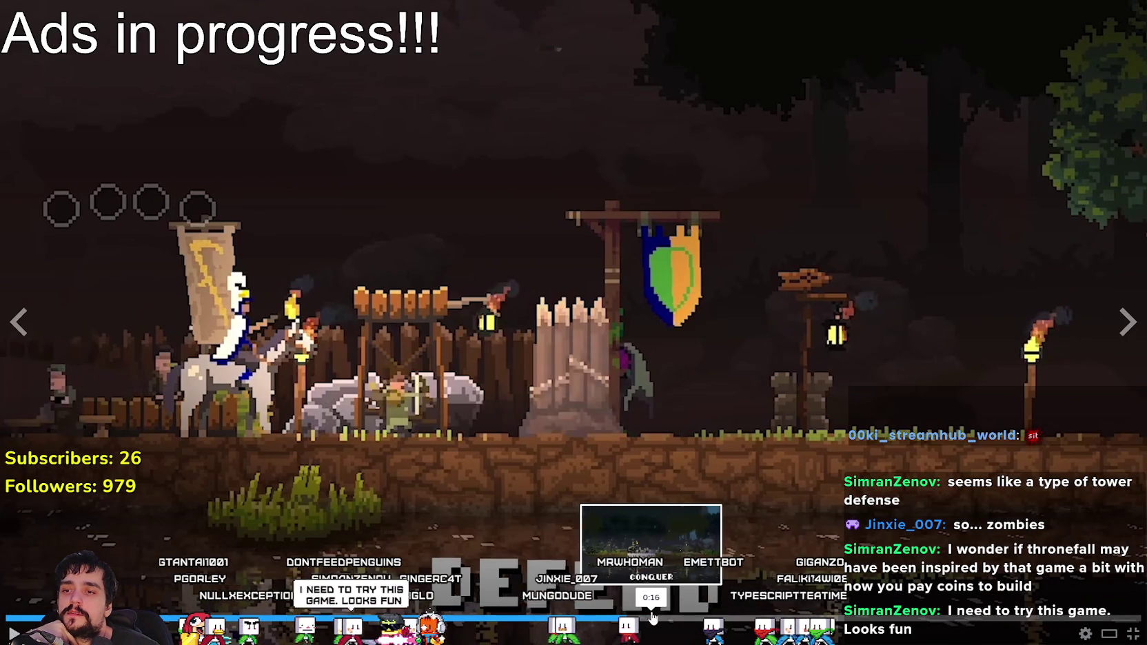
pyautogui.click(669, 618)
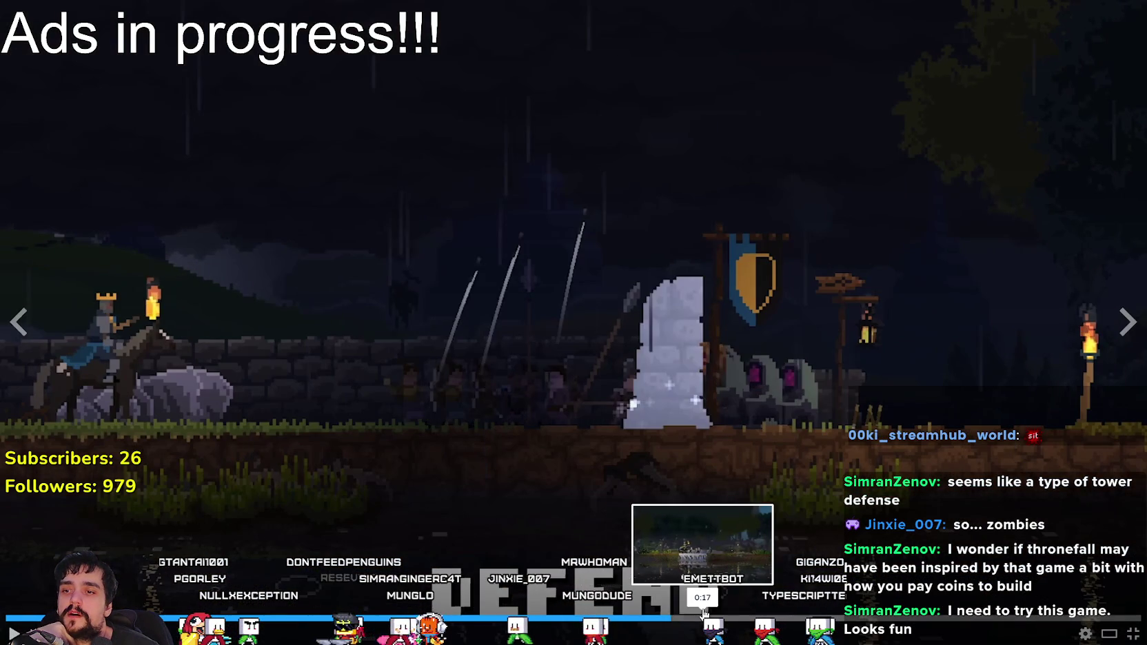
pyautogui.click(702, 610)
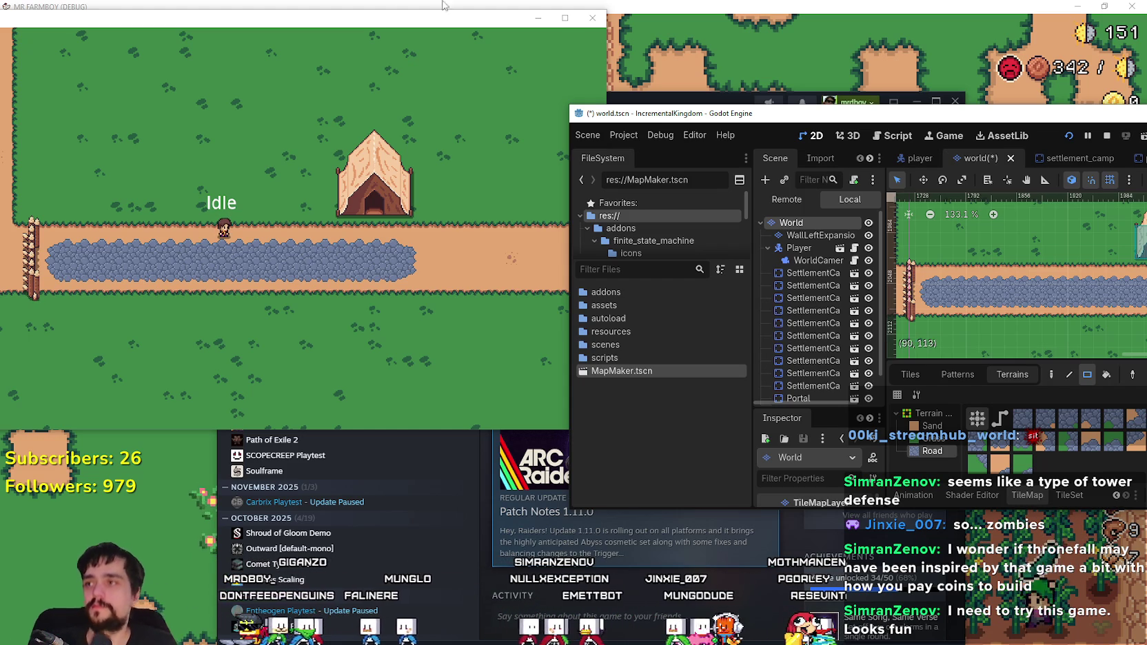
# - Focus the IncrementalKingdom window and walk the player to the fence, along the road, and onto the grass
pyautogui.moveTo(374, 19); pyautogui.dragTo(371, 16)
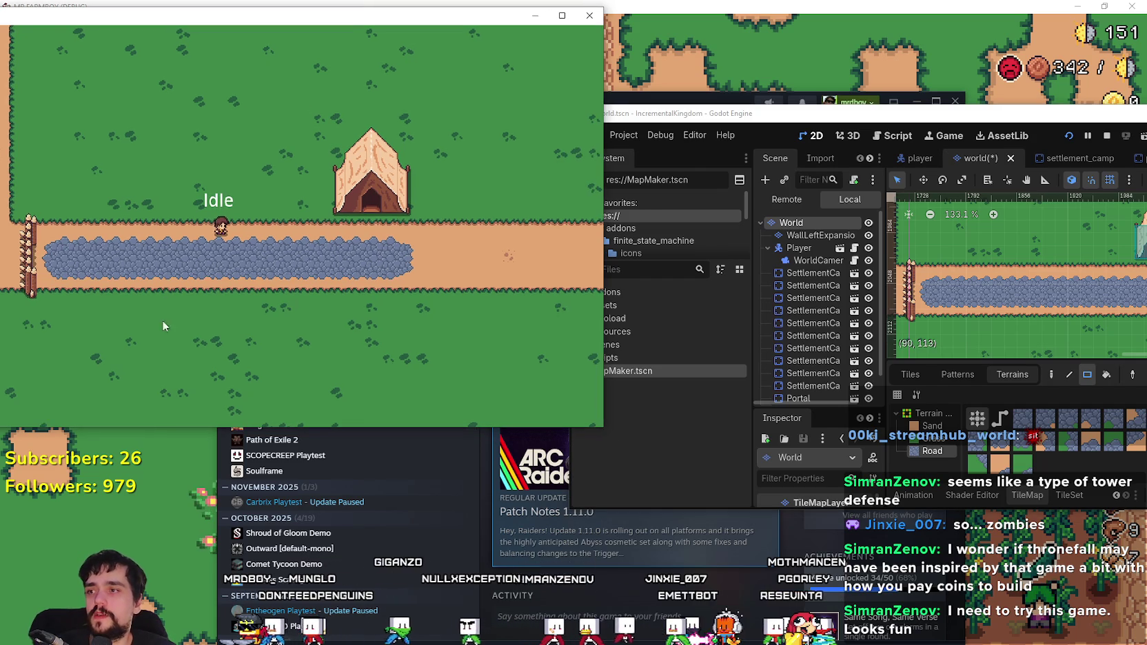
pyautogui.press('Left')
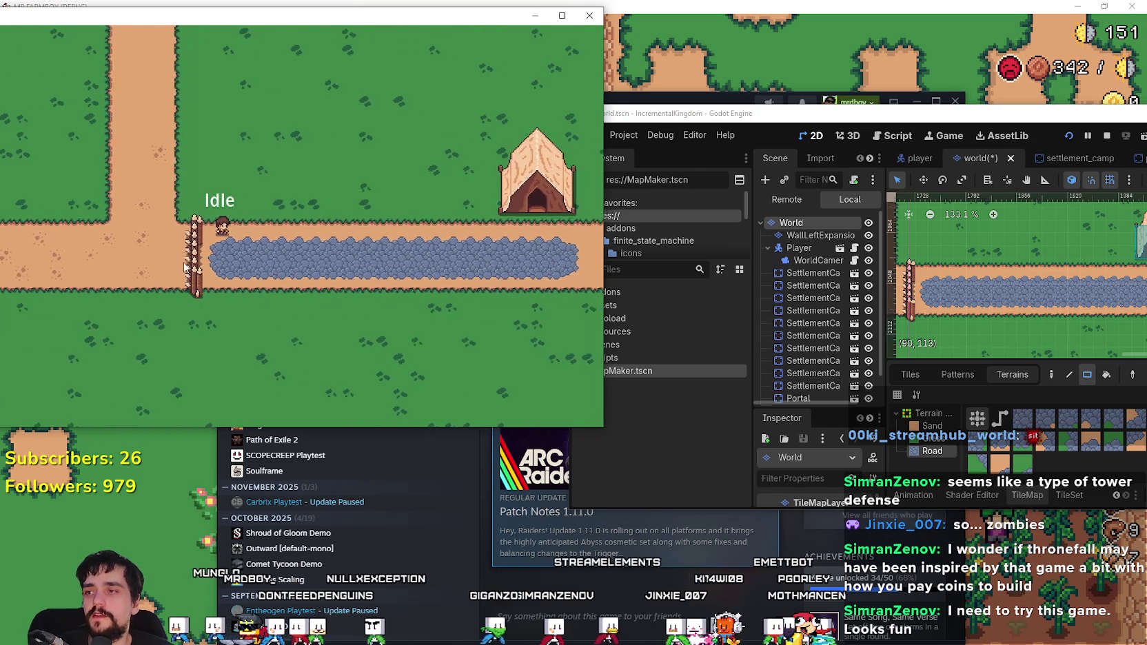
pyautogui.press('Right')
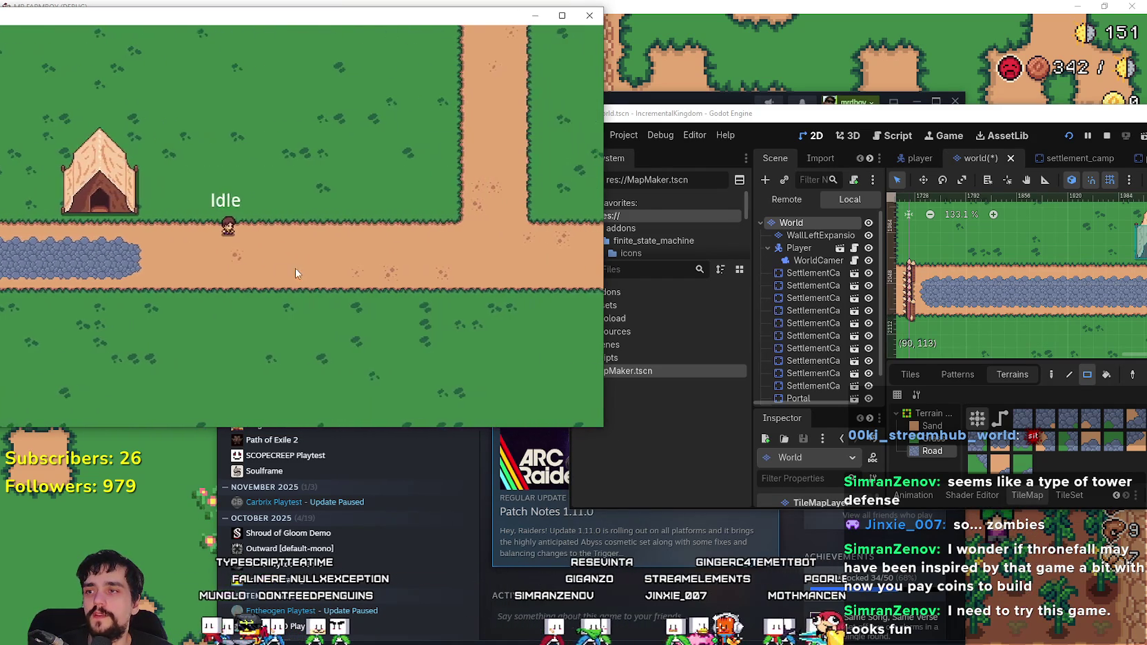
pyautogui.press('Right')
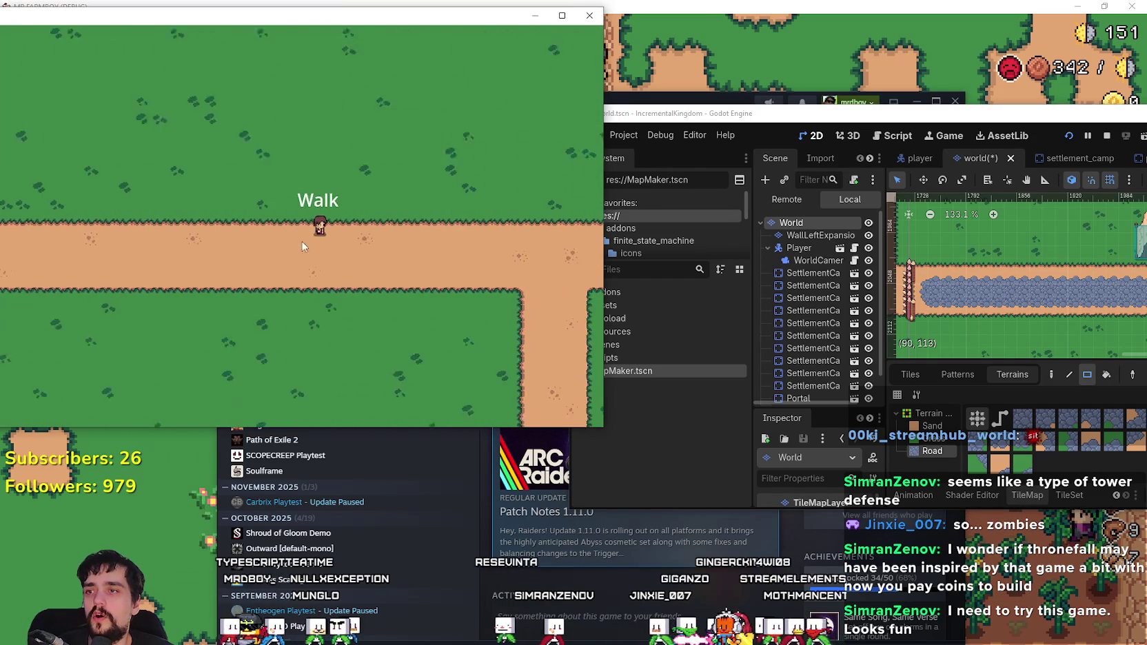
pyautogui.press('Left')
pyautogui.press('Down')
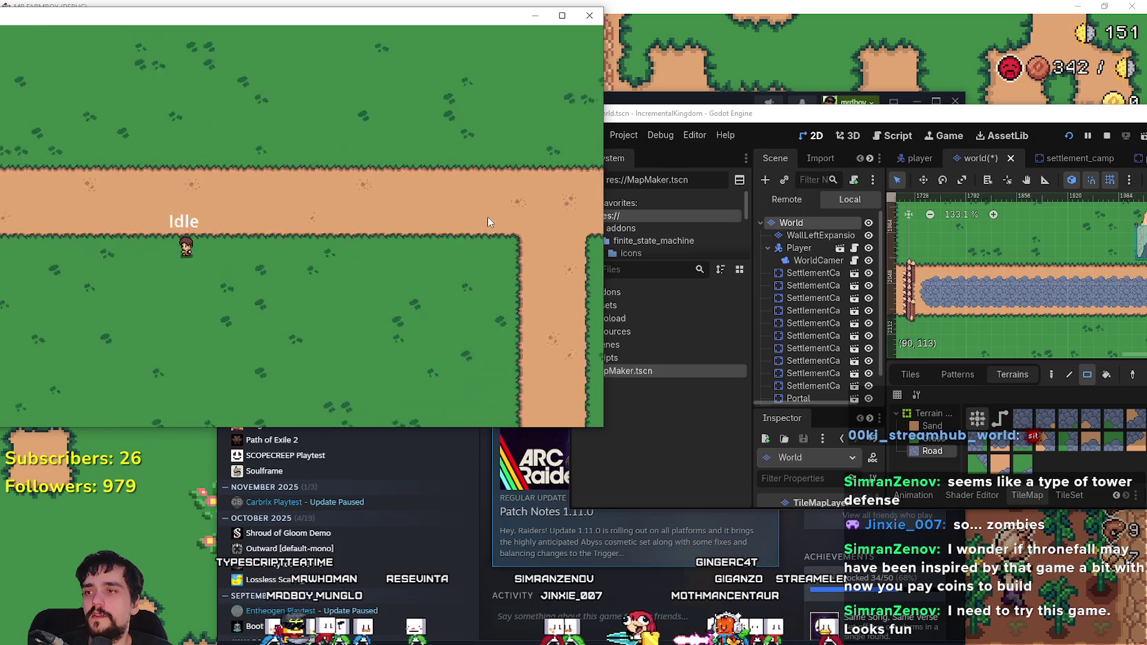
pyautogui.press('Left')
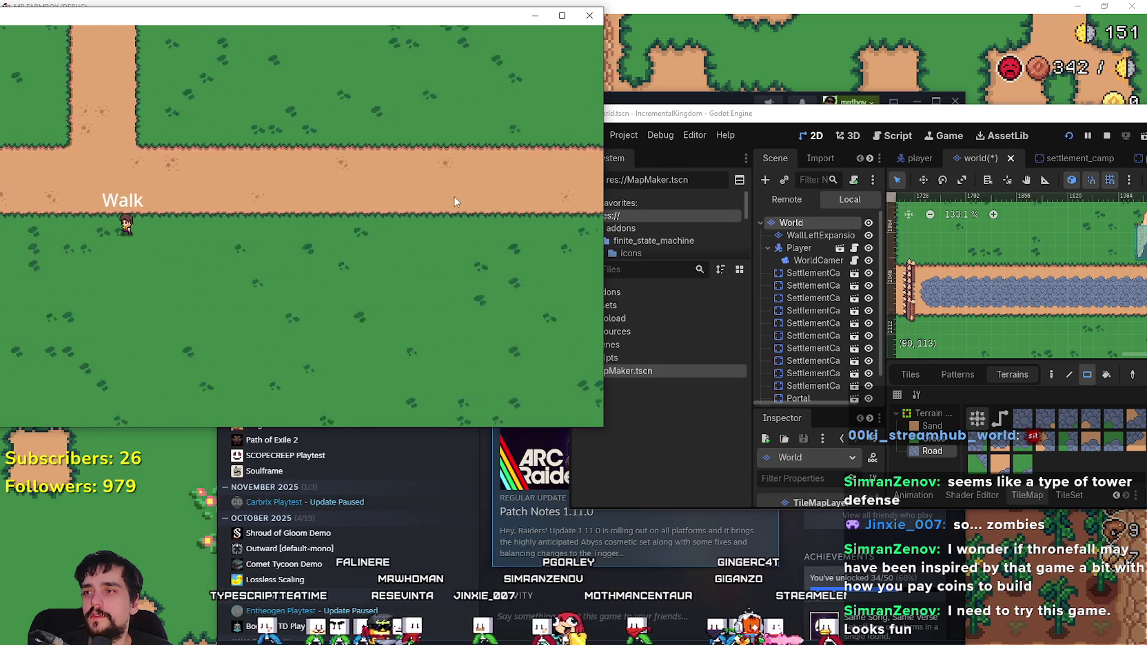
# - Walk the player past the crossroad, up the vertical dirt road, and back right past the cobblestones
pyautogui.press('Right')
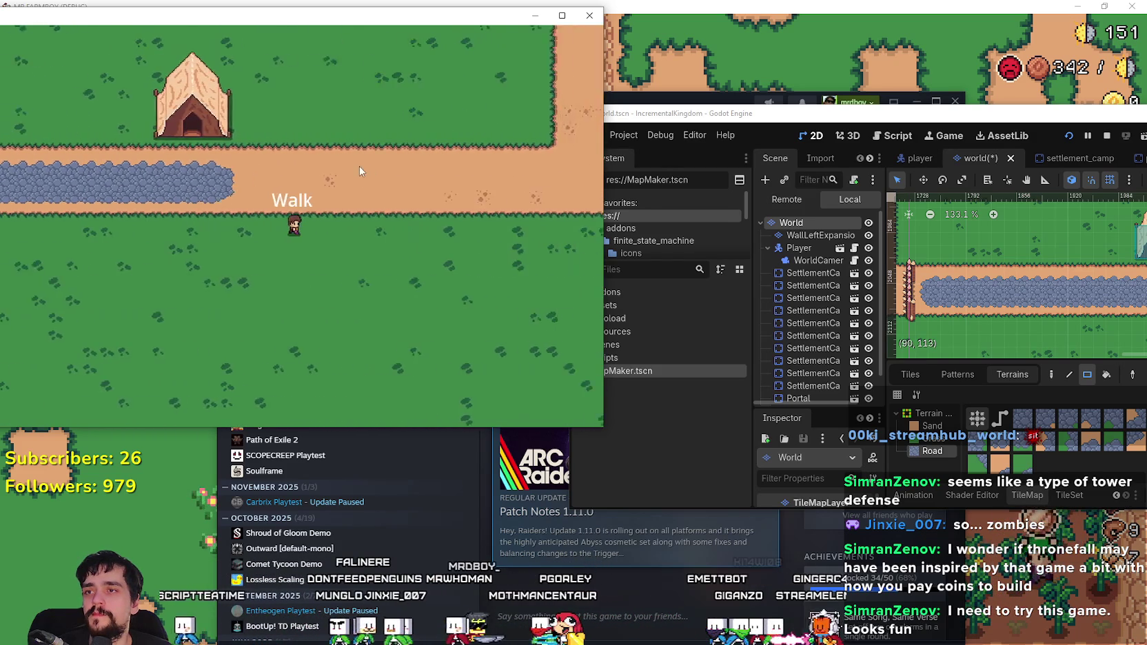
pyautogui.press('Left')
pyautogui.press('Right')
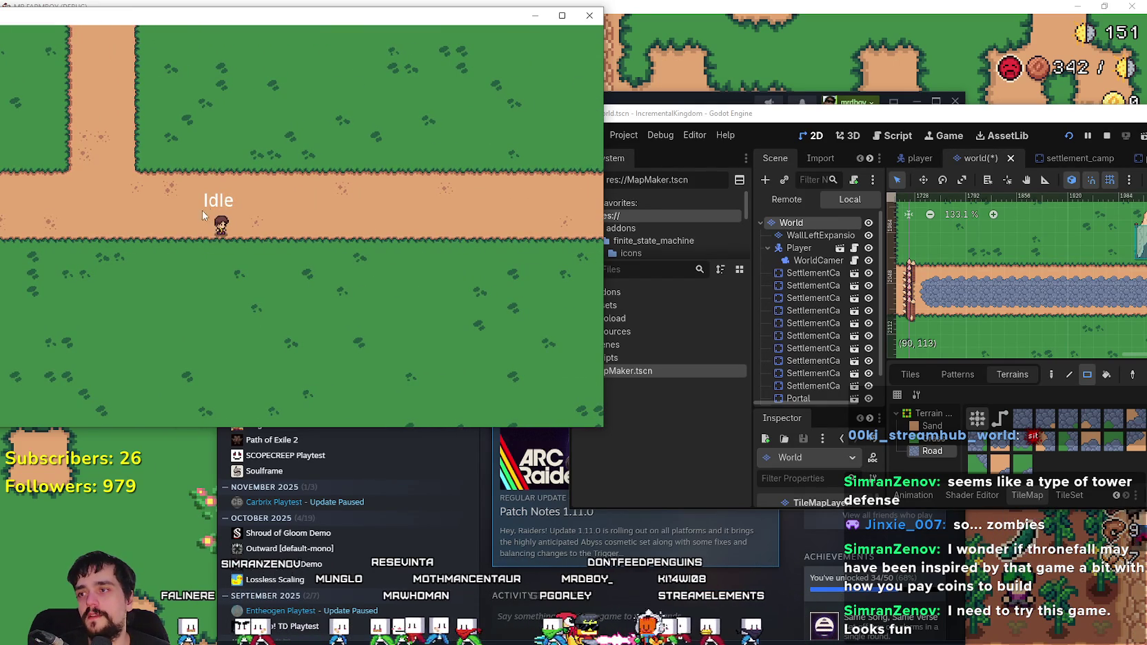
pyautogui.press('Right')
pyautogui.press('Left')
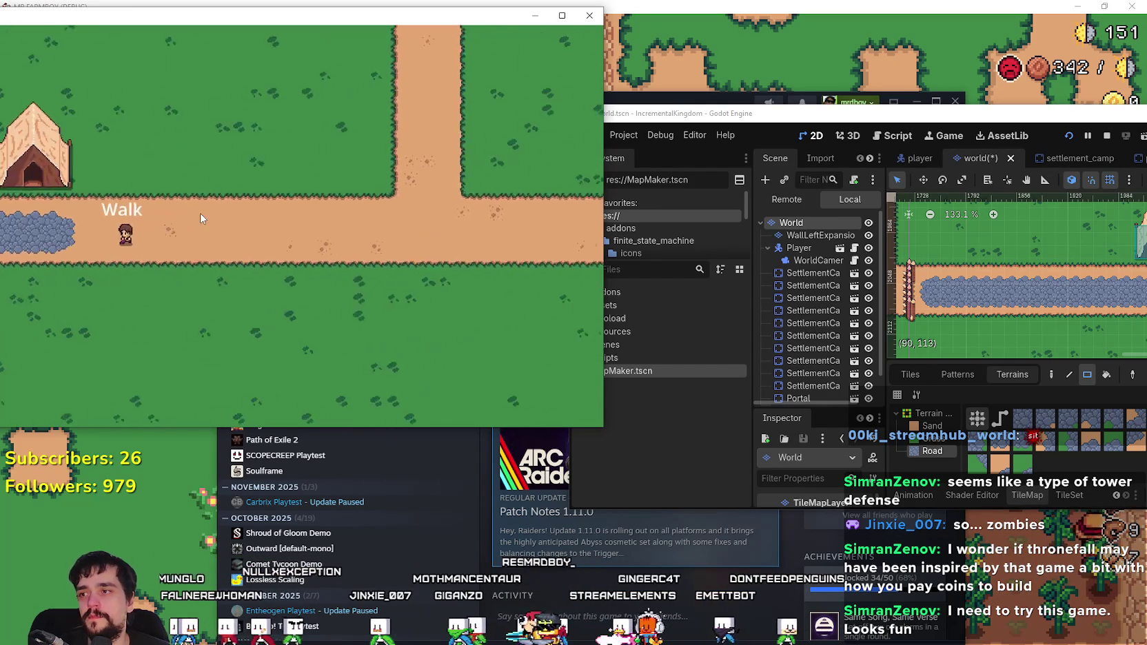
pyautogui.press('Up')
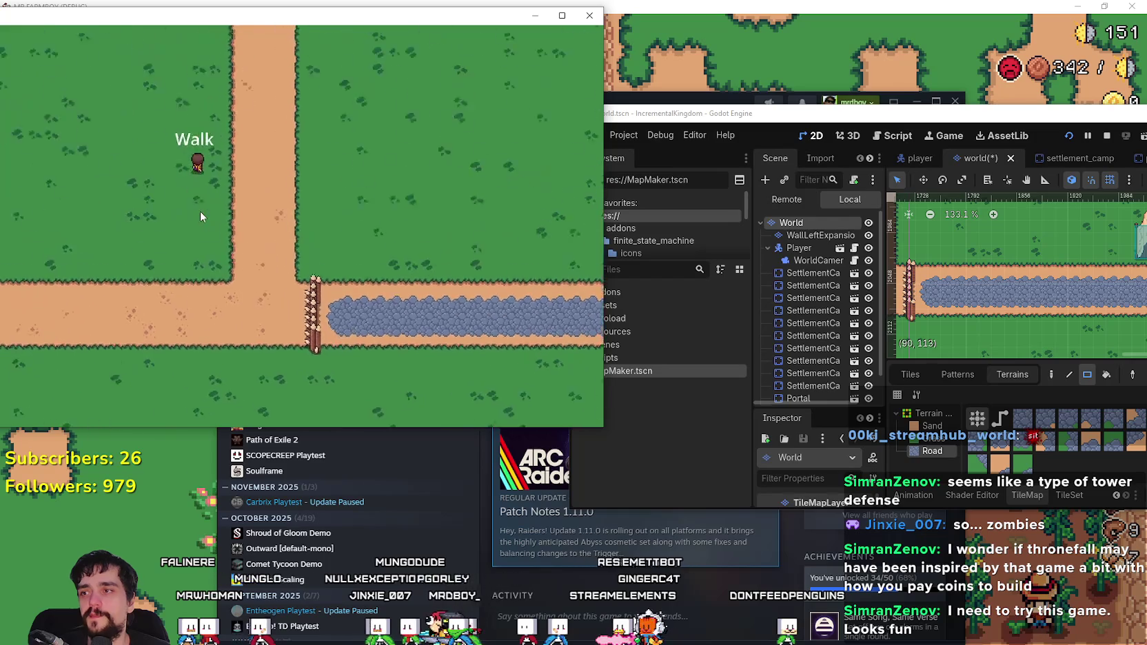
pyautogui.press('Down')
pyautogui.press('Right')
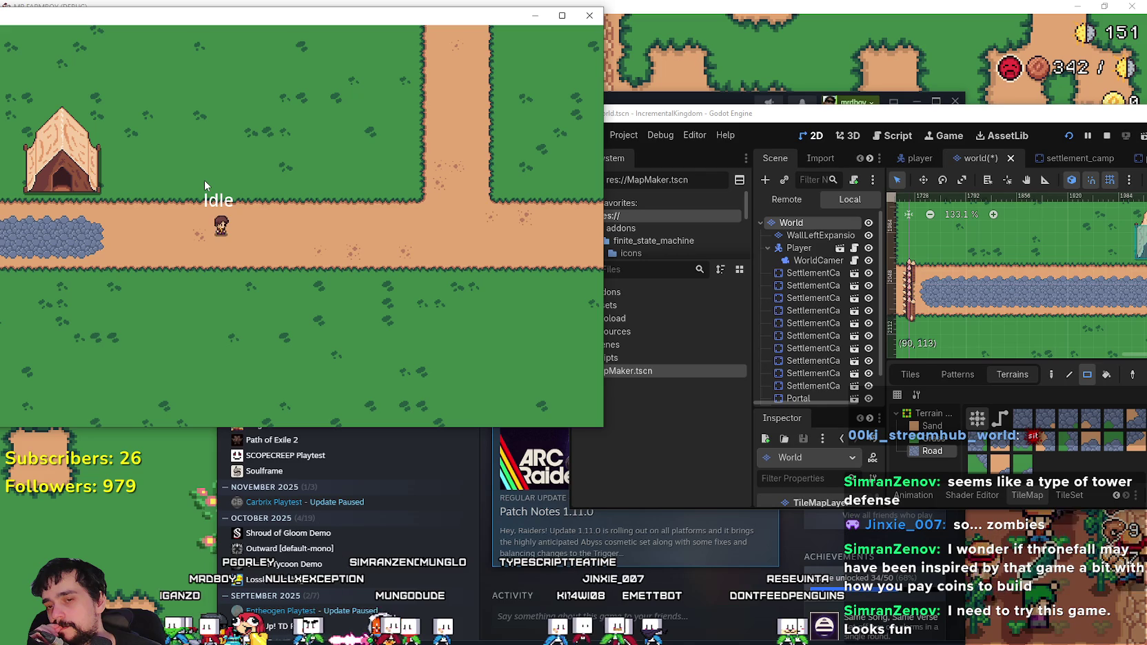
# - Zoom the game camera in and out repeatedly to view the map at several scales
pyautogui.scroll(-3, 204, 177)
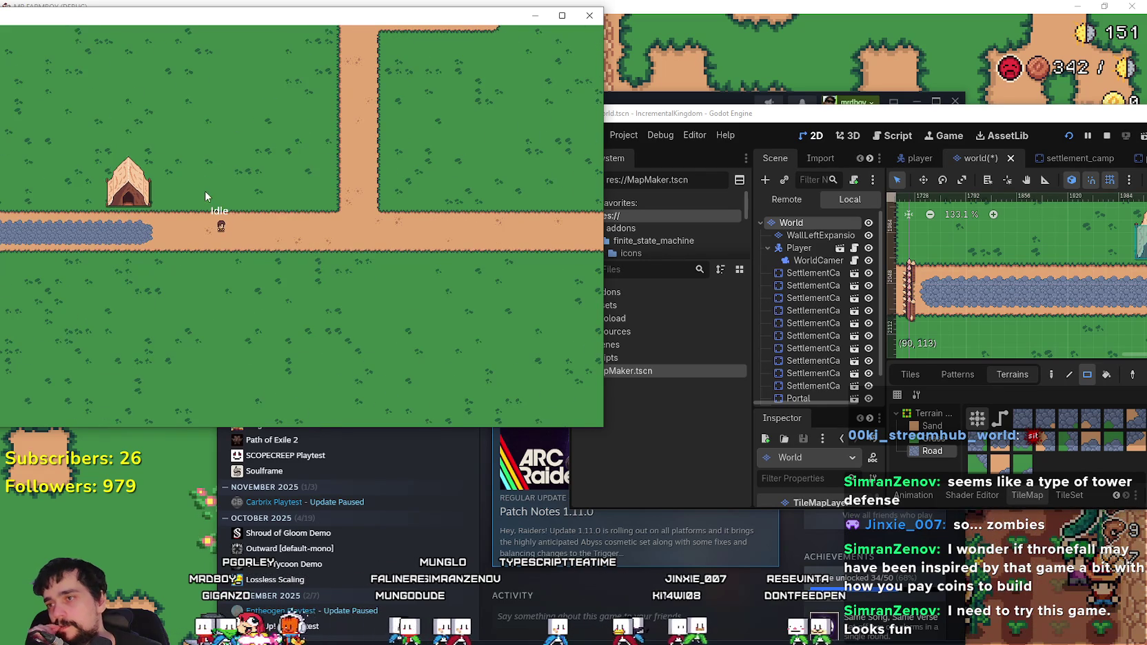
pyautogui.scroll(-2, 197, 195)
pyautogui.scroll(5, 227, 235)
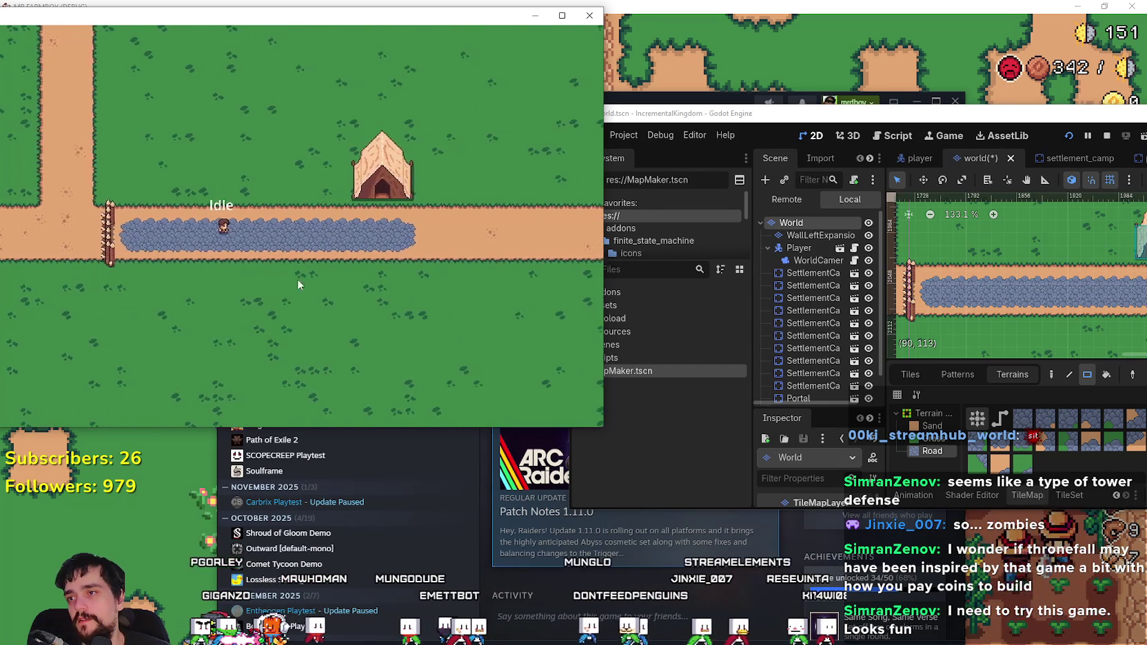
pyautogui.scroll(-2, 222, 263)
pyautogui.scroll(4, 284, 233)
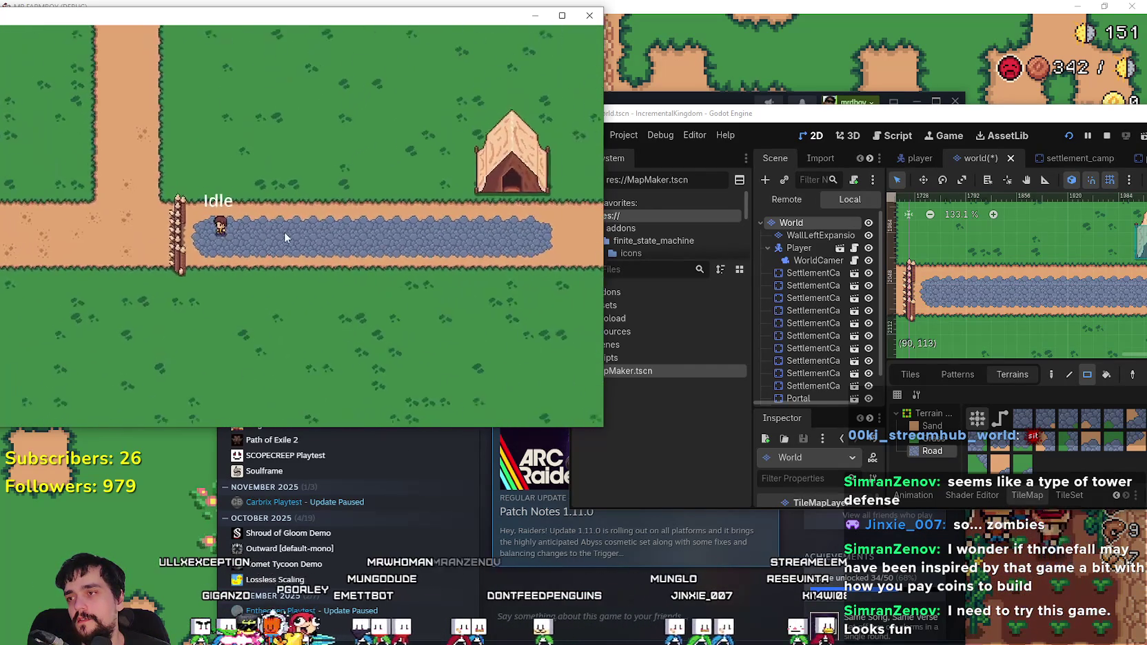
pyautogui.scroll(-2, 296, 204)
pyautogui.scroll(2, 200, 234)
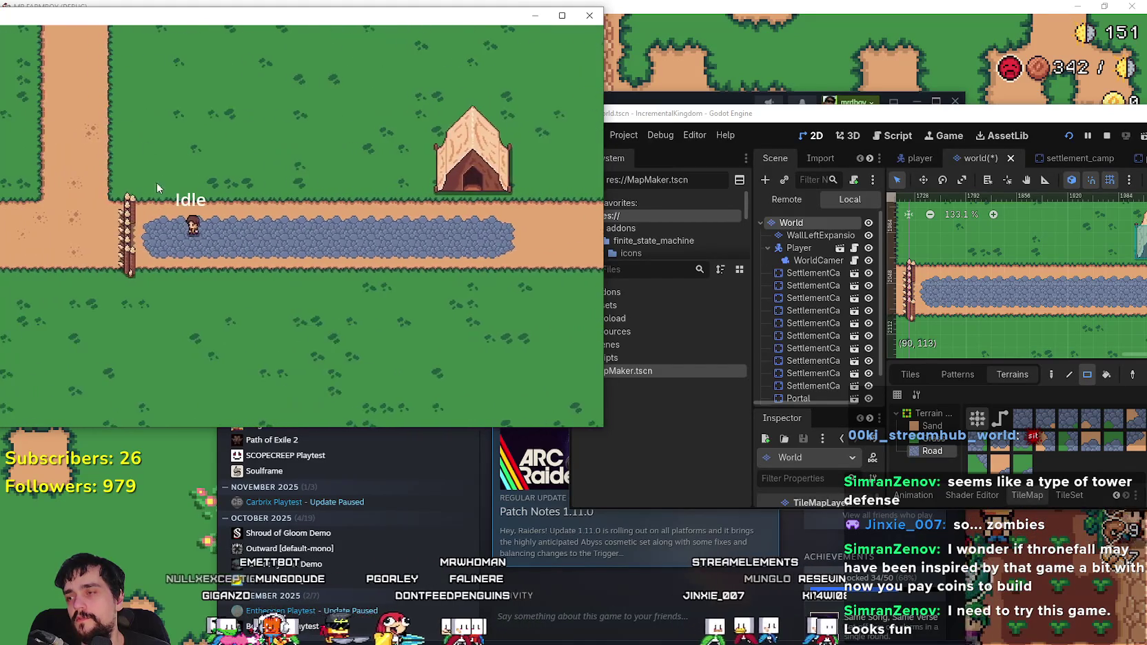
pyautogui.scroll(-2, 211, 264)
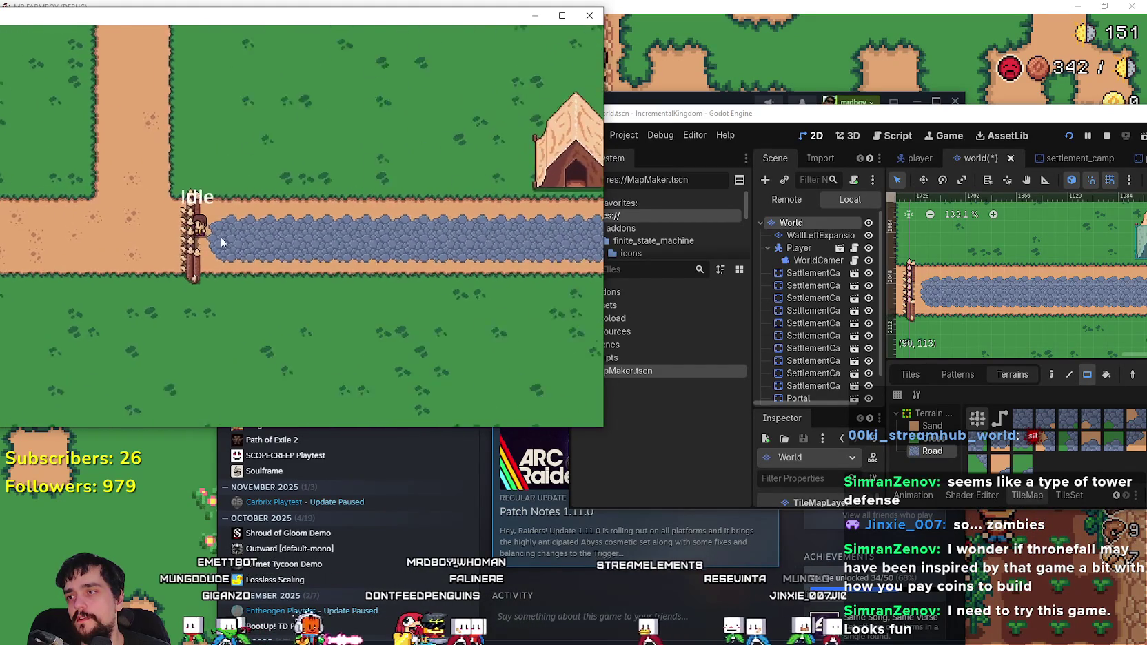
pyautogui.scroll(3, 141, 235)
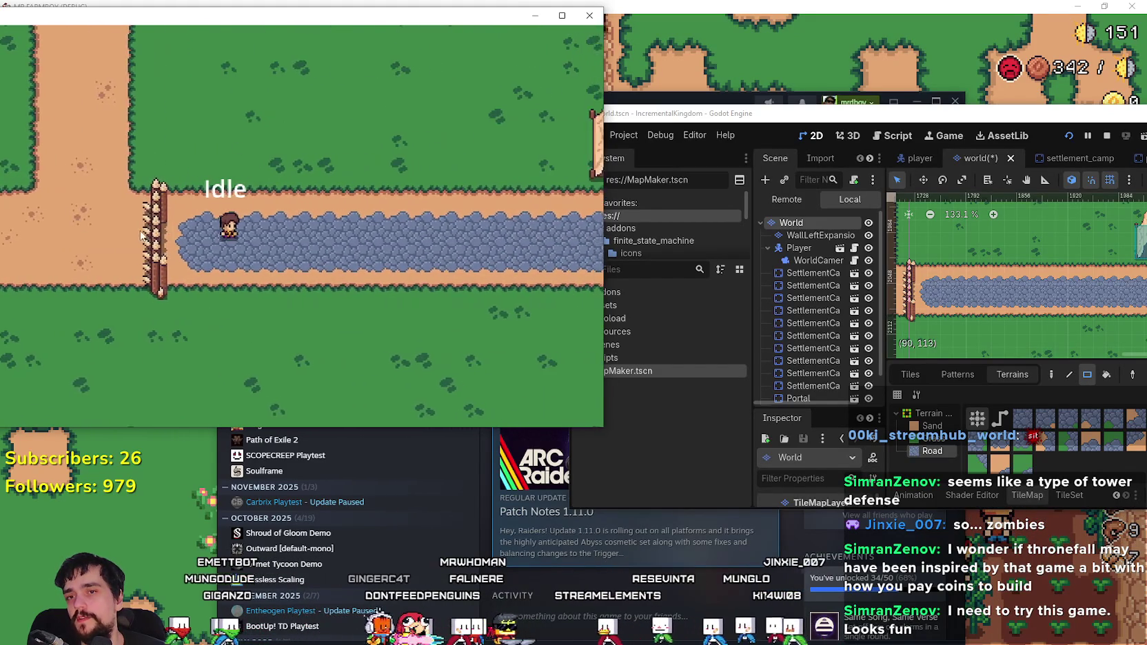
pyautogui.scroll(-2, 141, 235)
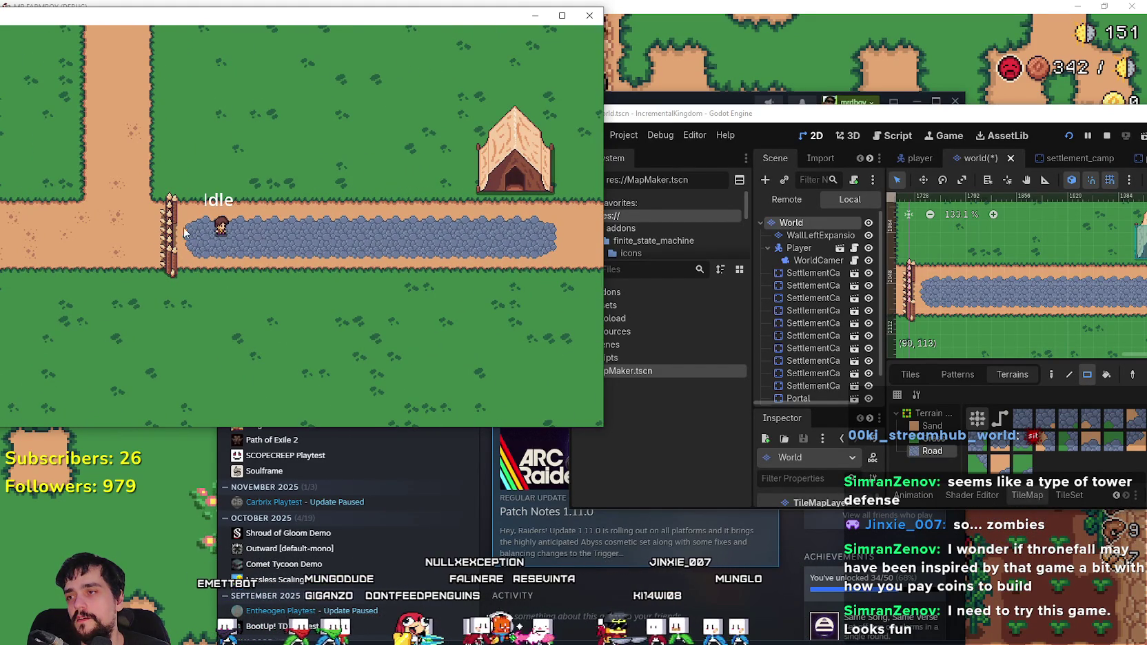
# - Walk the player back and forth along the road, far right toward the next tent and back to the fence
pyautogui.press('d')
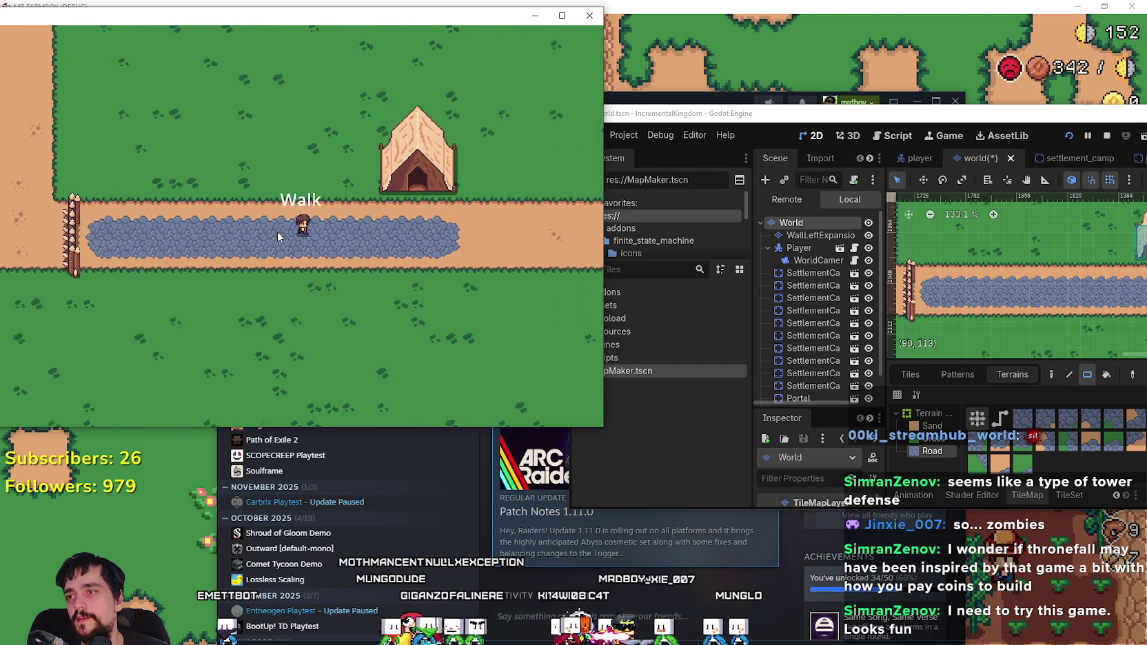
pyautogui.press('a')
pyautogui.press('d')
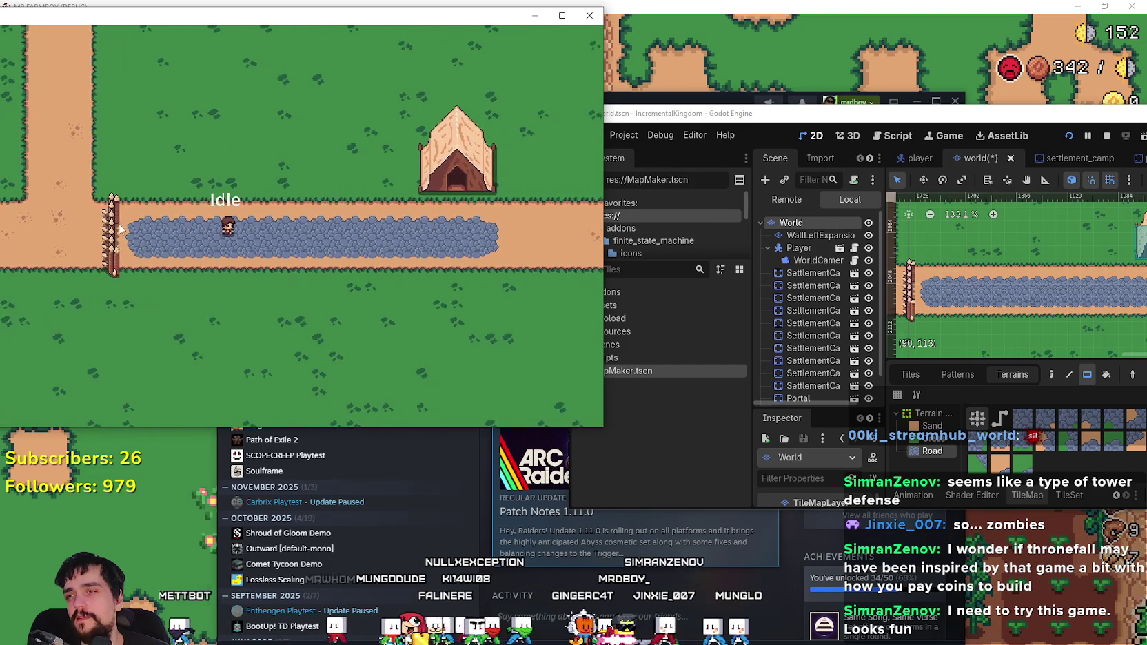
pyautogui.press('d')
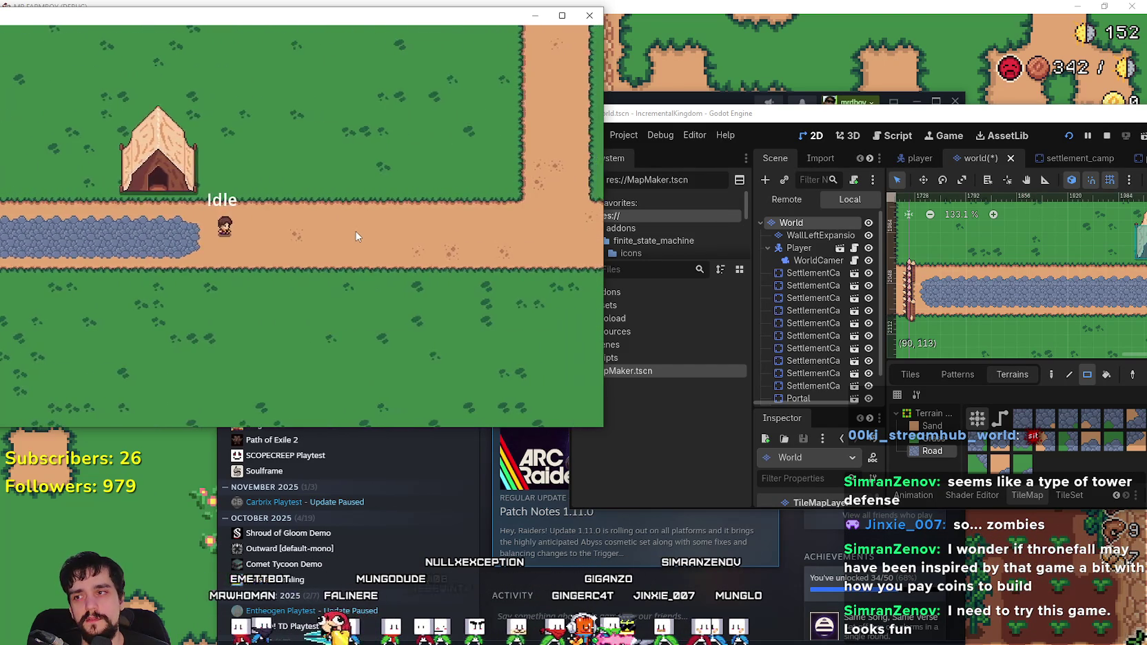
pyautogui.press('a')
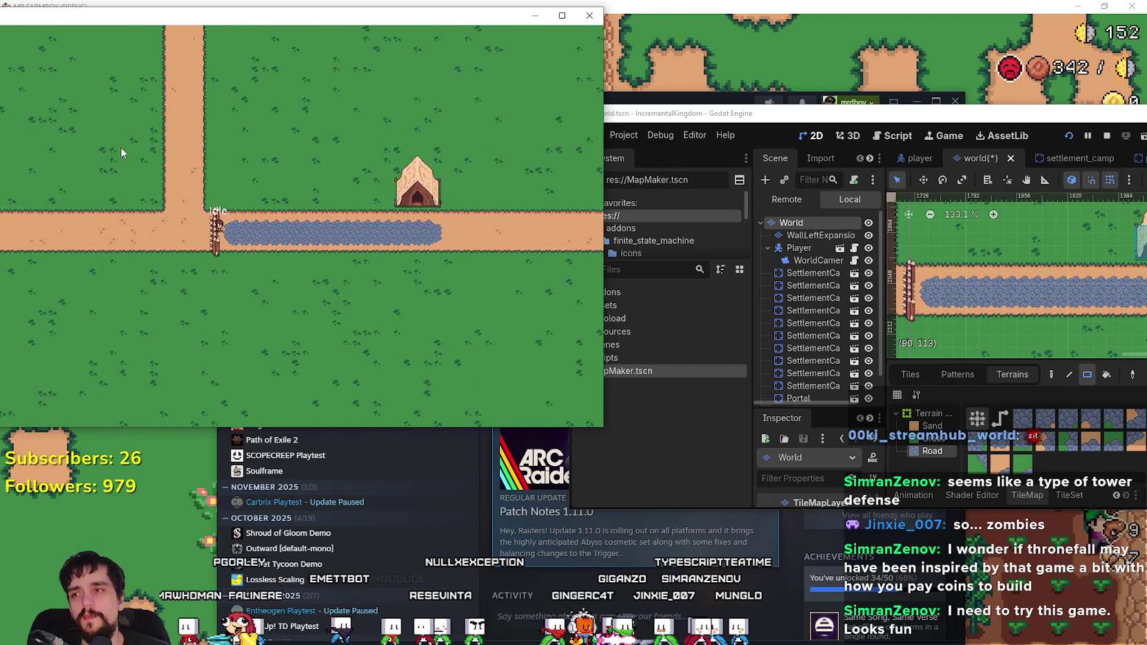
pyautogui.press('d')
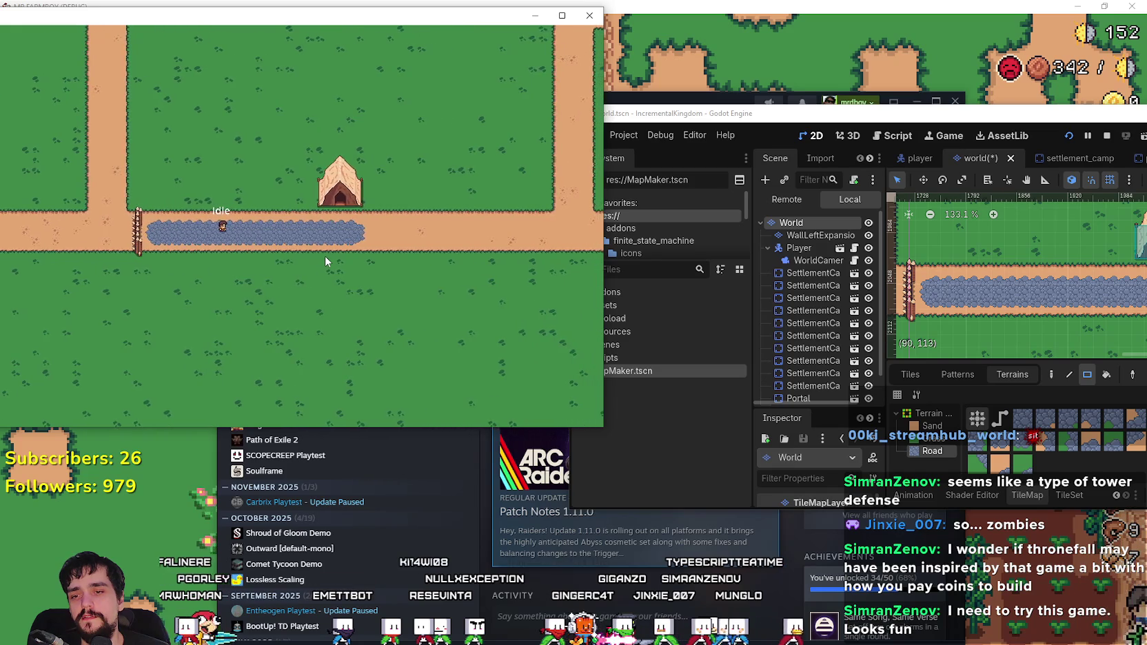
pyautogui.press('a')
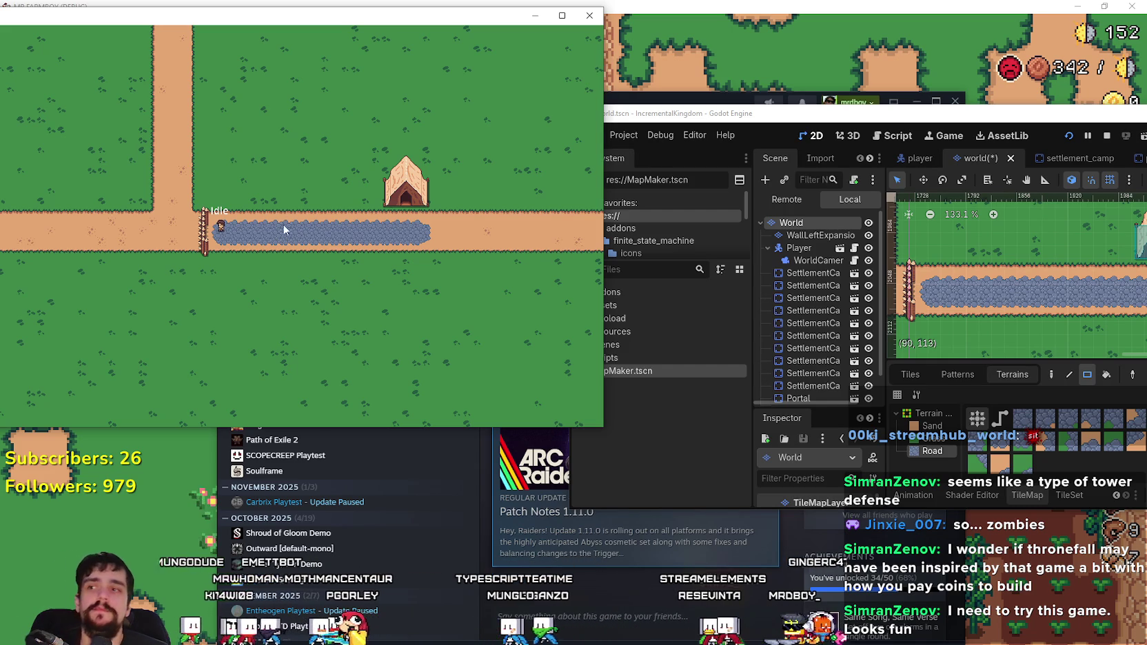
pyautogui.press('d')
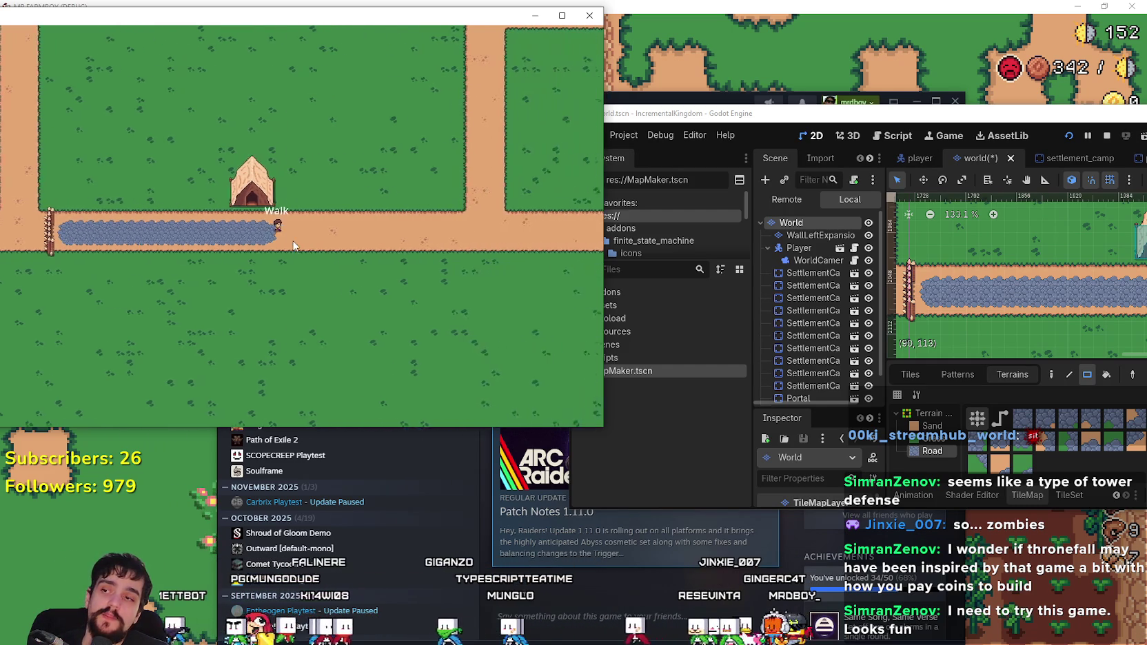
pyautogui.press('d')
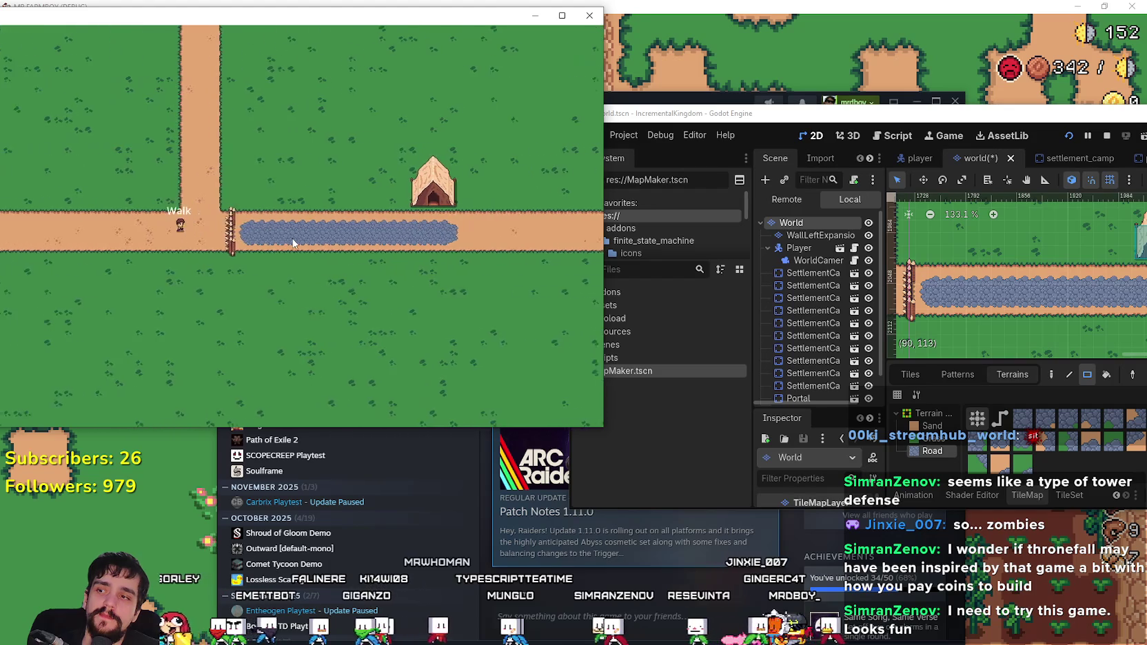
pyautogui.press('a')
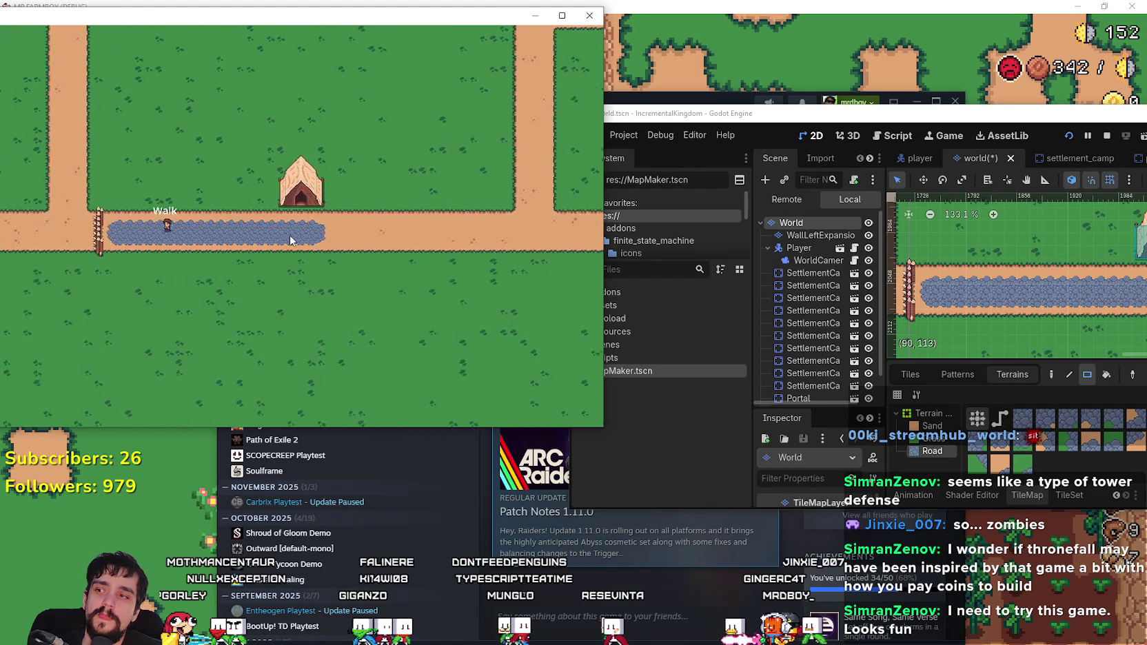
pyautogui.press('d')
pyautogui.press('a')
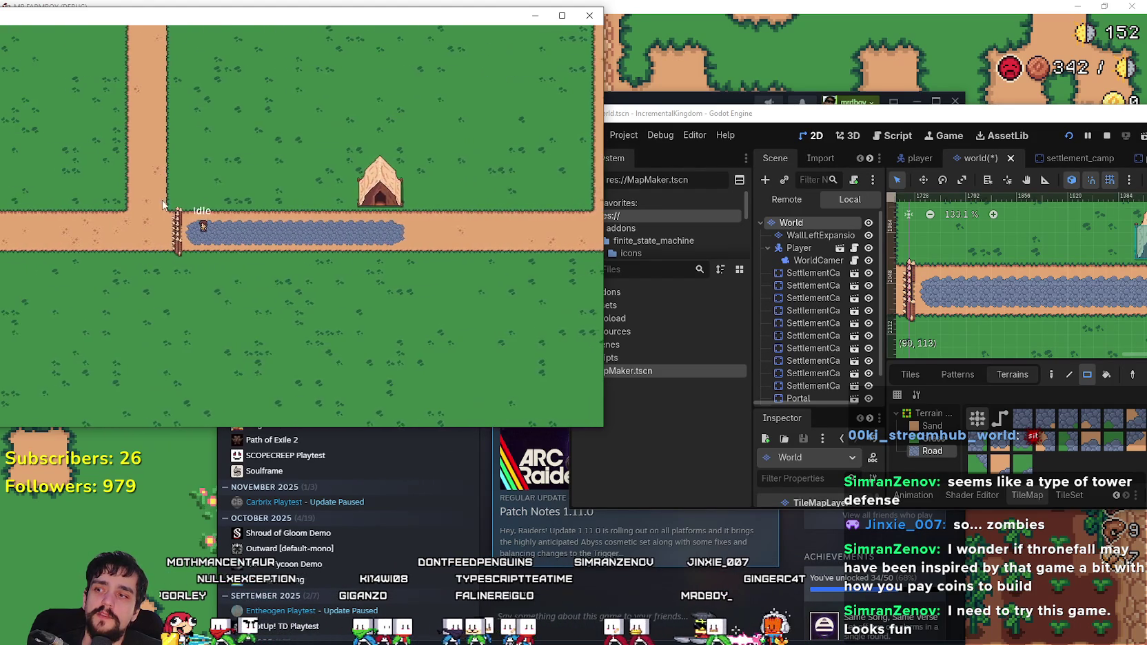
# - Walk the player off the road, onto the vertical road and up to the junction while adjusting zoom
pyautogui.scroll(3, 200, 220)
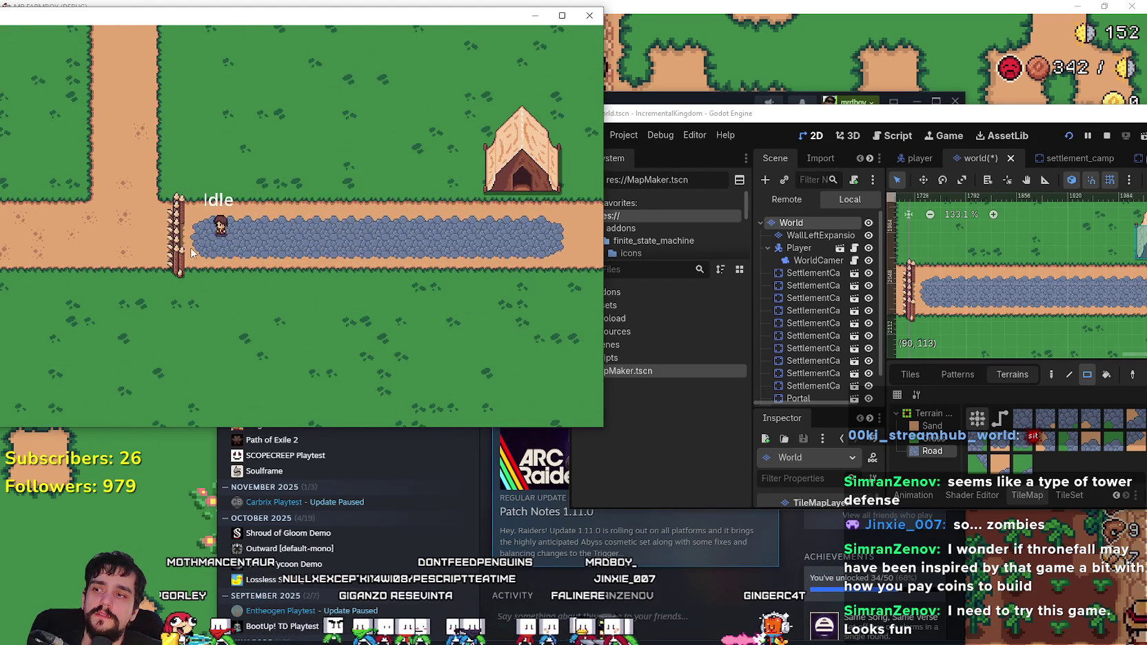
pyautogui.scroll(-6, 192, 253)
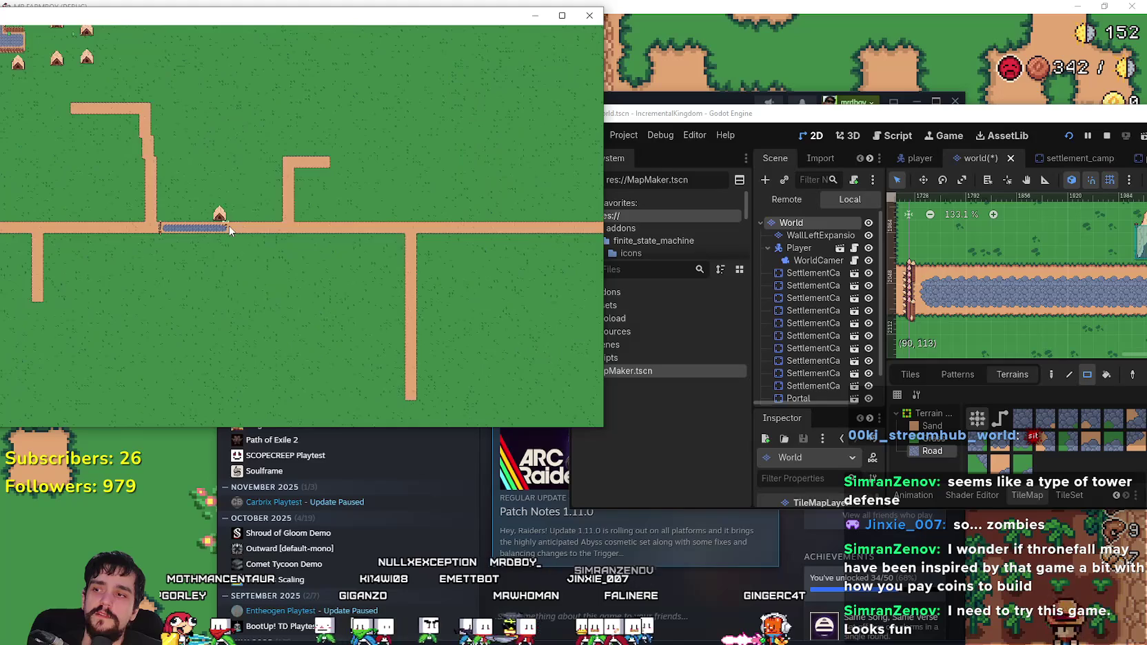
pyautogui.press('s')
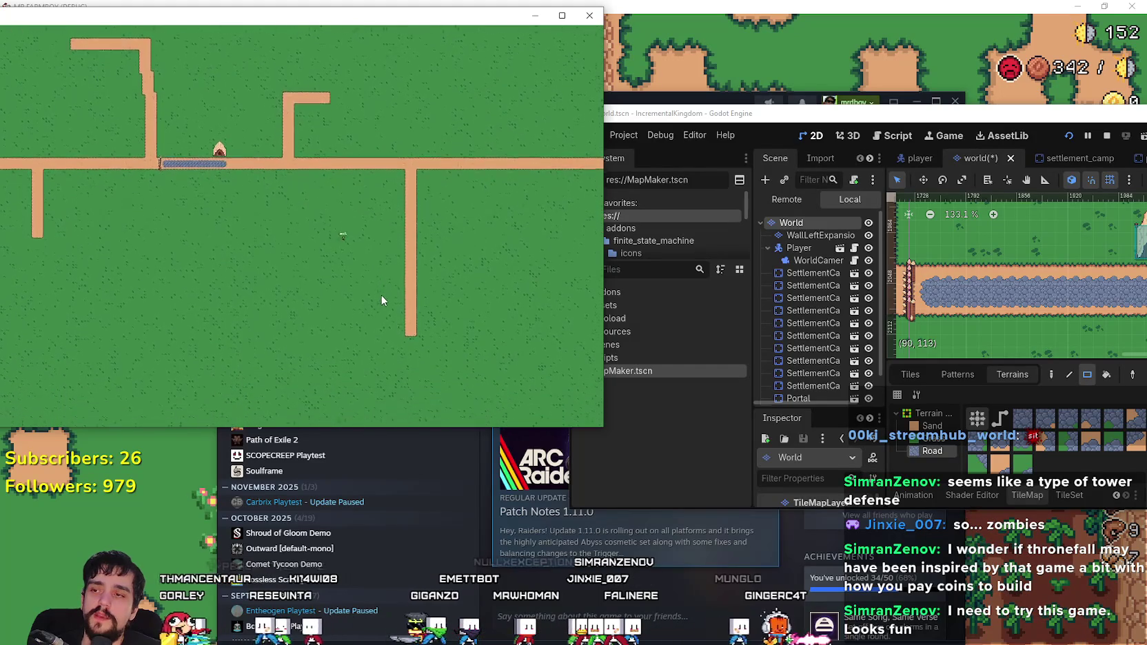
pyautogui.scroll(5, 380, 295)
pyautogui.press('d')
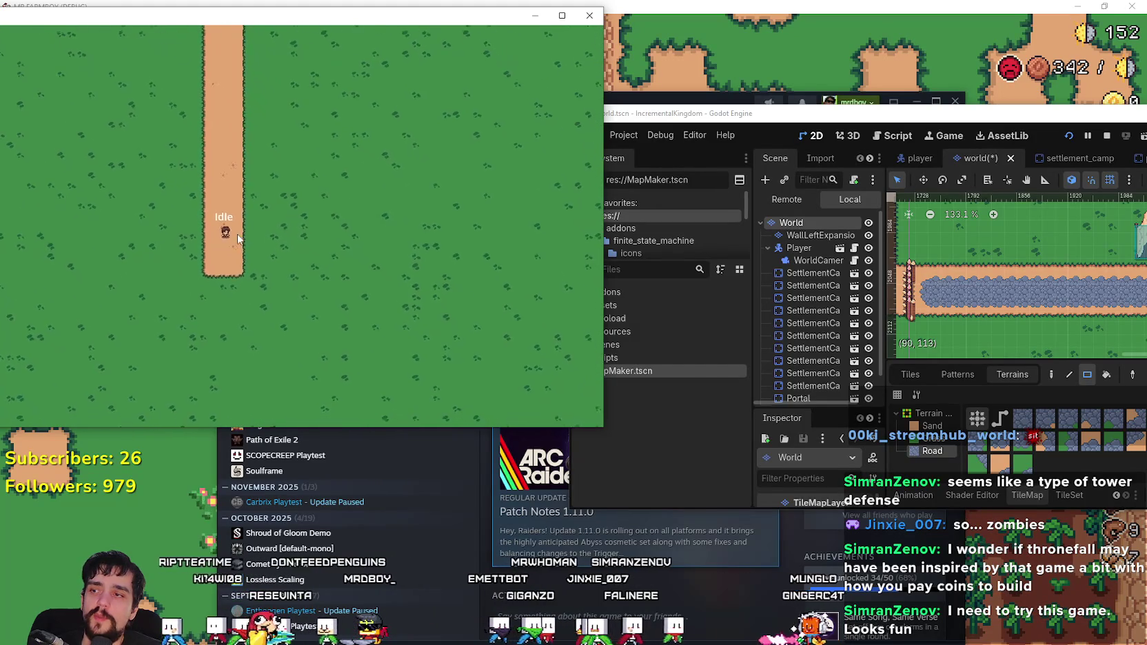
pyautogui.press('w')
pyautogui.scroll(-5, 246, 244)
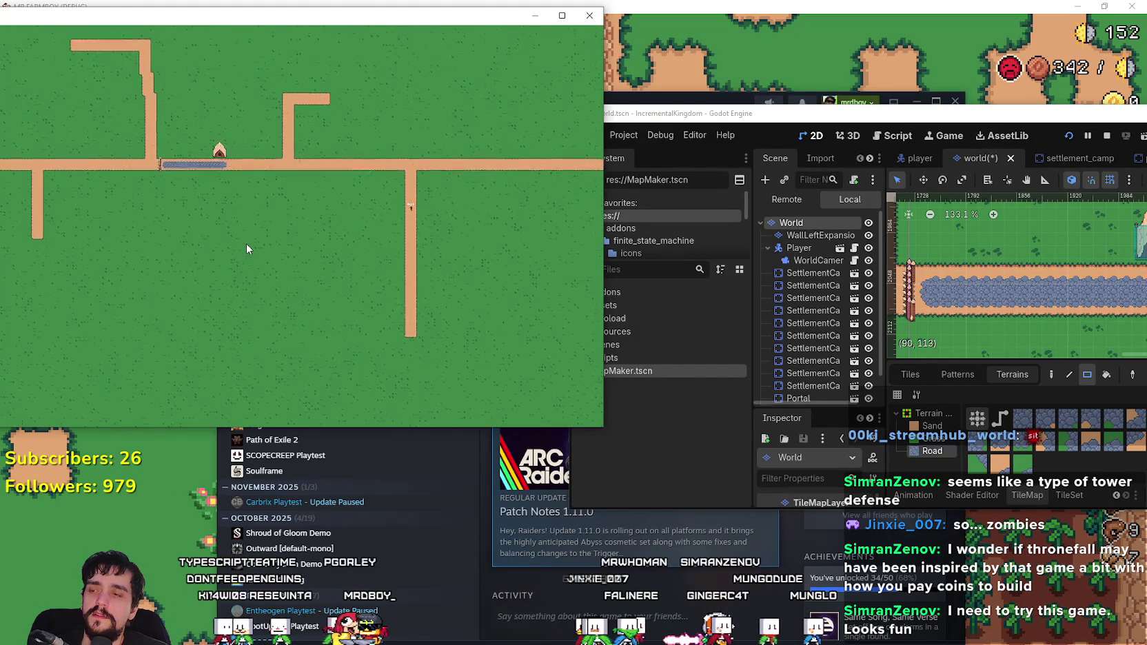
pyautogui.scroll(5, 247, 244)
# - Walk the player to the cobblestone strip, down from the junction, and along the stone road, then switch to the Godot editor
pyautogui.press('s')
pyautogui.press('a')
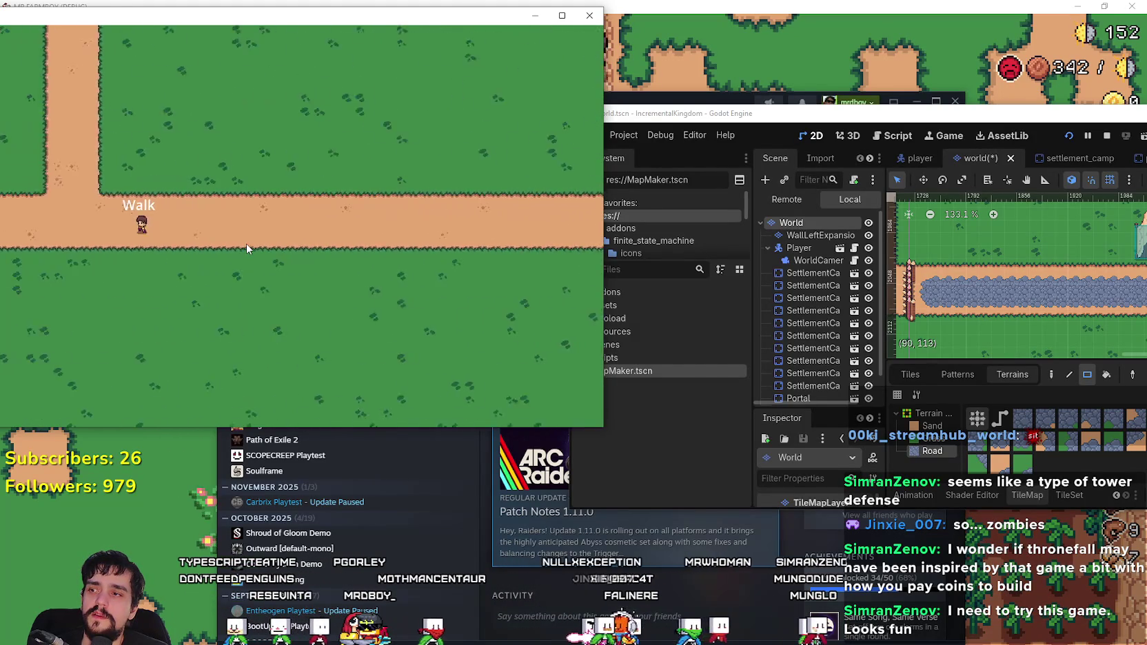
pyautogui.press('a')
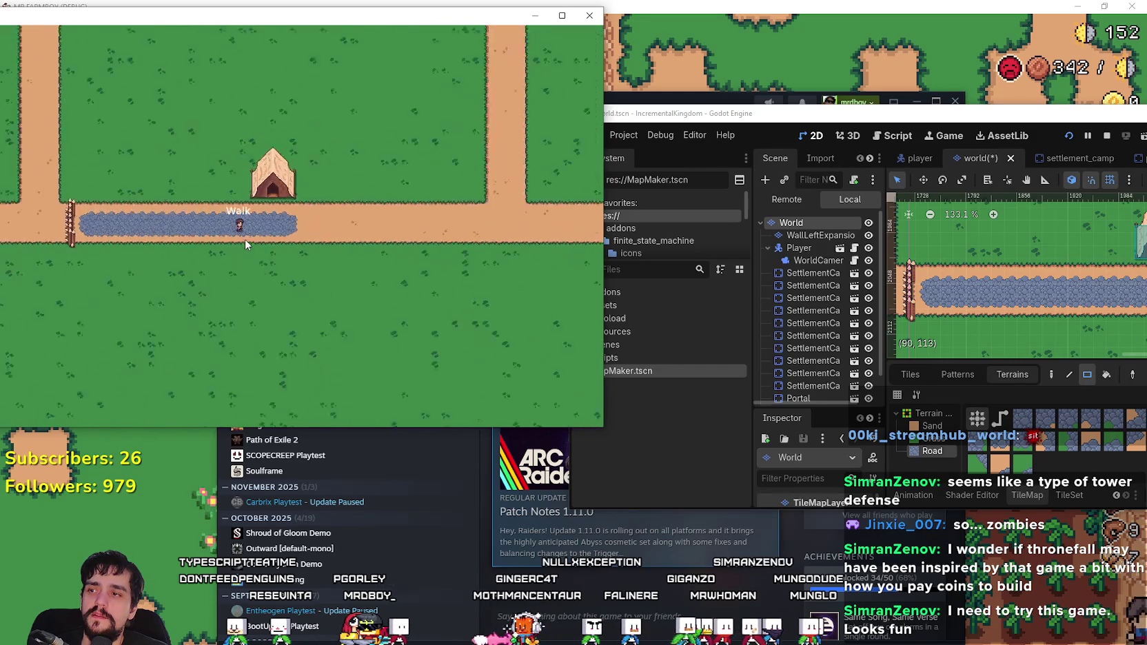
pyautogui.press('d')
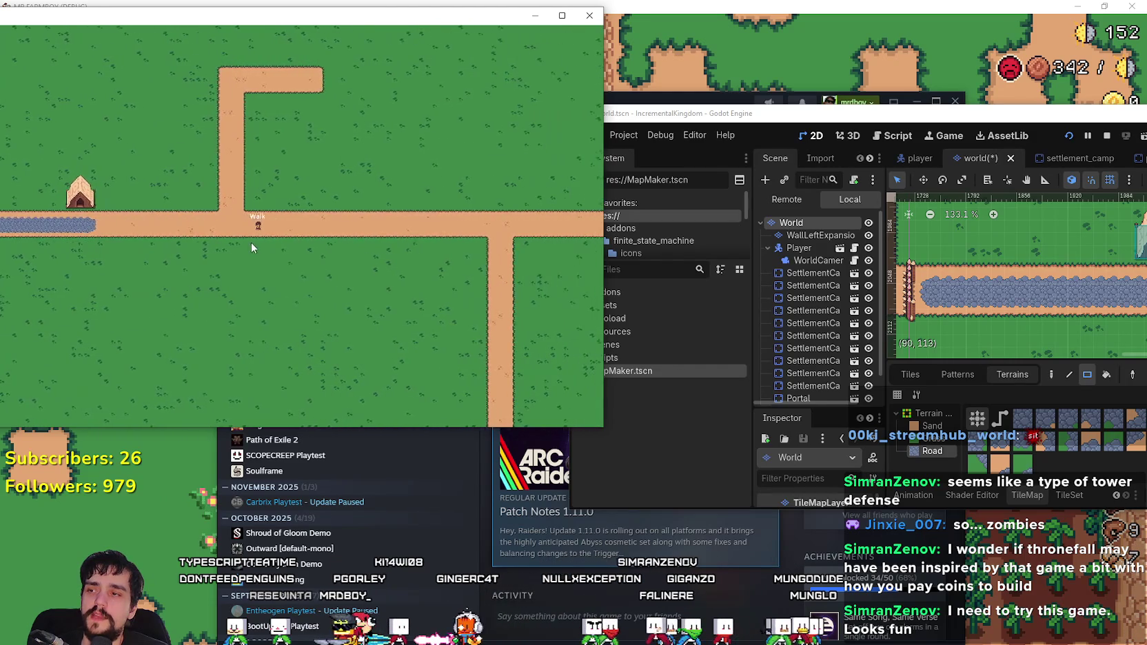
pyautogui.press('s')
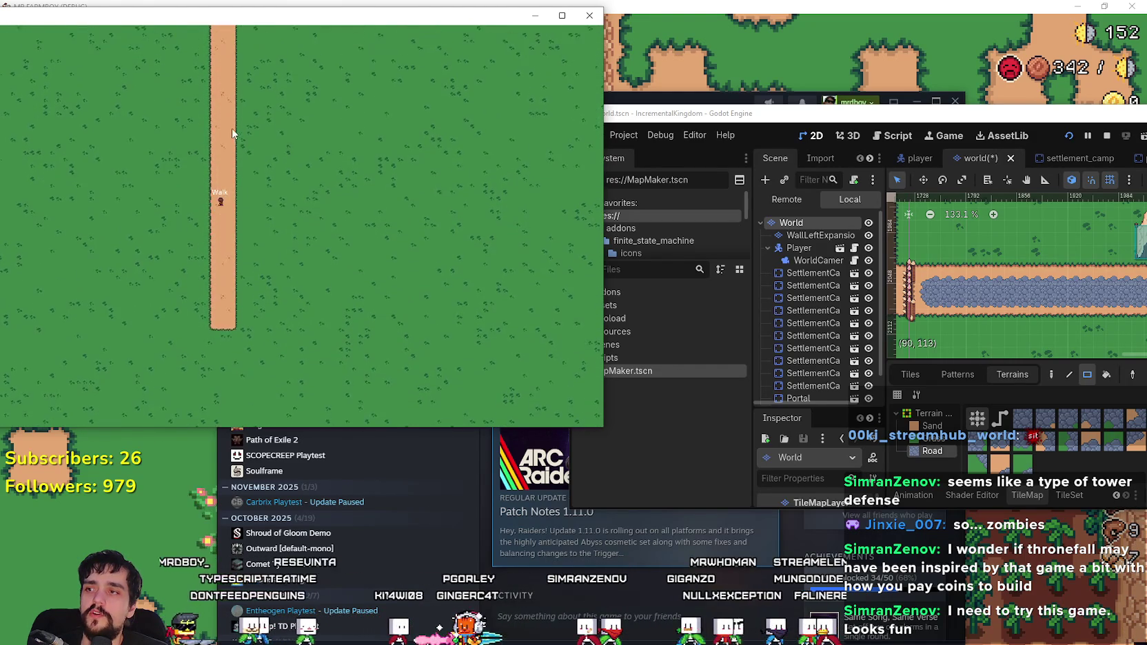
pyautogui.press('w')
pyautogui.press('a')
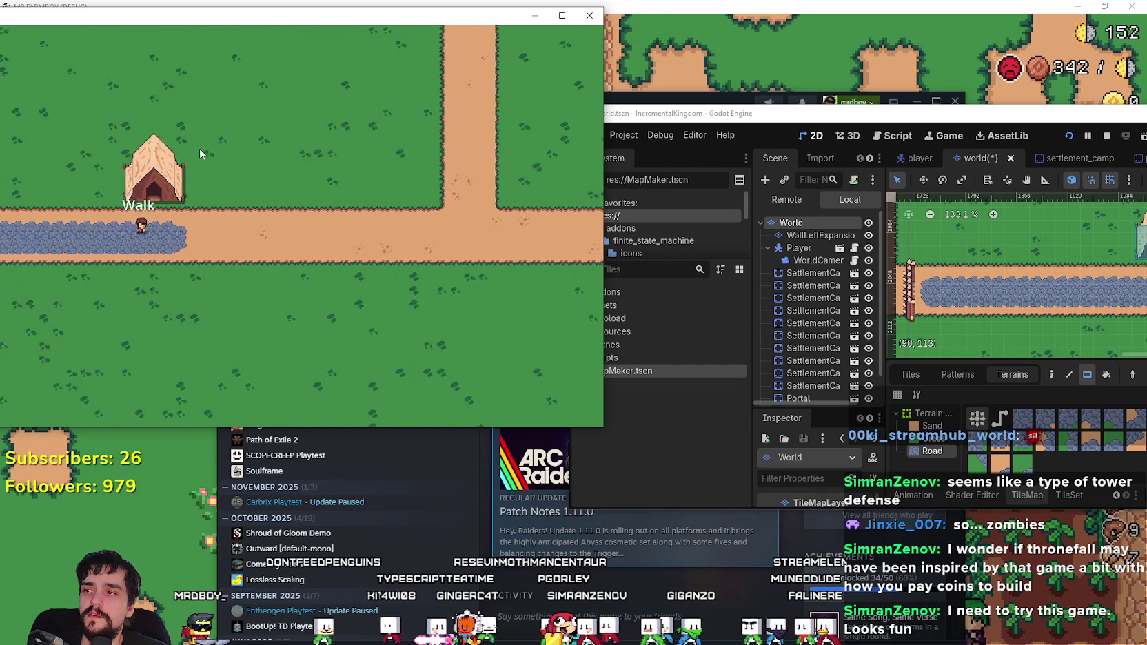
pyautogui.scroll(5, 200, 147)
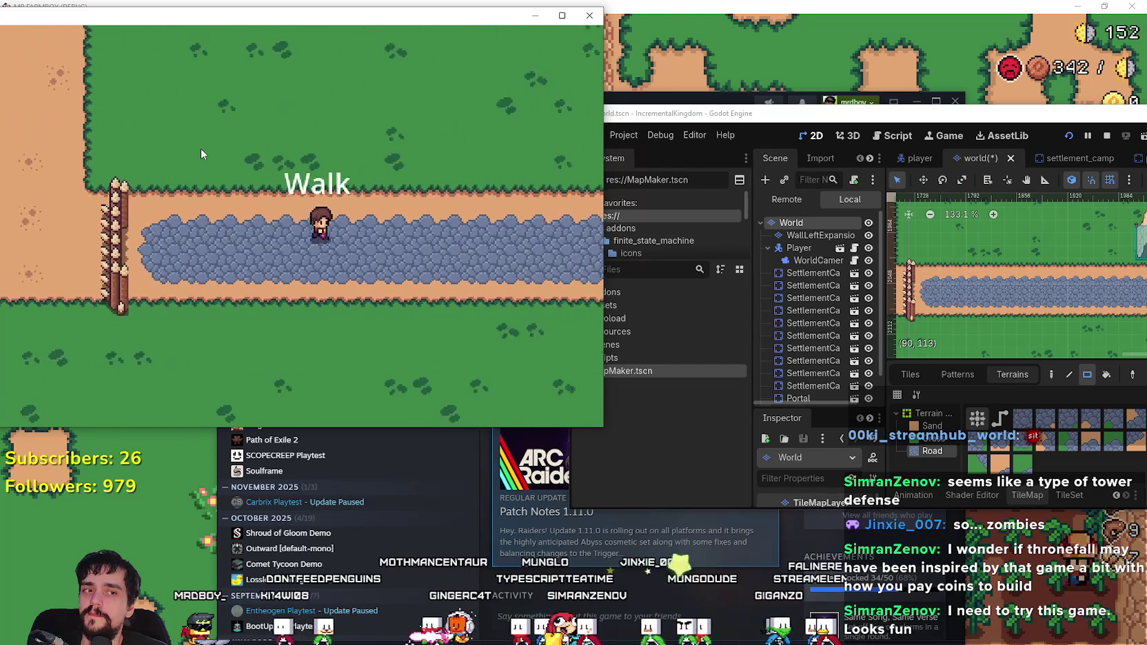
pyautogui.press('d')
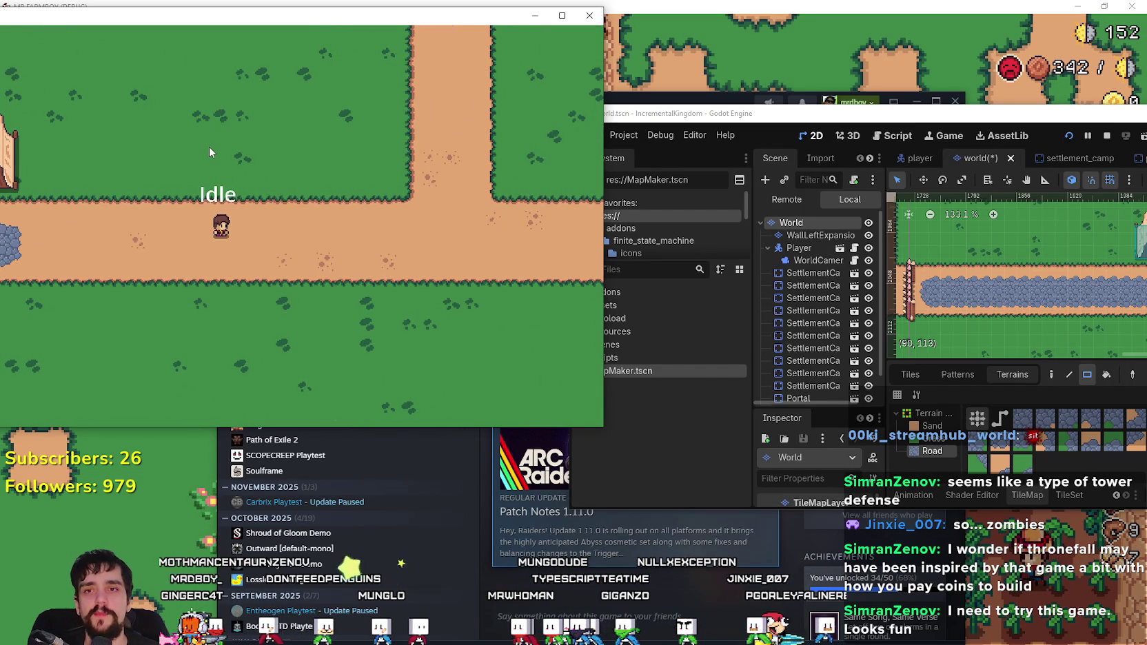
pyautogui.click(723, 113)
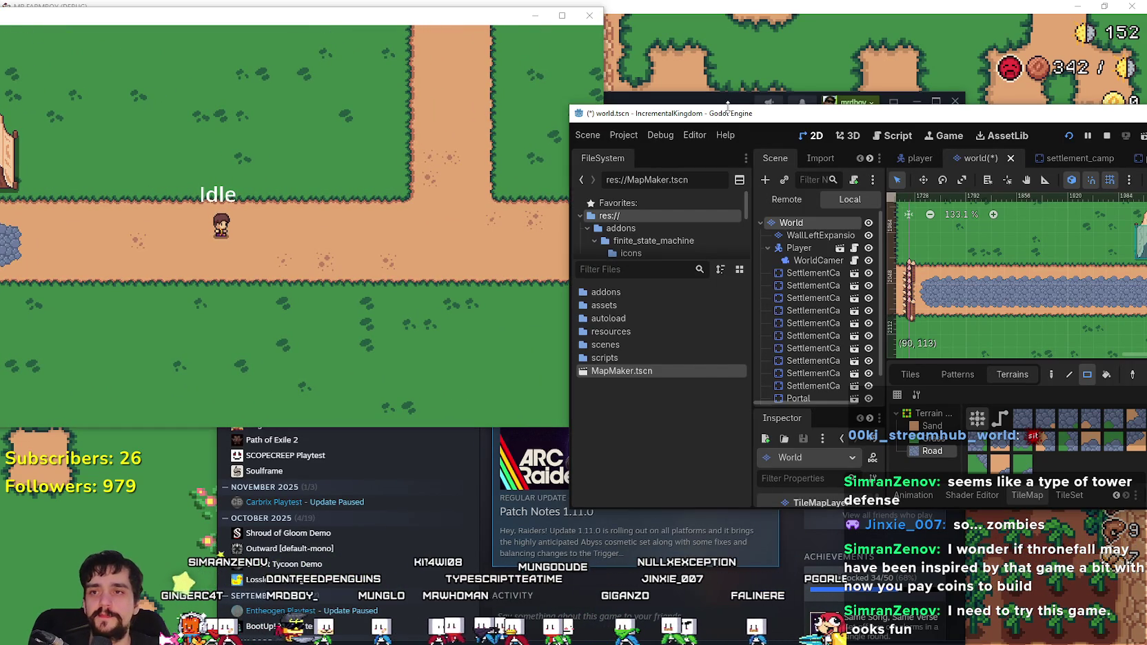
# - Save world.tscn, stop the running debug game, and minimize the Godot editor and Steam
pyautogui.hotkey('ctrl', 's')
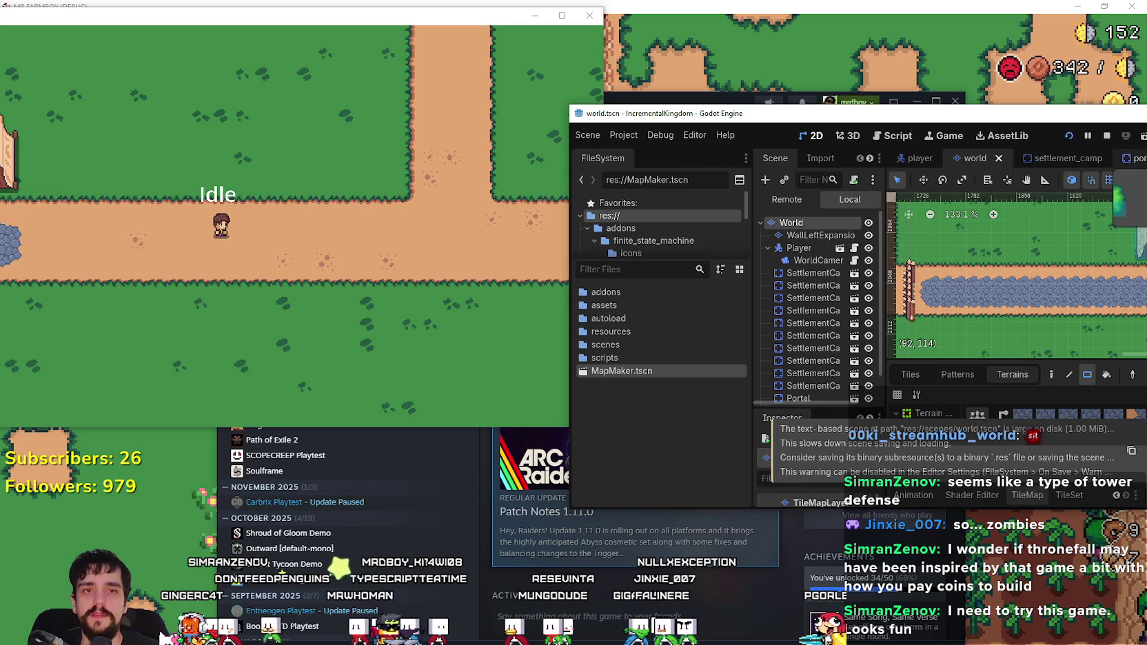
pyautogui.moveTo(1084, 138); pyautogui.dragTo(1011, 125)
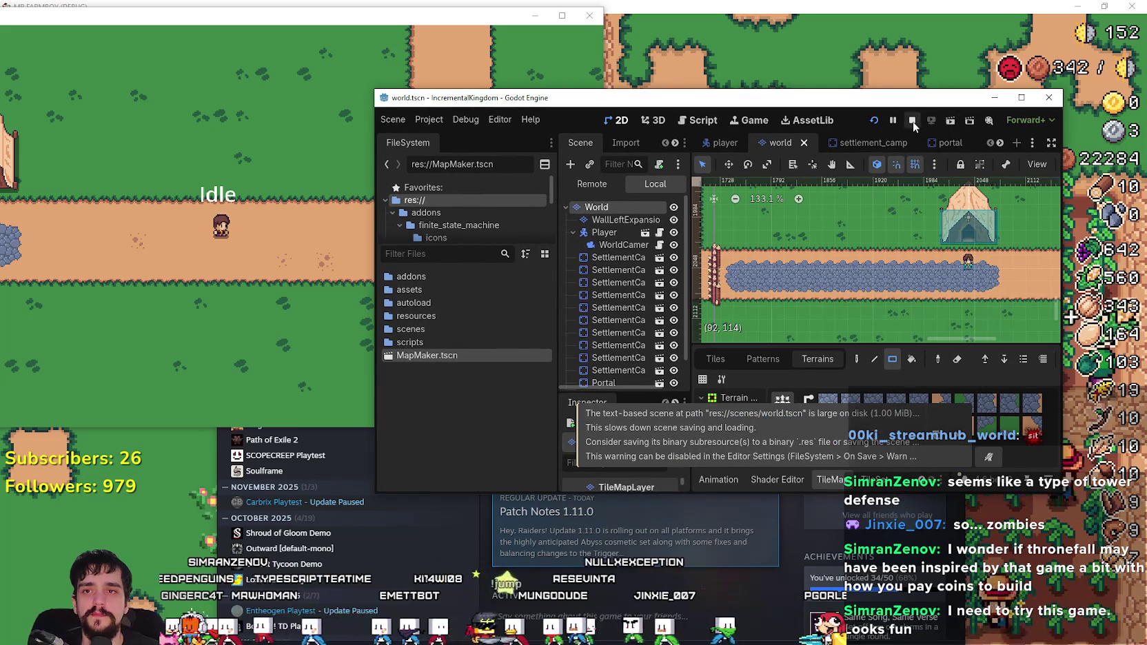
pyautogui.click(912, 121)
pyautogui.click(995, 99)
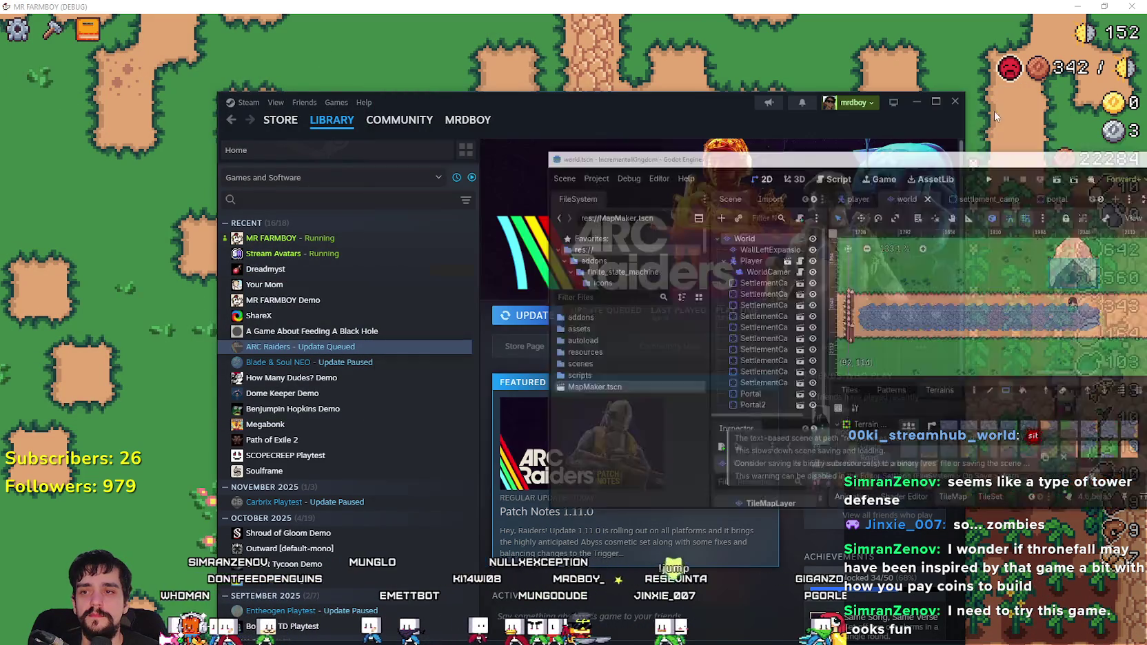
pyautogui.click(914, 101)
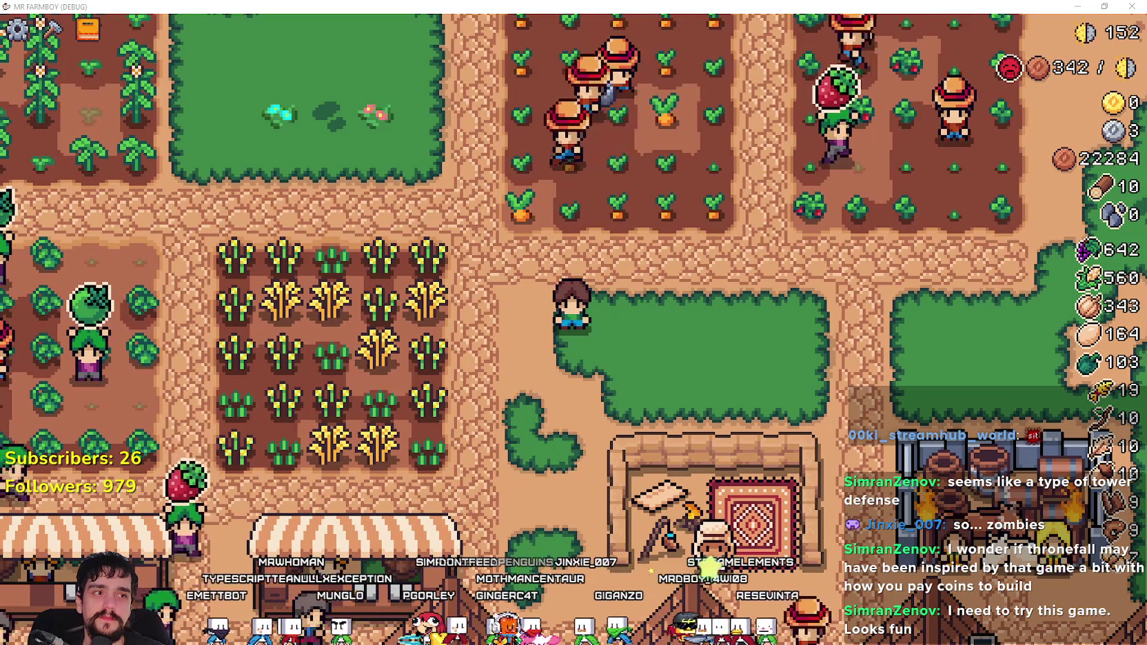
# - Walk the farmer south to the Merchant Seller and buy wood
pyautogui.press('s')
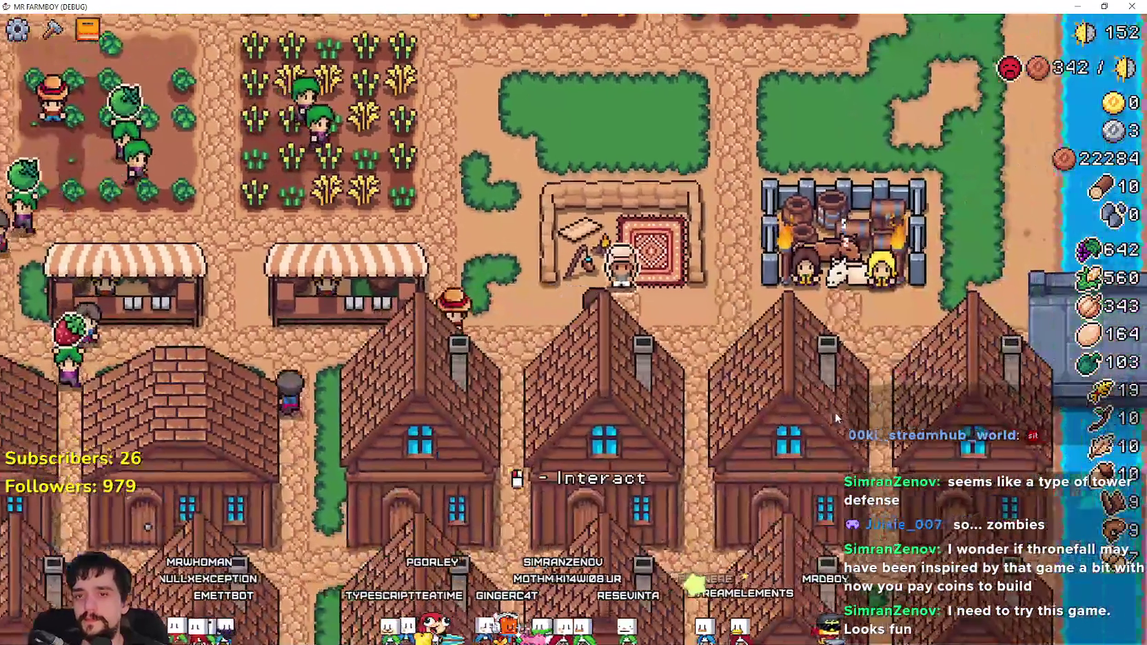
pyautogui.click(836, 417)
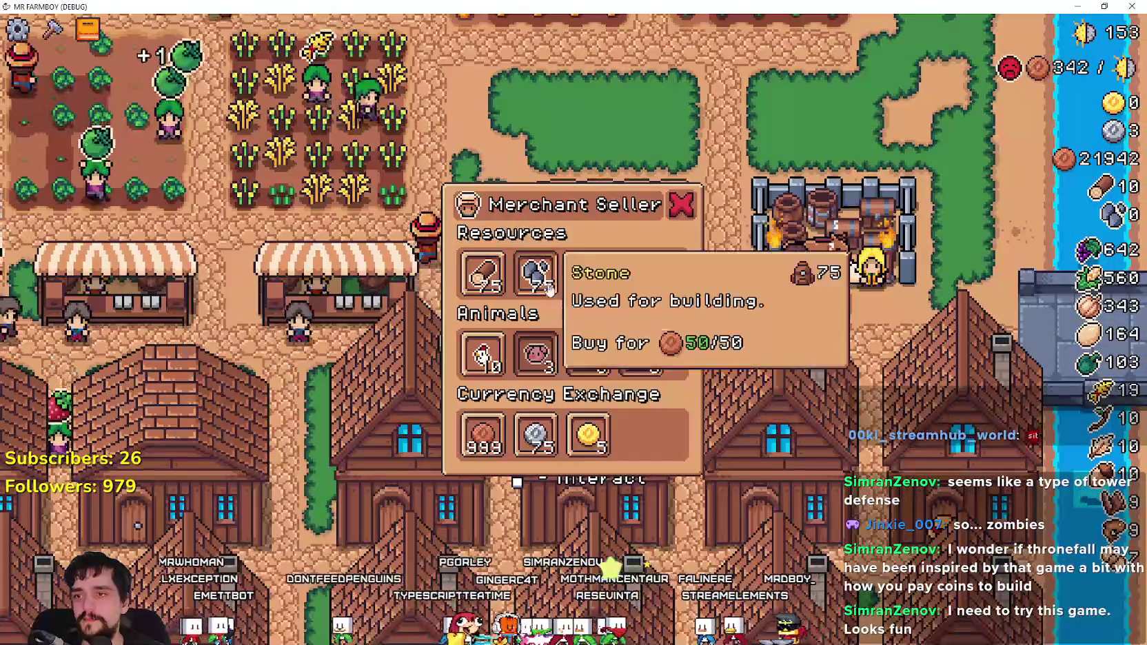
pyautogui.click(492, 290)
pyautogui.press('Escape')
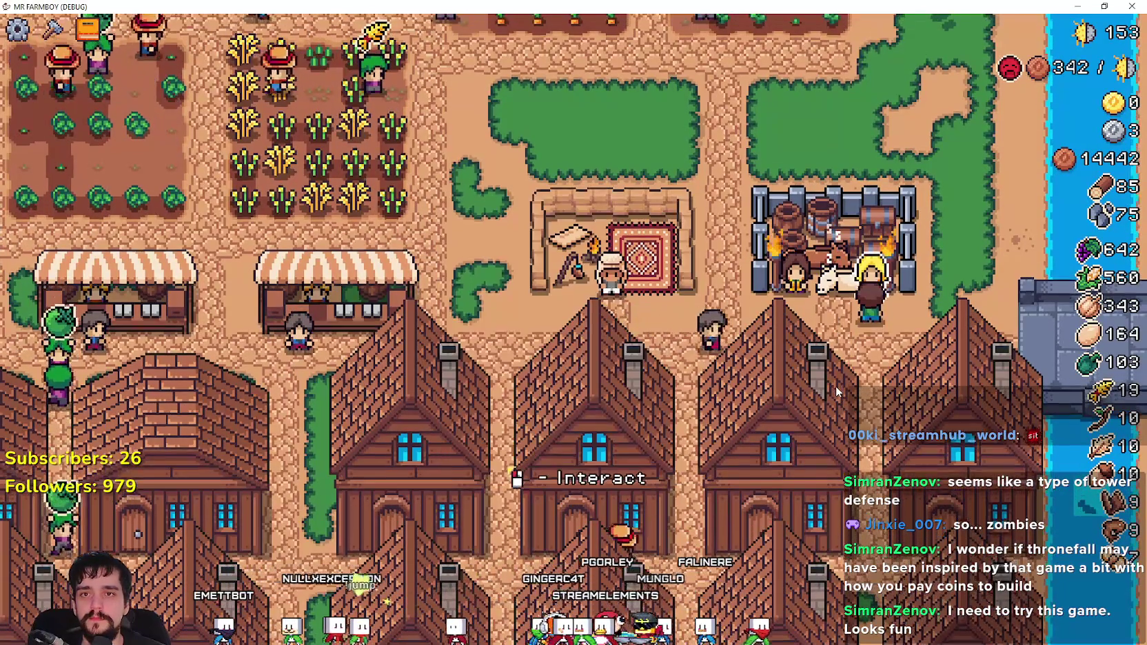
# - Give all the stone to the King's Envoy task
pyautogui.click(836, 388)
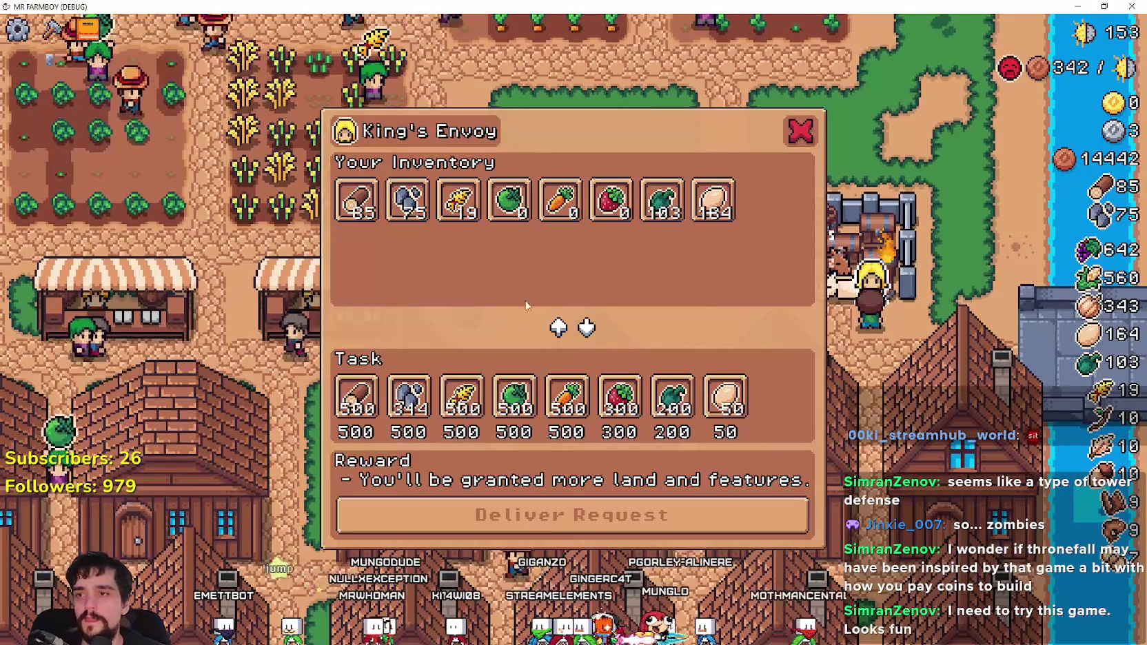
pyautogui.click(407, 200)
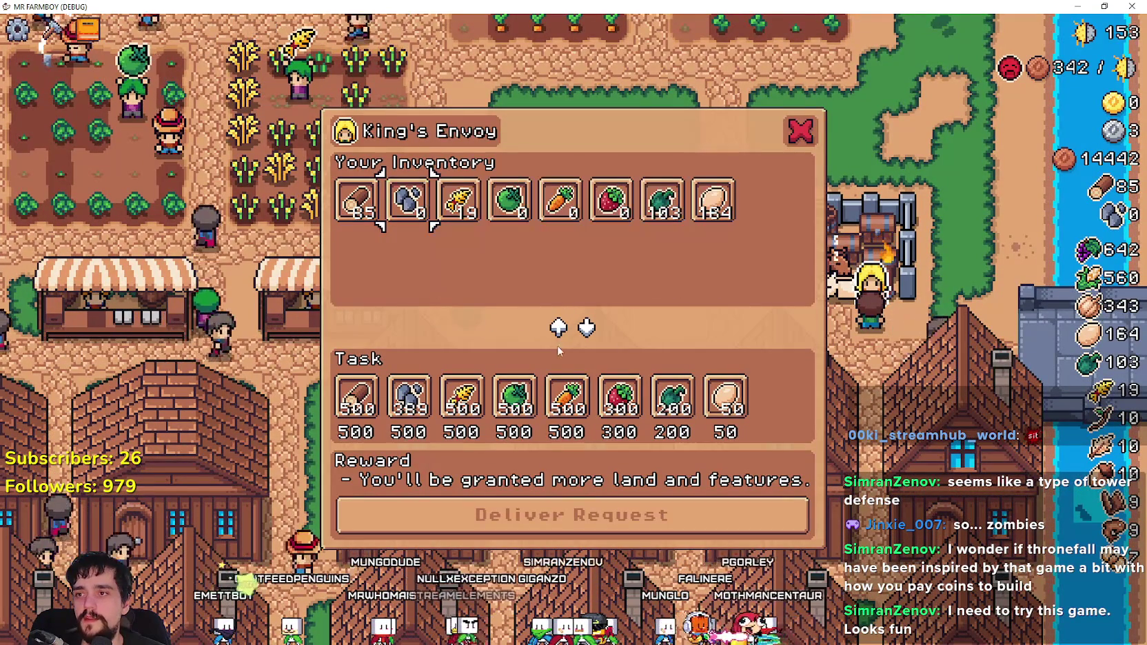
pyautogui.click(798, 133)
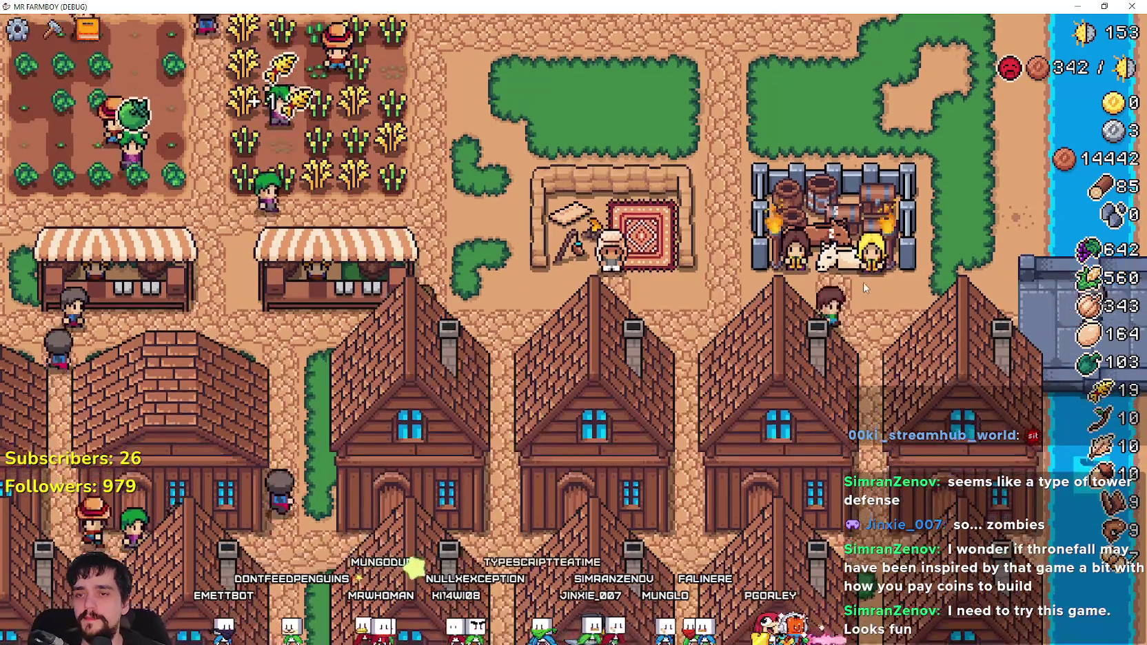
pyautogui.press('e')
pyautogui.press('Escape')
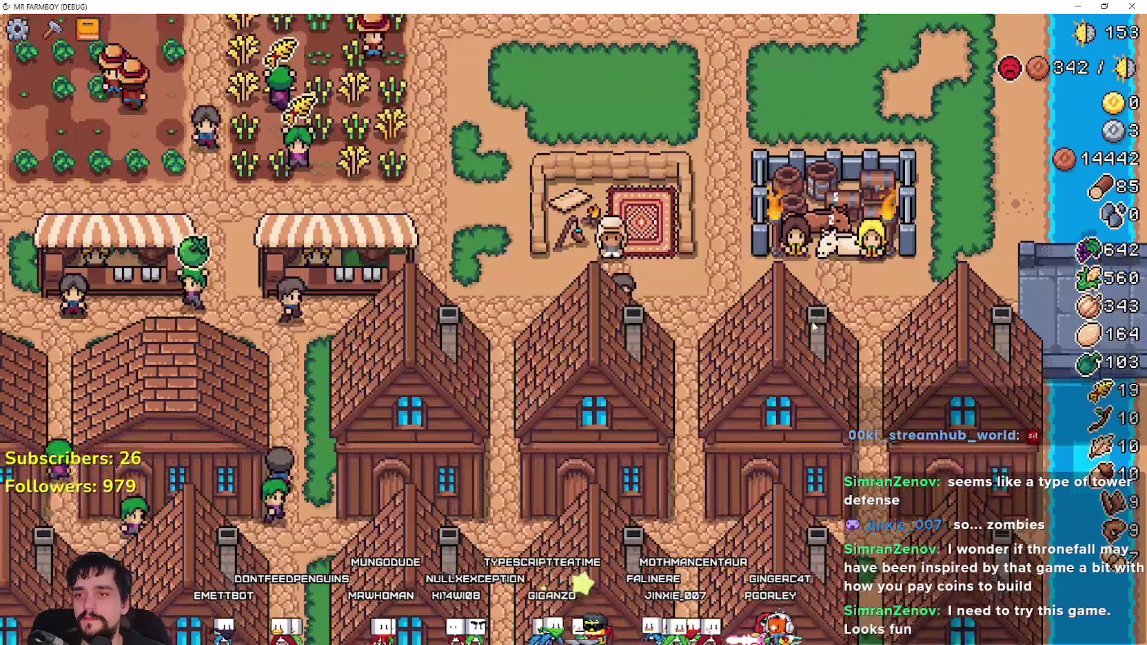
# - Open the Royal's Envoy trade request and refuse it
pyautogui.press('e')
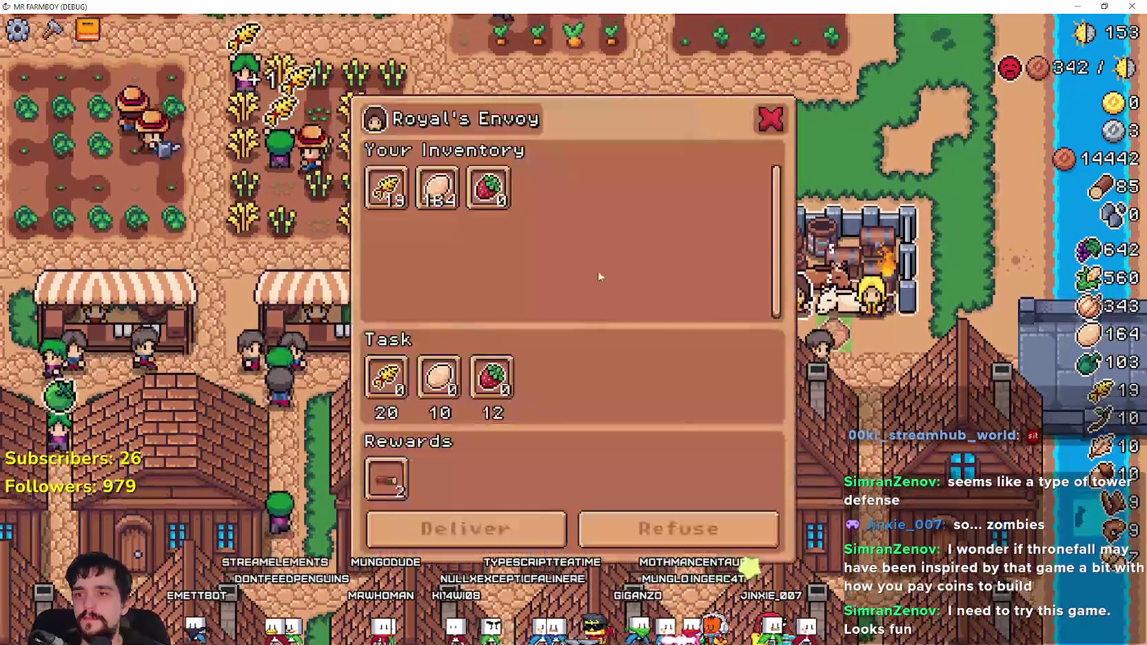
pyautogui.press('Escape')
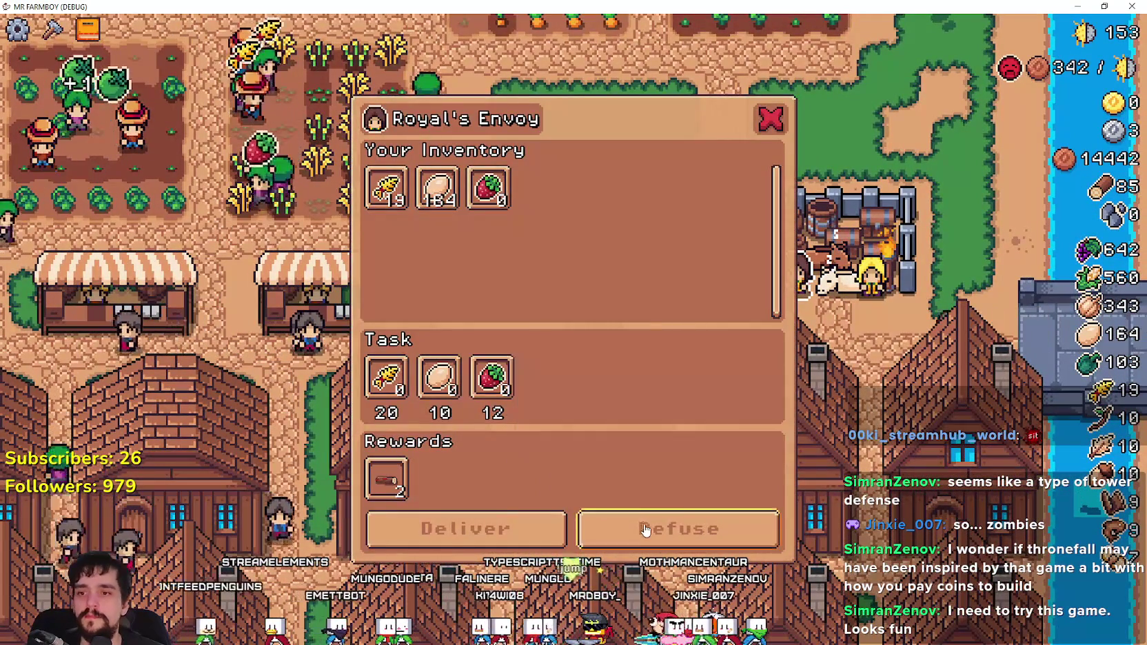
pyautogui.click(645, 529)
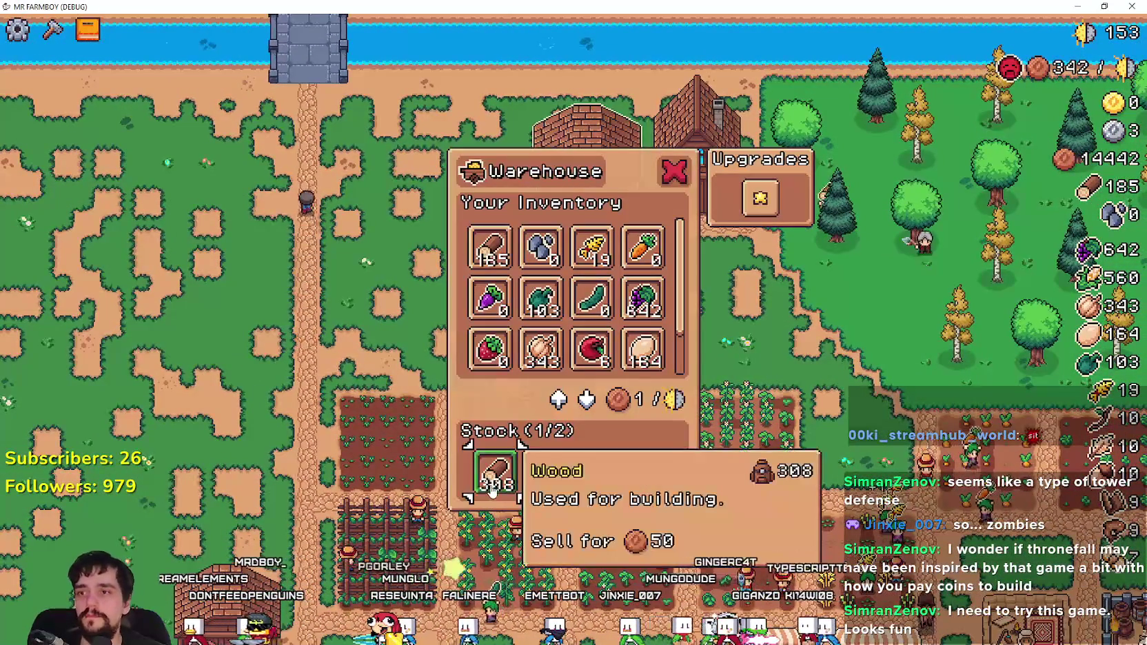
# - Take the stored Wood from the Warehouse stock into inventory
pyautogui.click(491, 488)
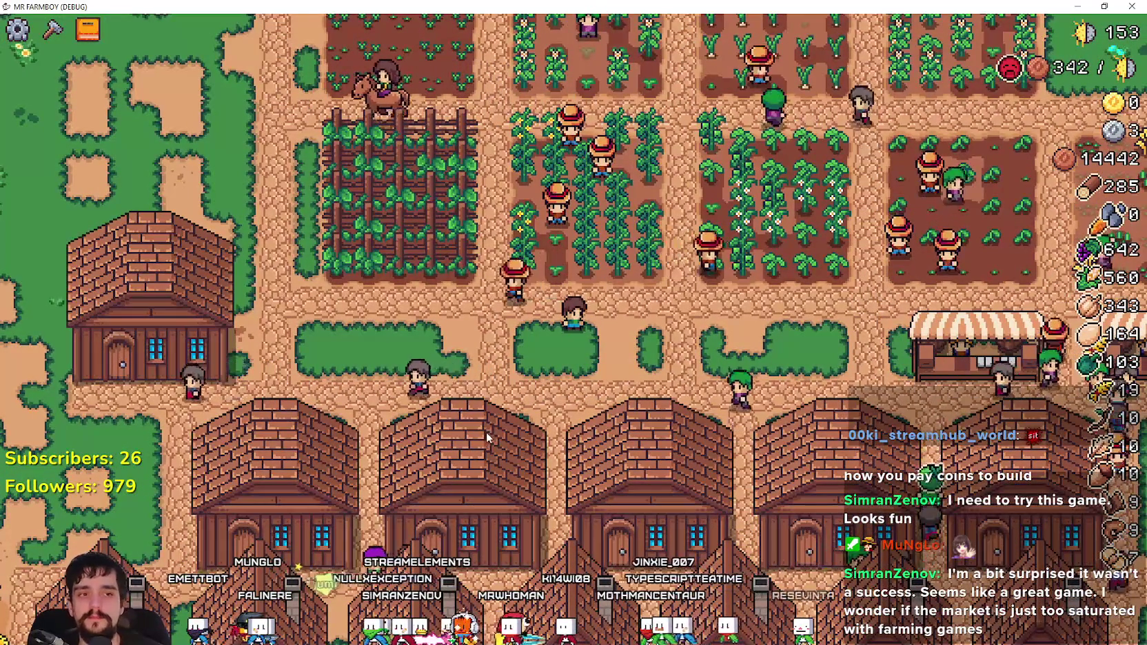
# - Select the green land tile from crafting and walk the farmer south, west, north and east
pyautogui.press('c')
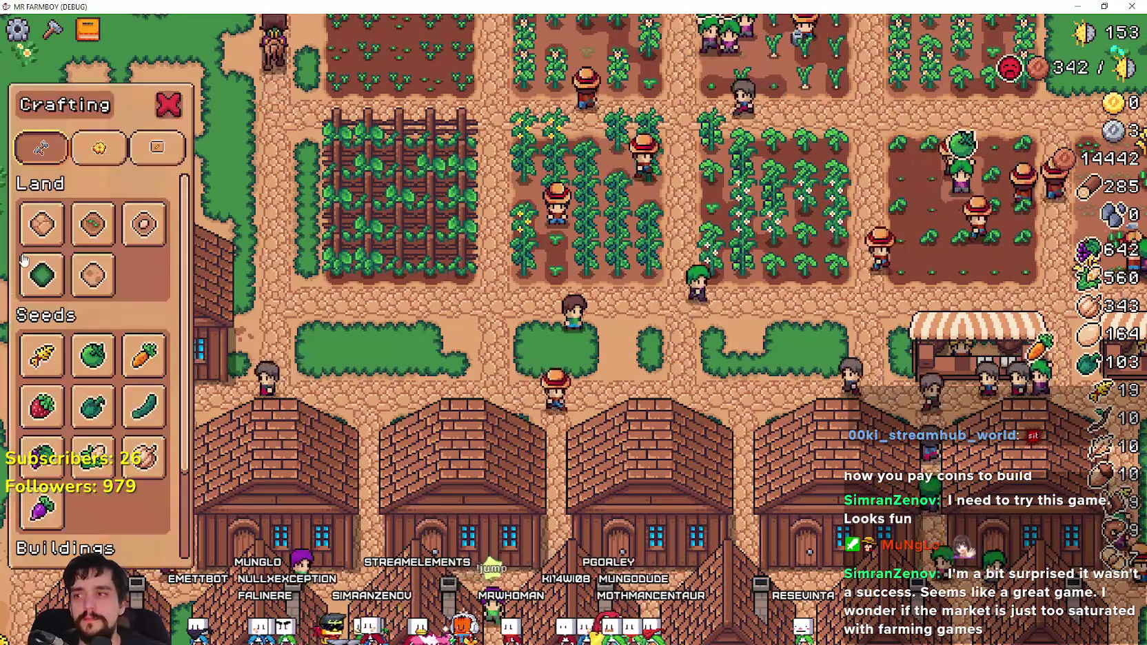
pyautogui.click(25, 262)
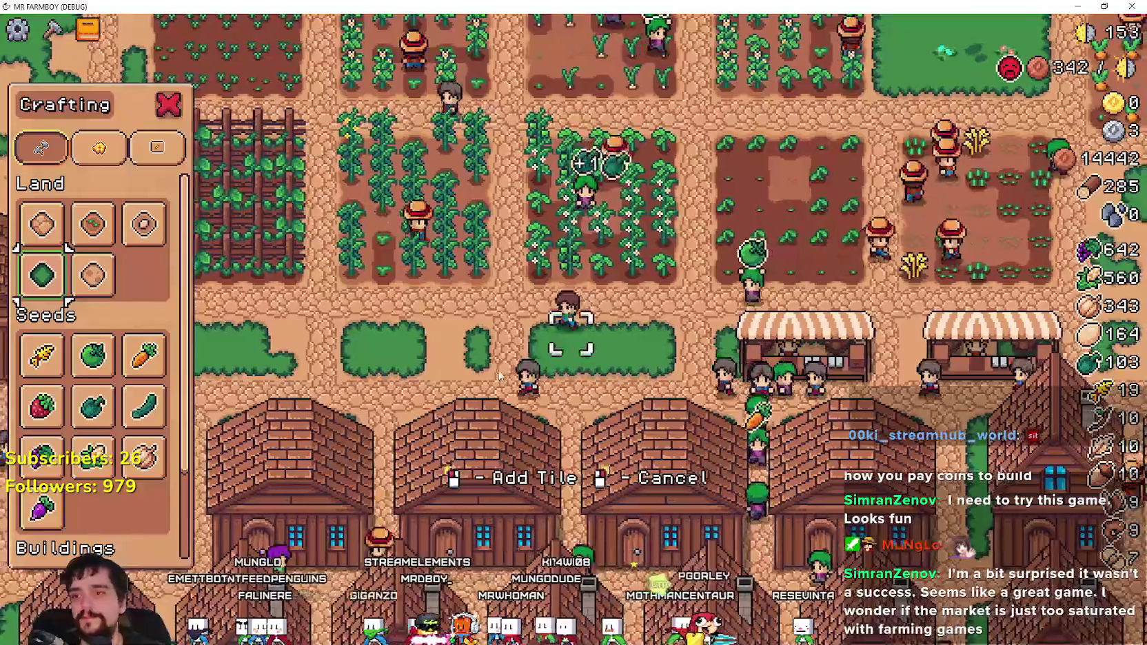
pyautogui.press('s')
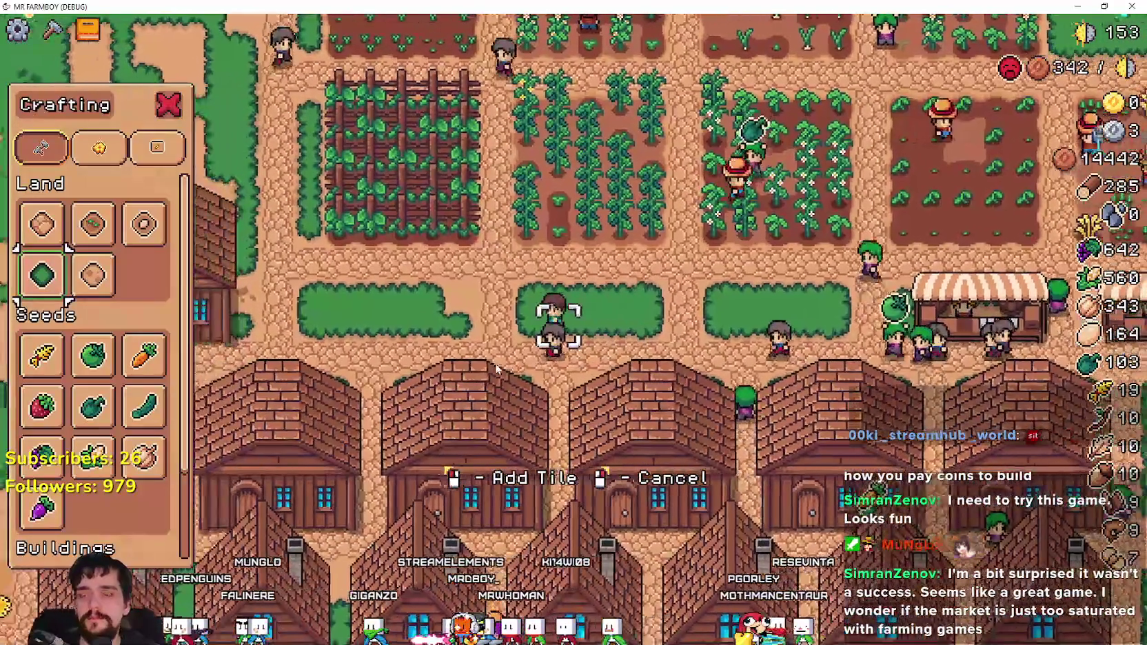
pyautogui.press('a')
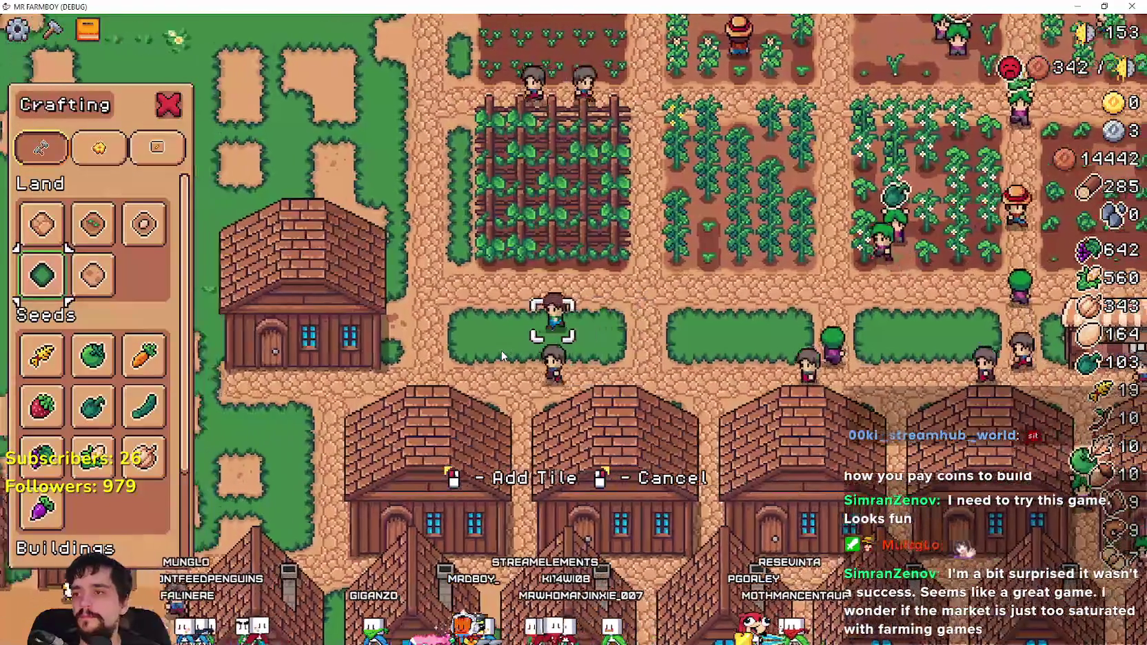
pyautogui.press('a')
pyautogui.press('w')
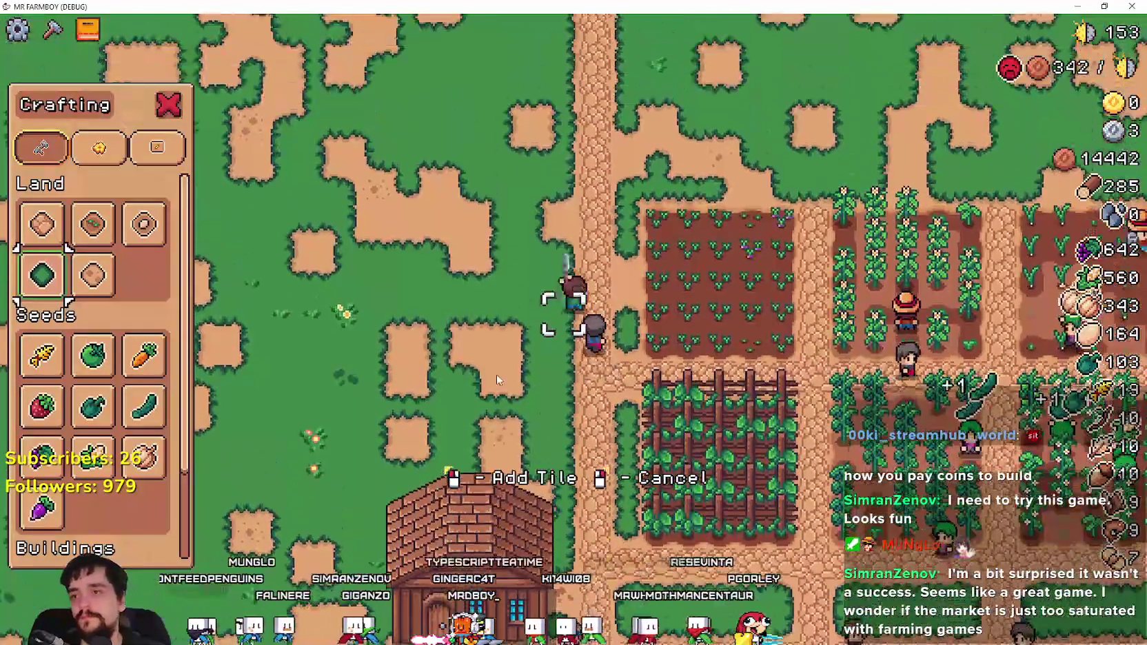
pyautogui.press('w')
pyautogui.press('a')
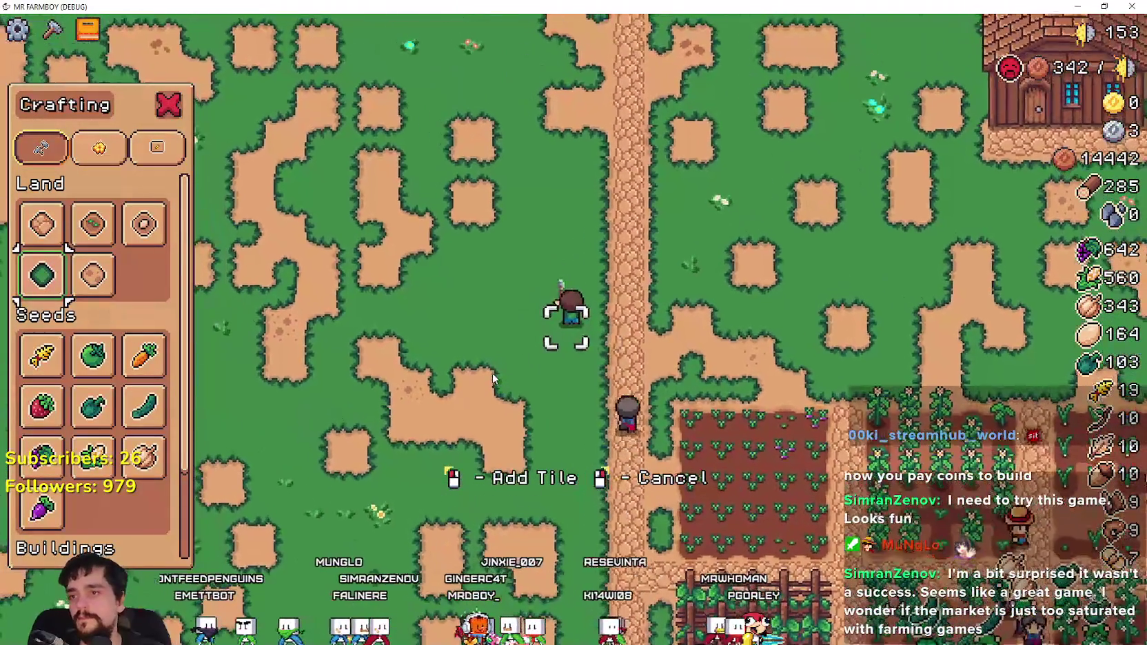
pyautogui.press('d')
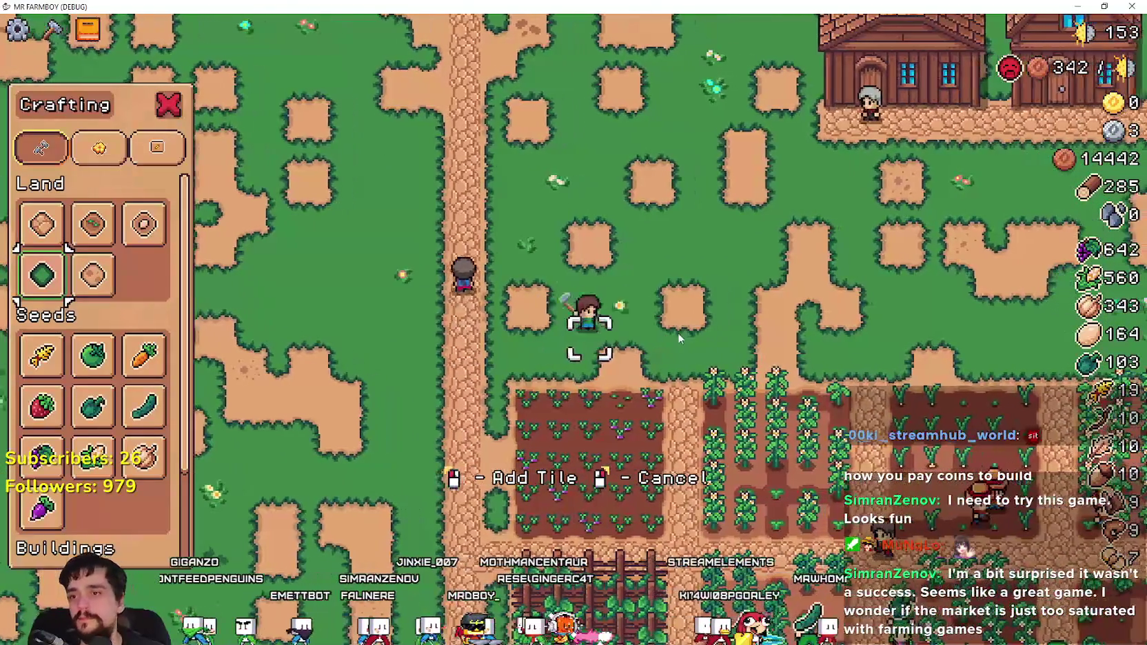
pyautogui.press('d')
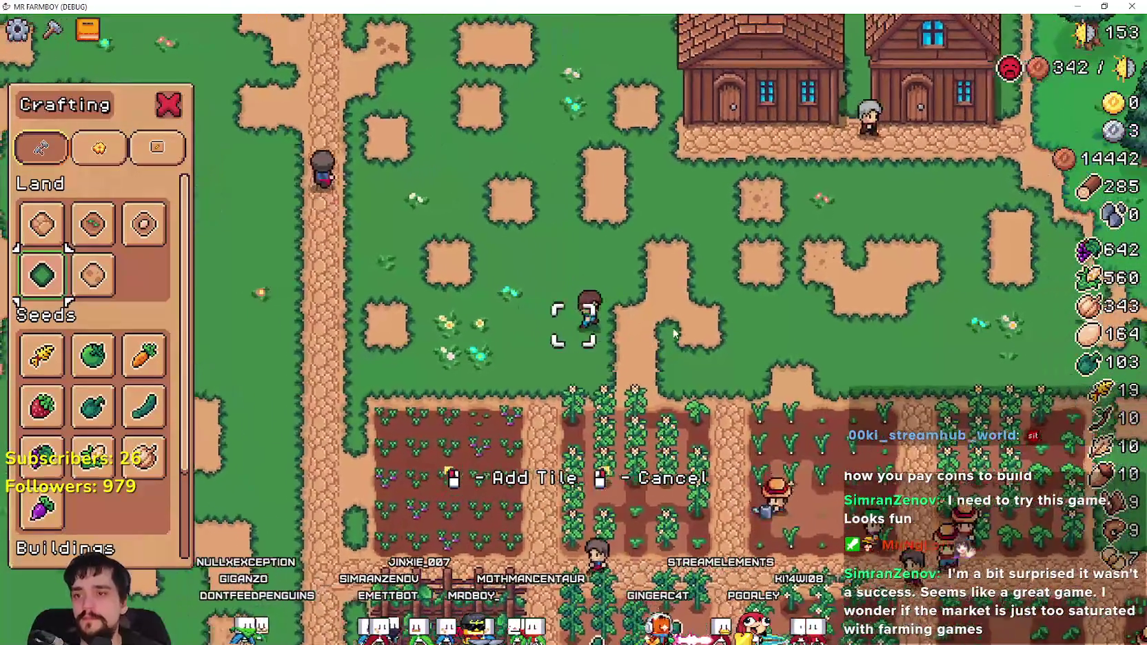
# - Walk through the corn field toward the houses with the grass tile selected, then cancel tile placement
pyautogui.press('d')
pyautogui.press('s')
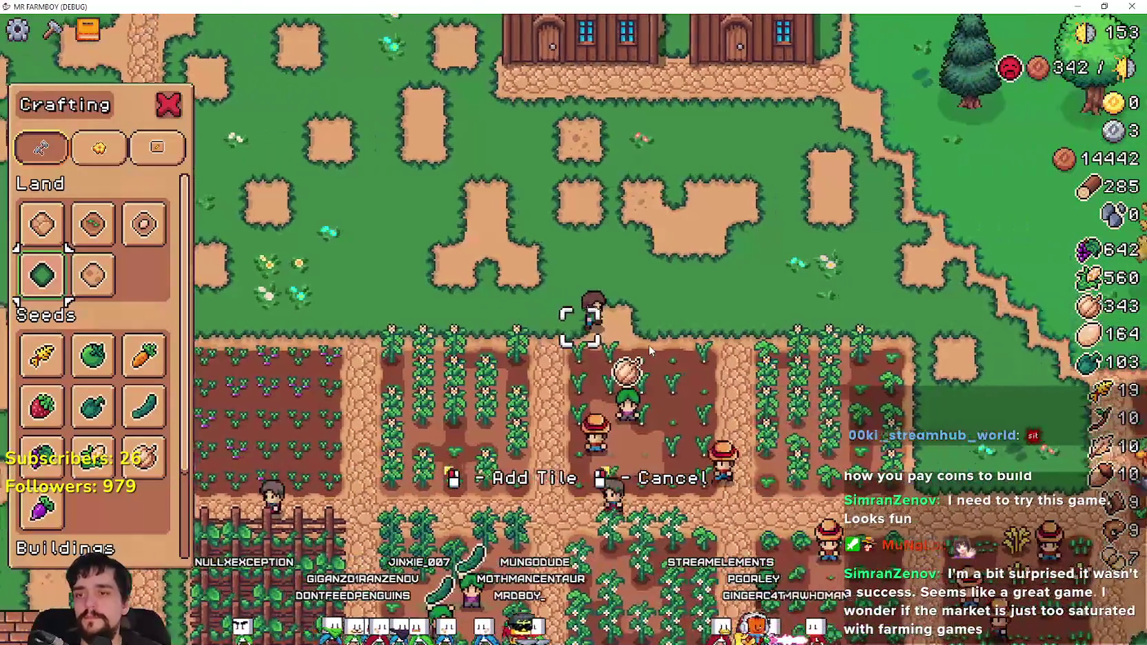
pyautogui.press('d')
pyautogui.press('s')
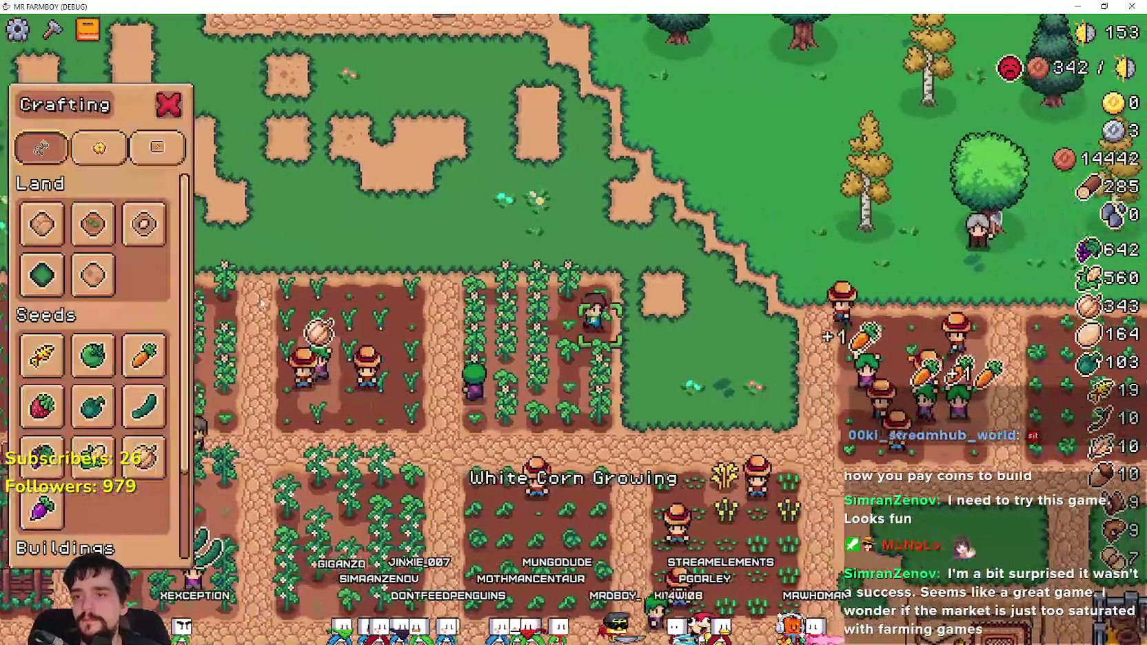
pyautogui.press('d')
pyautogui.click(42, 275)
pyautogui.press('w')
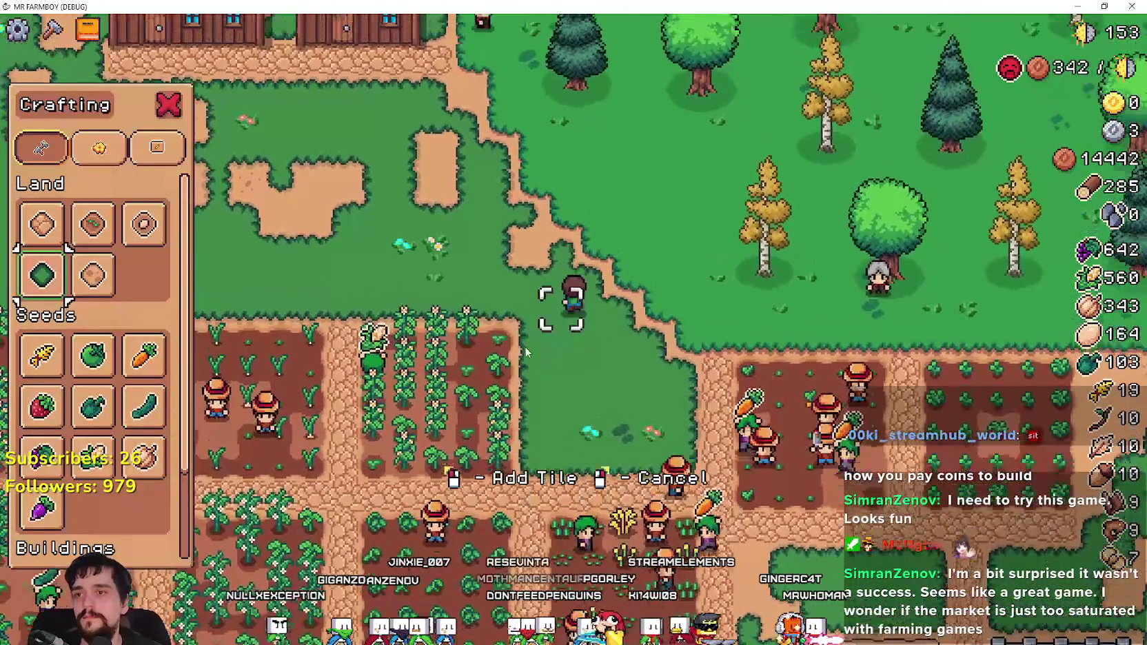
pyautogui.press('w')
pyautogui.press('a')
pyautogui.rightClick(520, 348)
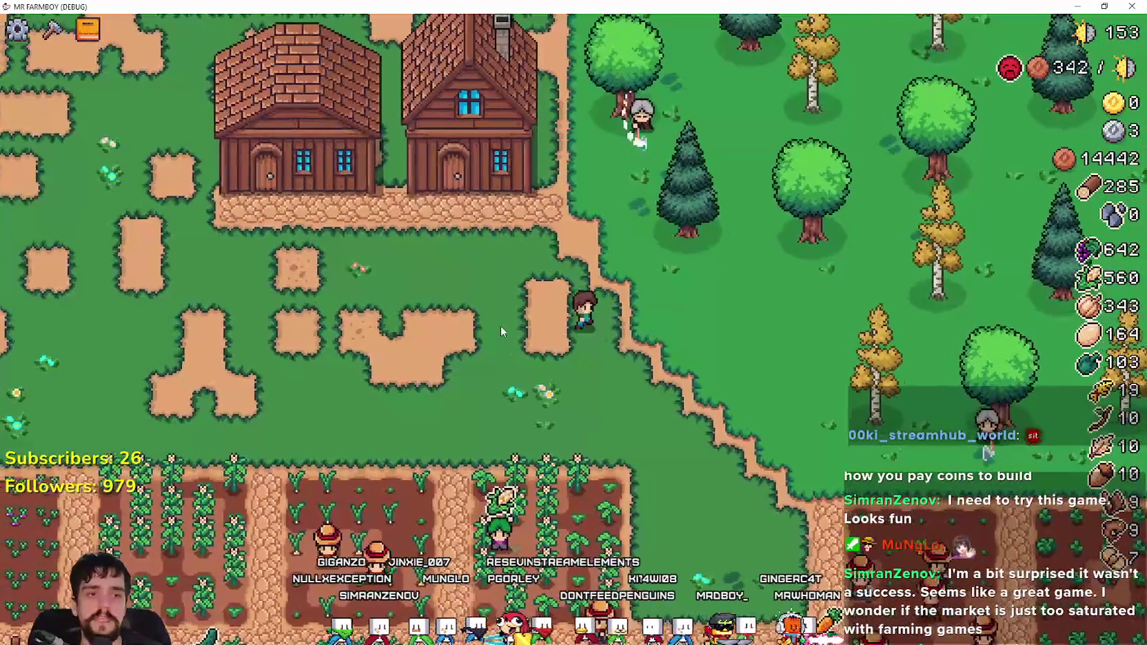
pyautogui.press('d')
pyautogui.press('s')
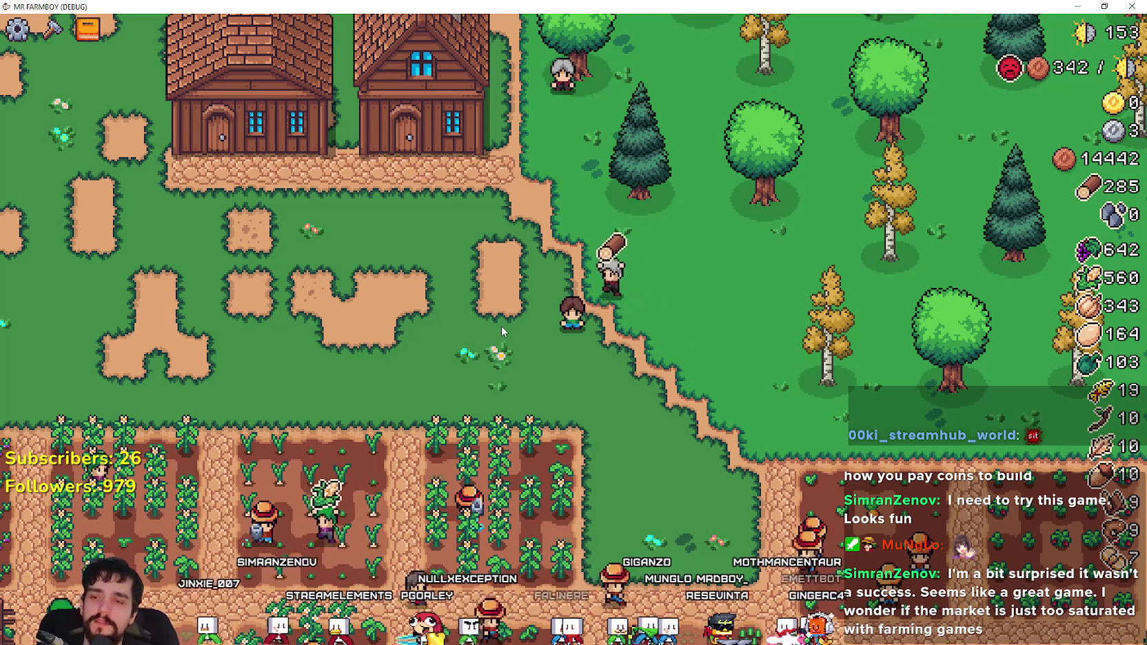
# - Walk the farmer down-left past the crop fields and back up, toggling the land-tile crafting menu
pyautogui.hotkey('a', 's')
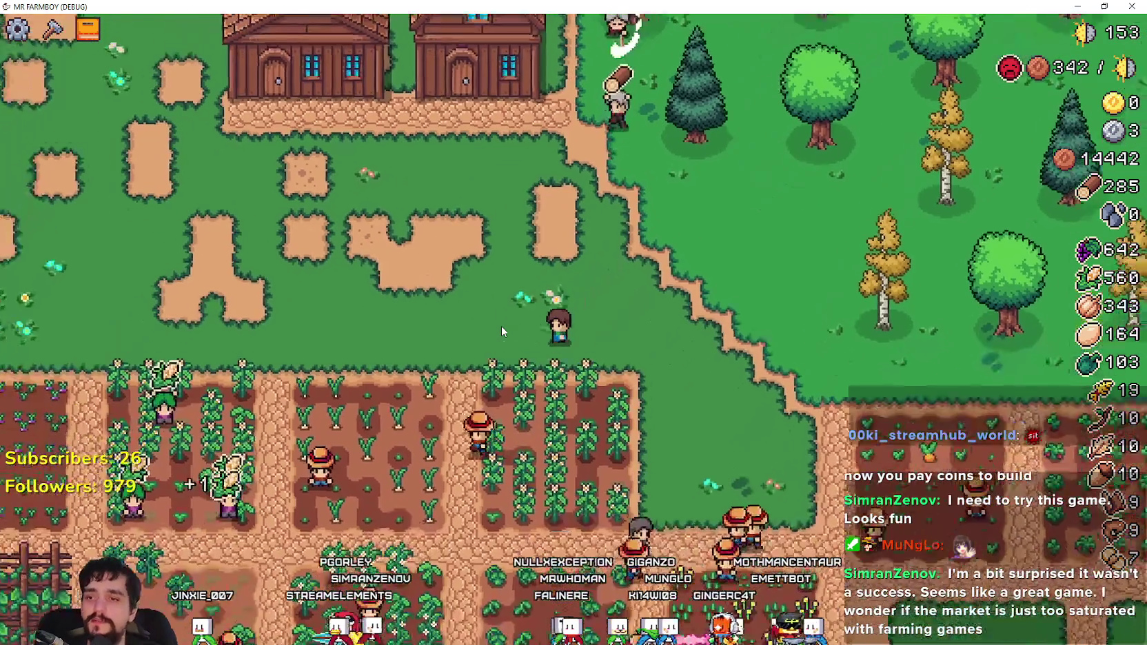
pyautogui.hotkey('a', 's')
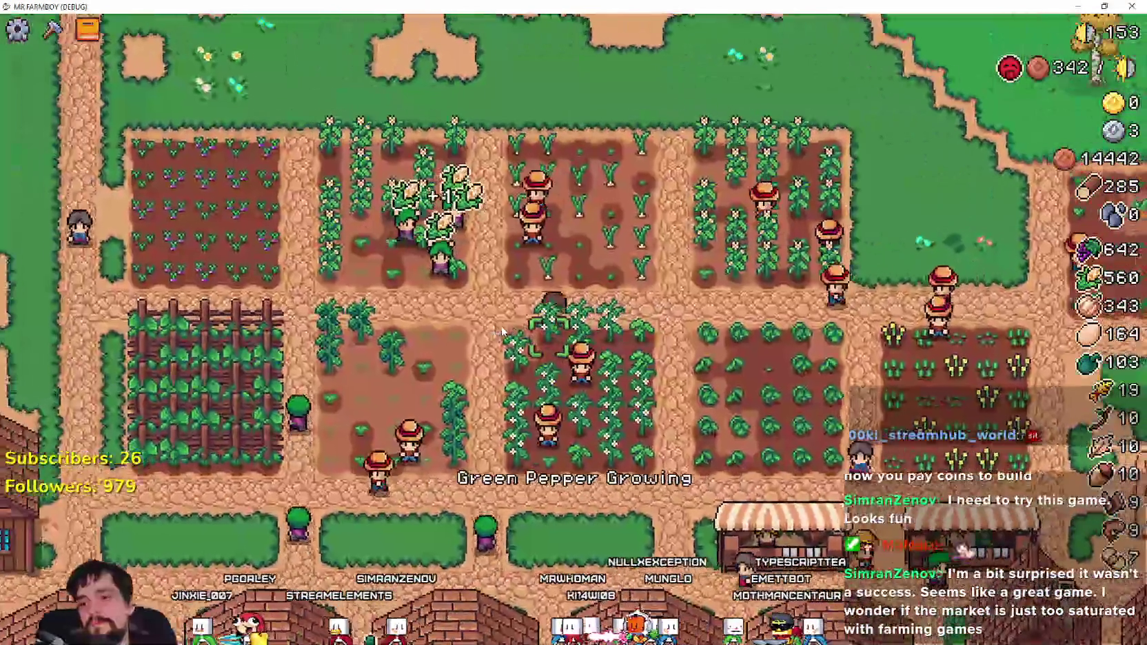
pyautogui.press('a')
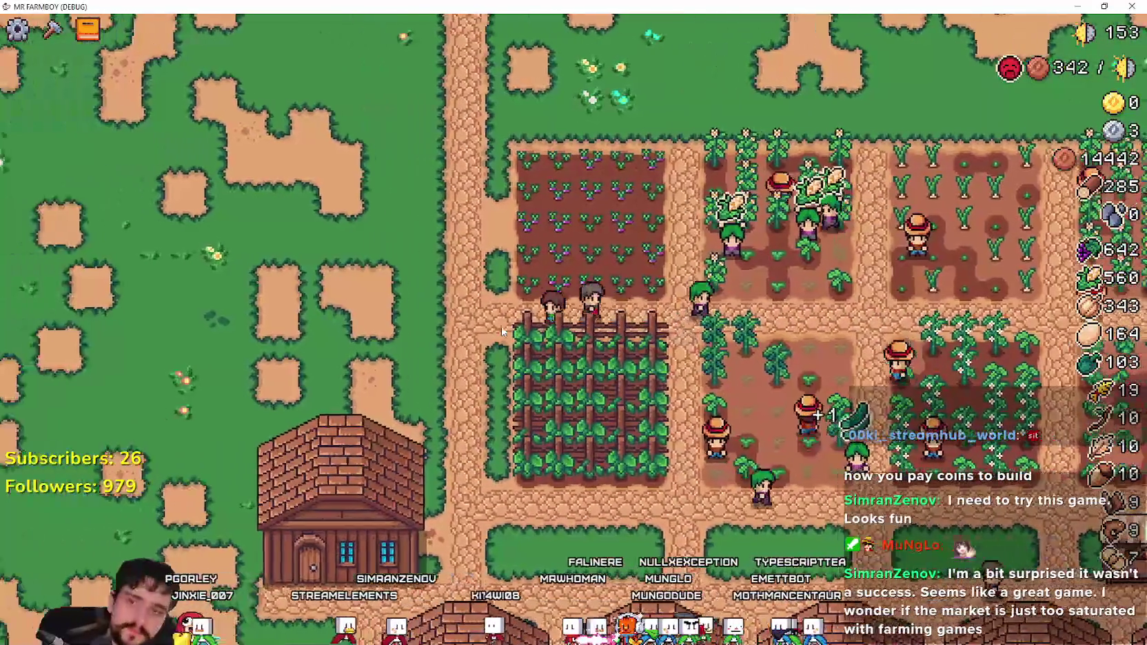
pyautogui.press('a')
pyautogui.press('c')
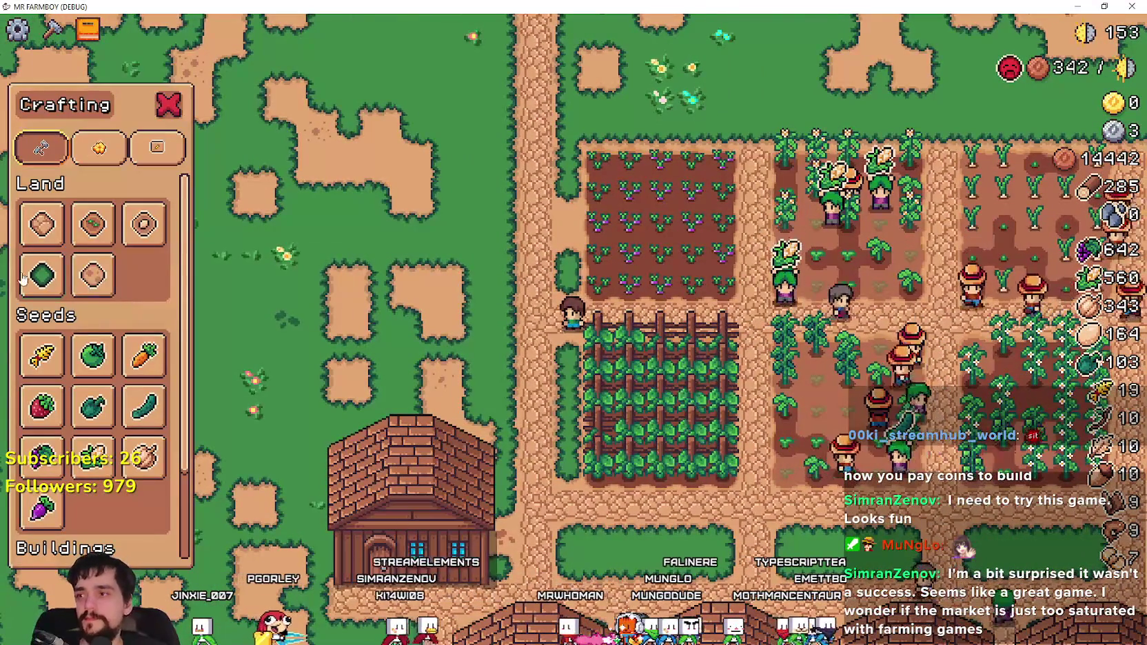
pyautogui.press('w')
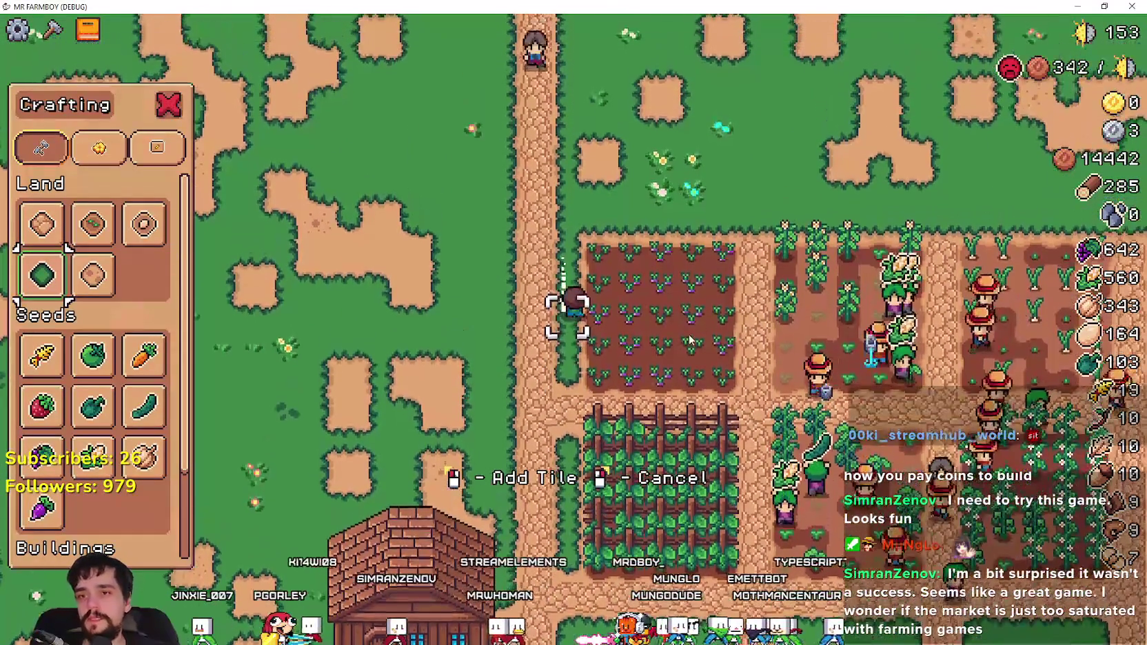
pyautogui.press('c')
pyautogui.press('w')
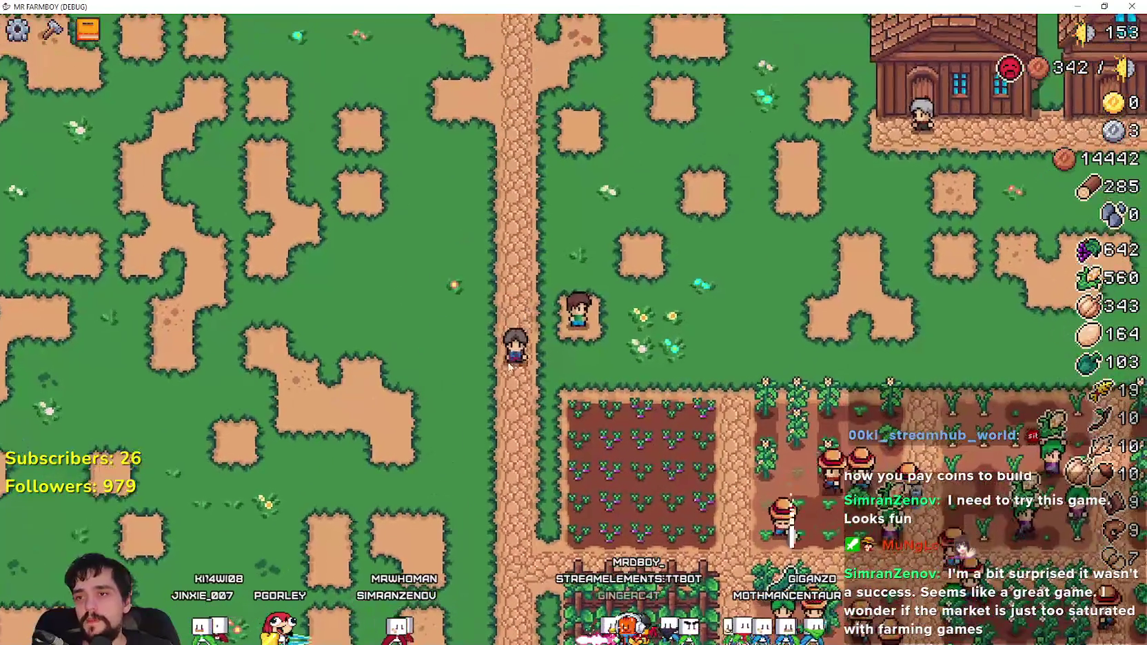
pyautogui.press('c')
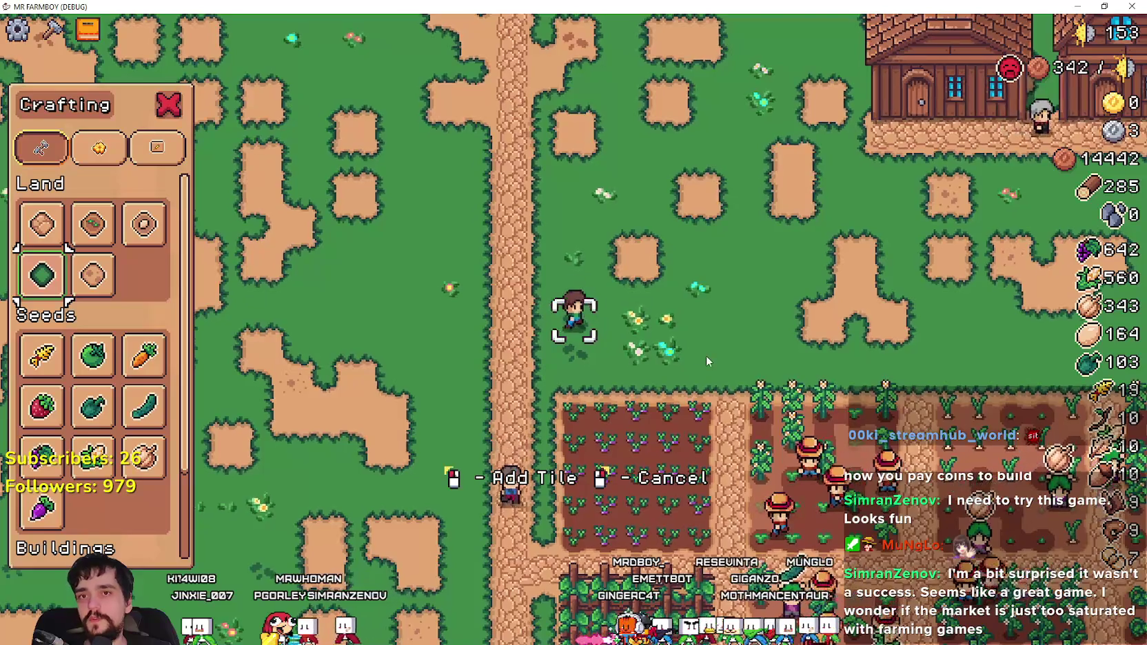
# - Walk the farmer north to the stone bridge, then open the Land/Buildings advancement tree
pyautogui.press('w')
pyautogui.press('d')
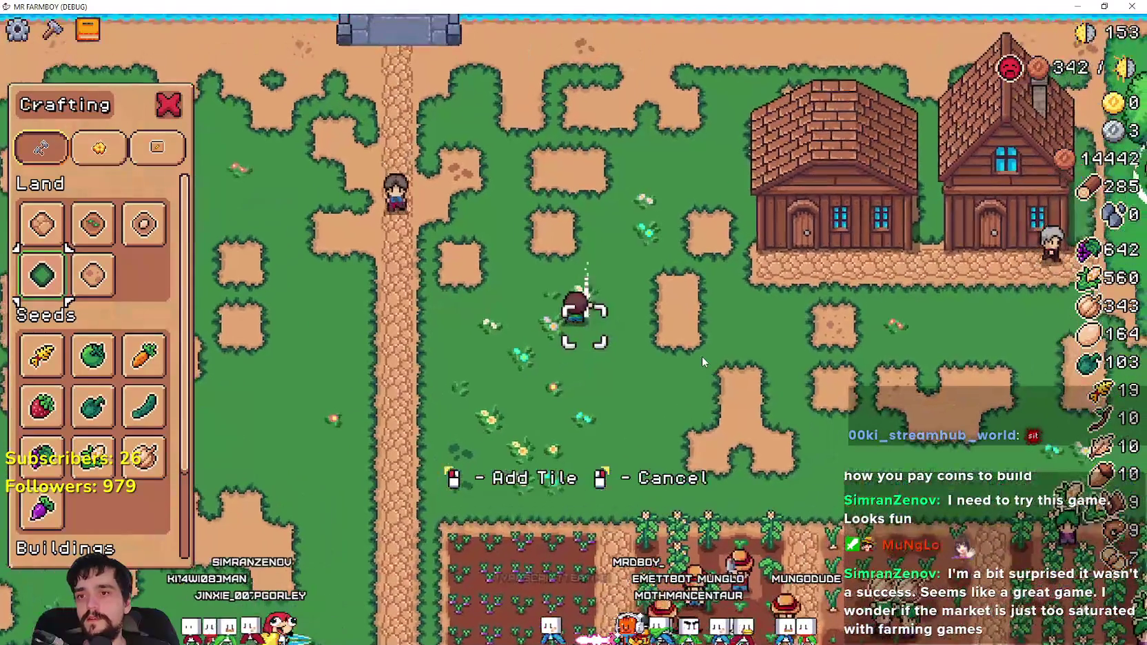
pyautogui.press('w')
pyautogui.press('a')
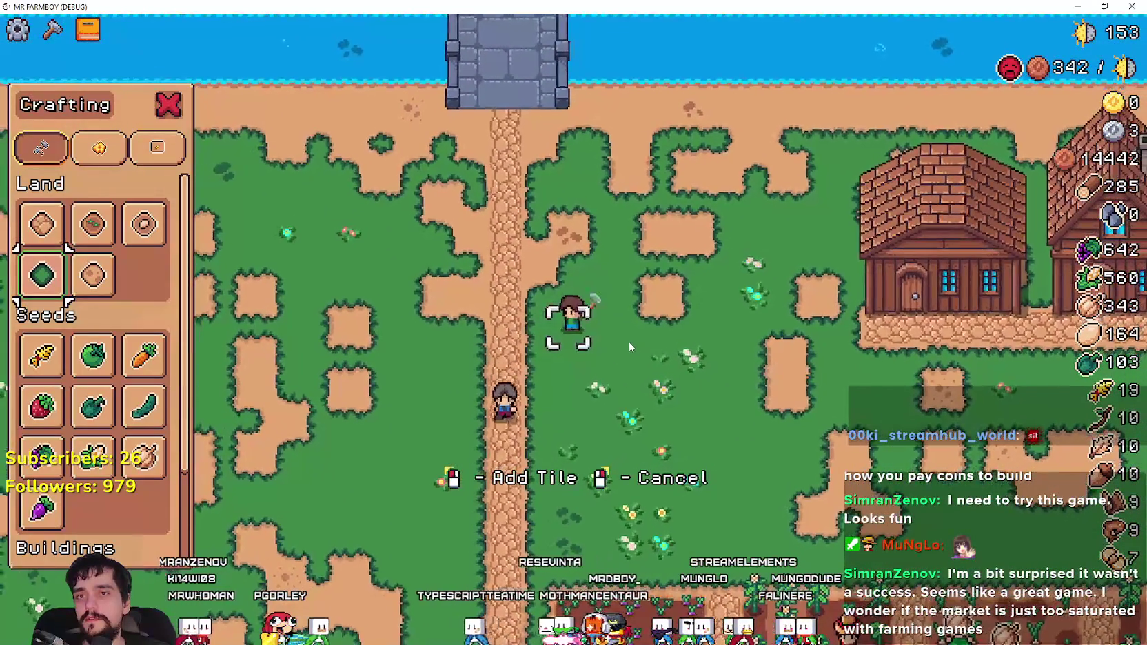
pyautogui.press('w')
pyautogui.press('d')
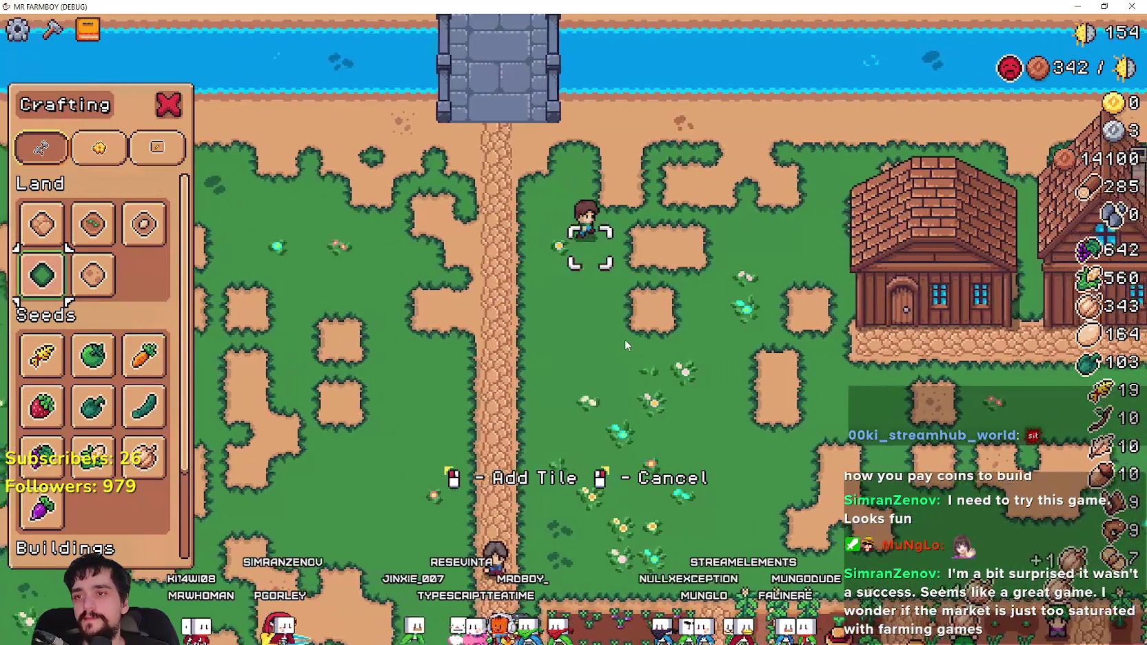
pyautogui.press('d')
pyautogui.press('s')
pyautogui.press('a')
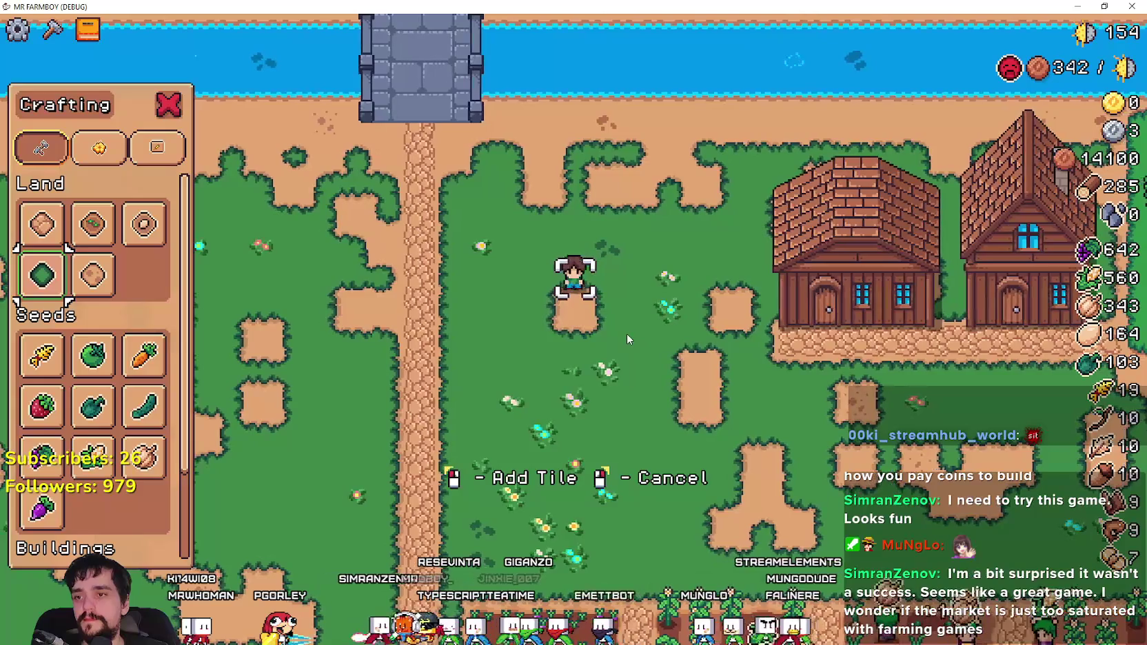
pyautogui.press('a')
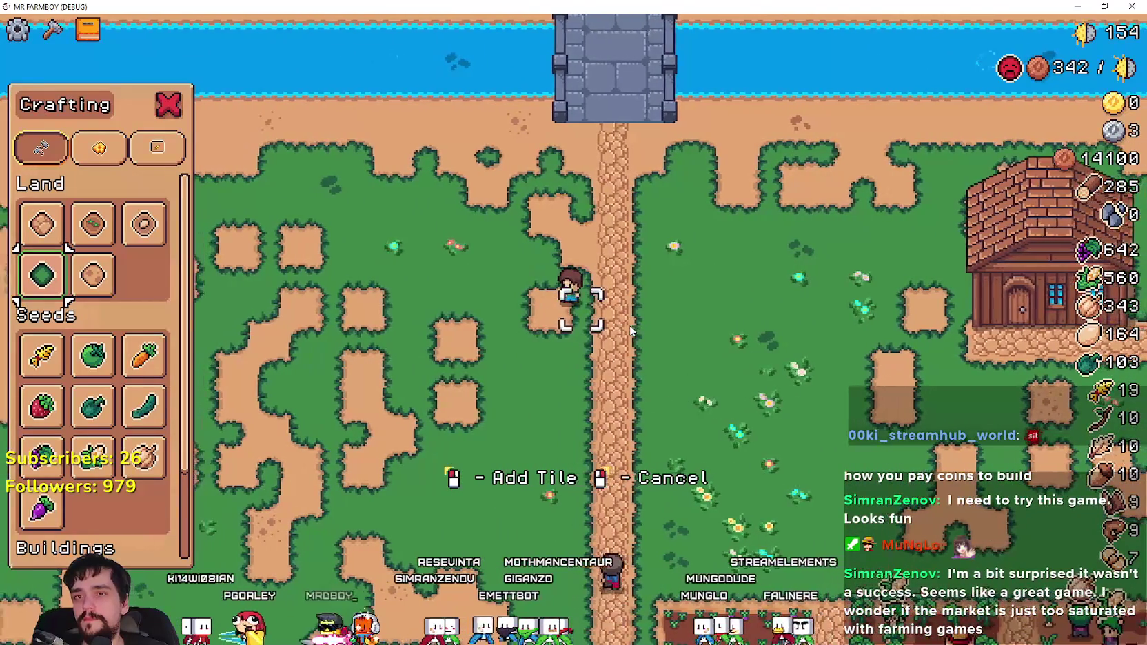
pyautogui.press('s')
pyautogui.press('tab')
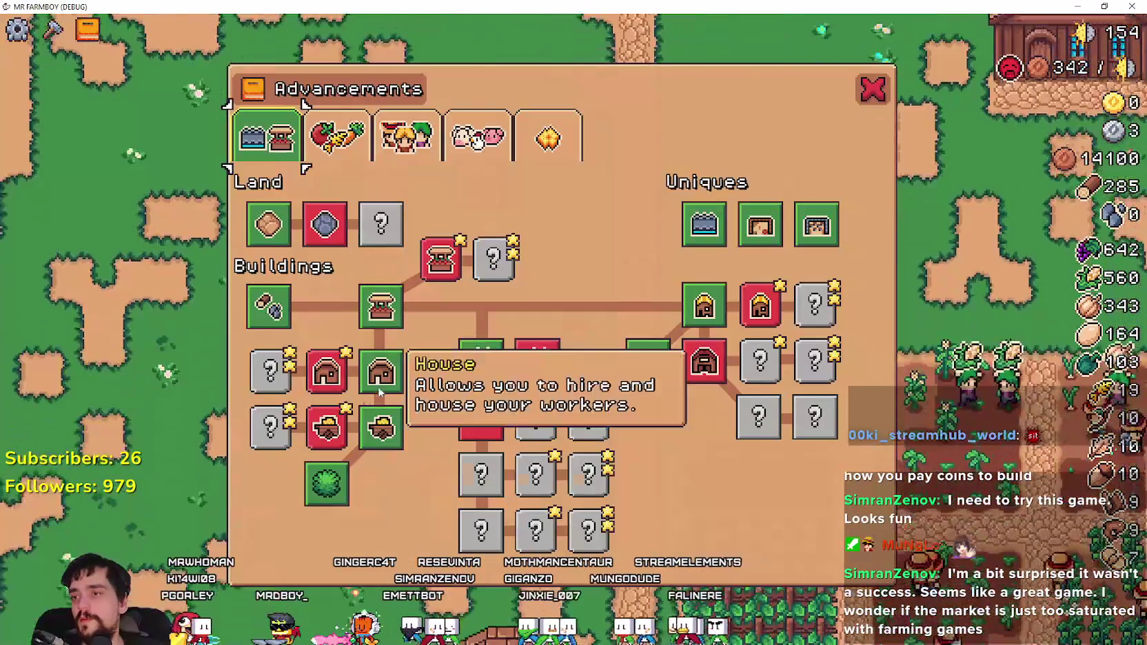
# - Reopen the Advancements tree and cycle through its category tabs
pyautogui.press('Tab')
pyautogui.press('Tab')
pyautogui.press('s')
pyautogui.press('Tab')
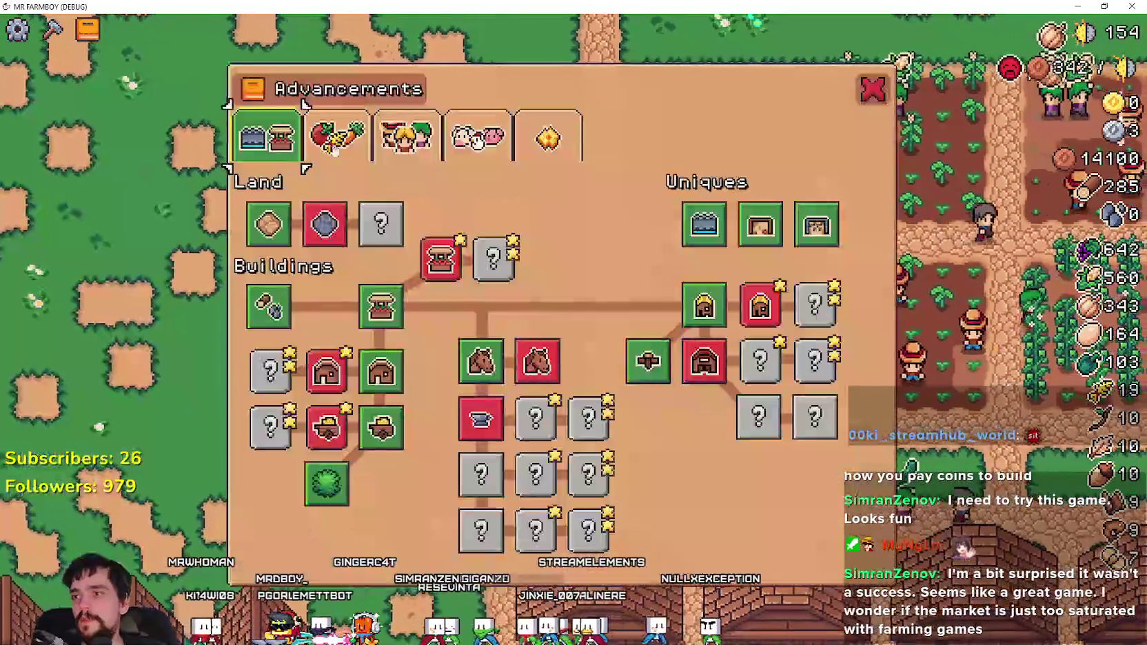
pyautogui.click(335, 138)
pyautogui.click(478, 138)
pyautogui.click(548, 138)
# - View the Animals and Crops advancements, then close the tree to return to the farm
pyautogui.click(477, 138)
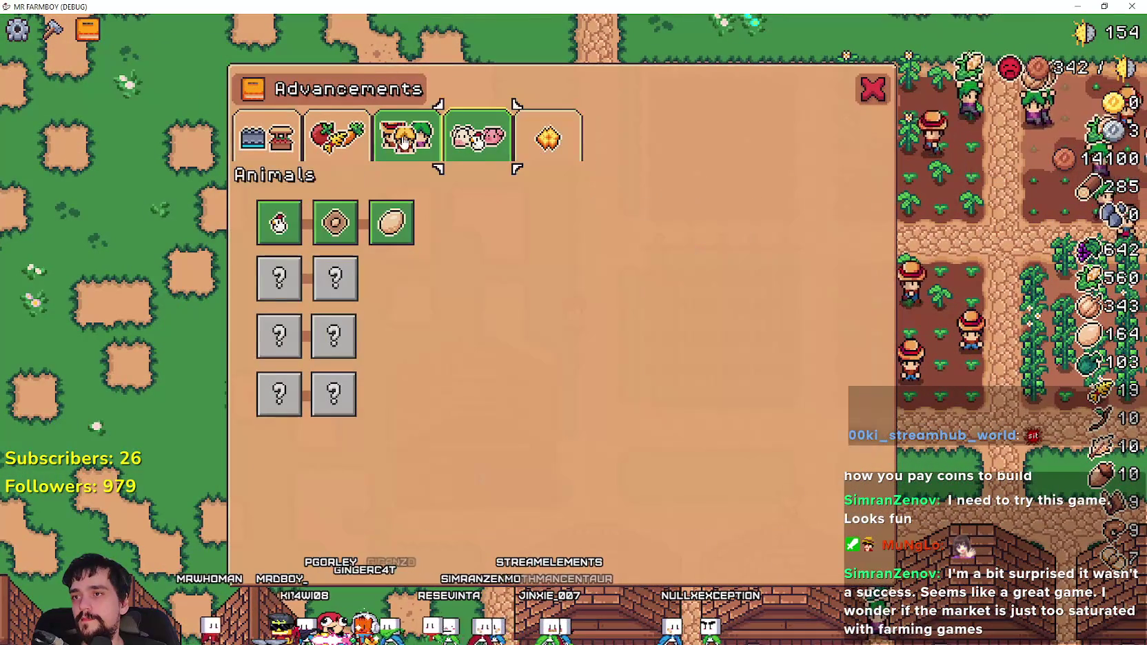
pyautogui.click(327, 148)
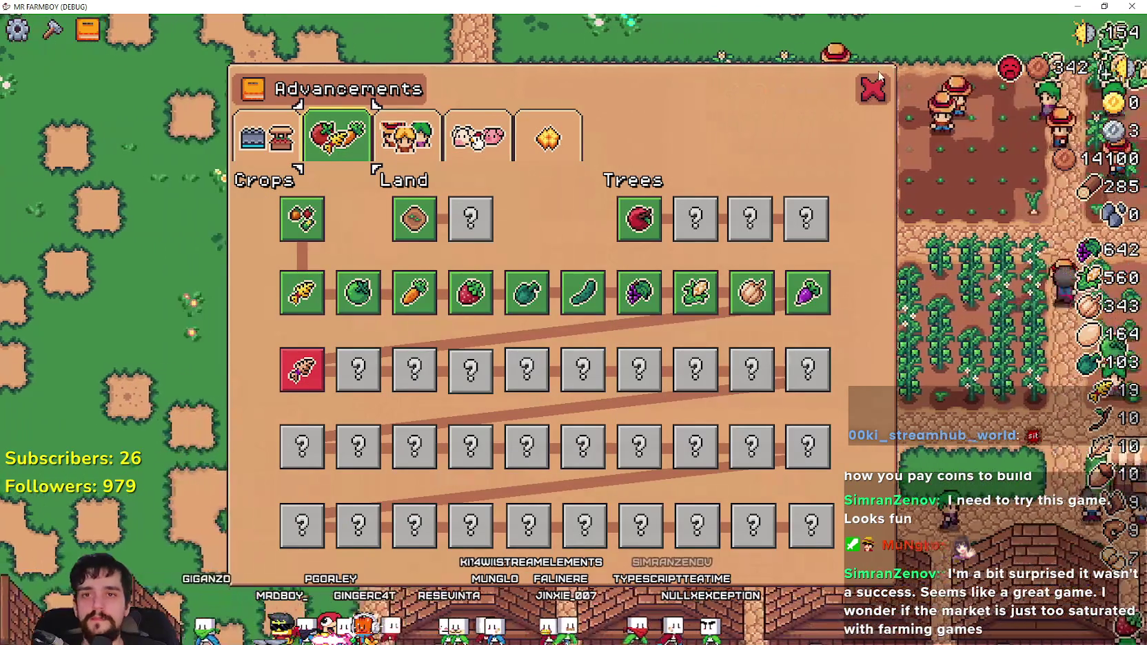
pyautogui.press('Tab')
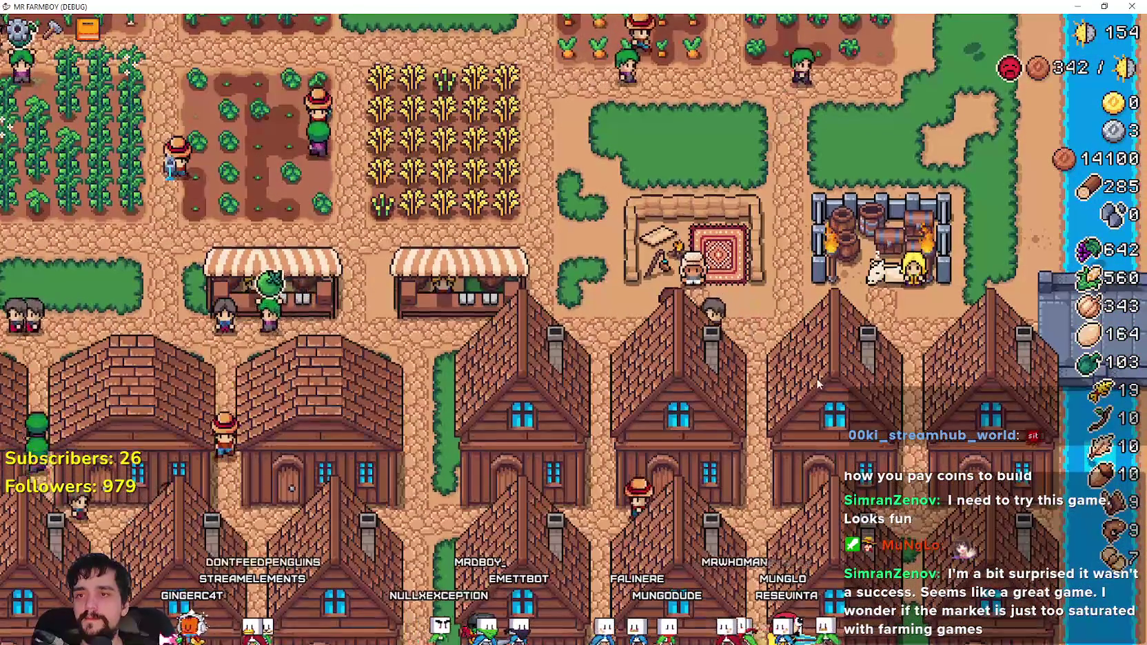
# - Talk to the Merchant Seller to see the currency exchange, then close the shop
pyautogui.press('e')
pyautogui.moveTo(511, 433)
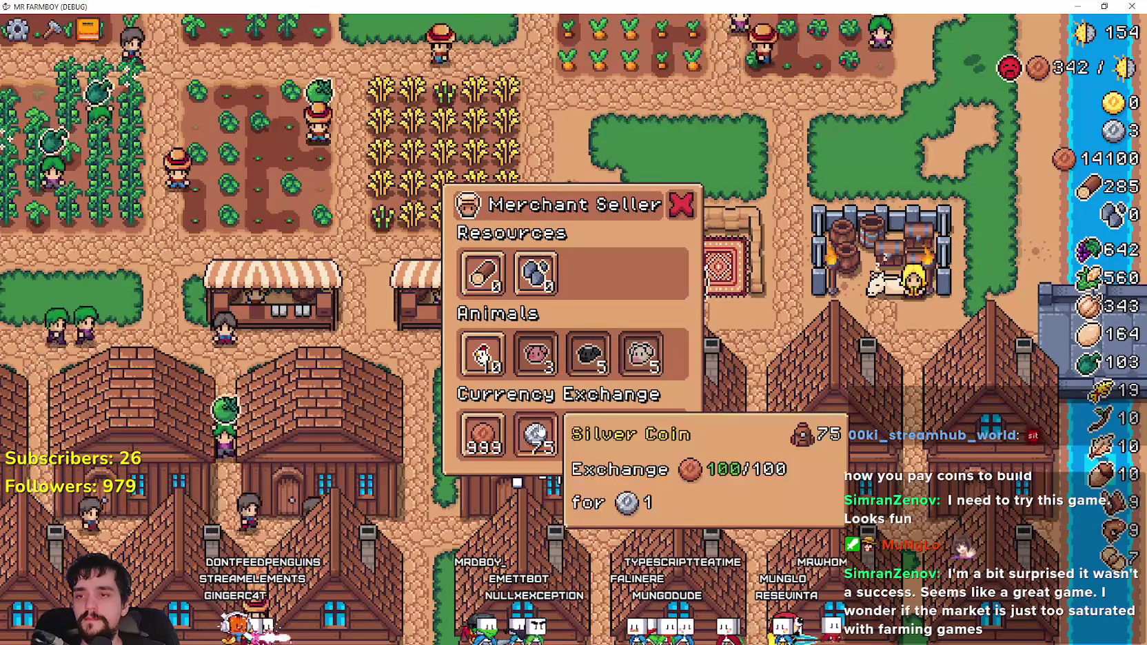
pyautogui.press('Escape')
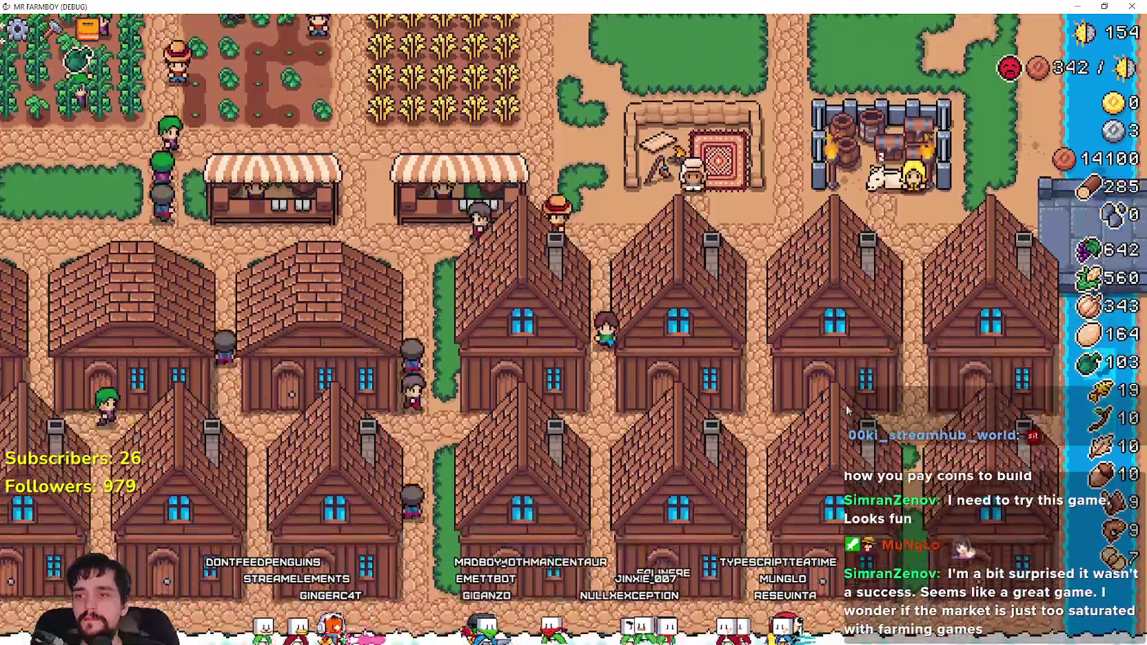
# - Check the warehouse inventory, then bring up the Advancements window on the Crops tab
pyautogui.press('e')
pyautogui.press('Escape')
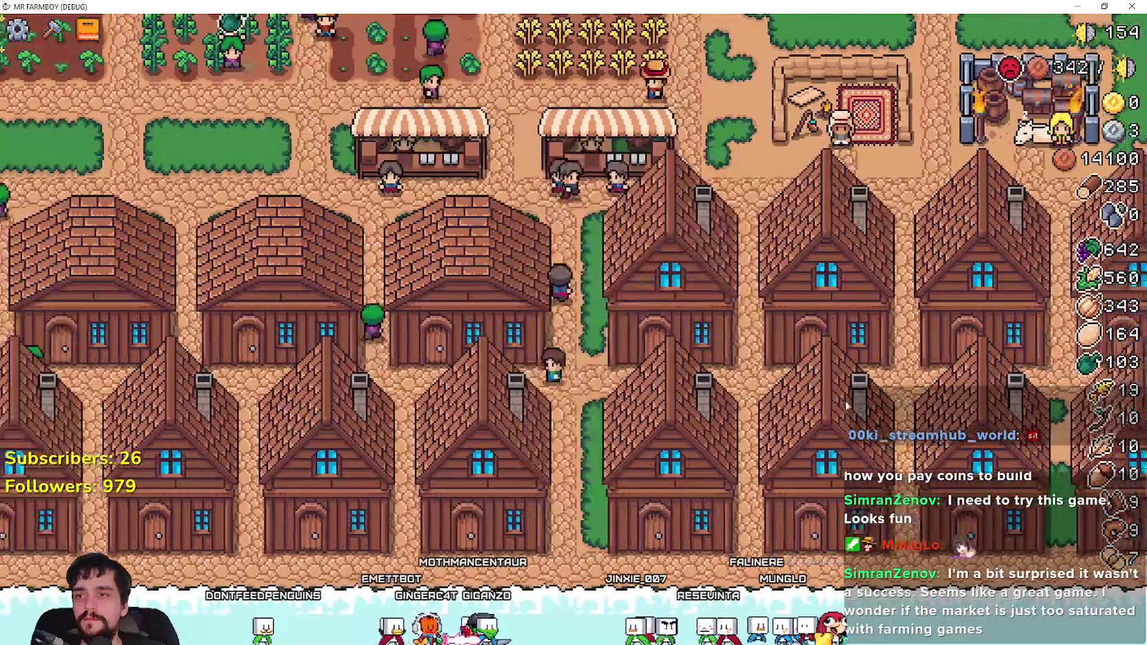
pyautogui.press('e')
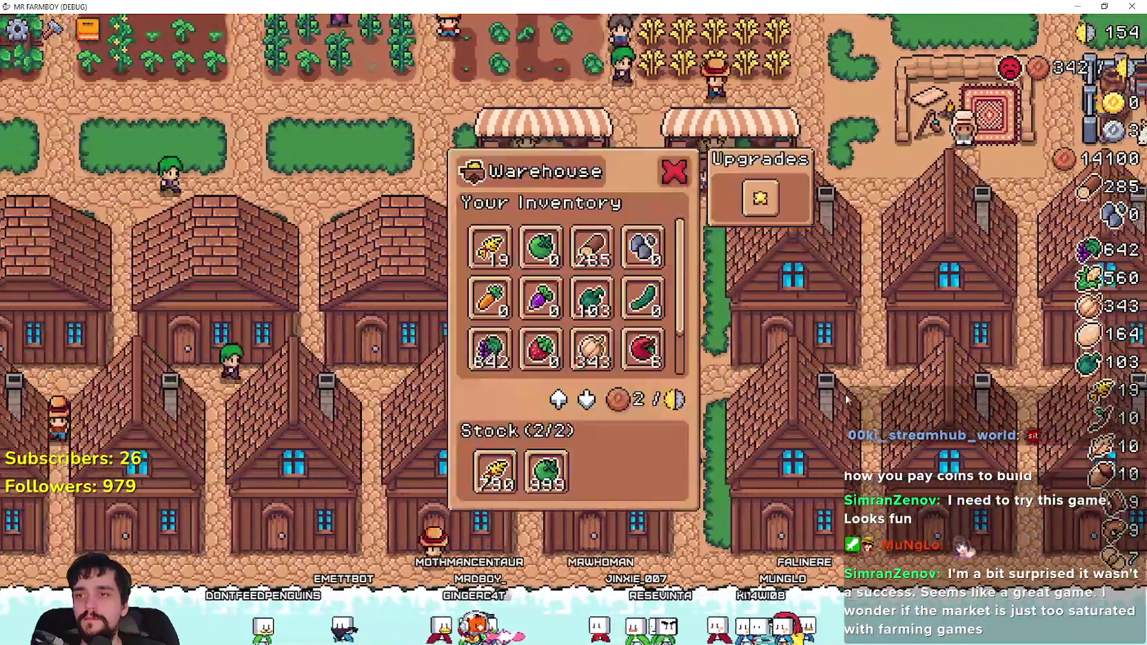
pyautogui.press('Escape')
pyautogui.press('e')
pyautogui.press('Escape')
pyautogui.press('b')
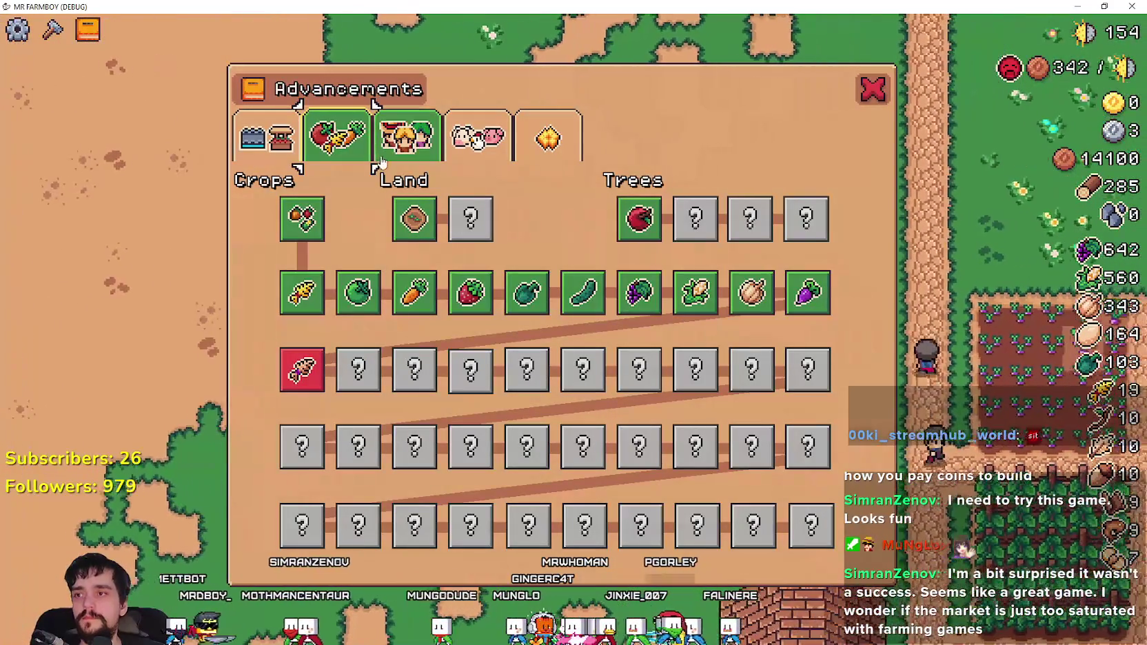
# - Review the Blacksmith upgrade under the Land/Buildings advancements, then close the advancements
pyautogui.click(405, 138)
pyautogui.click(263, 157)
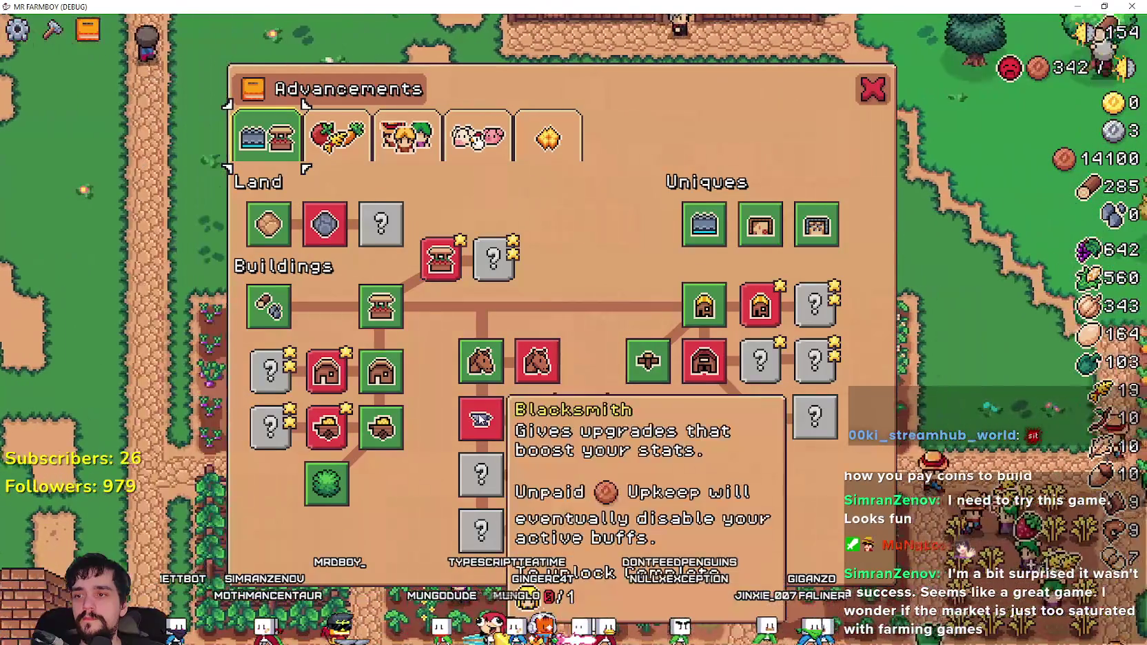
pyautogui.click(873, 89)
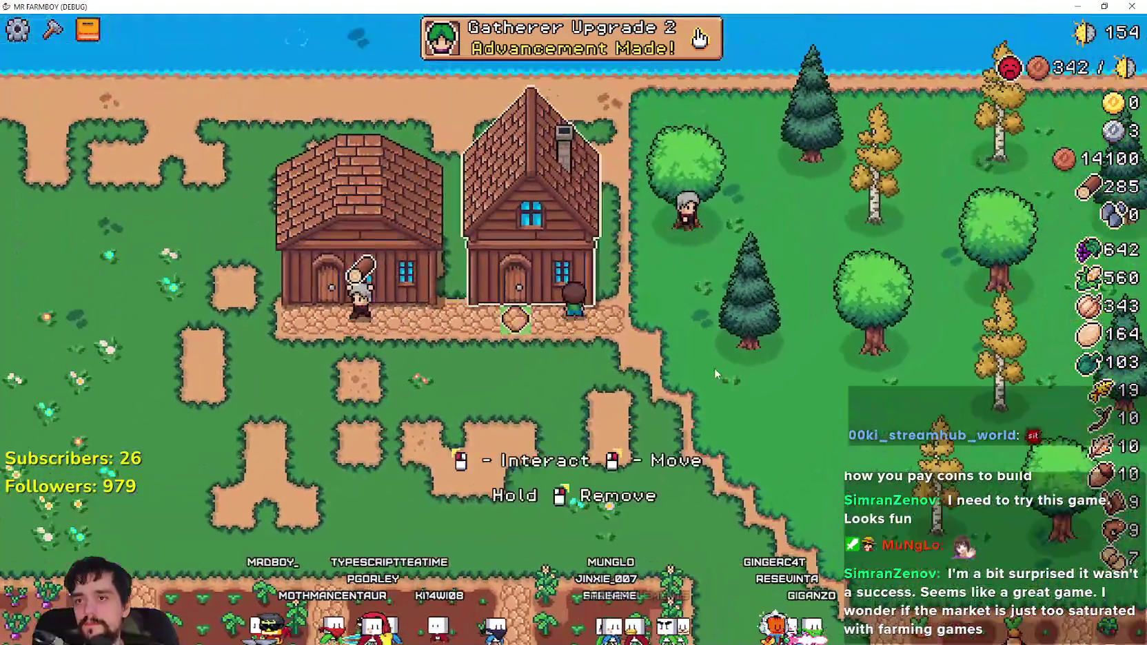
# - Check a house's hireable workers and the newly earned worker upgrade, then close it
pyautogui.click(715, 370)
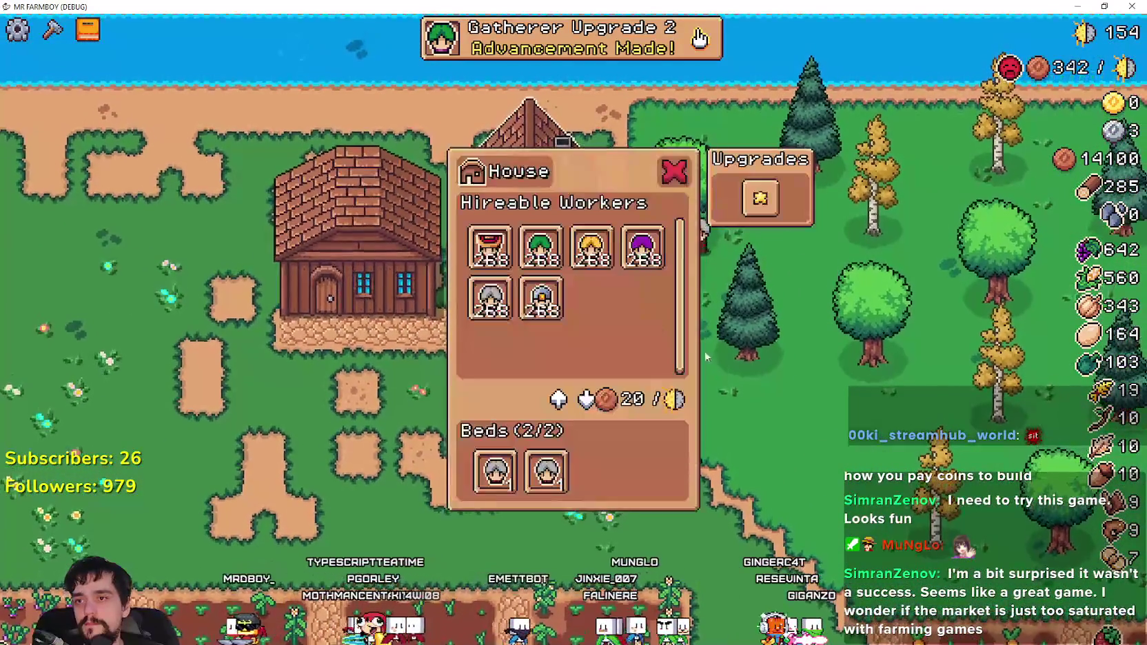
pyautogui.press('Escape')
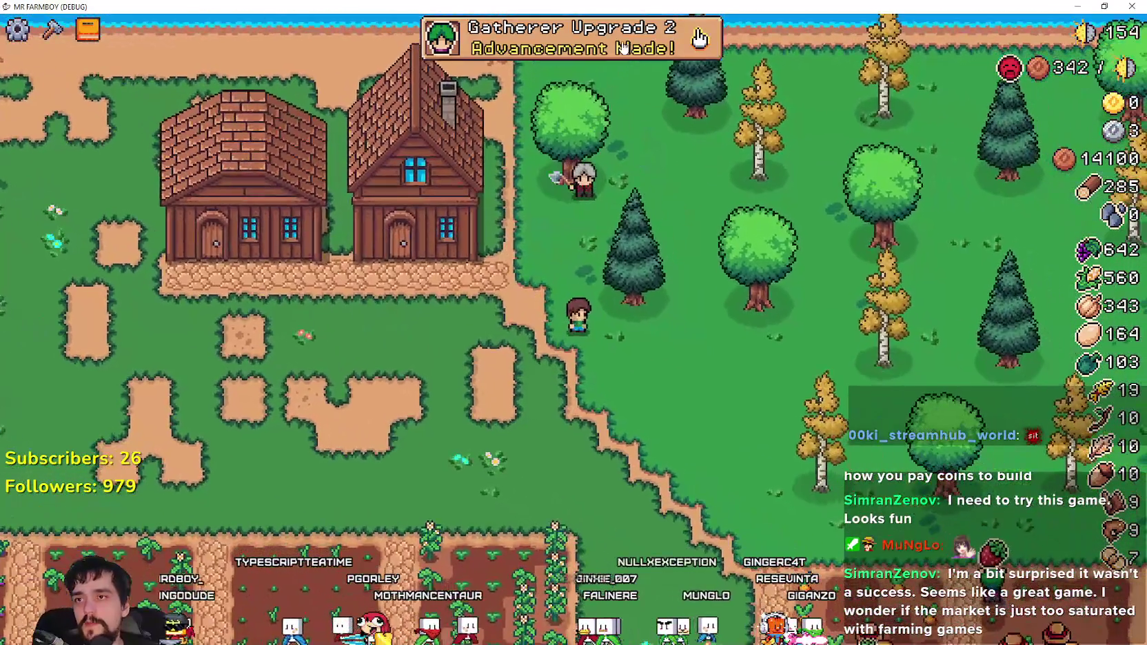
pyautogui.click(621, 45)
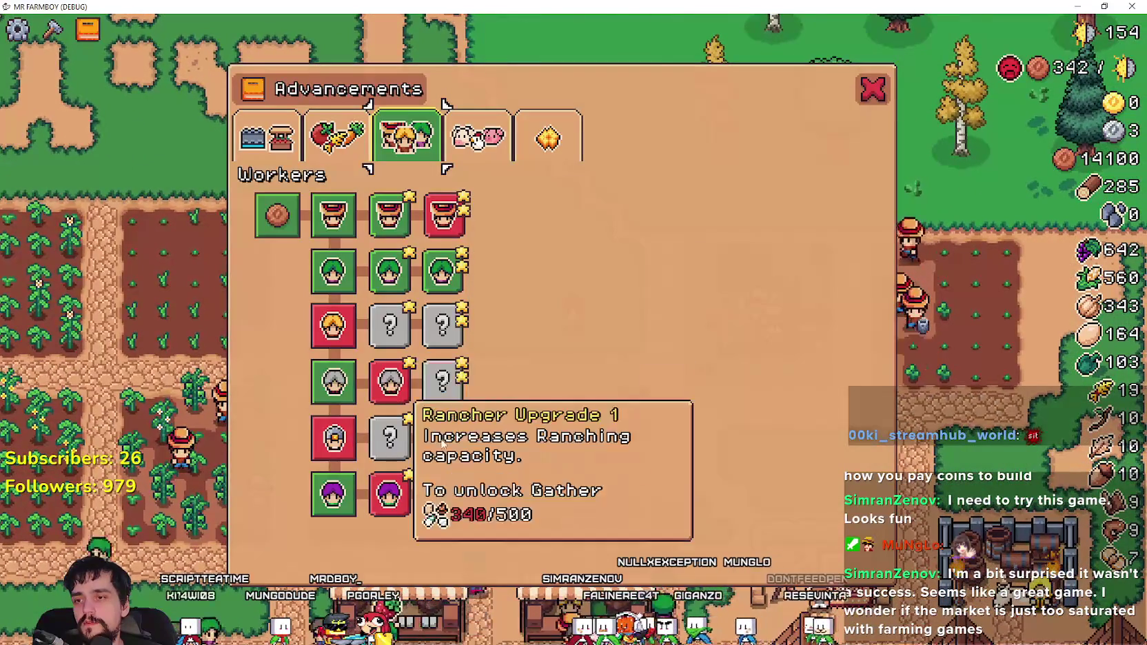
pyautogui.press('Escape')
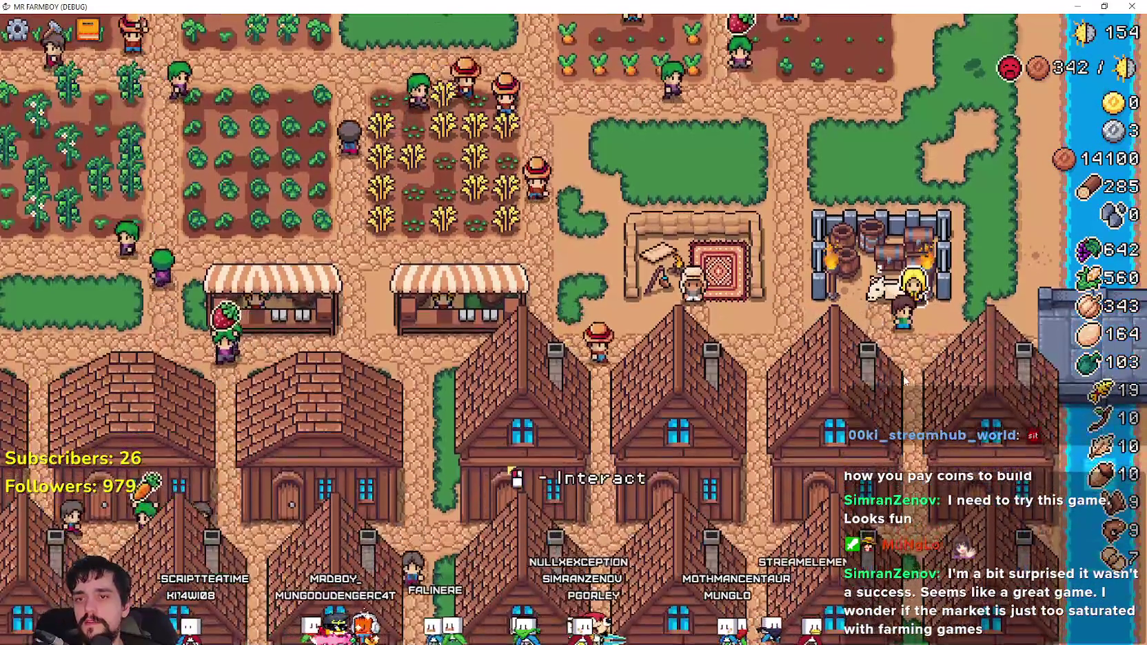
# - Look at the King's Envoy delivery task and the merchant seller shop, closing each
pyautogui.click(905, 380)
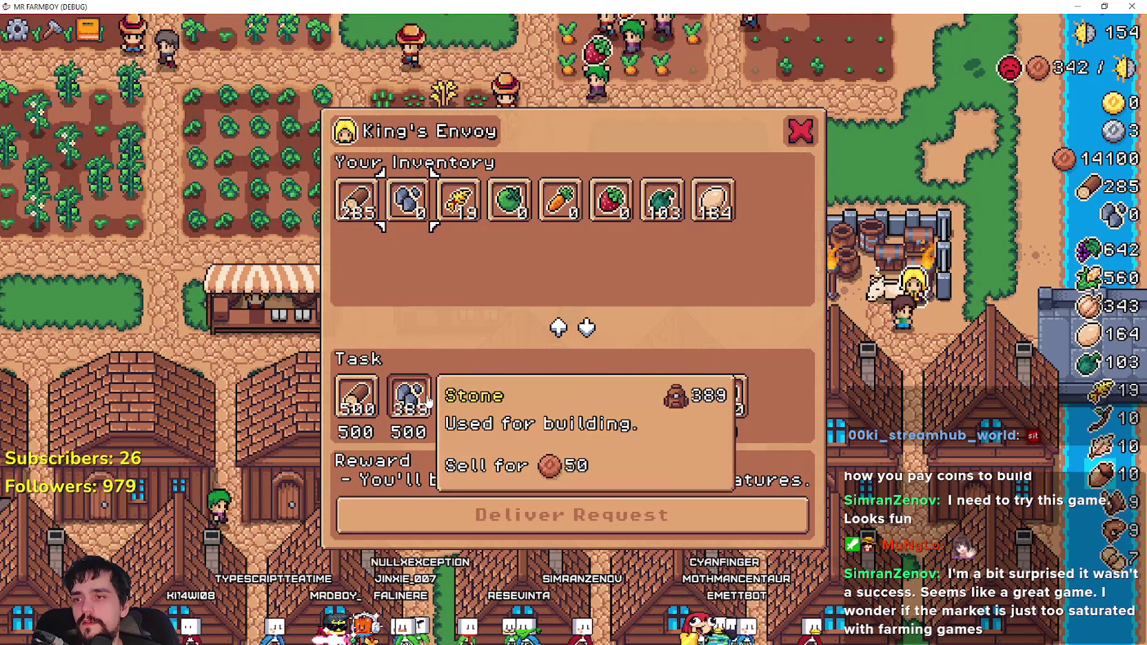
pyautogui.press('Escape')
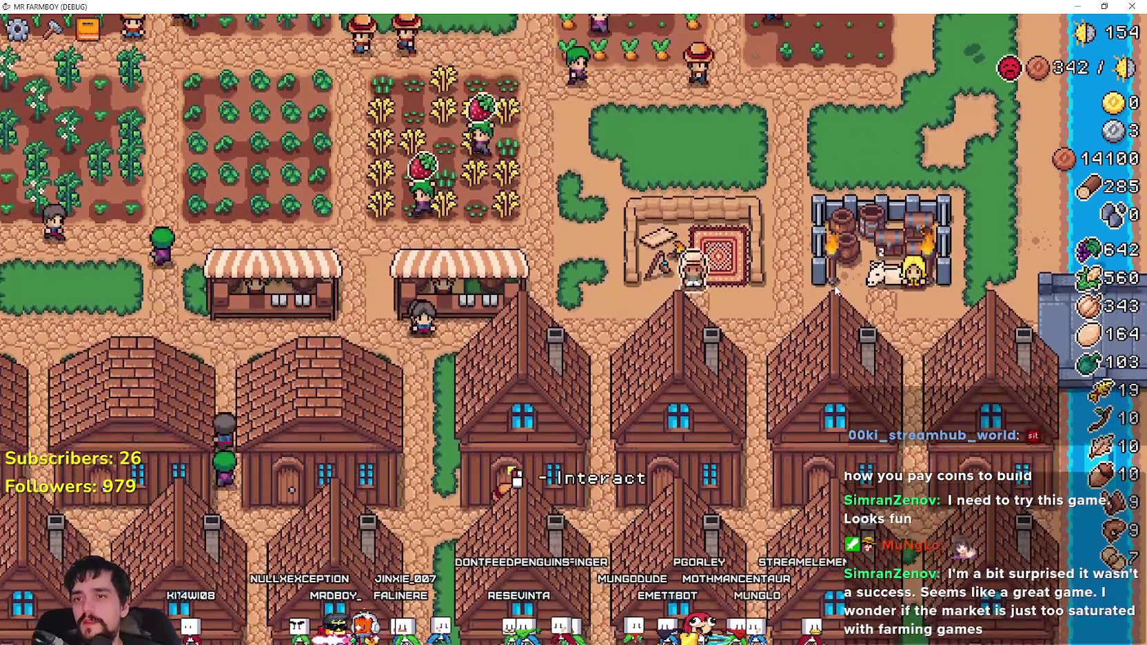
pyautogui.click(507, 469)
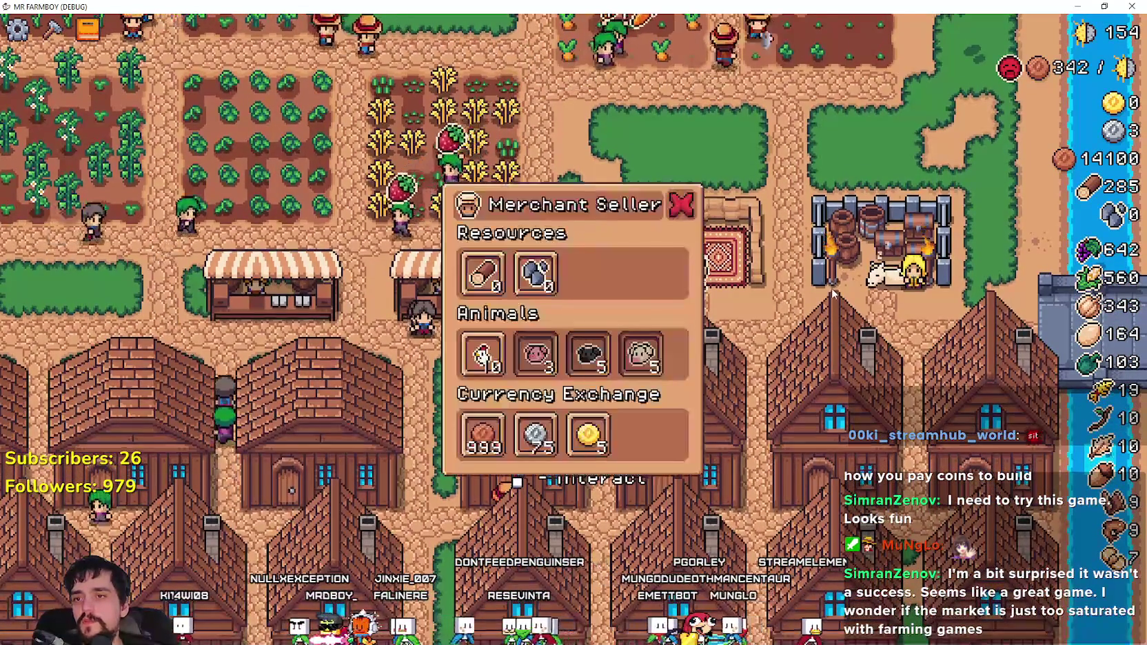
pyautogui.press('Escape')
# - Walk down among the village houses, then up-left toward the crop fields
pyautogui.press('s')
pyautogui.press('j')
pyautogui.press('Escape')
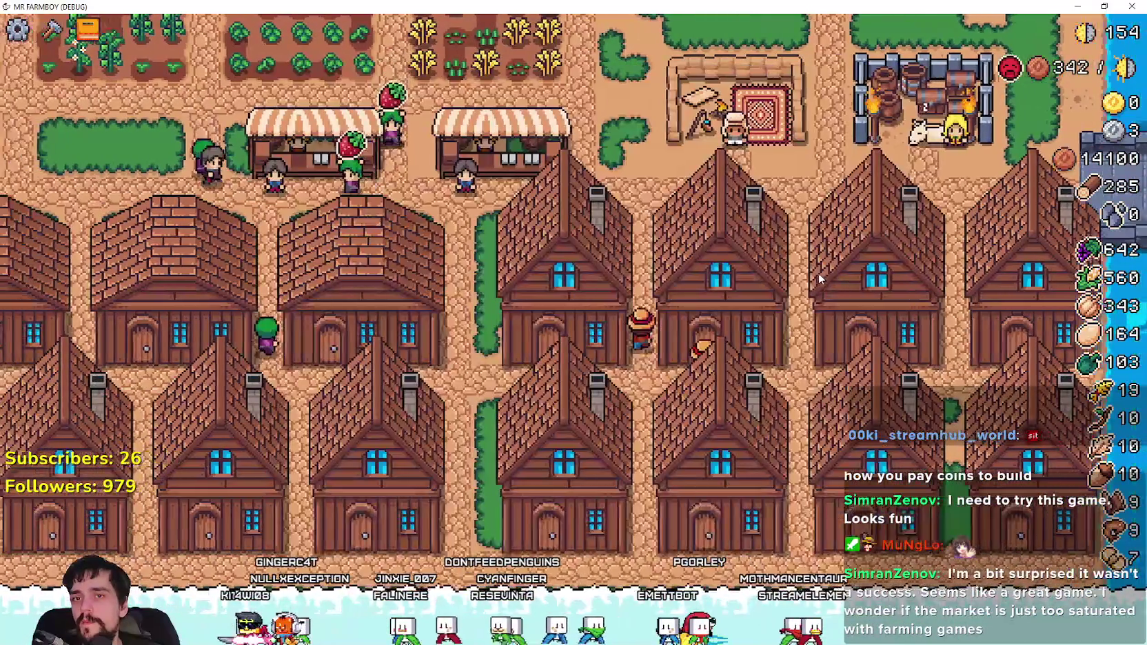
pyautogui.press('w')
pyautogui.press('a')
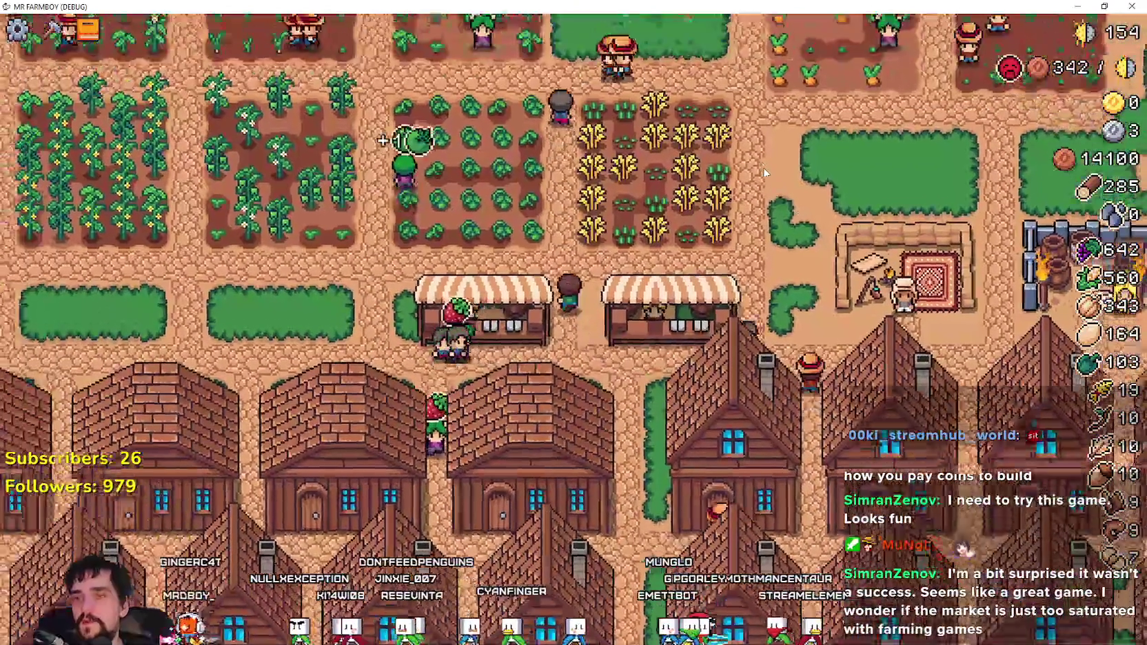
# - Zoom and pan the camera over the crop fields and houses, then return to the Godot editor
pyautogui.scroll(-3, 758, 178)
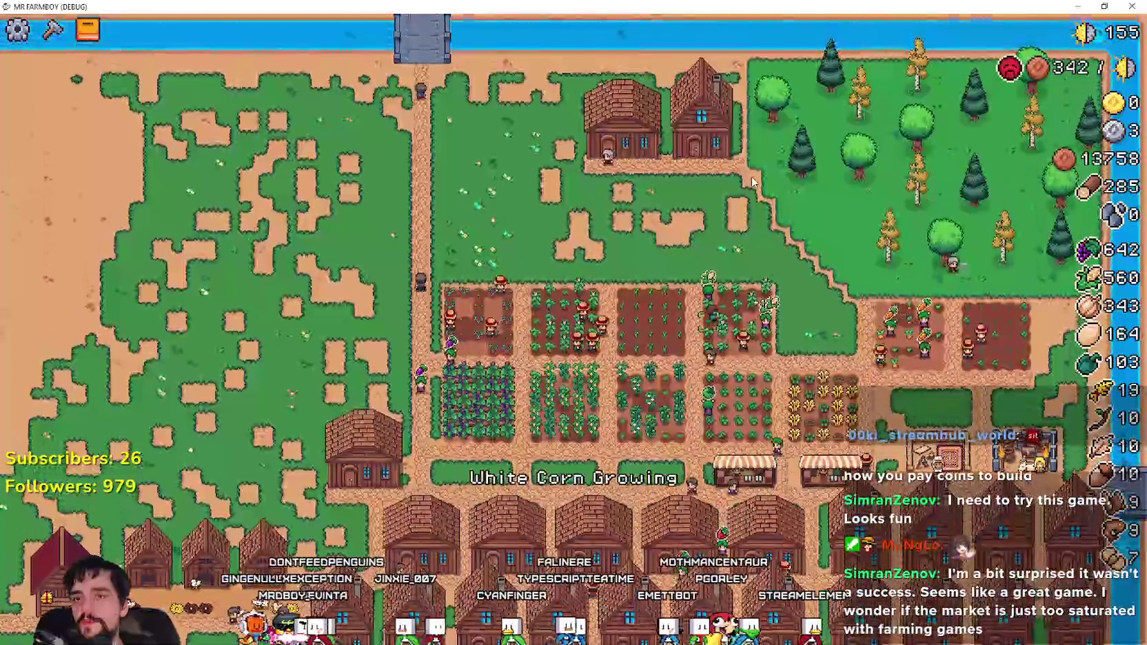
pyautogui.press('a')
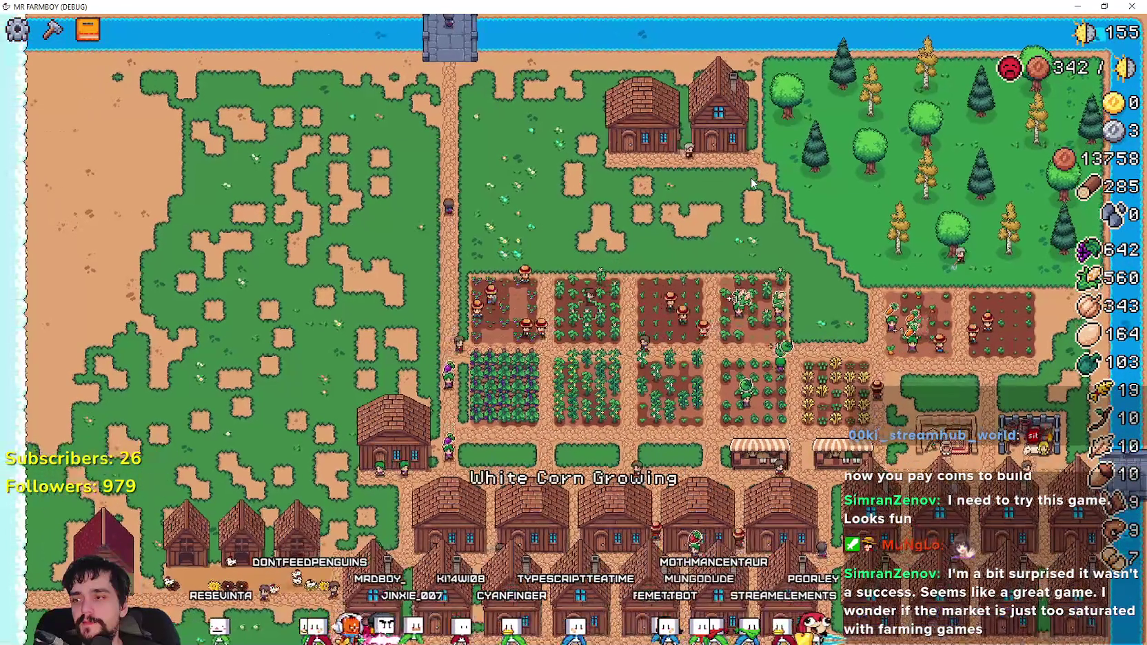
pyautogui.scroll(3, 750, 185)
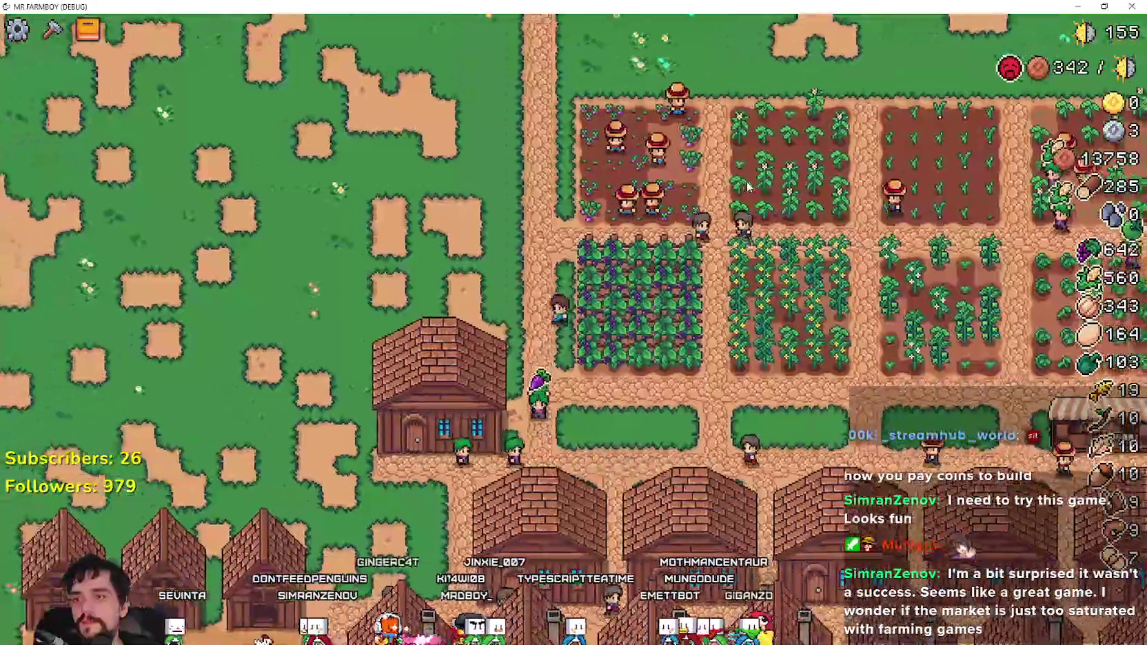
pyautogui.scroll(-3, 744, 186)
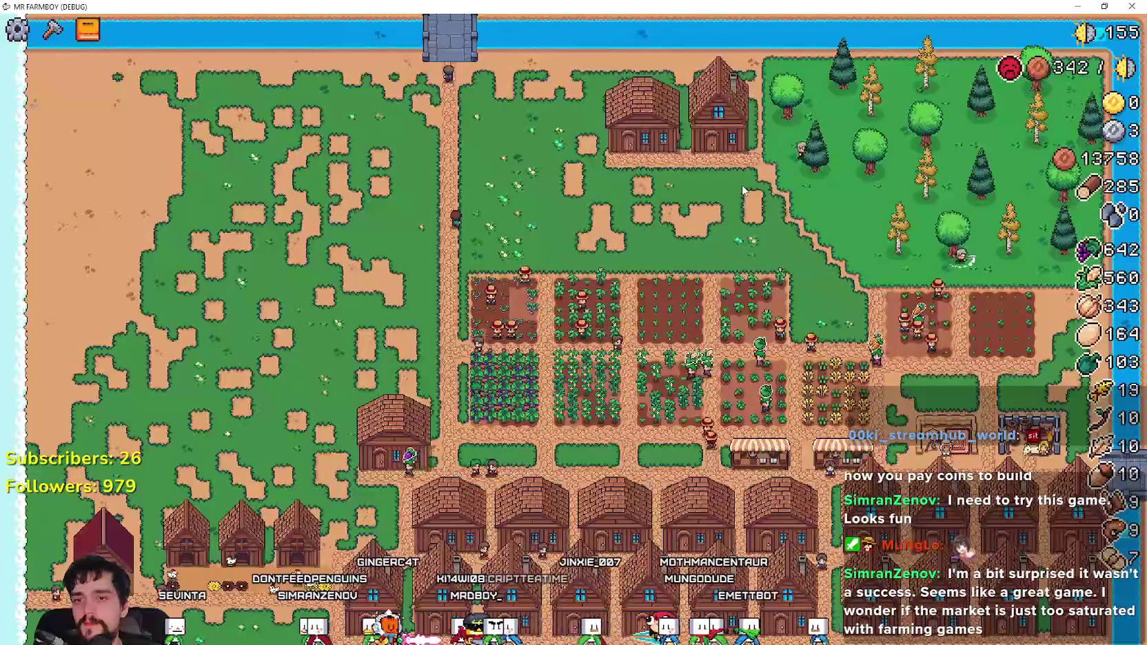
pyautogui.scroll(3, 743, 190)
pyautogui.scroll(-3, 742, 185)
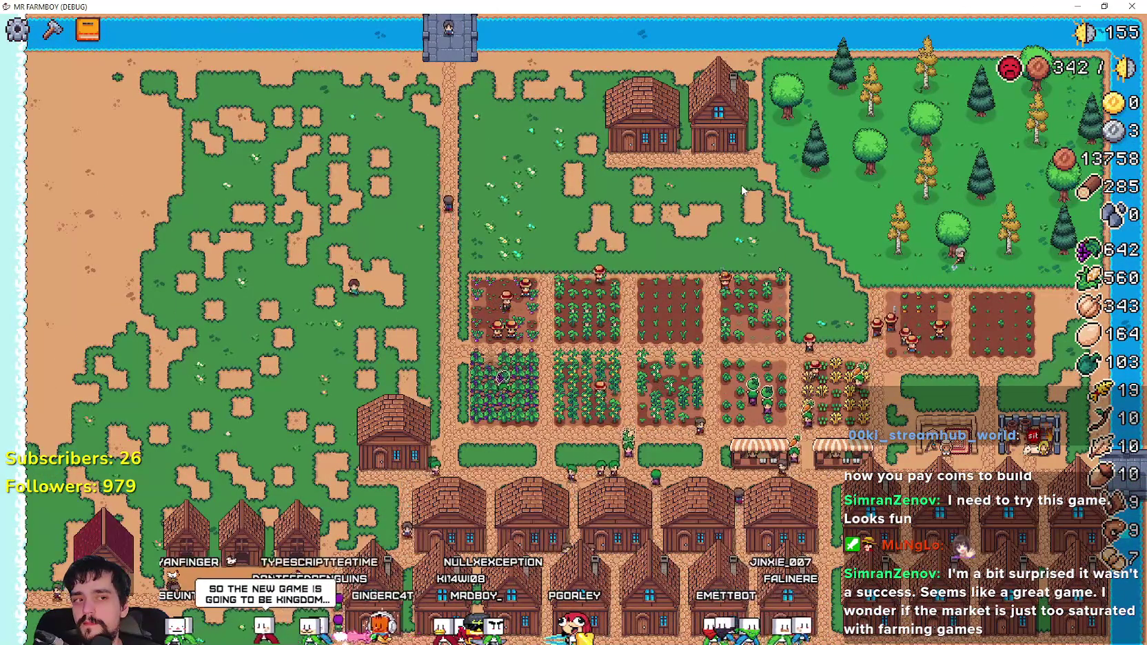
pyautogui.scroll(3, 742, 187)
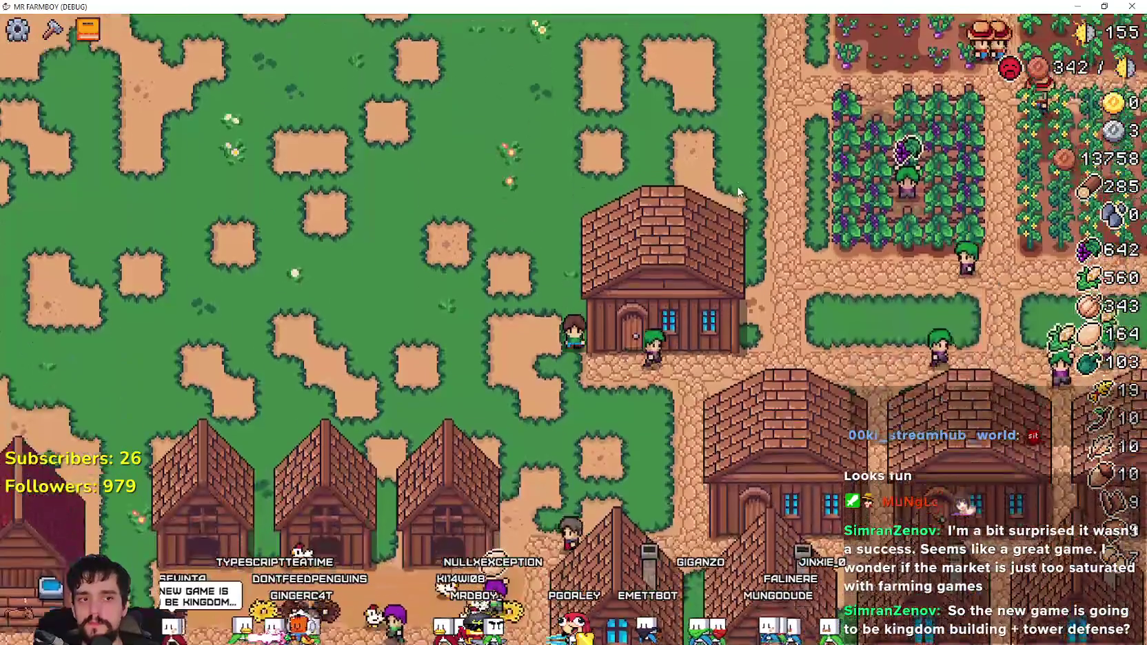
pyautogui.press('s')
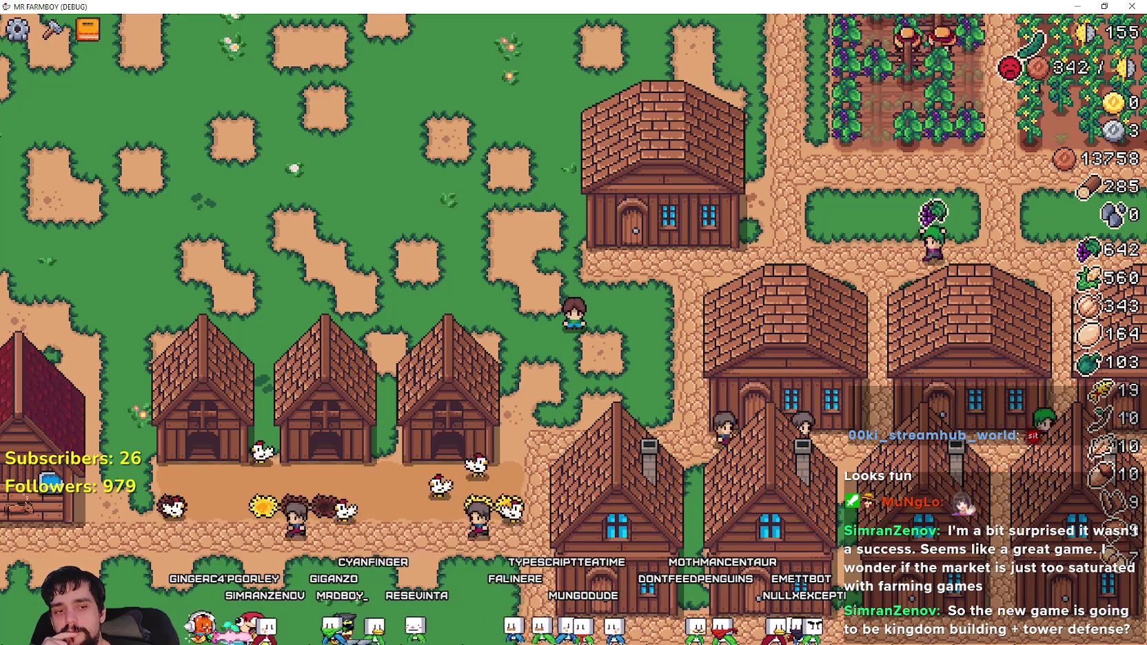
pyautogui.hotkey('alt', 'Tab')
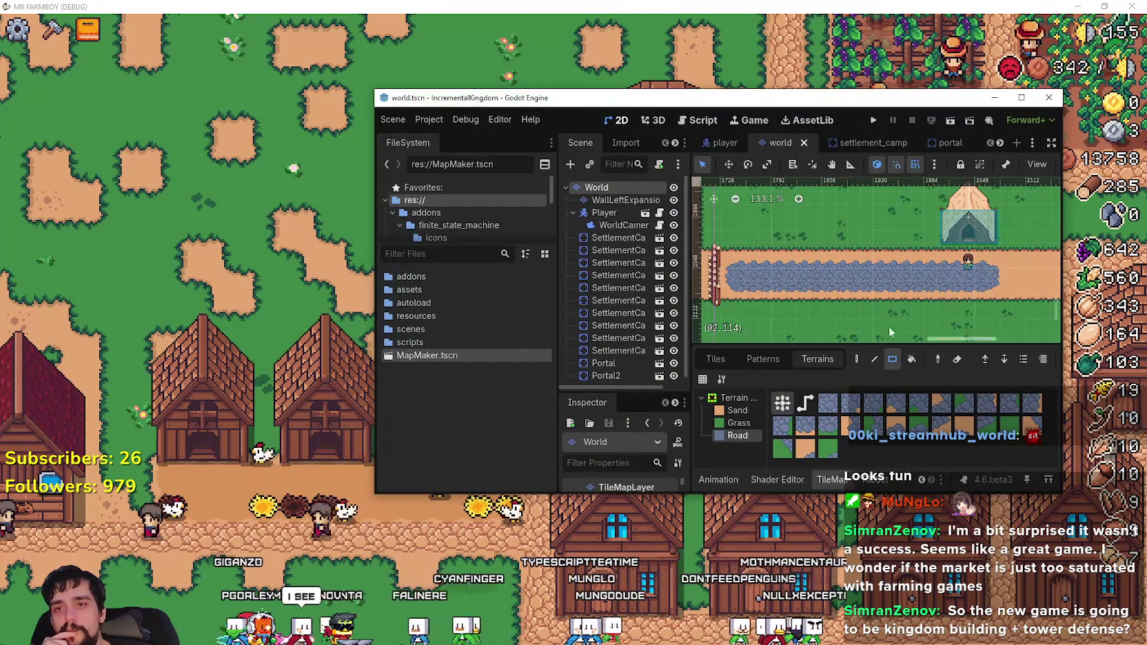
# - Maximize the Godot editor and zoom into the world.tscn map
pyautogui.scroll(-5, 889, 333)
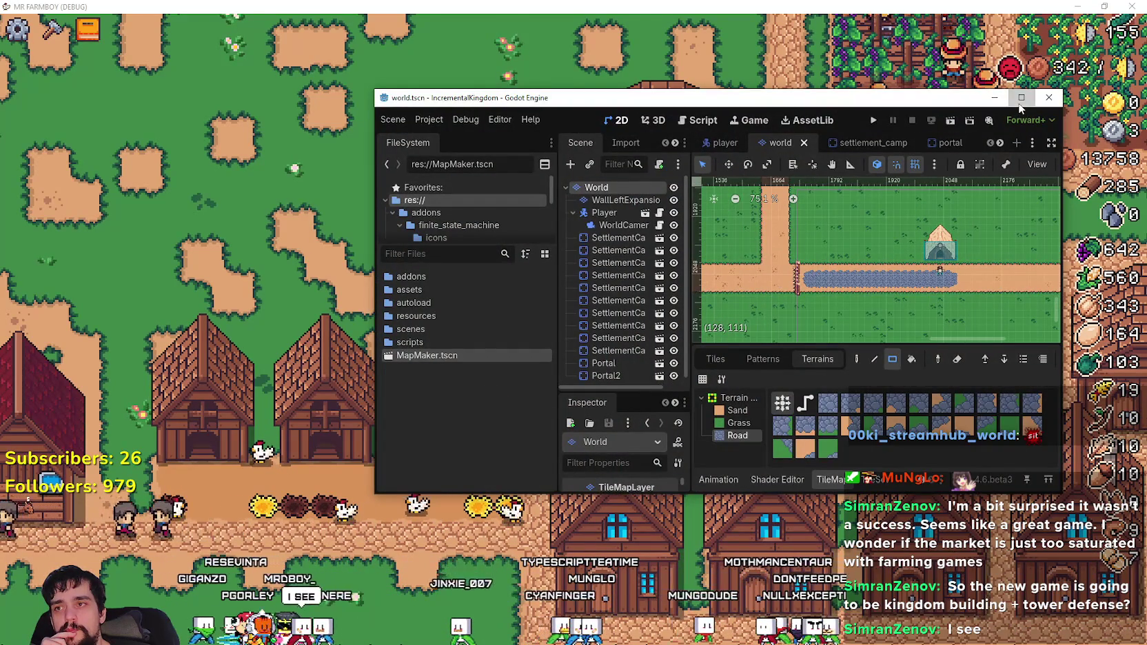
pyautogui.click(1021, 102)
pyautogui.scroll(-5, 858, 296)
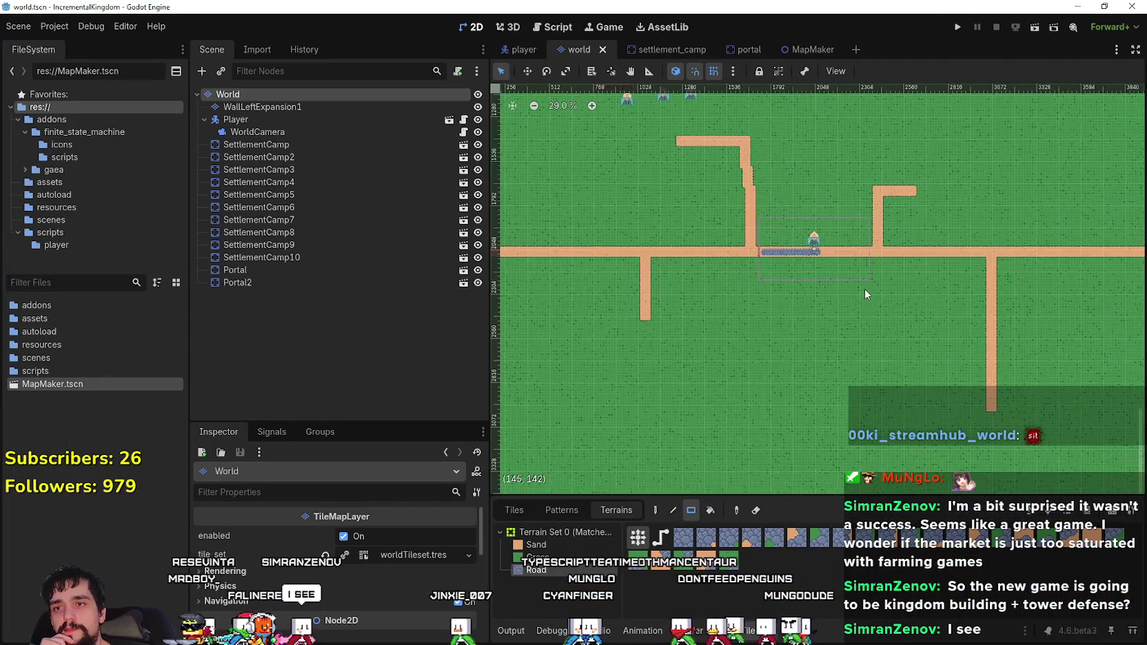
pyautogui.scroll(-1, 866, 294)
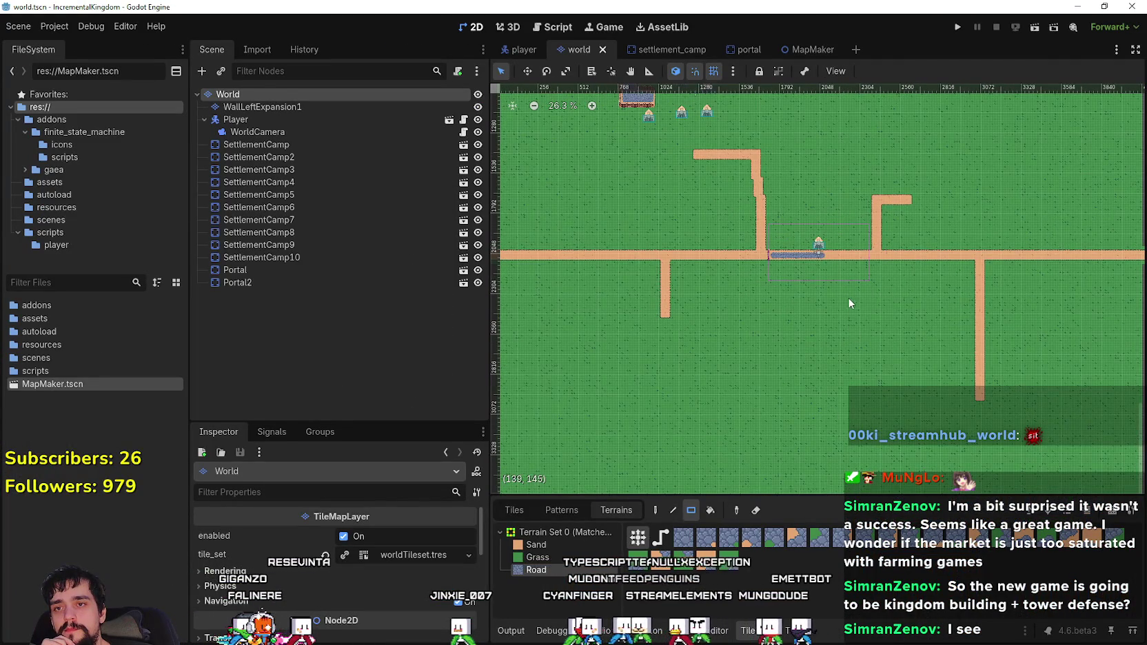
pyautogui.scroll(-6, 842, 249)
pyautogui.scroll(7, 838, 251)
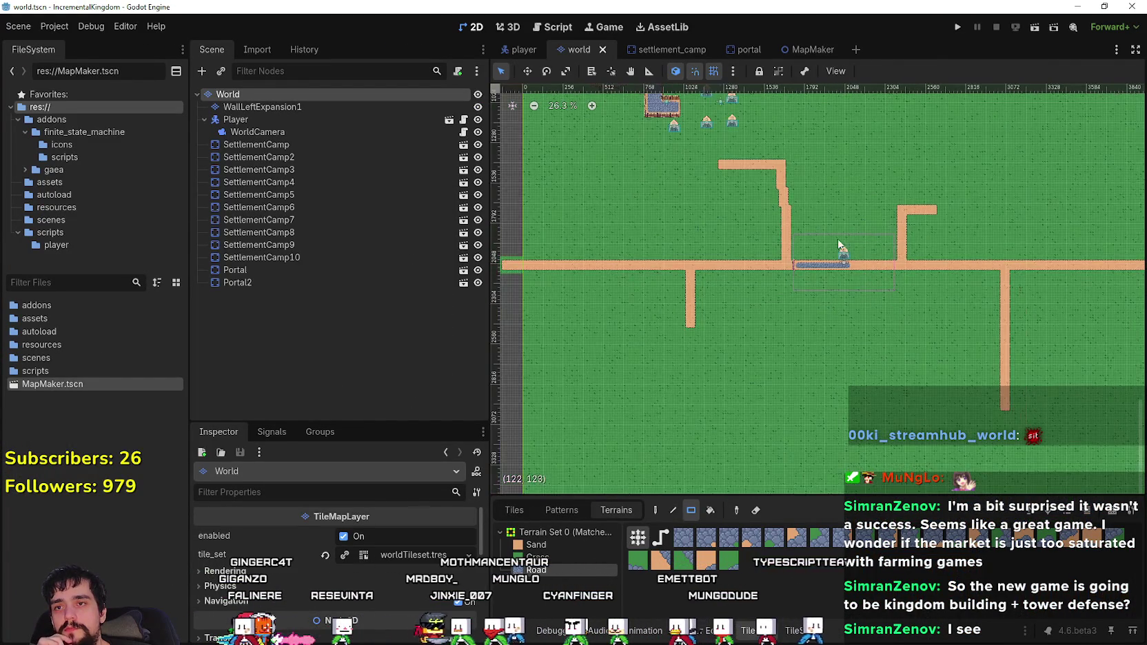
pyautogui.scroll(-8, 838, 239)
pyautogui.scroll(3, 833, 271)
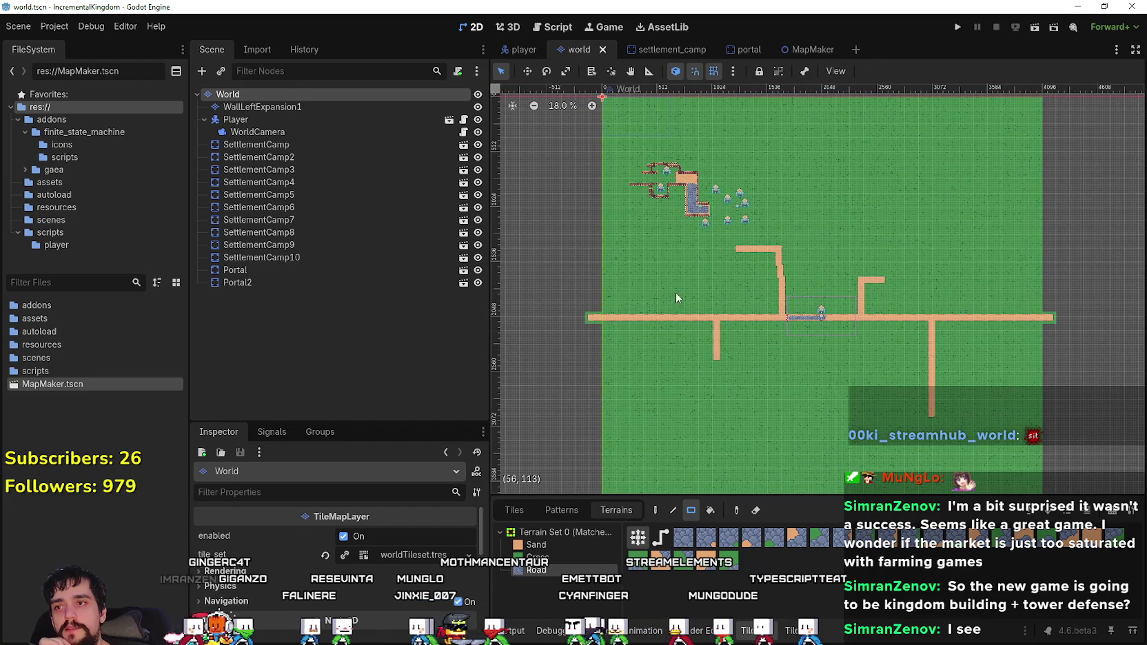
# - Widen the map editing area and zoom over the roads and cobblestone path
pyautogui.moveTo(491, 340); pyautogui.dragTo(362, 341)
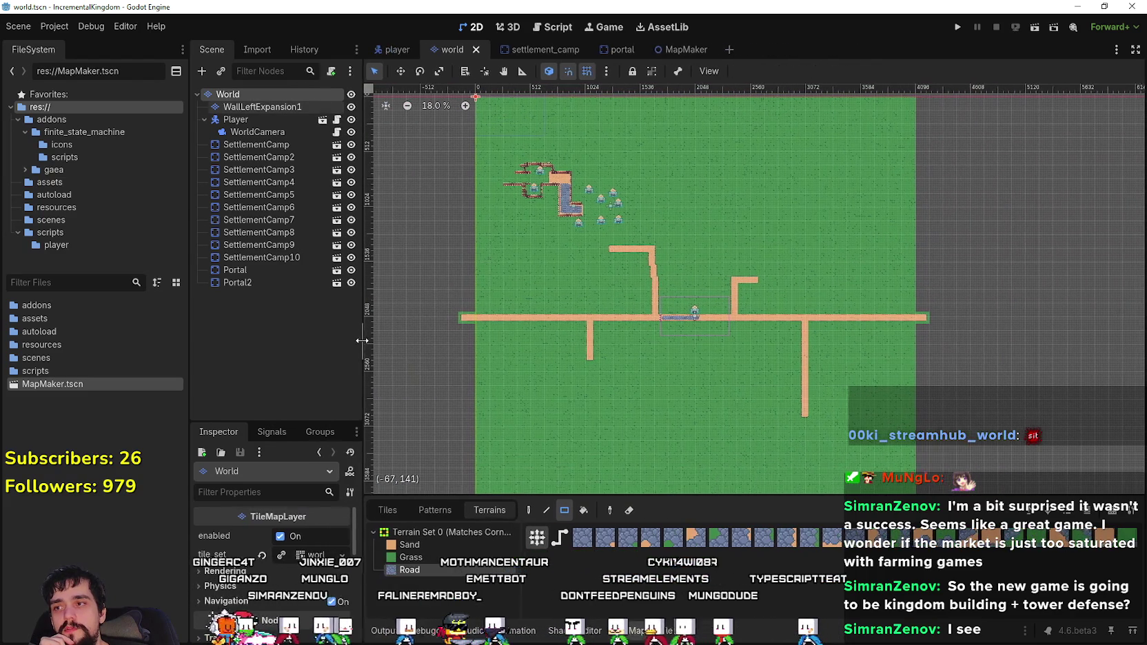
pyautogui.scroll(4, 745, 318)
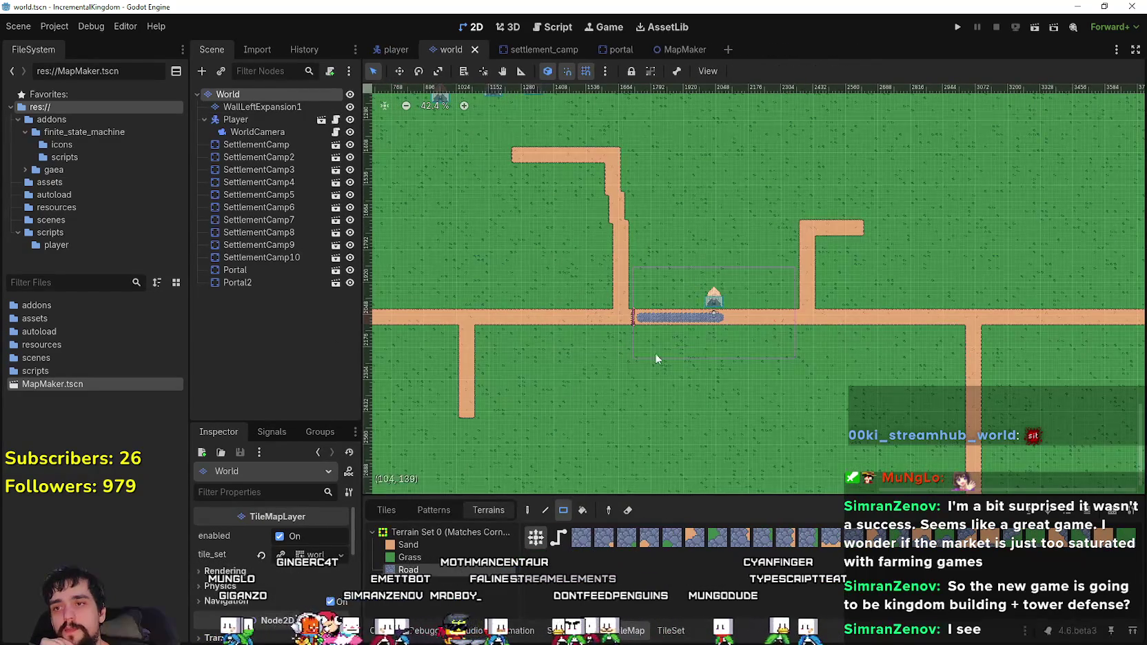
pyautogui.scroll(-4, 587, 381)
pyautogui.scroll(-2, 634, 180)
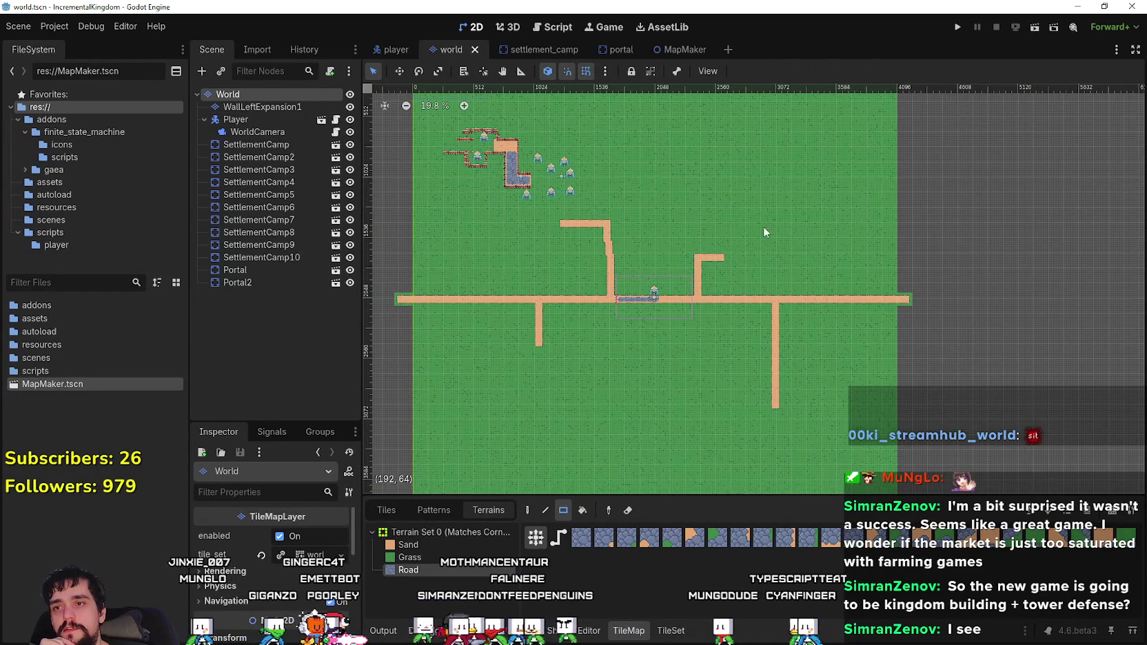
pyautogui.scroll(7, 643, 274)
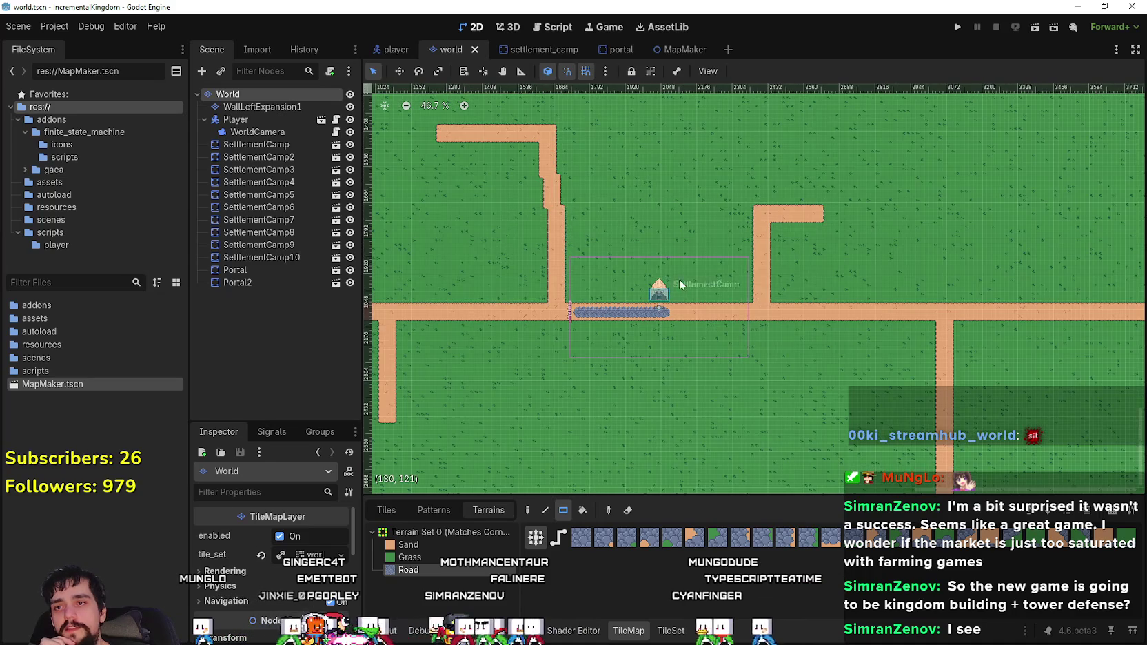
pyautogui.scroll(-5, 697, 317)
pyautogui.scroll(4, 607, 327)
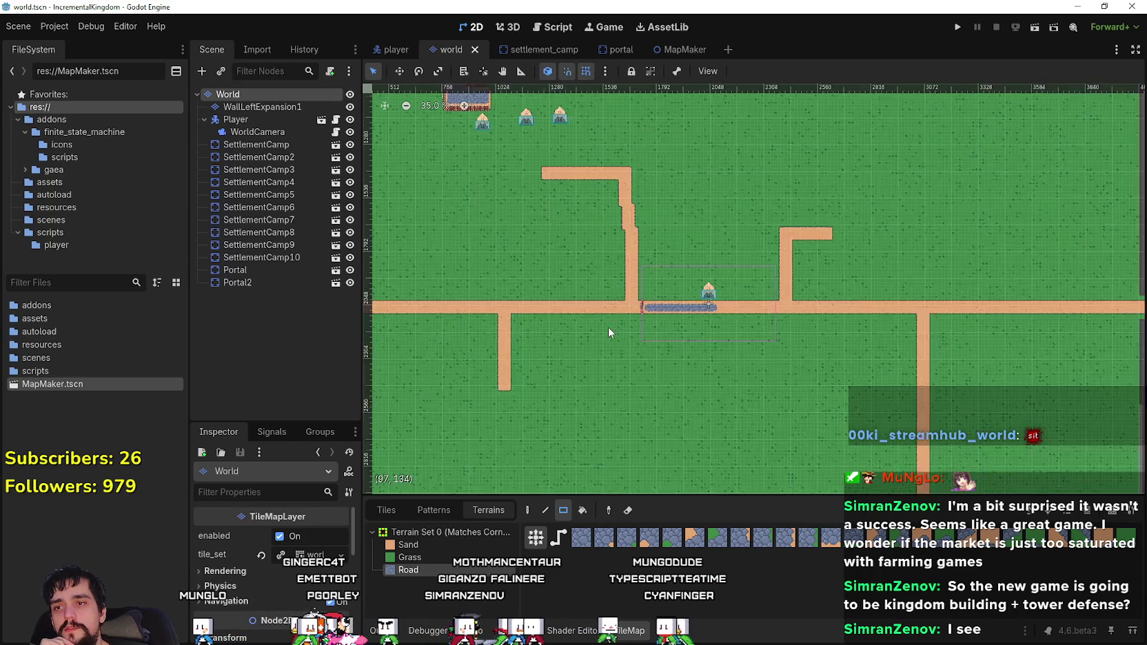
pyautogui.scroll(-2, 623, 253)
pyautogui.scroll(-2, 624, 258)
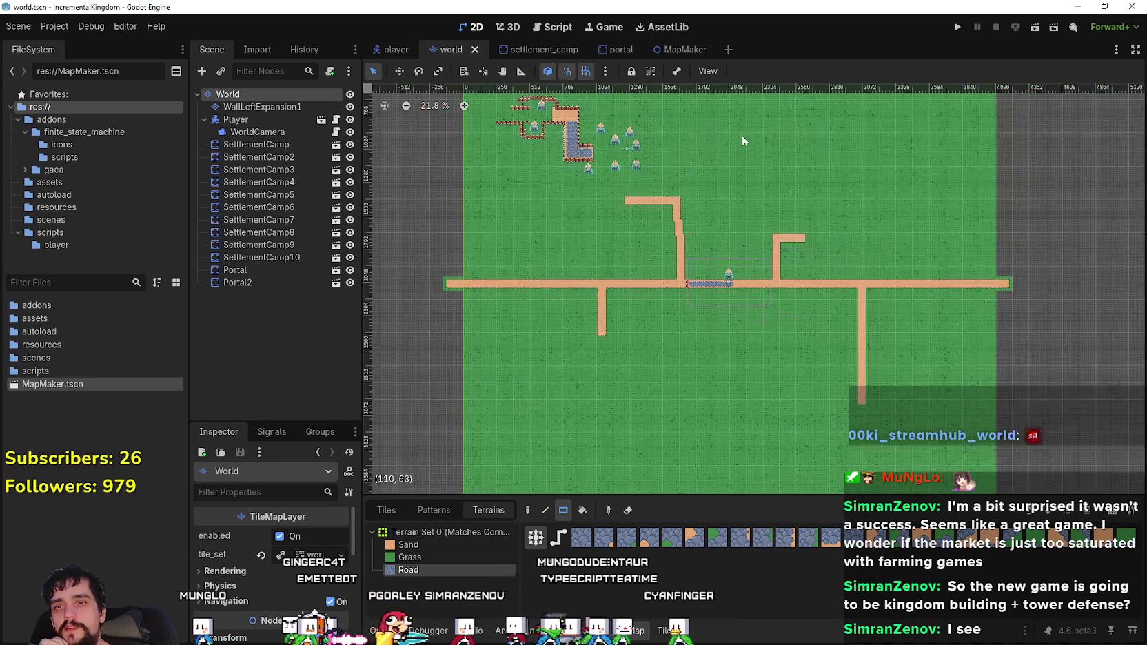
pyautogui.scroll(-4, 524, 255)
pyautogui.scroll(2, 770, 245)
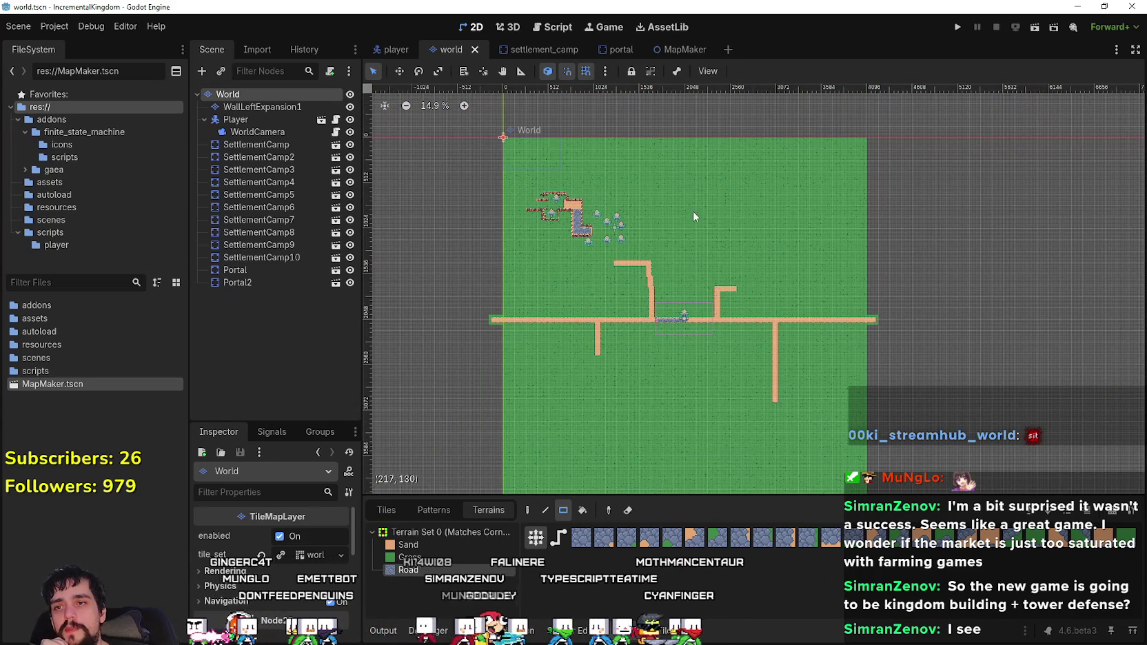
pyautogui.scroll(7, 711, 267)
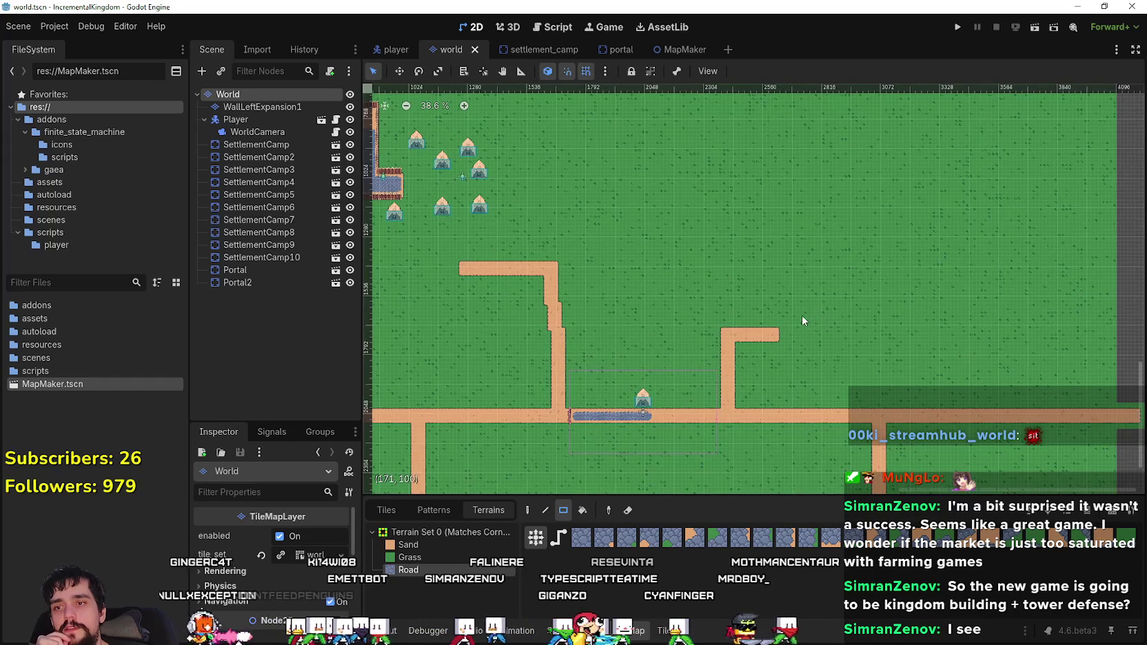
pyautogui.scroll(1, 793, 358)
pyautogui.scroll(-1, 776, 386)
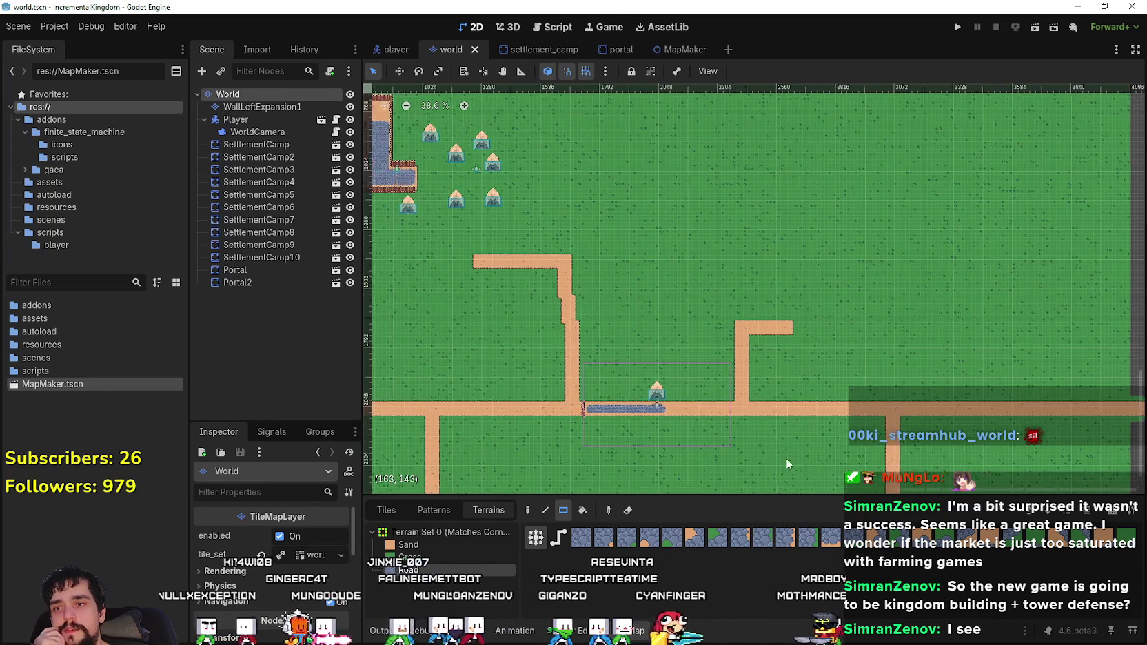
pyautogui.scroll(2, 778, 407)
pyautogui.scroll(2, 765, 362)
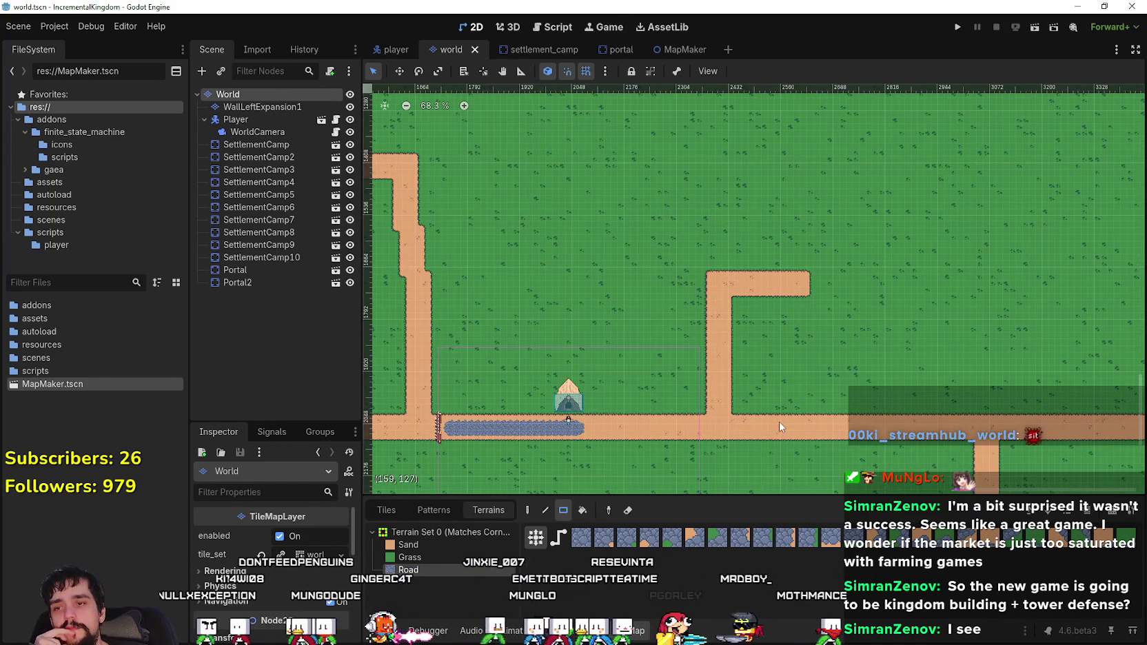
pyautogui.scroll(-1, 731, 421)
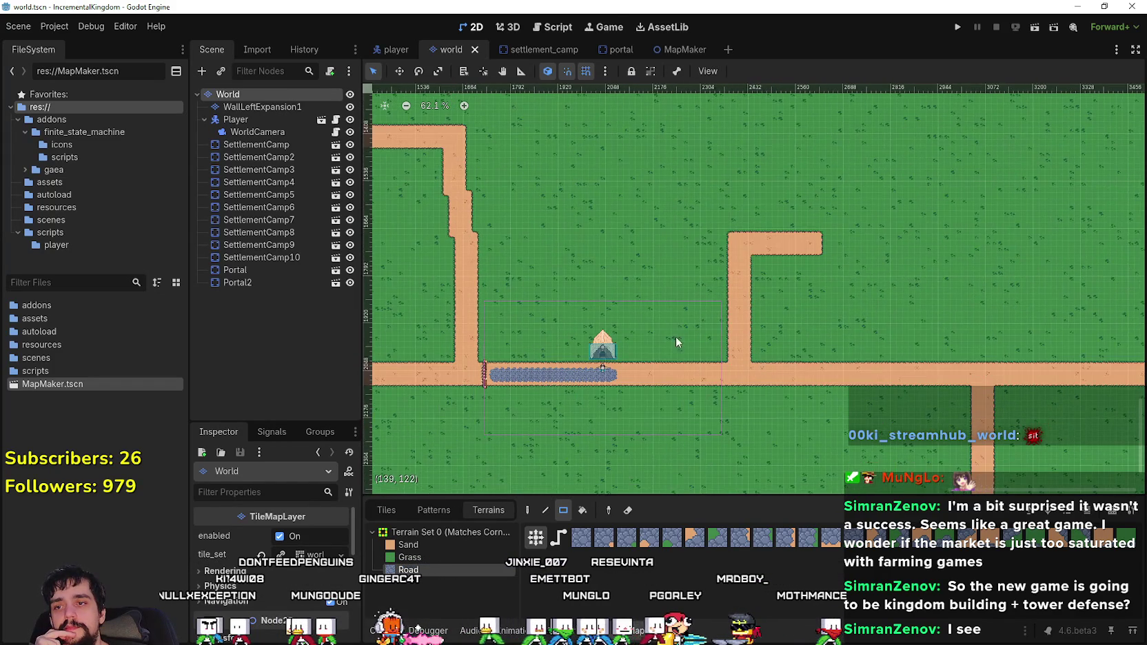
pyautogui.scroll(1, 793, 336)
# - Zoom over the fenced village and camp tents, then start a debug run of the game
pyautogui.scroll(-1, 916, 350)
pyautogui.scroll(-2, 862, 345)
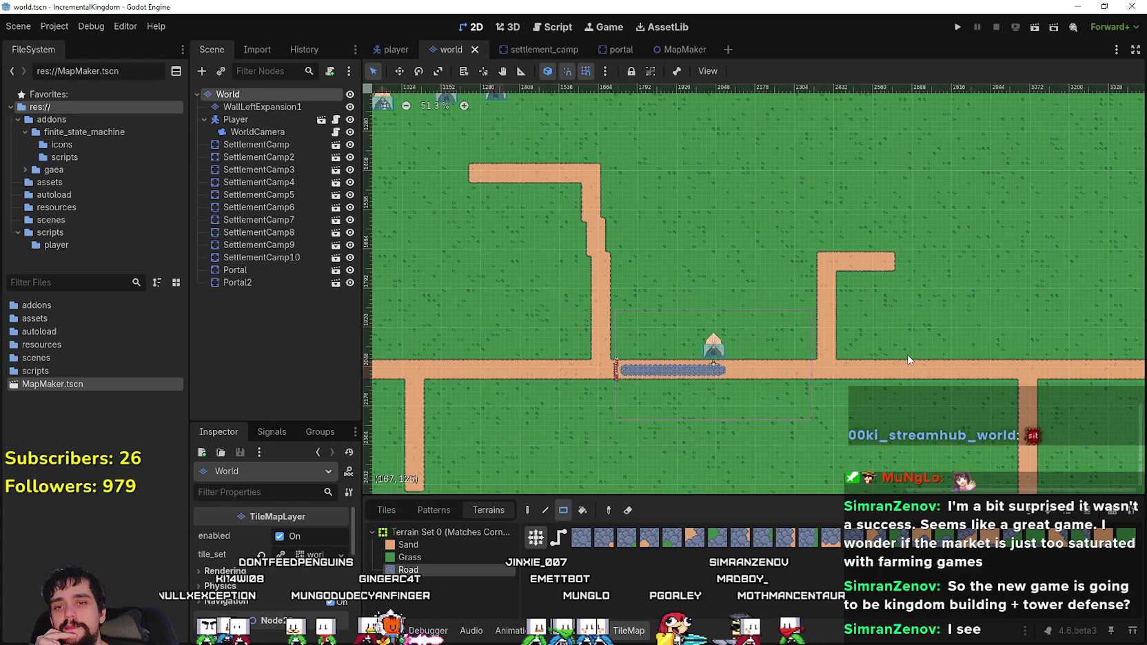
pyautogui.scroll(1, 777, 335)
pyautogui.scroll(-1, 824, 317)
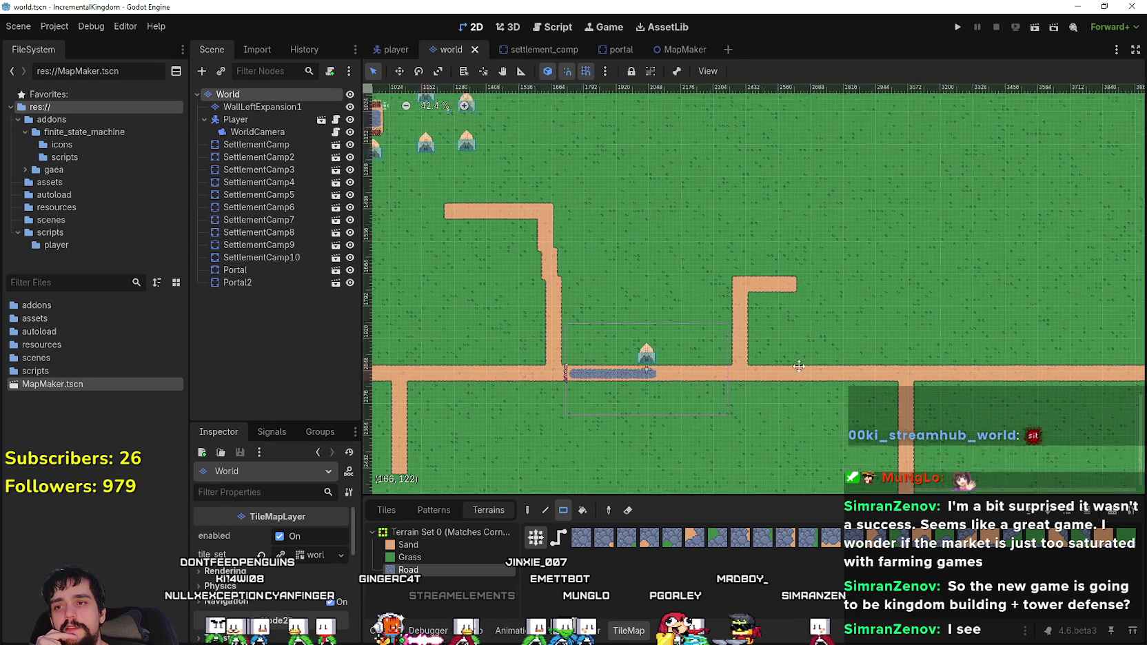
pyautogui.scroll(-1, 767, 285)
pyautogui.scroll(-9, 674, 287)
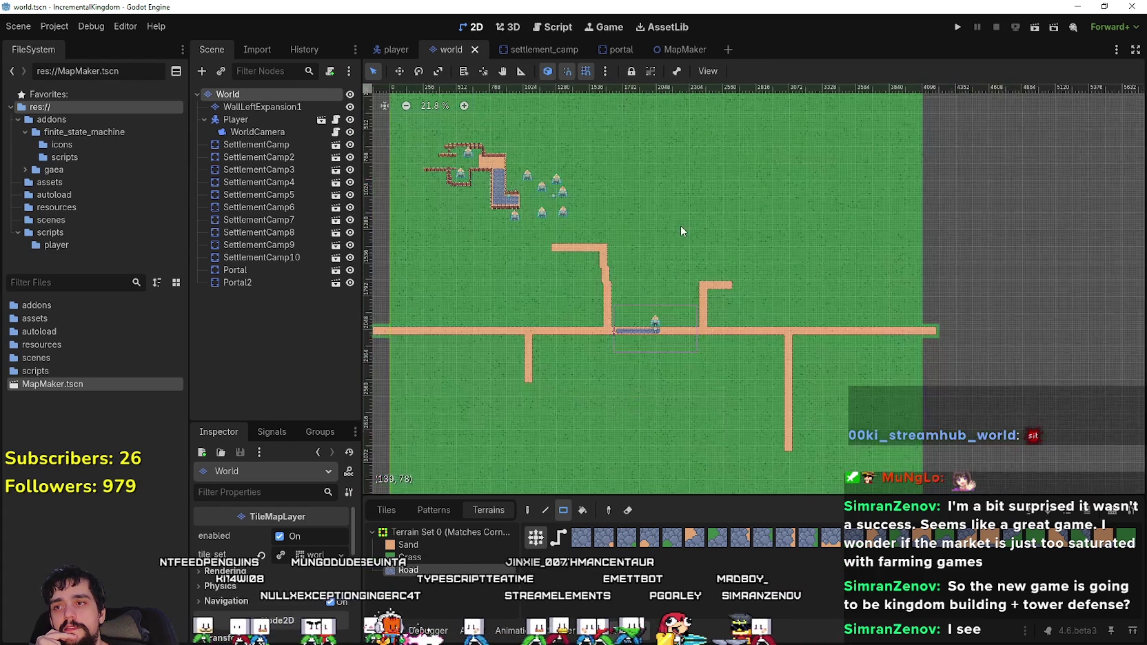
pyautogui.scroll(1, 594, 296)
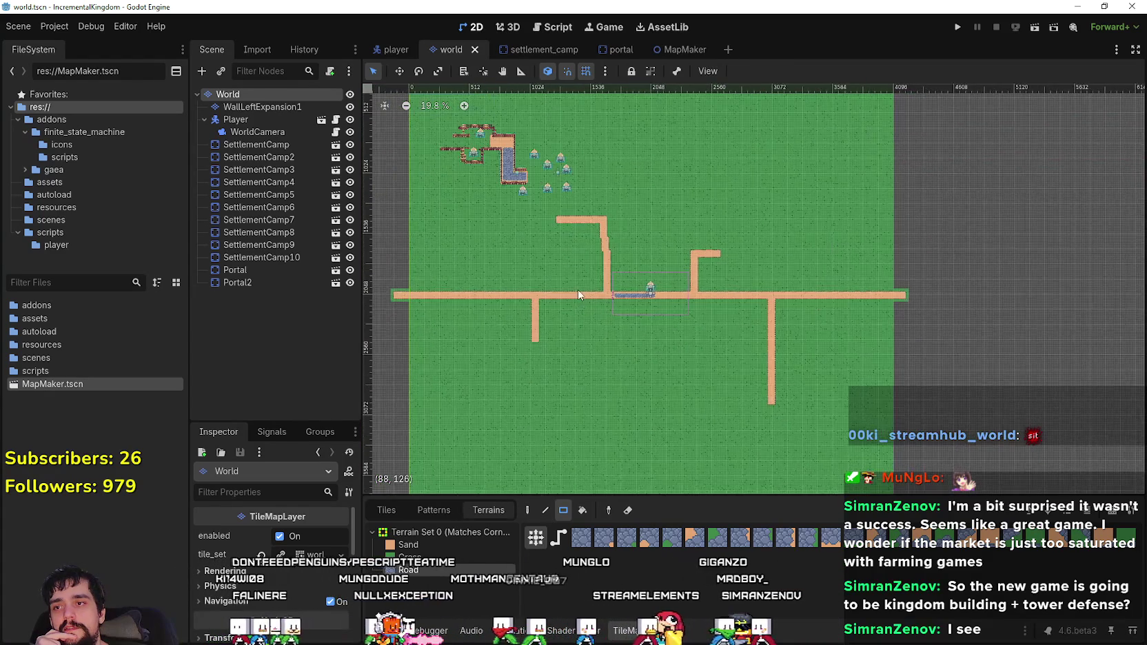
pyautogui.scroll(5, 547, 185)
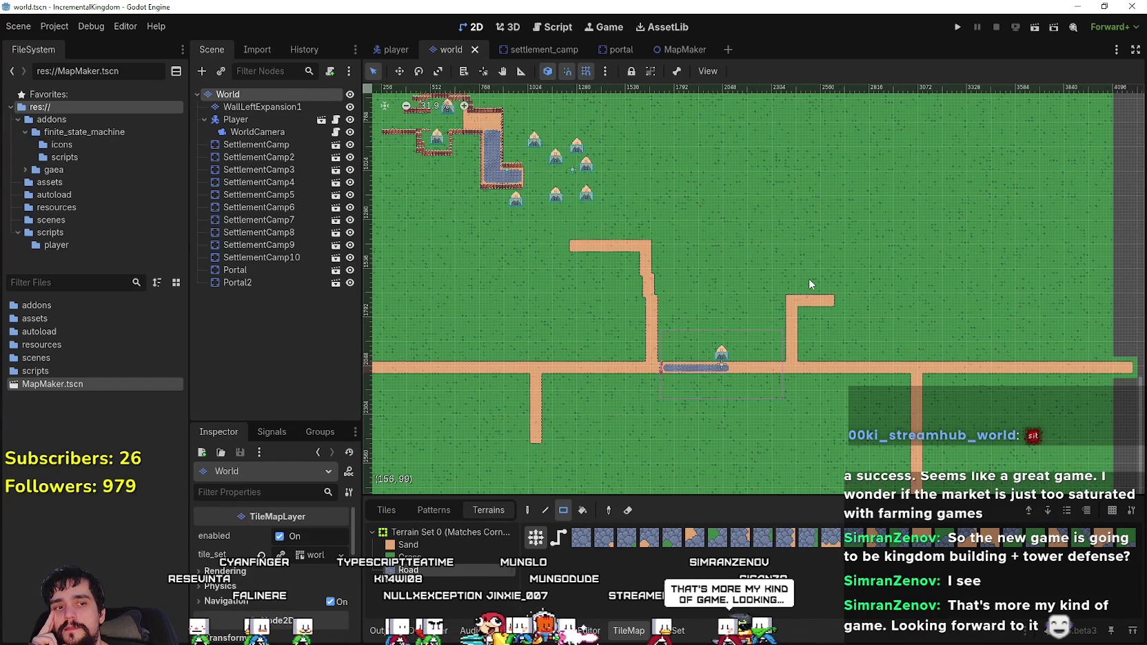
pyautogui.scroll(6, 709, 365)
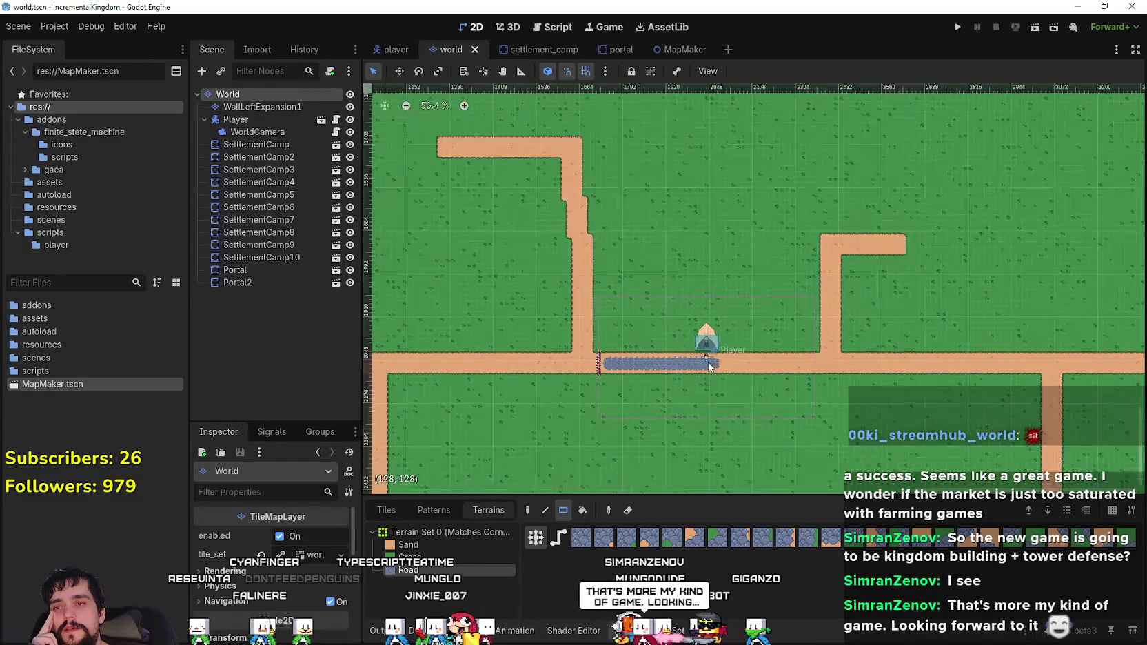
pyautogui.scroll(-8, 709, 366)
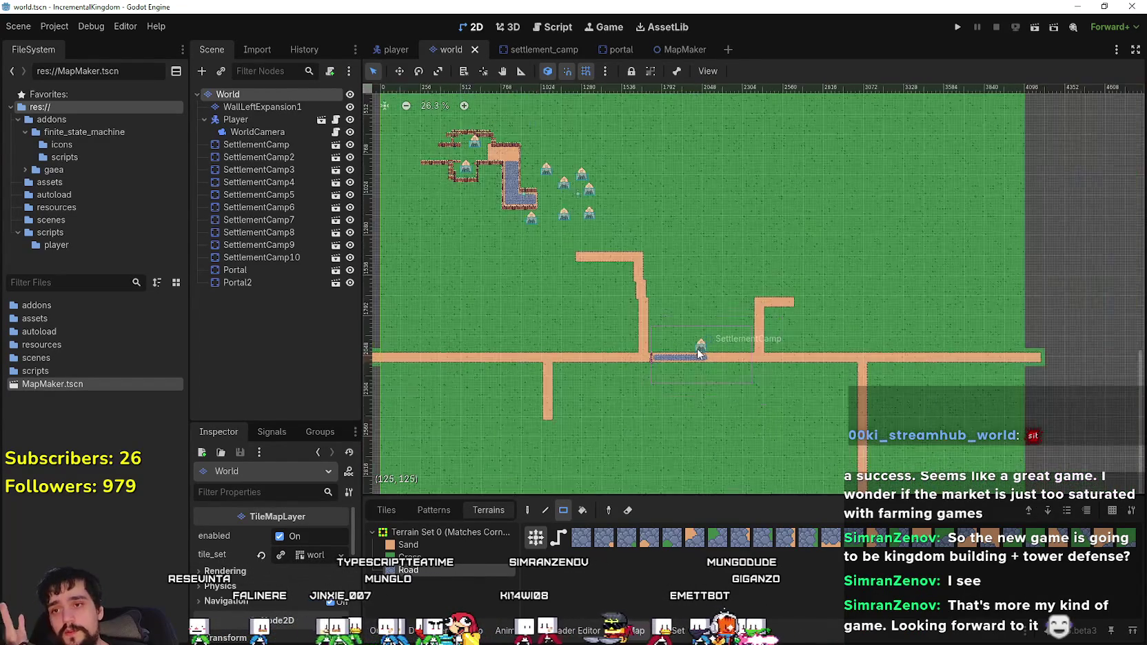
pyautogui.scroll(-4, 699, 353)
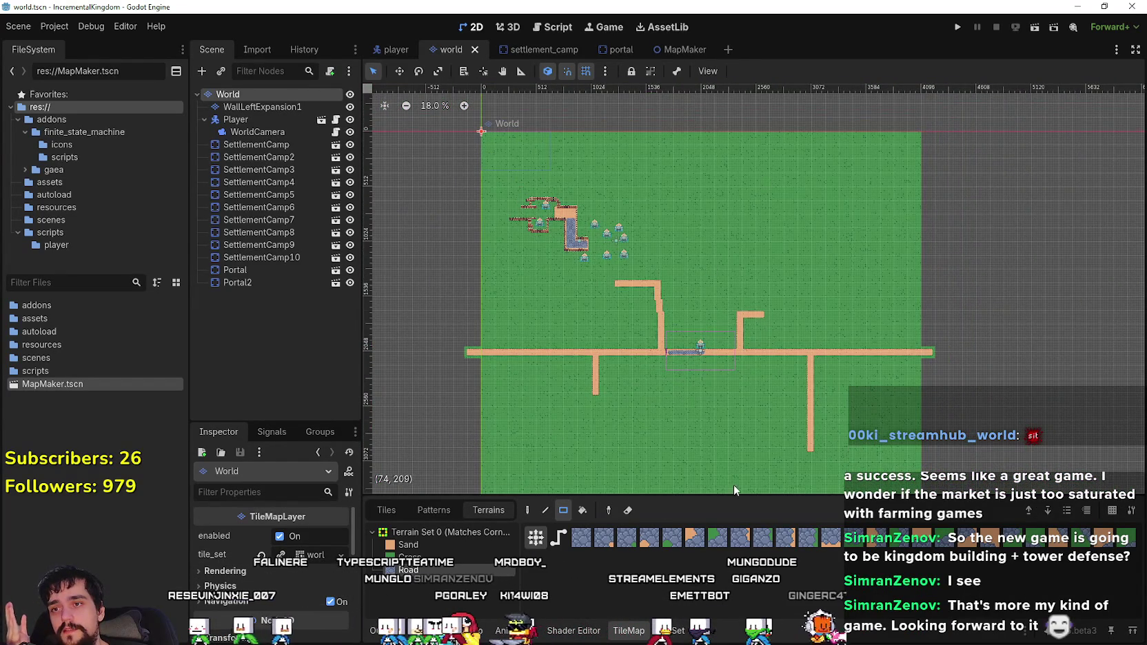
pyautogui.scroll(-2, 755, 317)
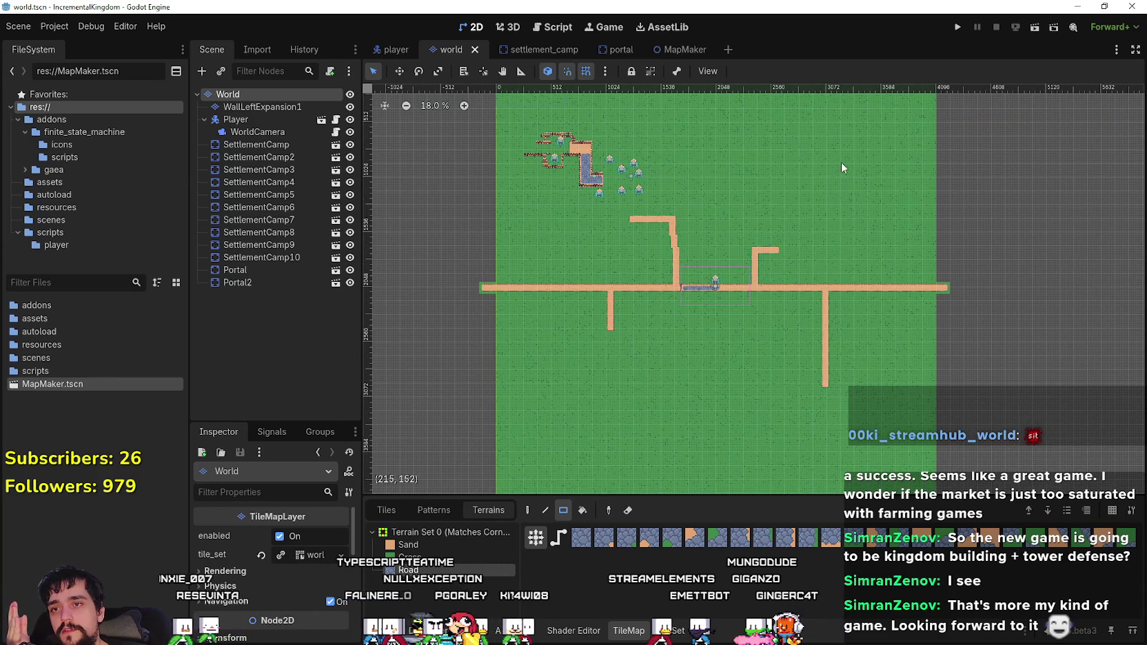
pyautogui.scroll(9, 719, 337)
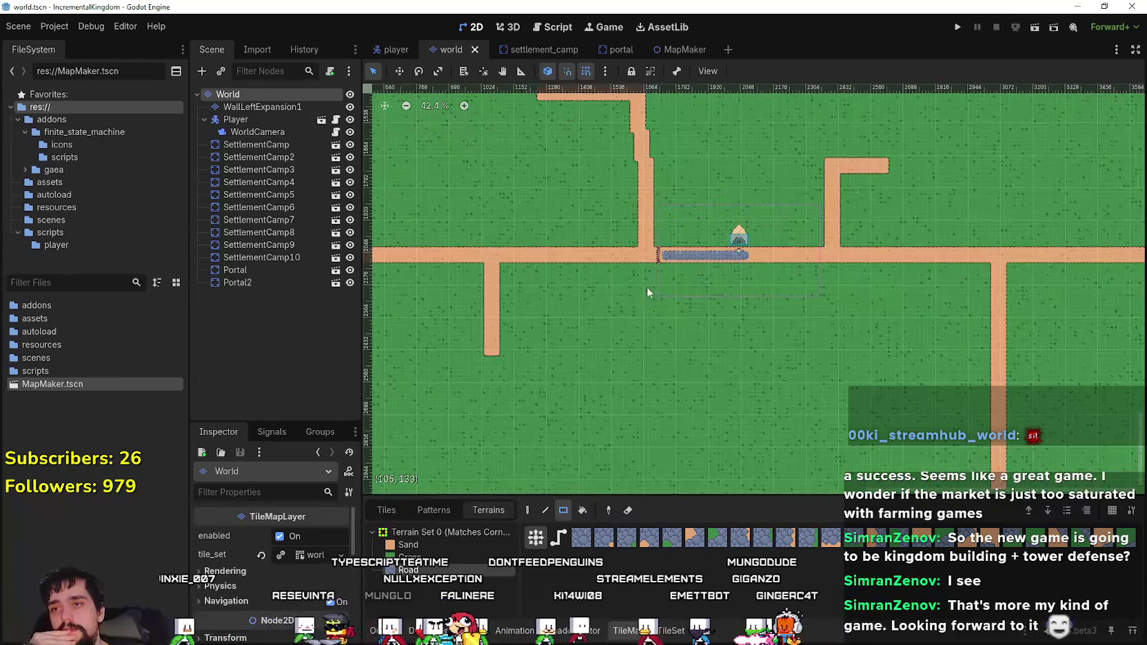
pyautogui.scroll(1, 689, 286)
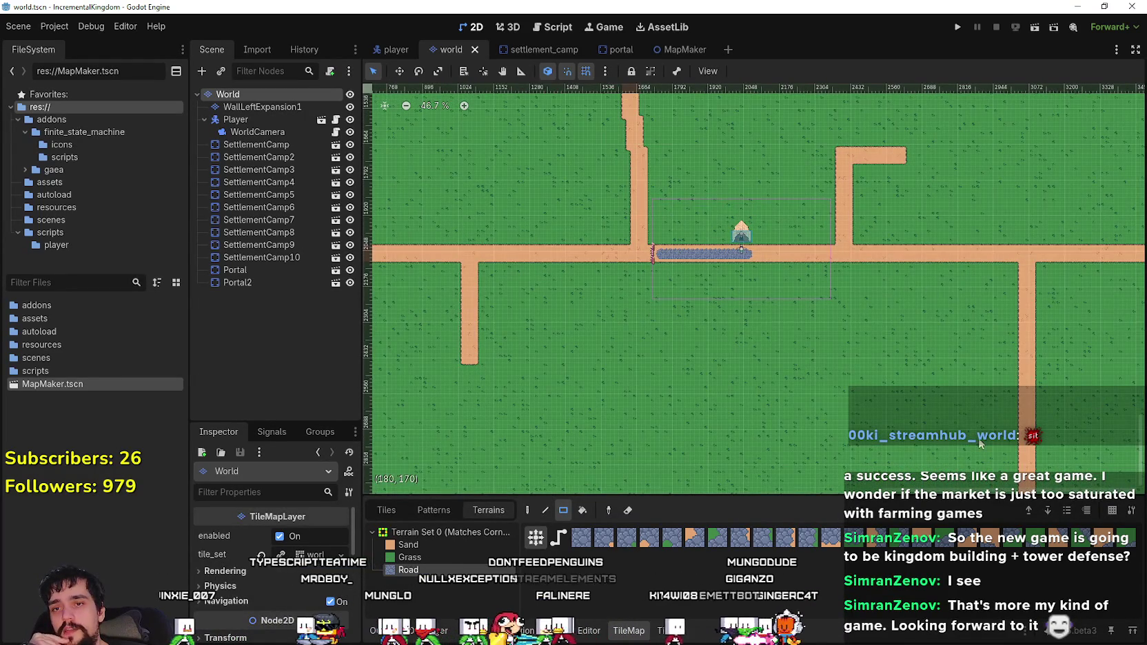
pyautogui.scroll(-2, 860, 340)
pyautogui.scroll(4, 861, 332)
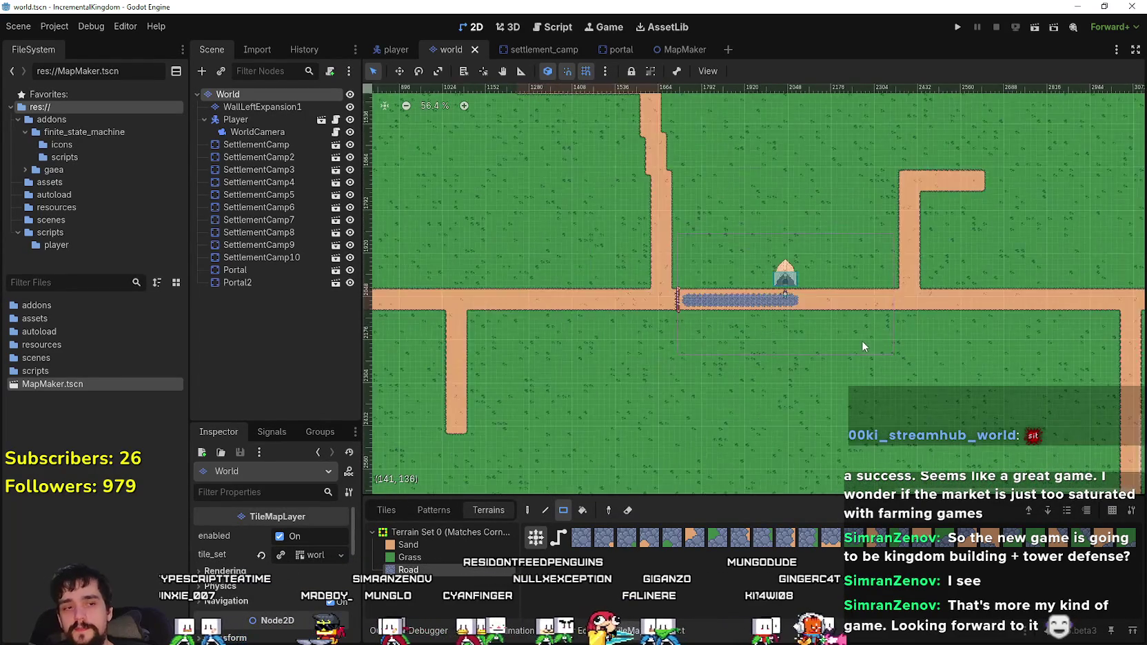
pyautogui.scroll(-9, 862, 341)
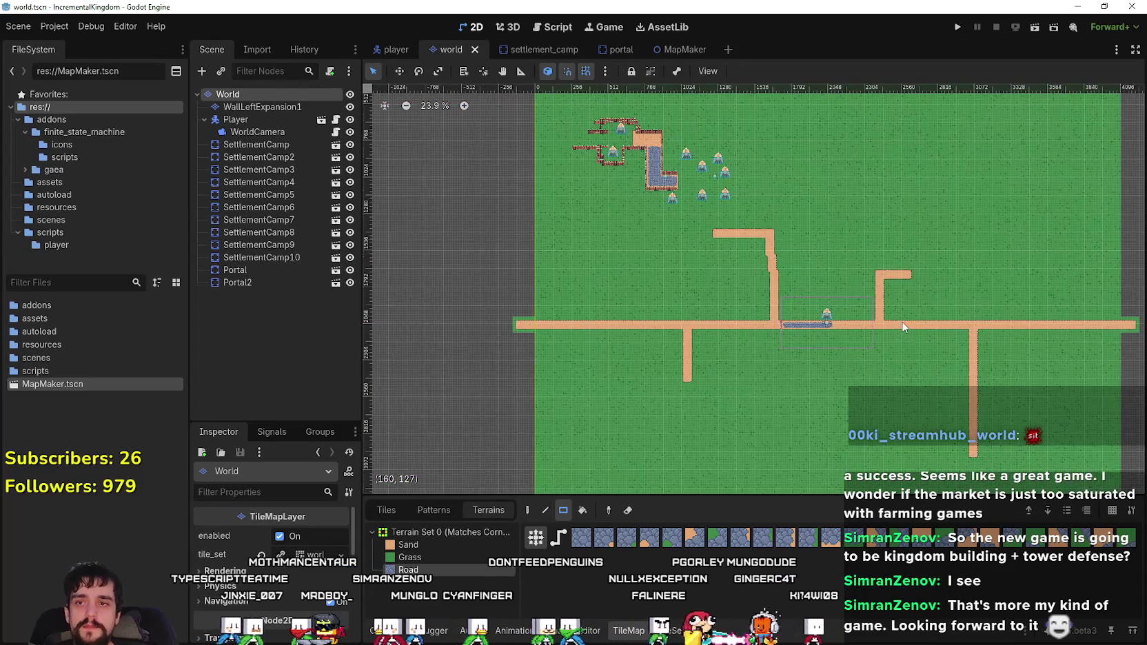
pyautogui.click(959, 26)
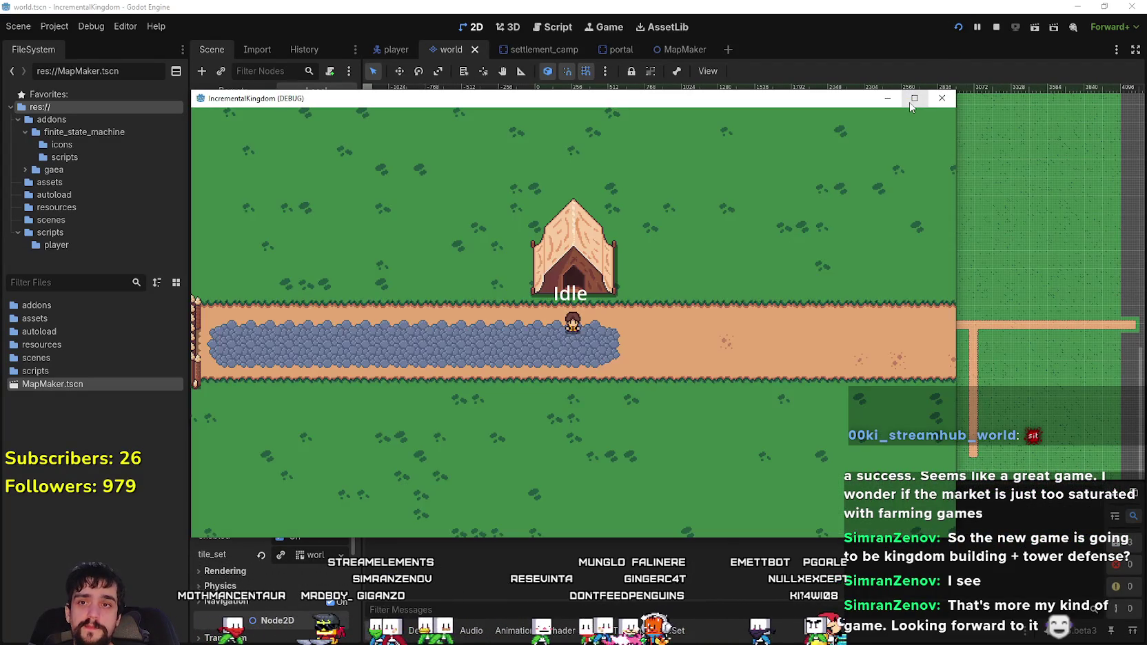
# - Maximize the IncrementalKingdom (DEBUG) window, zoom the camera and walk the character up the map
pyautogui.click(910, 99)
pyautogui.scroll(-5, 637, 286)
pyautogui.scroll(3, 644, 334)
pyautogui.scroll(-3, 644, 327)
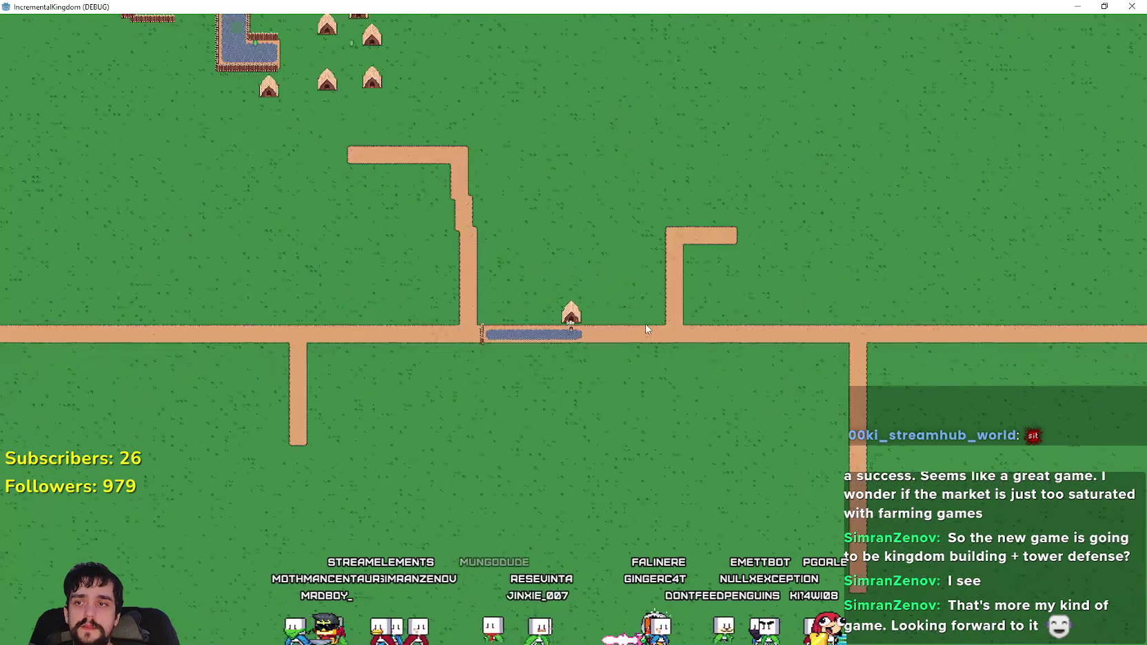
pyautogui.press('Up')
pyautogui.press('Up')
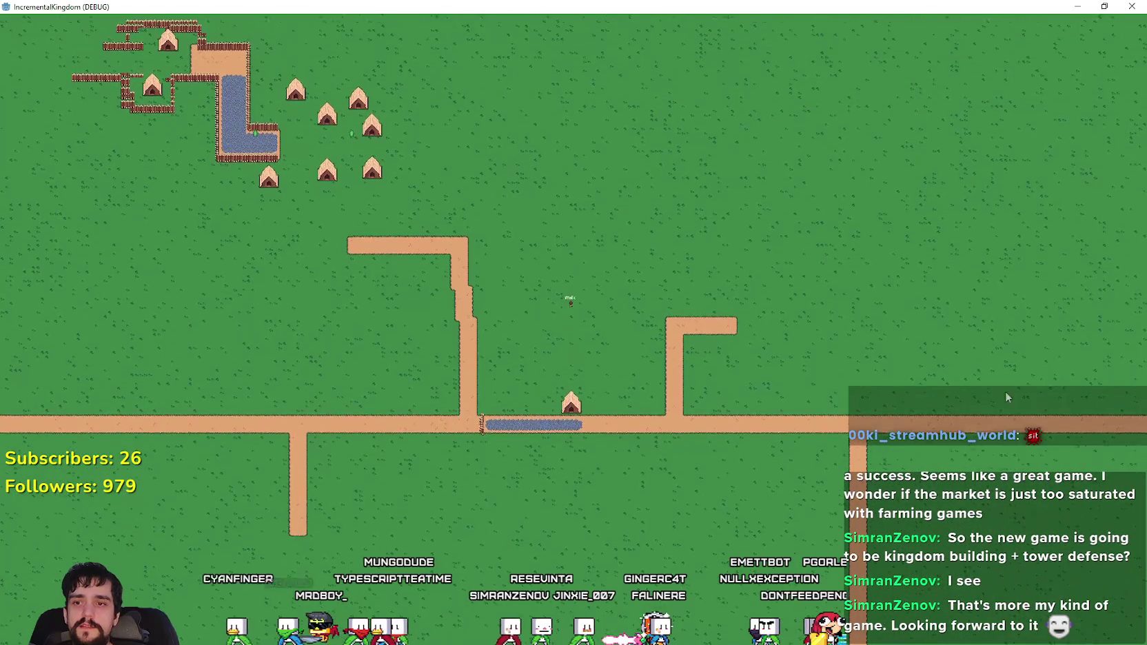
pyautogui.scroll(5, 388, 283)
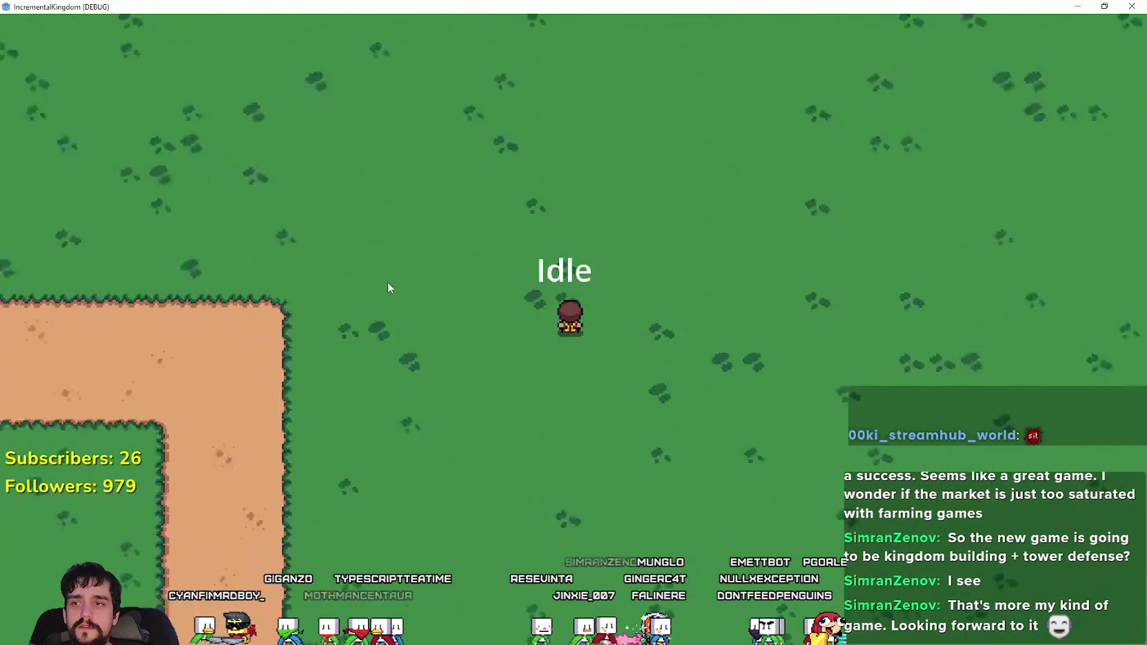
pyautogui.scroll(-5, 388, 282)
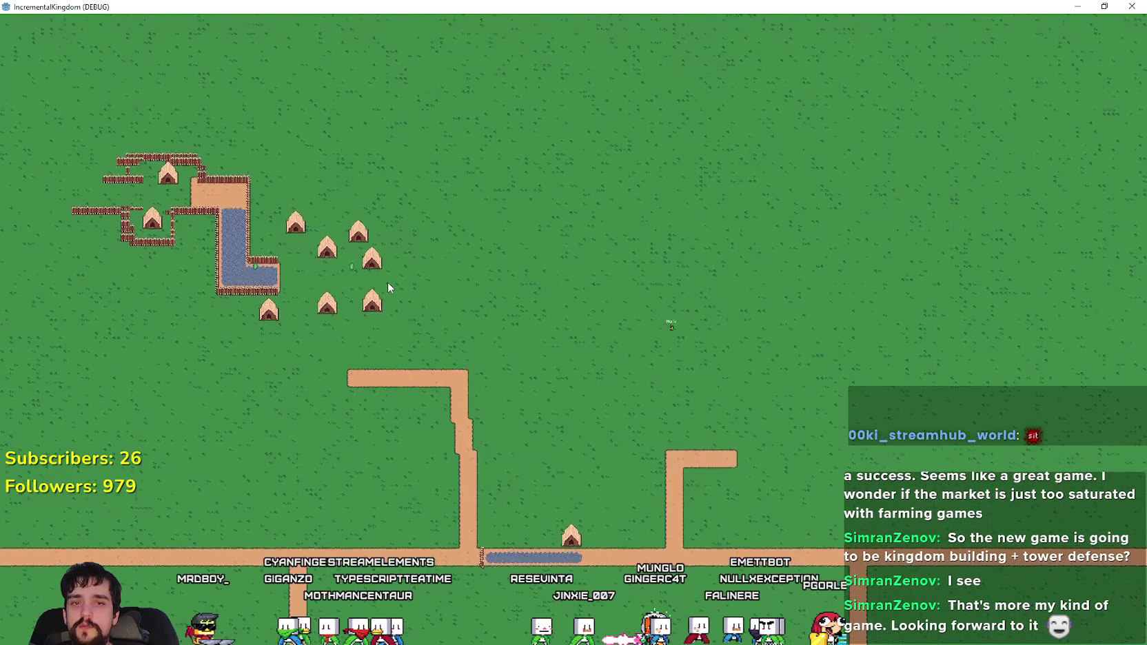
pyautogui.scroll(5, 388, 288)
pyautogui.scroll(-3, 388, 288)
pyautogui.scroll(5, 388, 288)
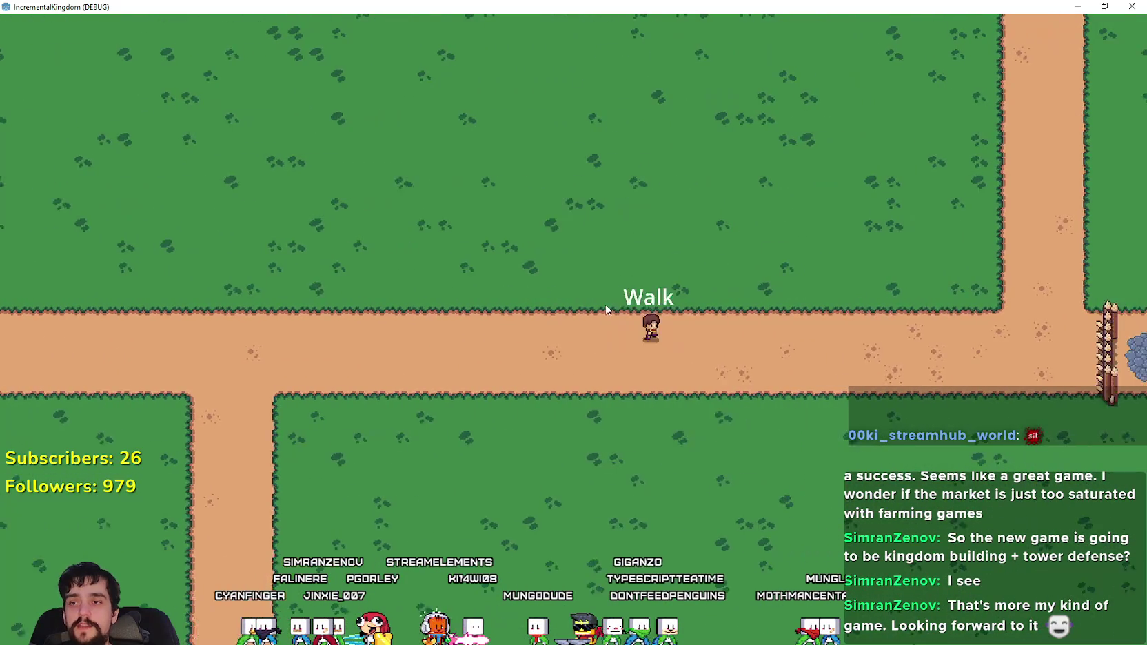
# - Zoom the camera while walking along the roads, then head left along the dirt road
pyautogui.scroll(2, 607, 310)
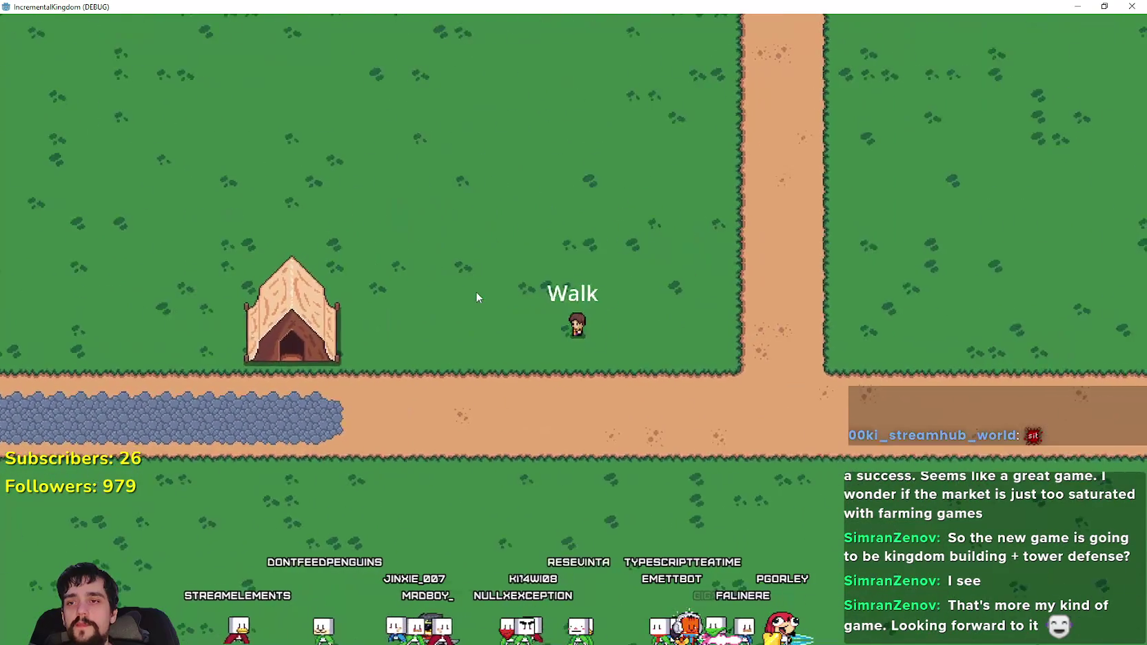
pyautogui.scroll(3, 476, 291)
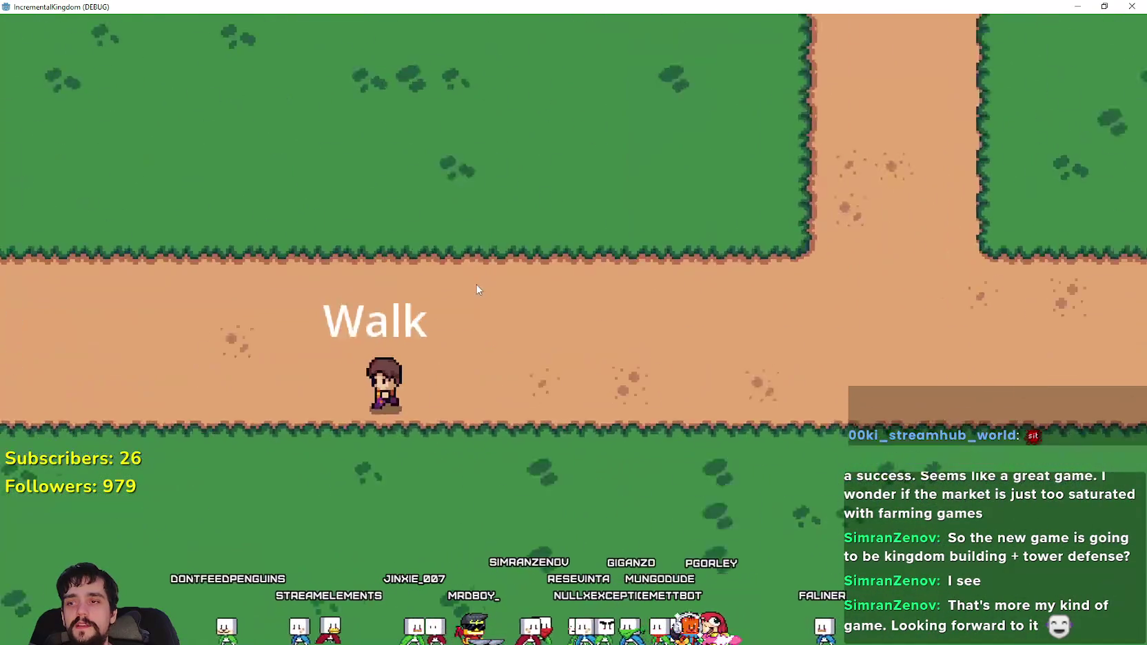
pyautogui.scroll(-1, 477, 290)
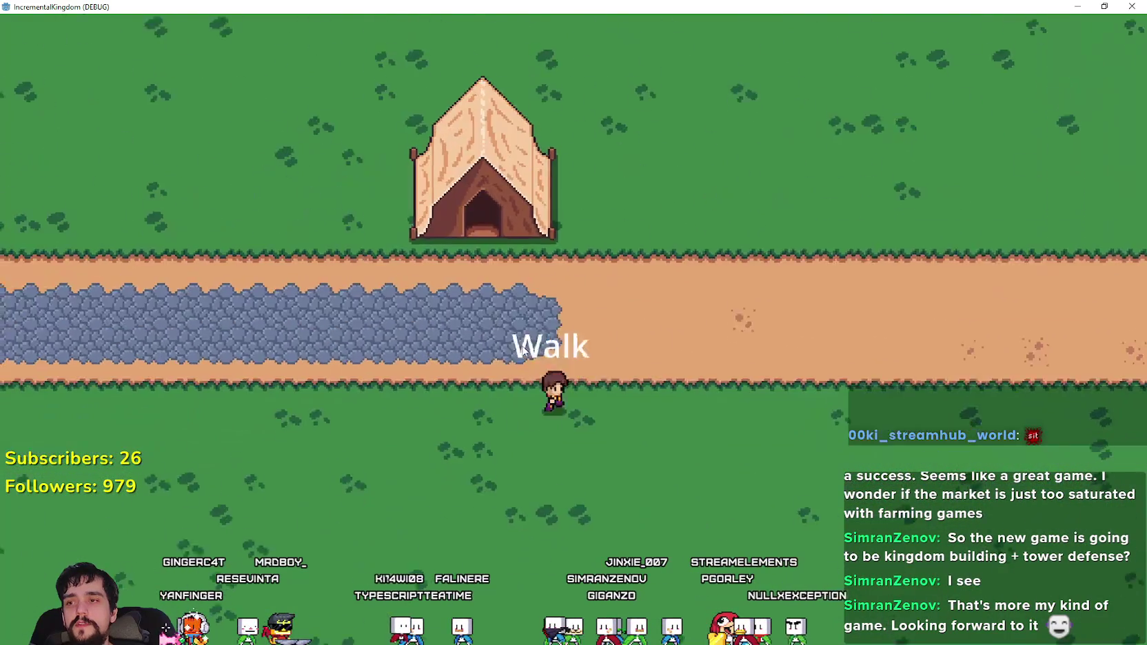
pyautogui.scroll(-2, 524, 345)
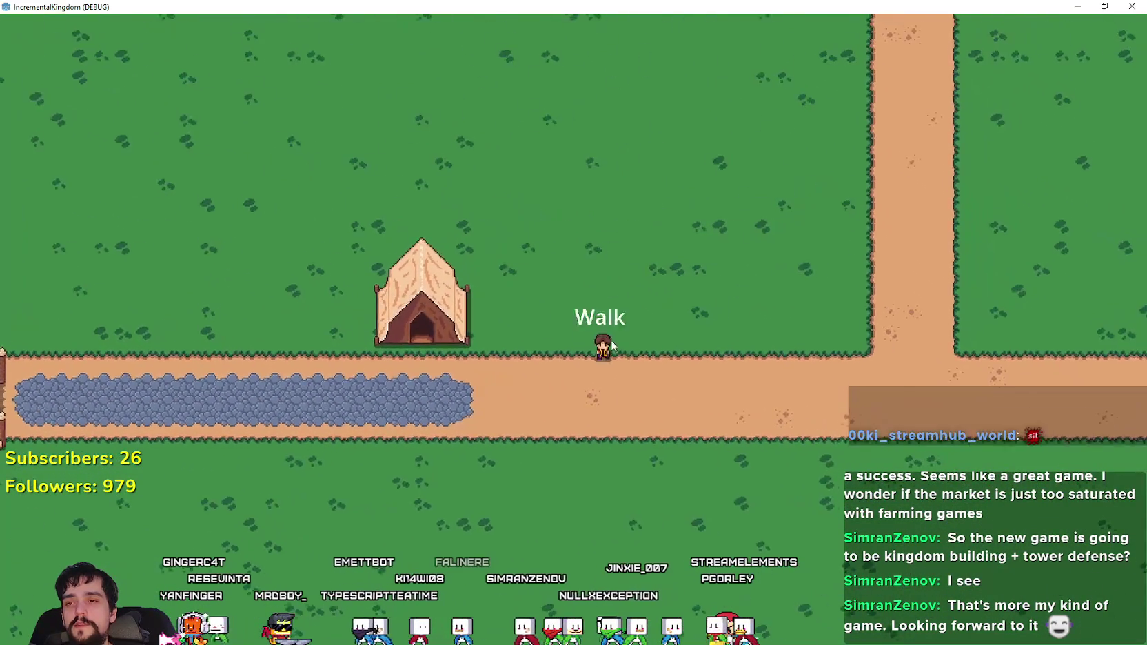
pyautogui.scroll(3, 599, 348)
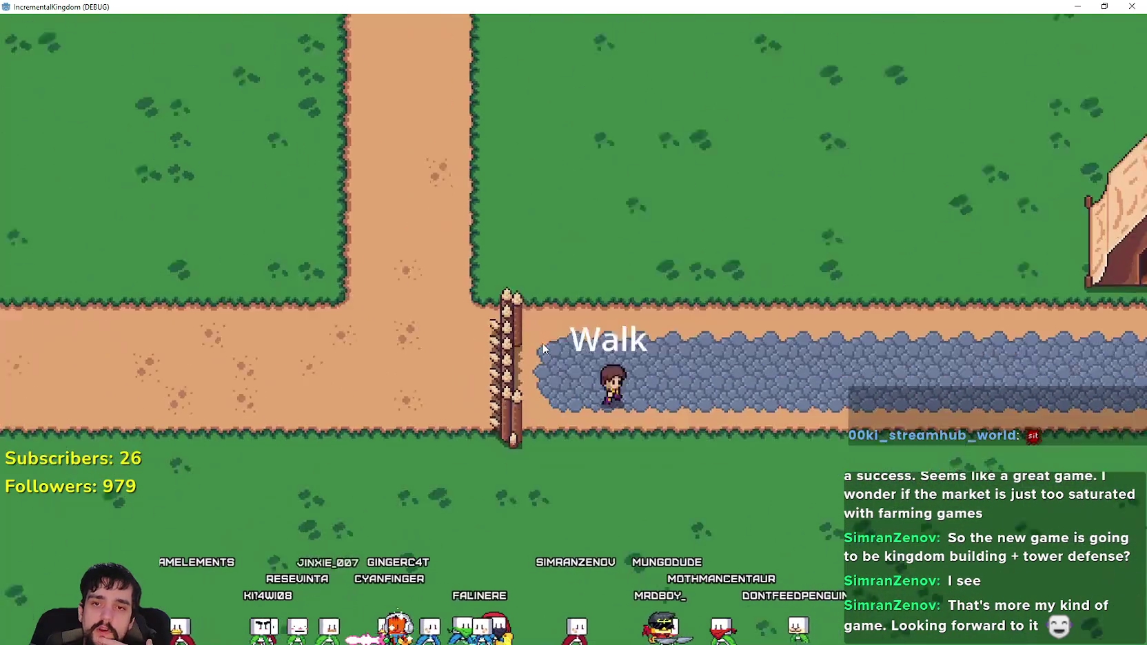
pyautogui.press('Left')
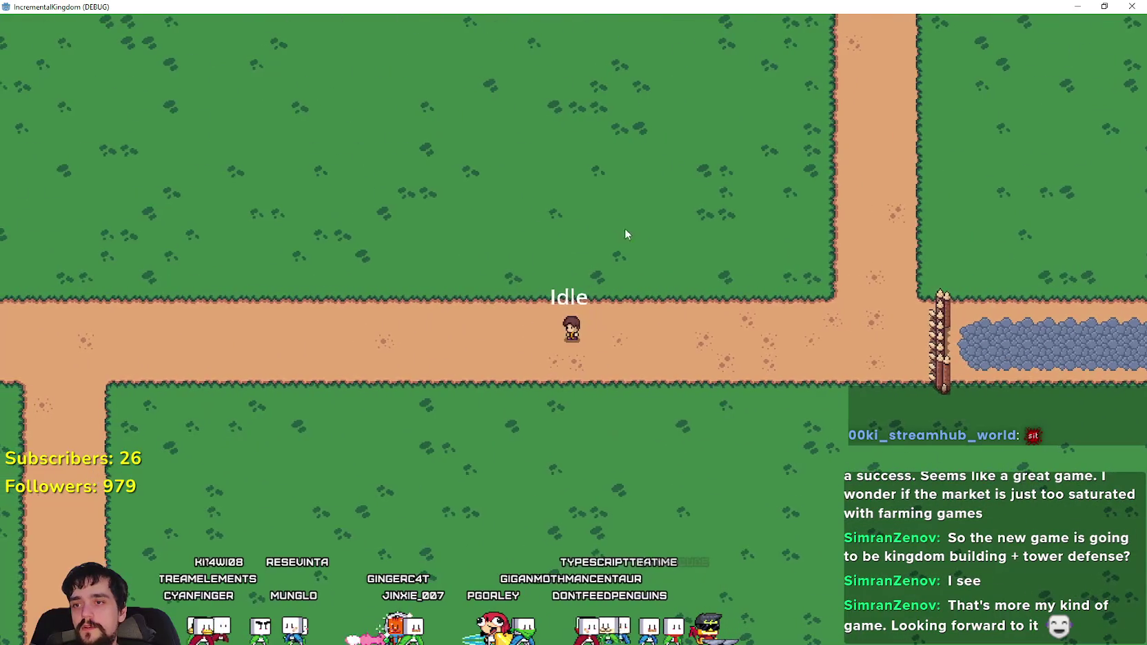
# - Walk left, then right across the stone road to the spiked fence and back past it
pyautogui.press('Left')
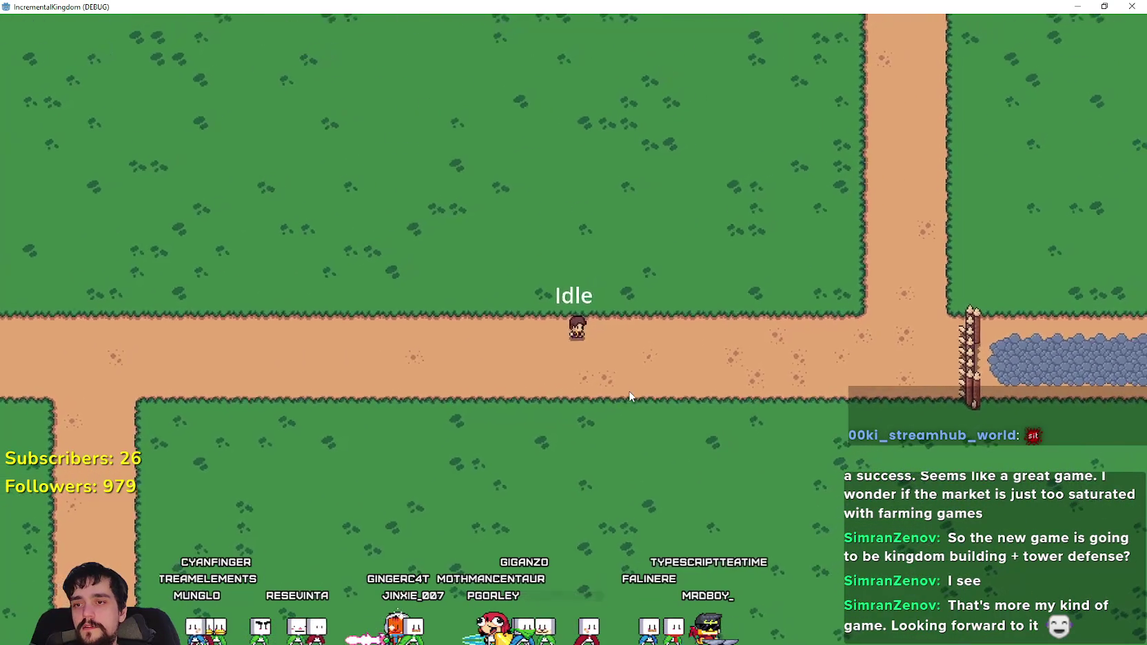
pyautogui.press('Right')
pyautogui.scroll(3, 789, 274)
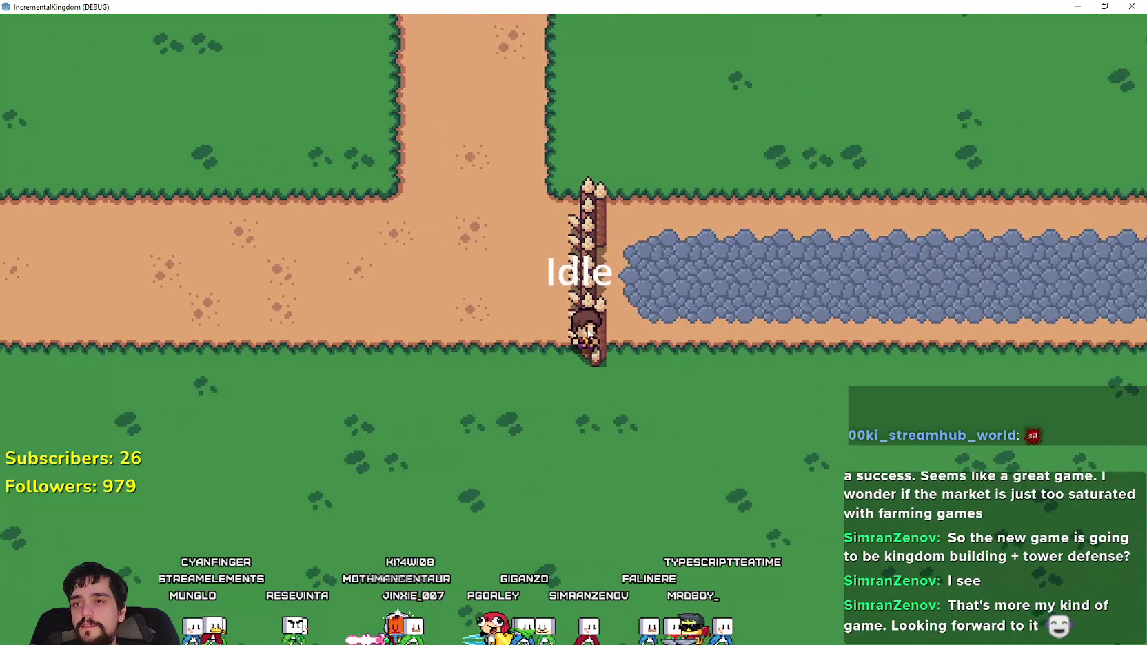
pyautogui.press('Right')
pyautogui.press('Down')
pyautogui.press('Up')
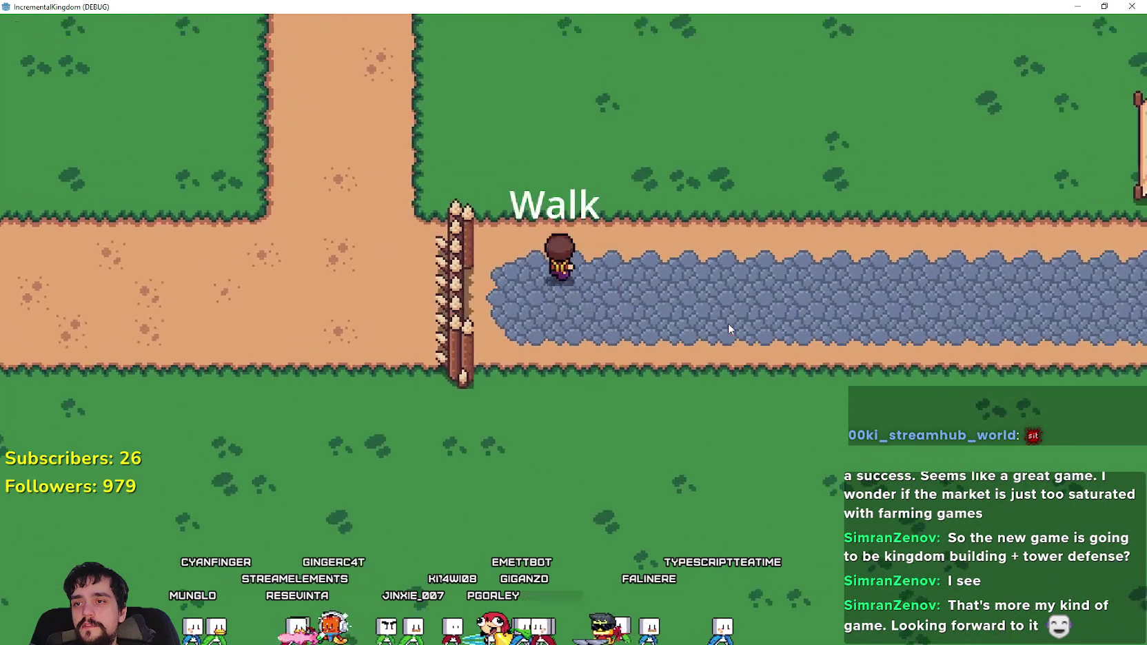
pyautogui.press('Left')
pyautogui.scroll(-3, 728, 323)
pyautogui.press('Left')
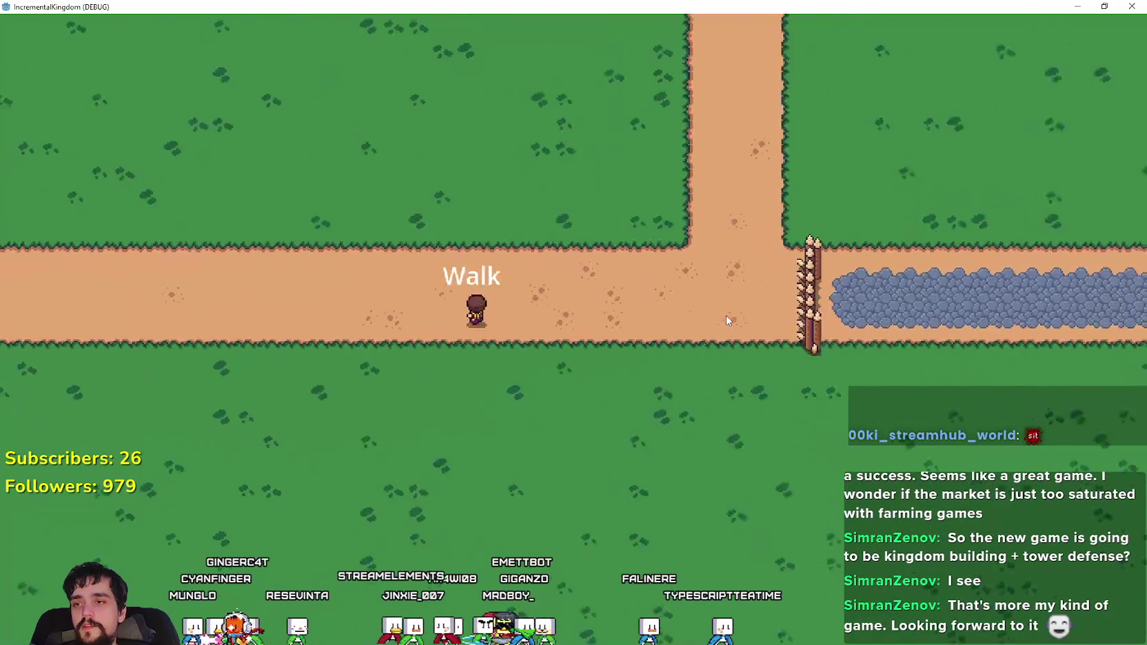
pyautogui.scroll(2, 726, 316)
# - Walk up to the road junction, onto the grass and back, then right toward the fence
pyautogui.press('Up')
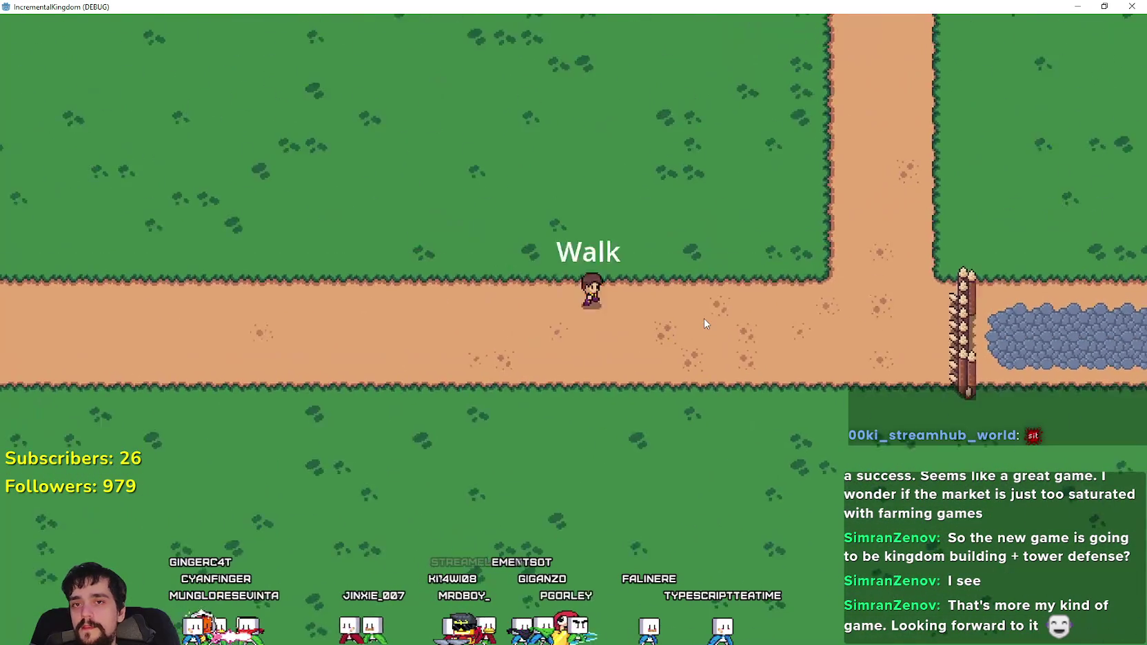
pyautogui.press('Left')
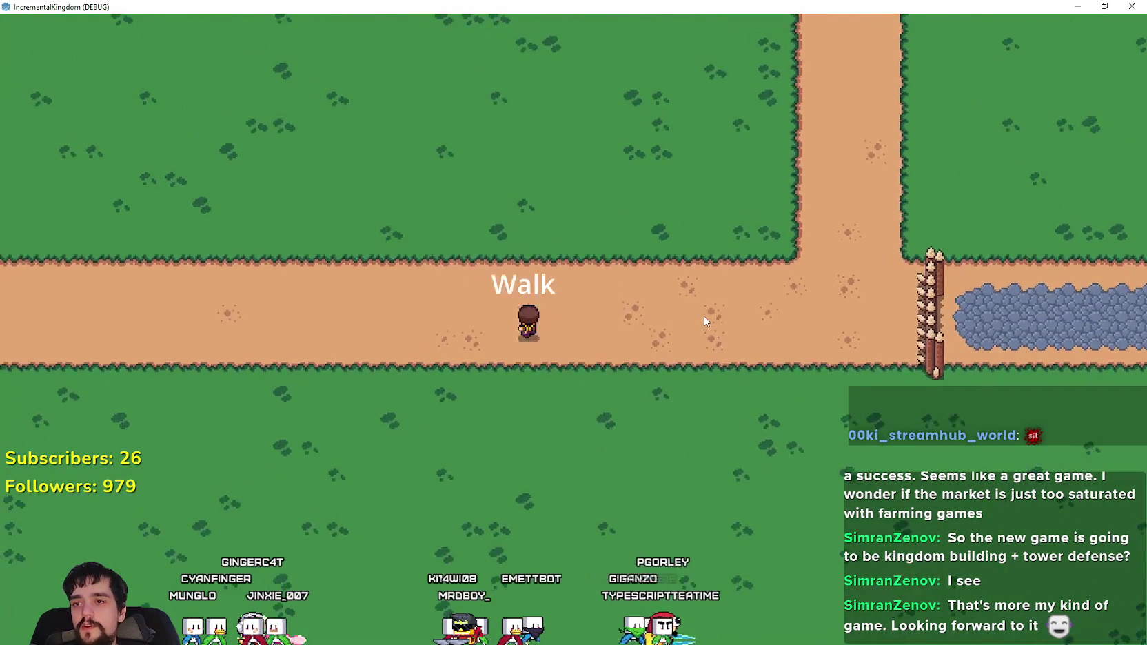
pyautogui.scroll(-3, 703, 316)
pyautogui.scroll(3, 703, 315)
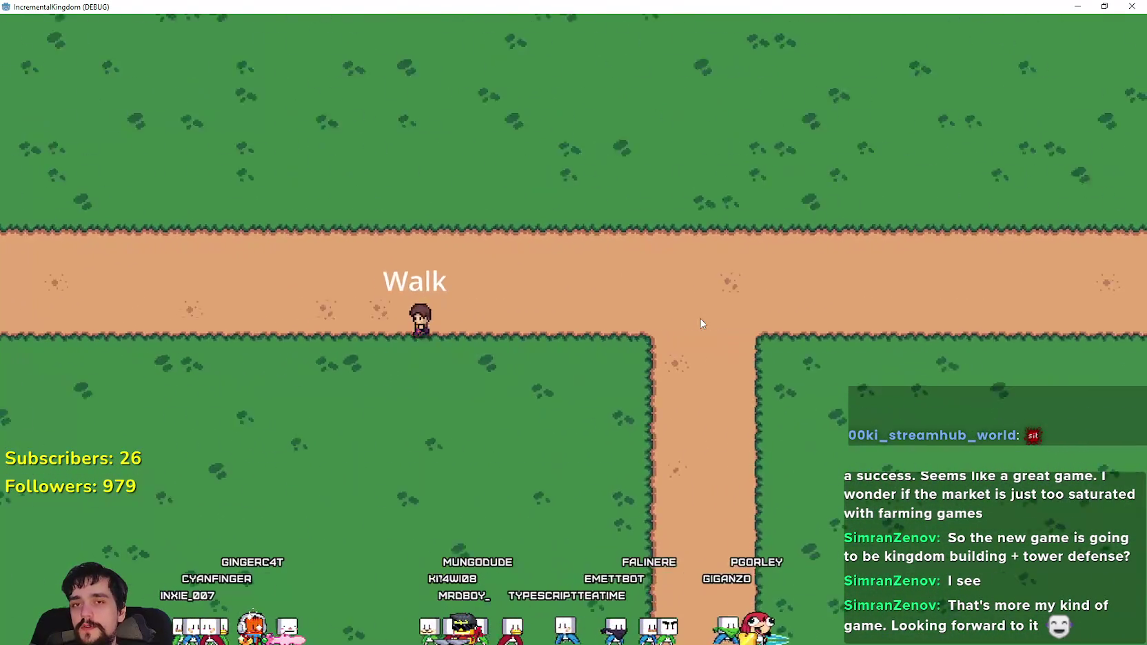
pyautogui.press('Up')
pyautogui.press('Down')
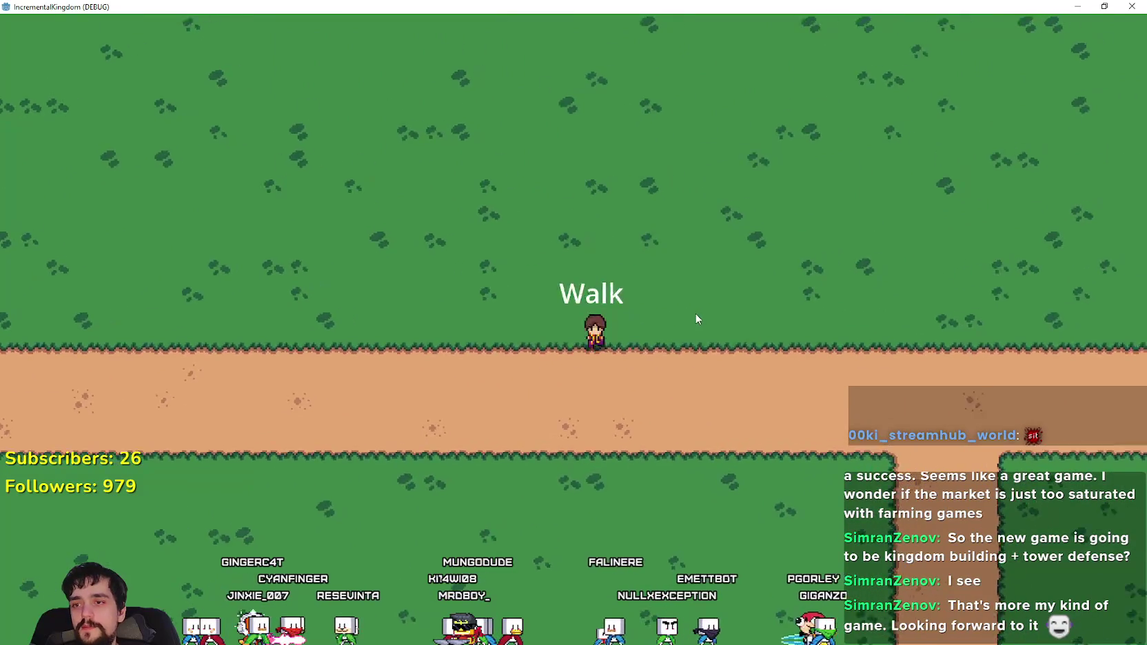
pyautogui.scroll(-2, 695, 311)
pyautogui.press('Right')
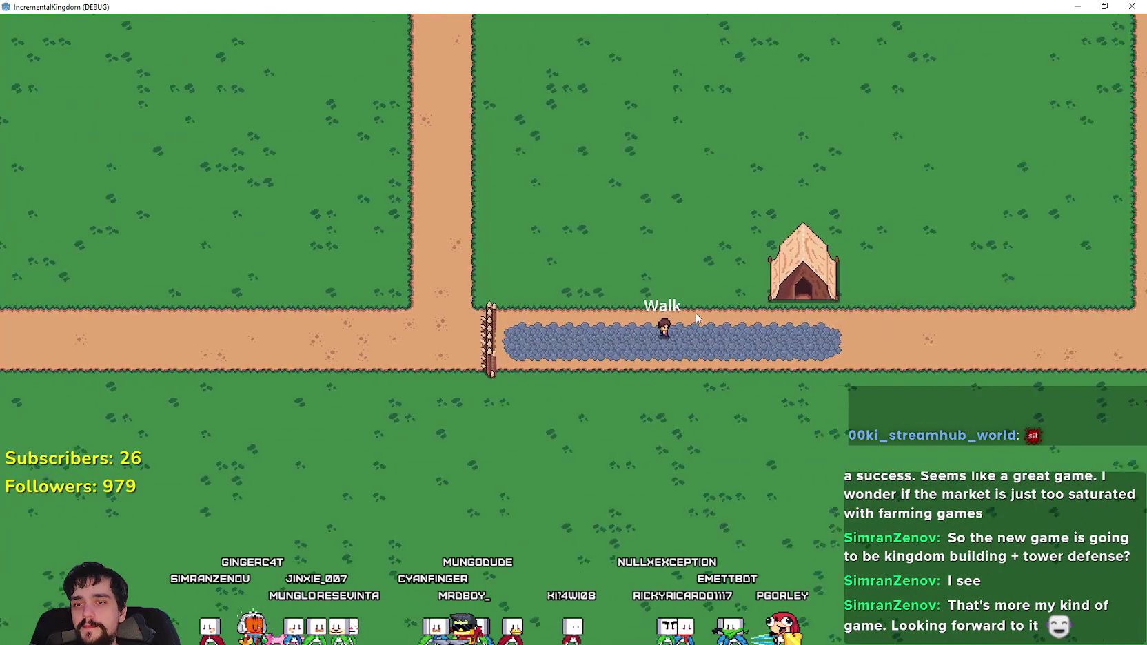
pyautogui.scroll(2, 696, 313)
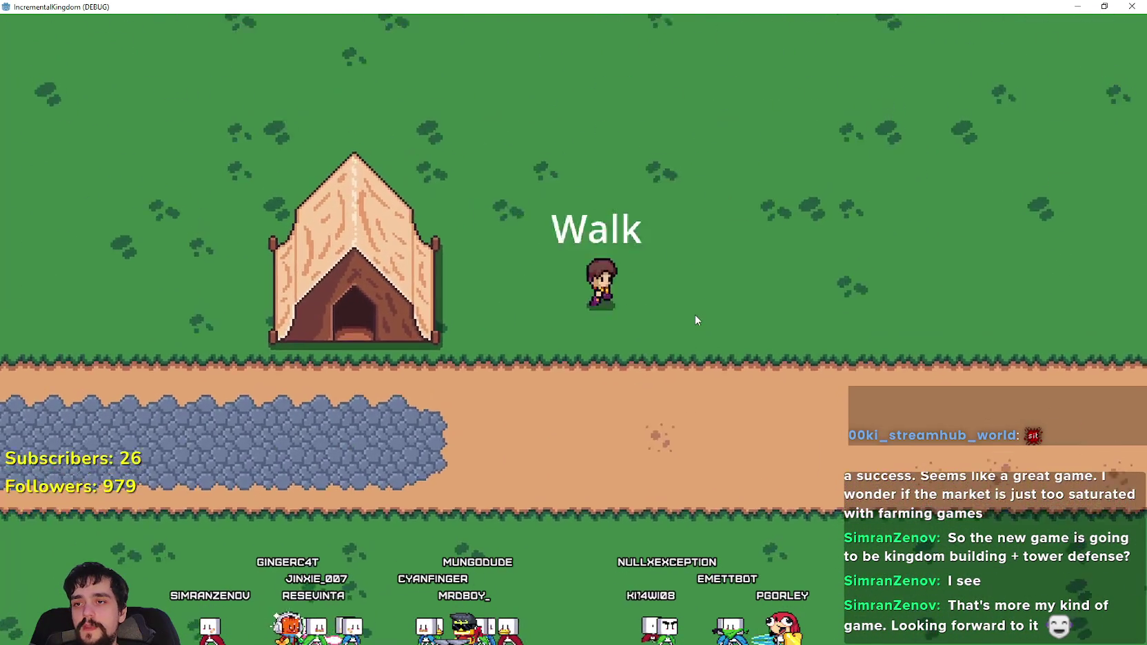
pyautogui.scroll(-3, 695, 314)
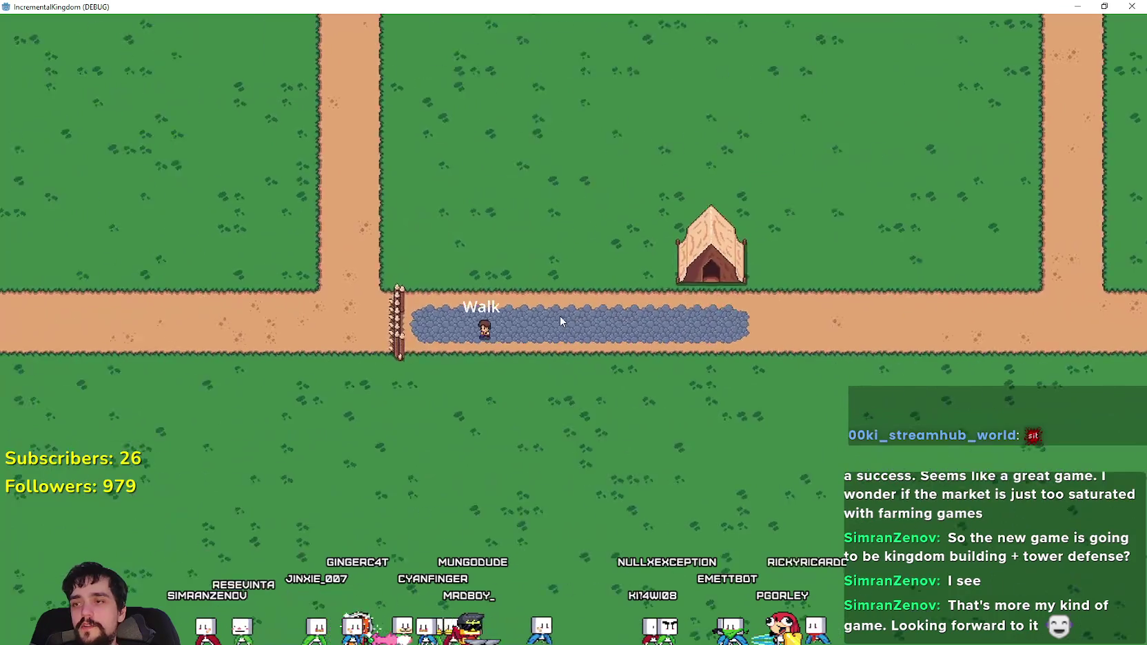
pyautogui.scroll(2, 561, 321)
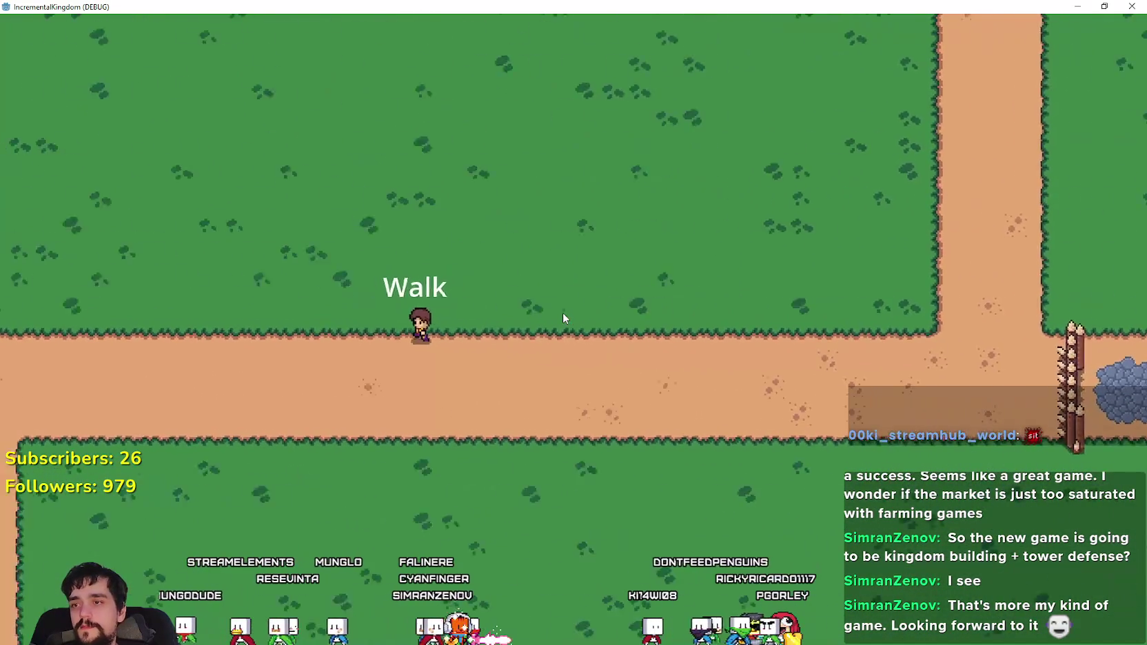
pyautogui.scroll(-2, 562, 312)
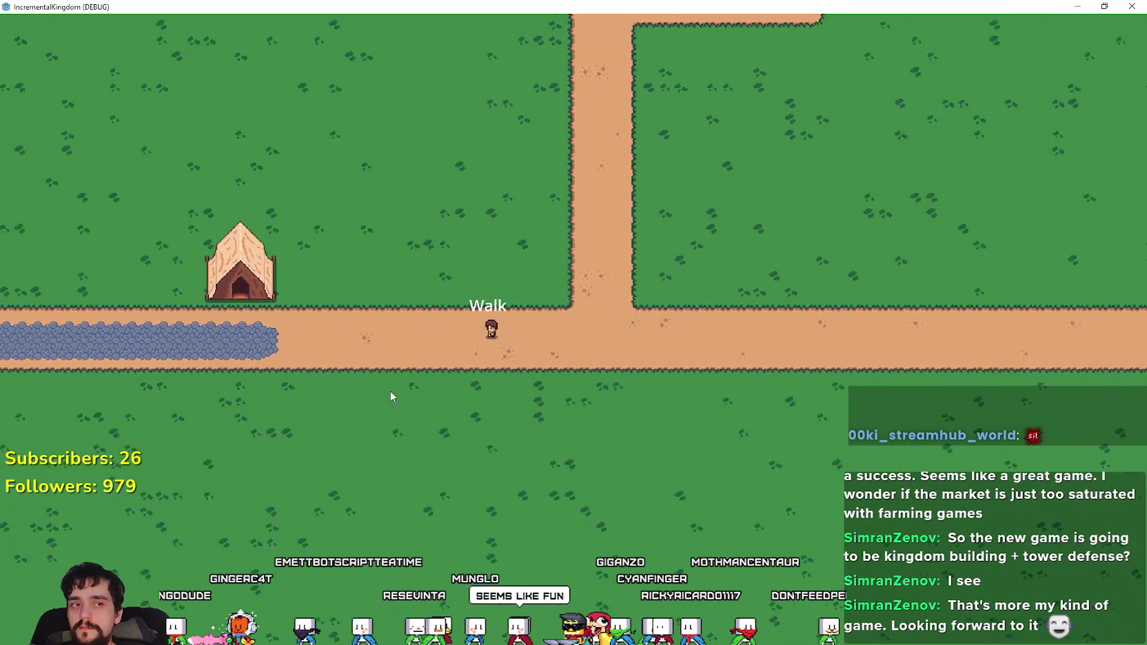
pyautogui.scroll(3, 394, 390)
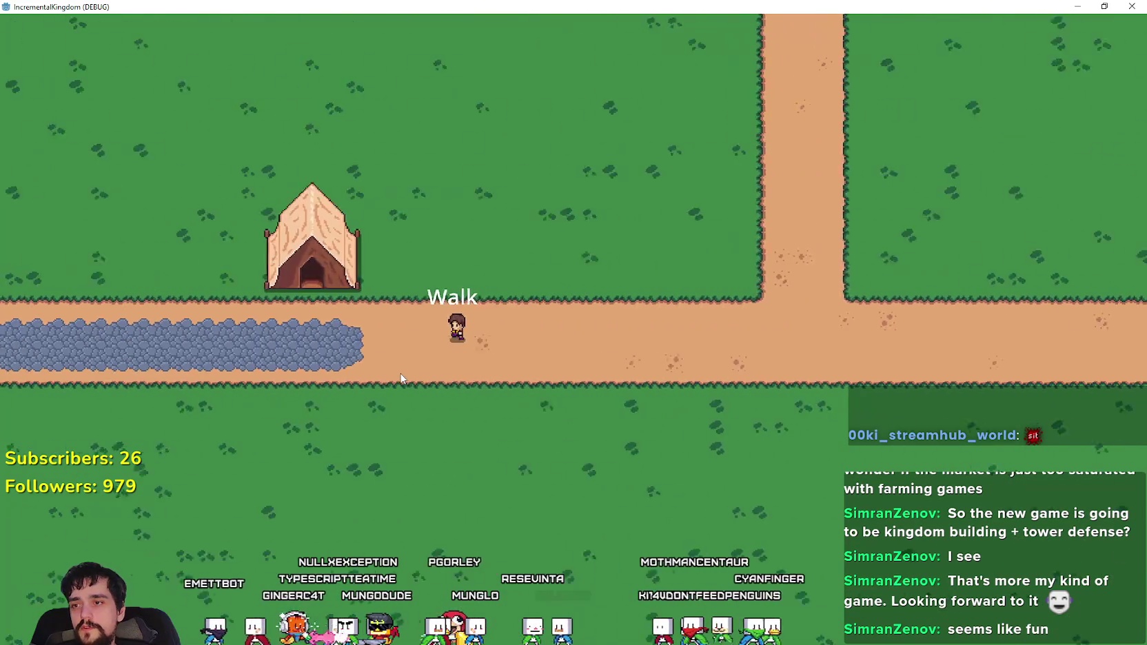
pyautogui.scroll(-2, 400, 378)
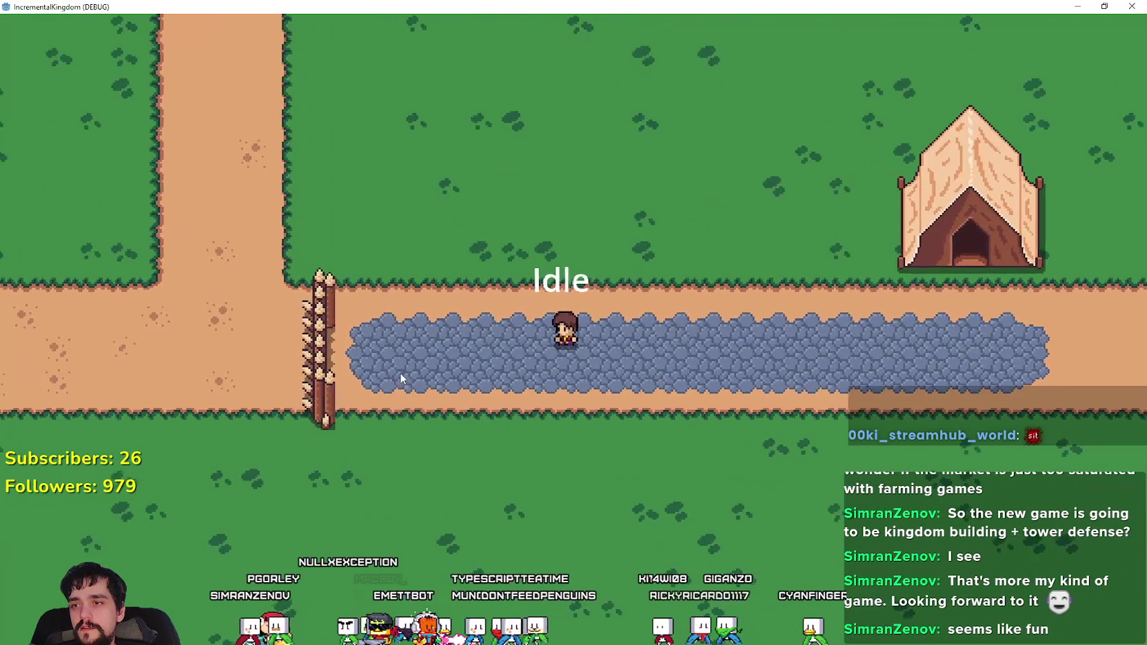
pyautogui.scroll(2, 402, 377)
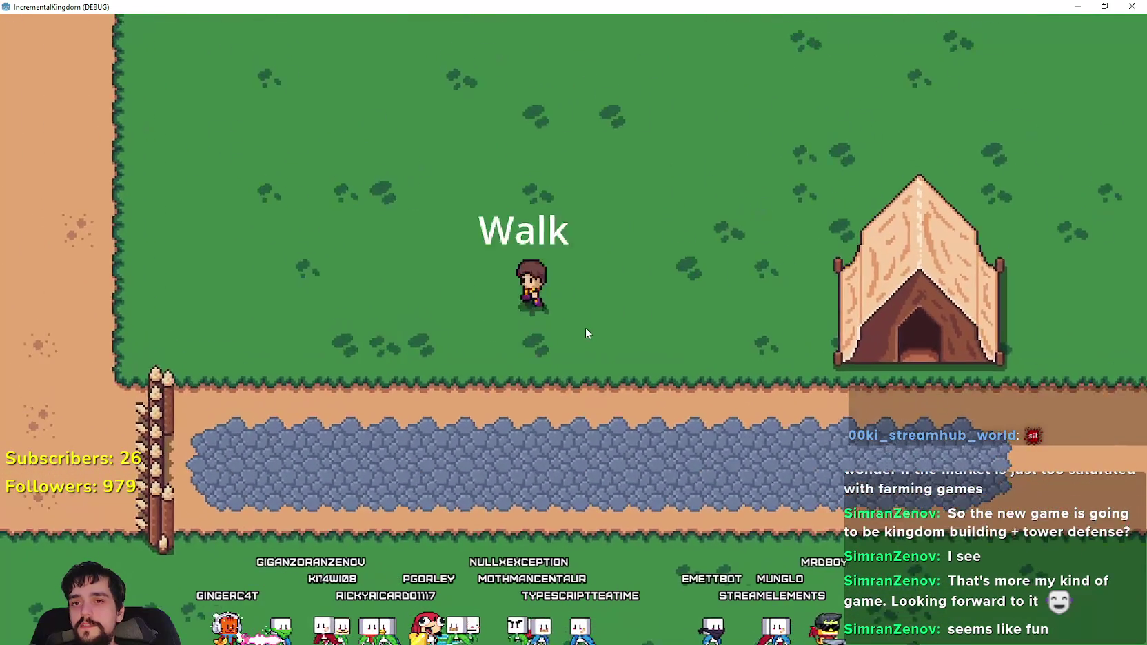
# - Zoom the camera out as the character stops on the grass beside the tent
pyautogui.scroll(-3, 431, 249)
# - Zoom in and out while walking north to the tents beside the L-shaped fenced cobblestone area
pyautogui.scroll(4, 524, 263)
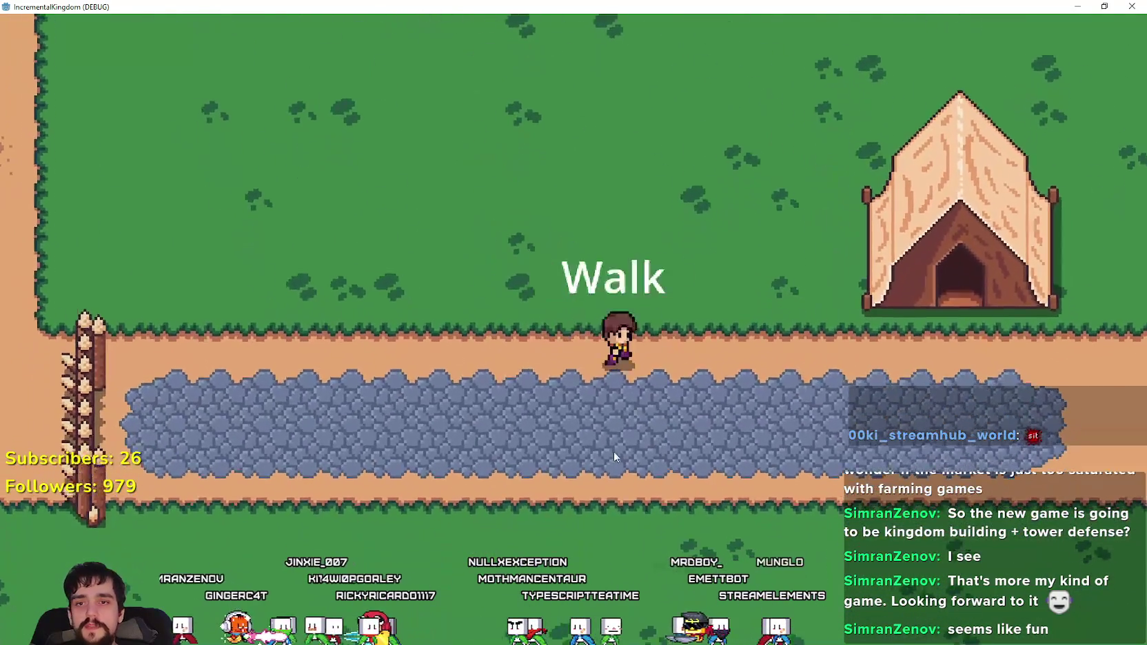
pyautogui.scroll(-3, 577, 475)
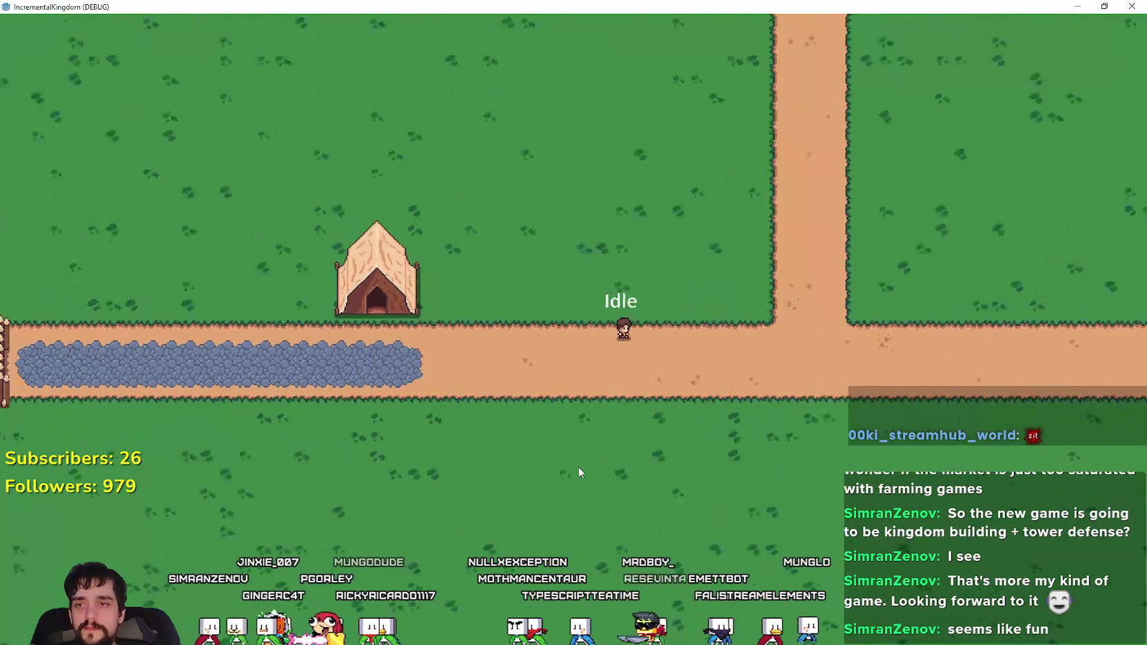
pyautogui.scroll(-5, 577, 467)
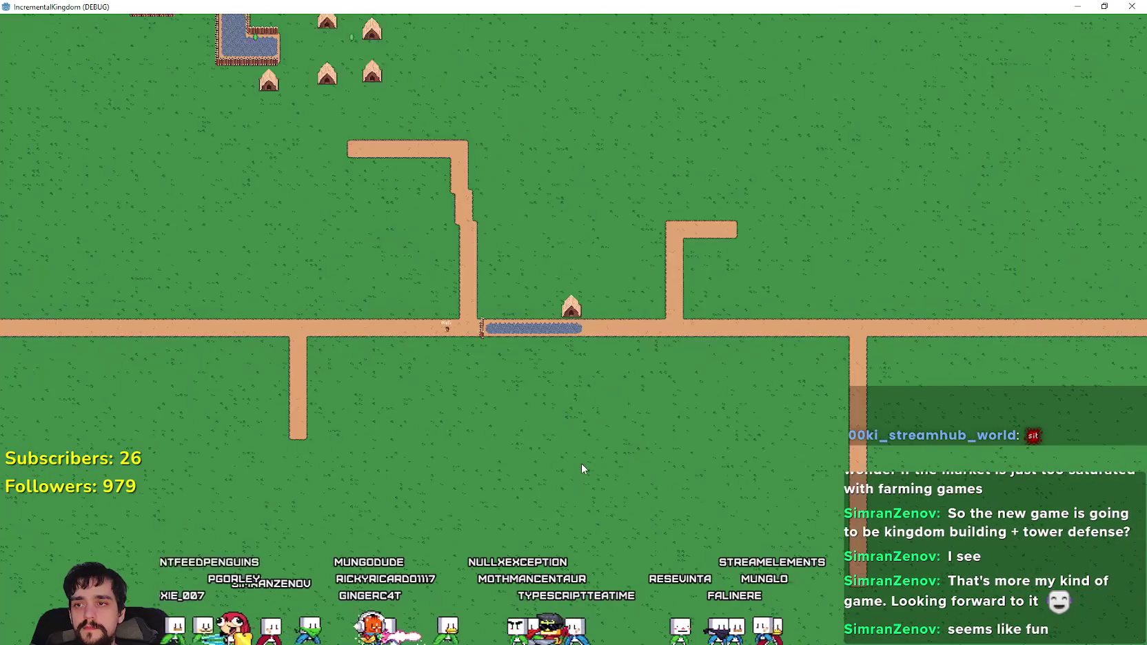
pyautogui.scroll(6, 581, 464)
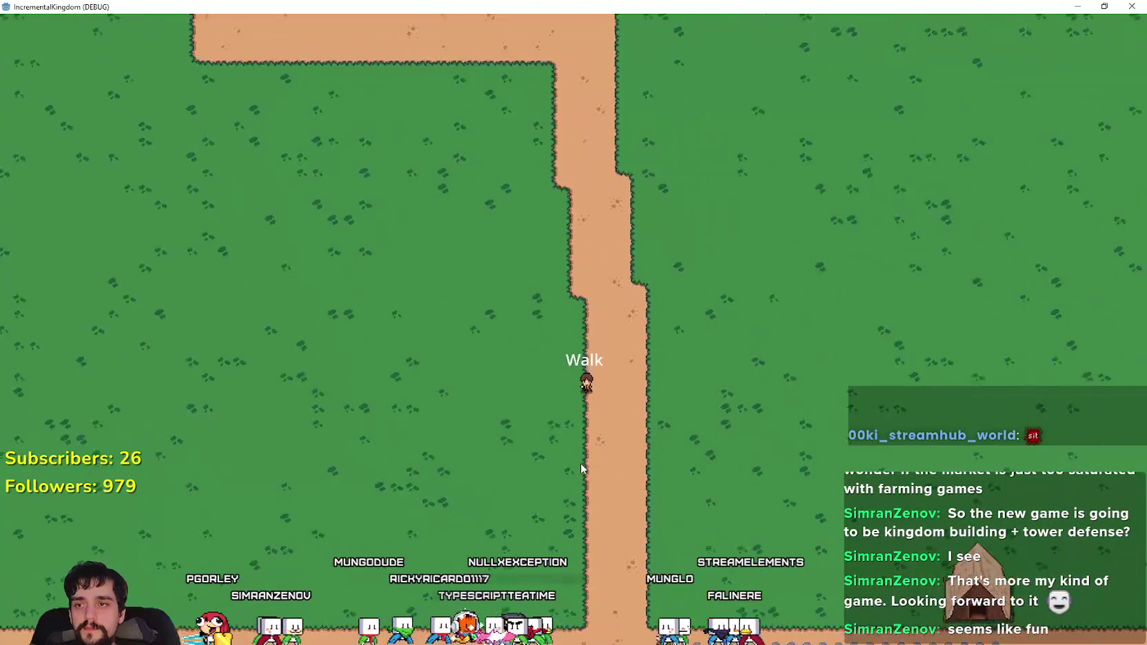
pyautogui.scroll(2, 580, 461)
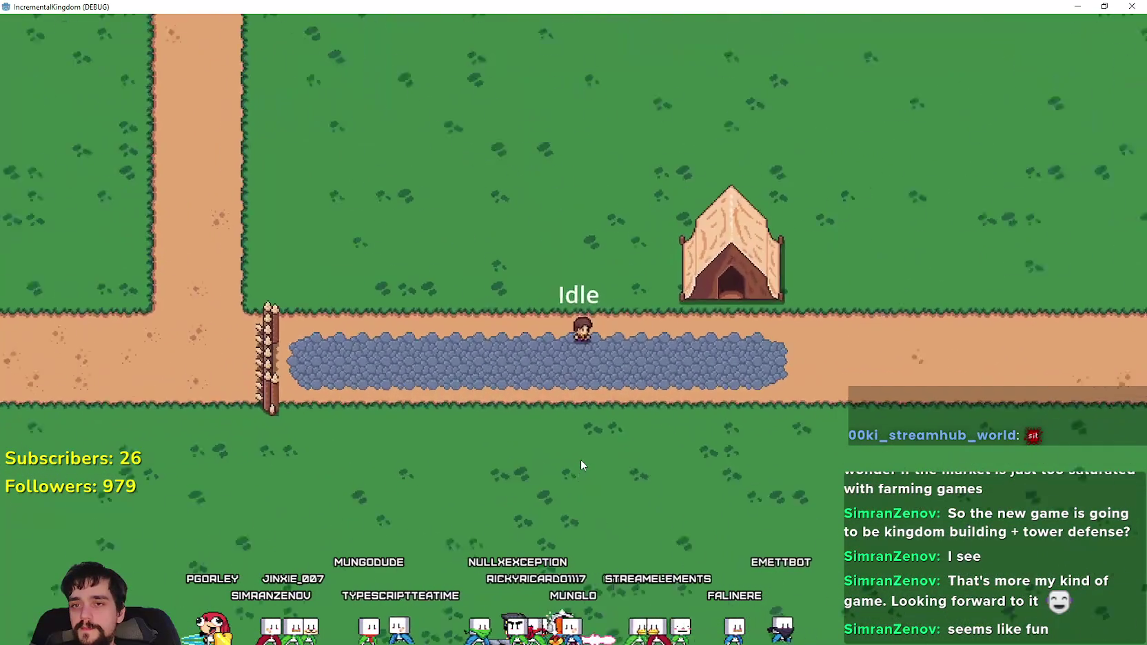
pyautogui.scroll(3, 580, 459)
pyautogui.scroll(-4, 581, 459)
pyautogui.scroll(4, 580, 459)
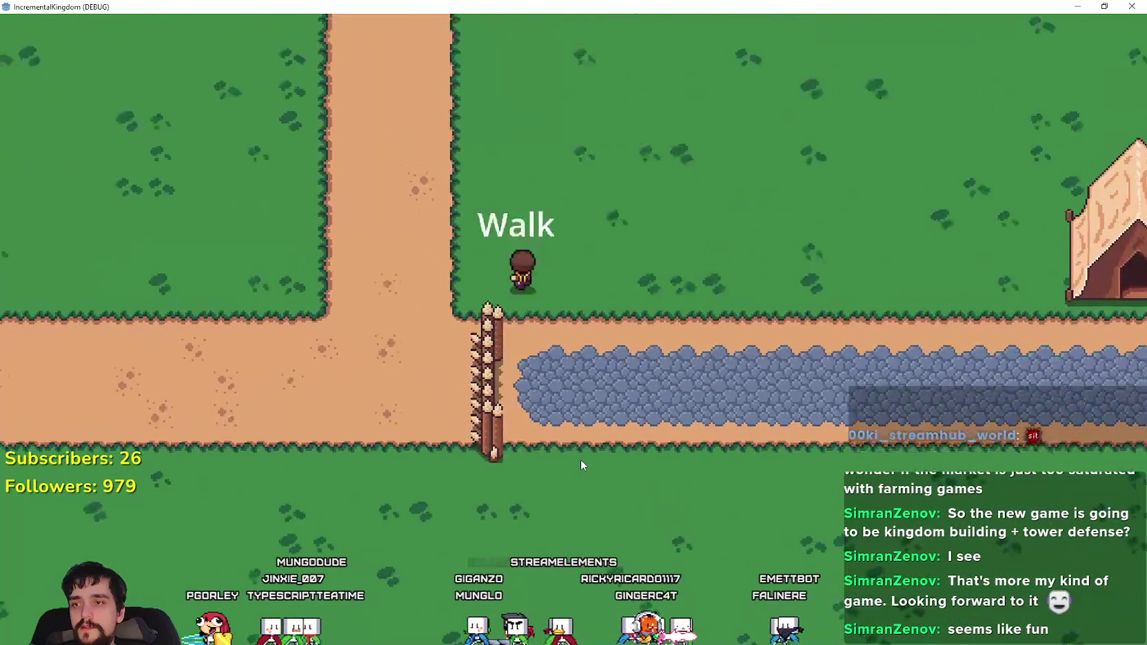
pyautogui.scroll(-2, 580, 457)
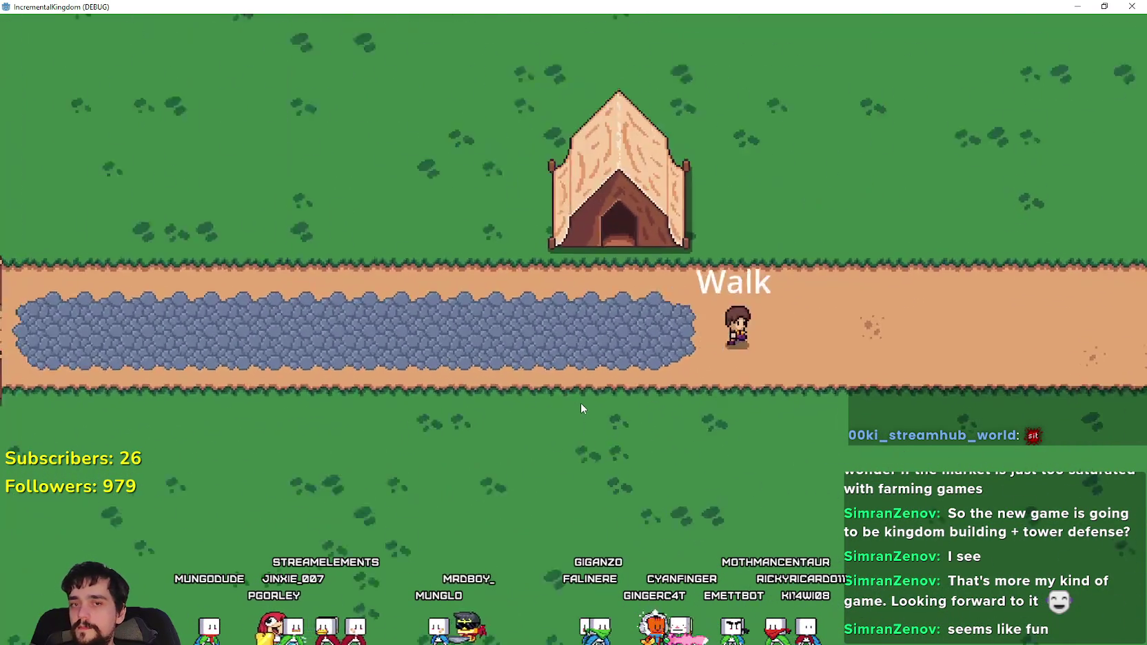
pyautogui.scroll(-2, 580, 409)
pyautogui.scroll(3, 580, 408)
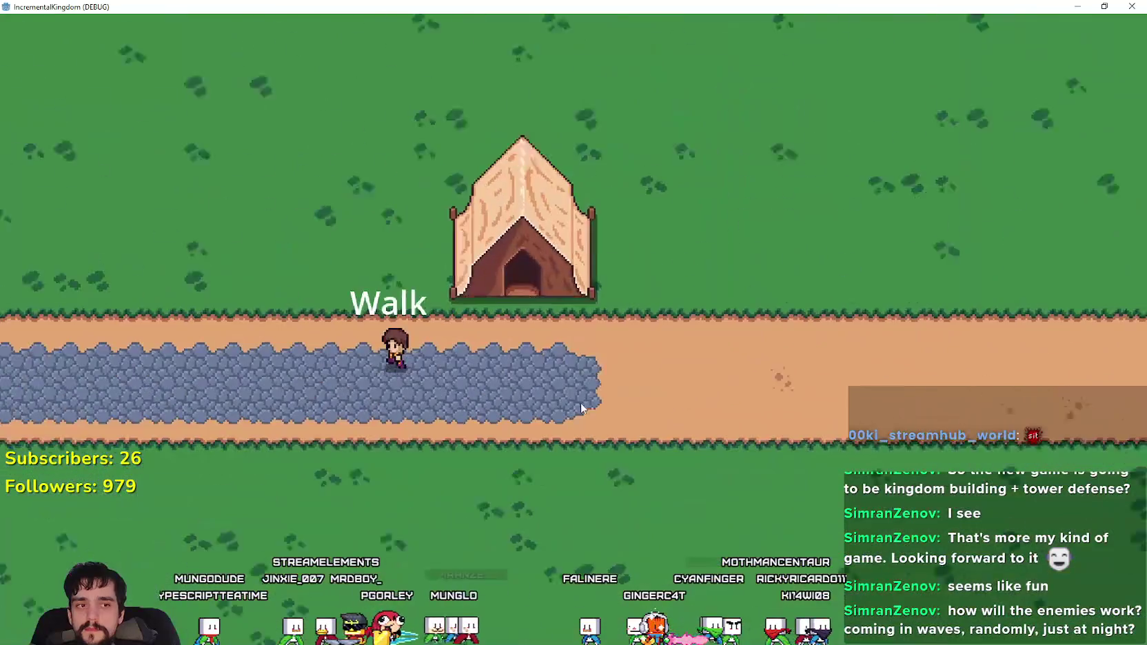
pyautogui.scroll(-1, 580, 408)
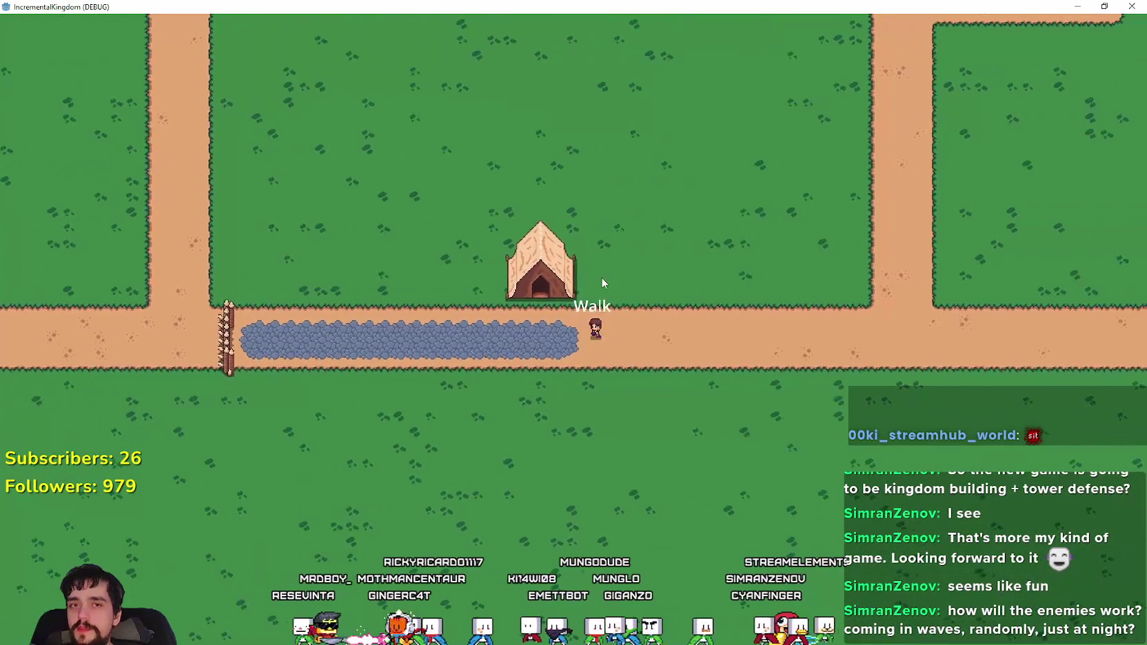
pyautogui.scroll(2, 562, 228)
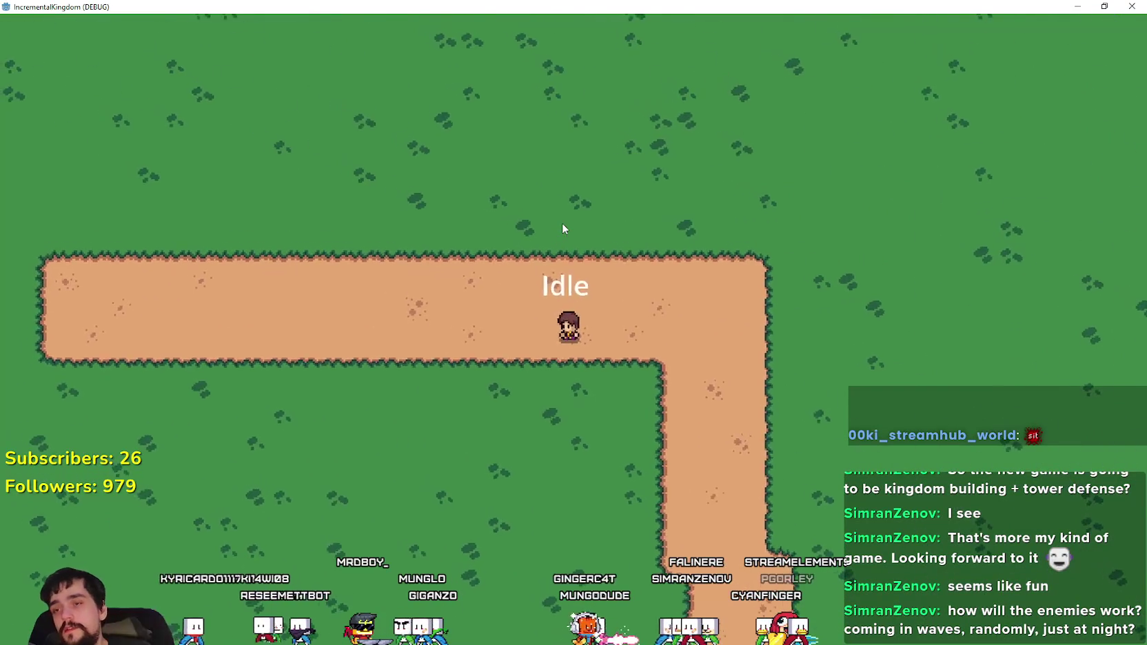
pyautogui.scroll(-2, 562, 228)
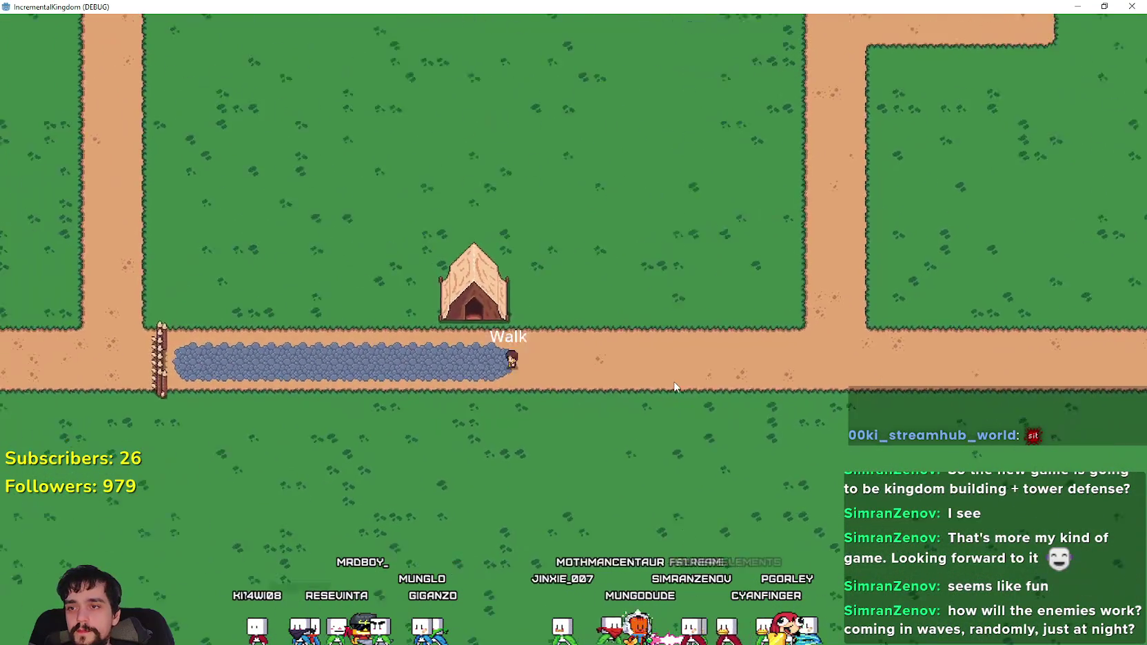
pyautogui.scroll(2, 676, 380)
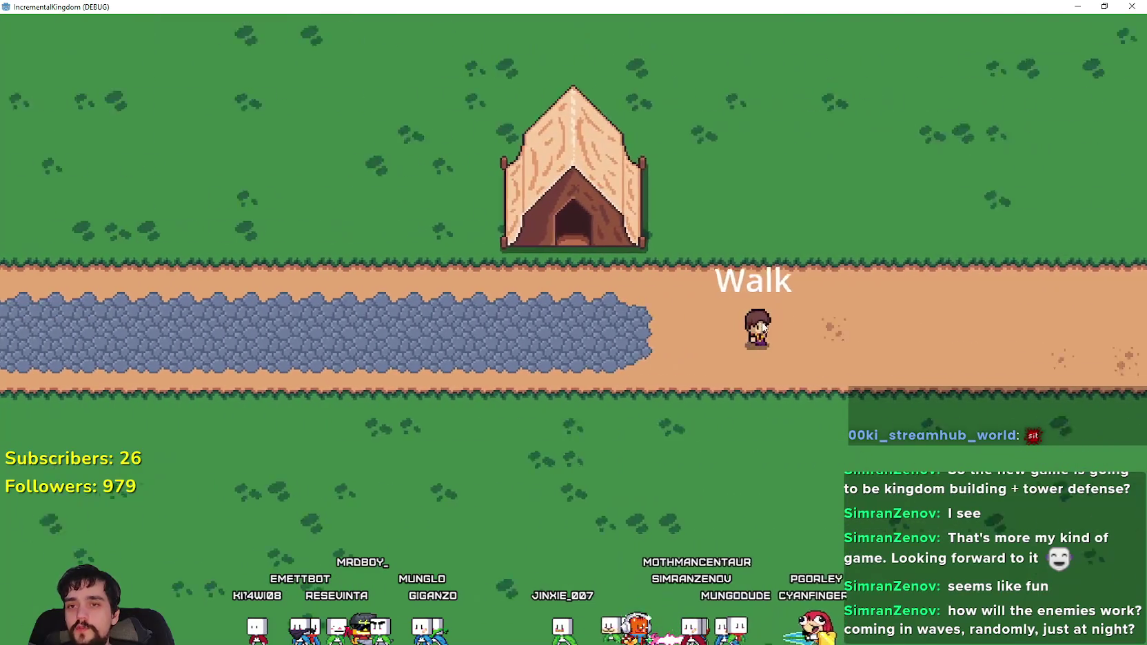
pyautogui.scroll(-2, 760, 331)
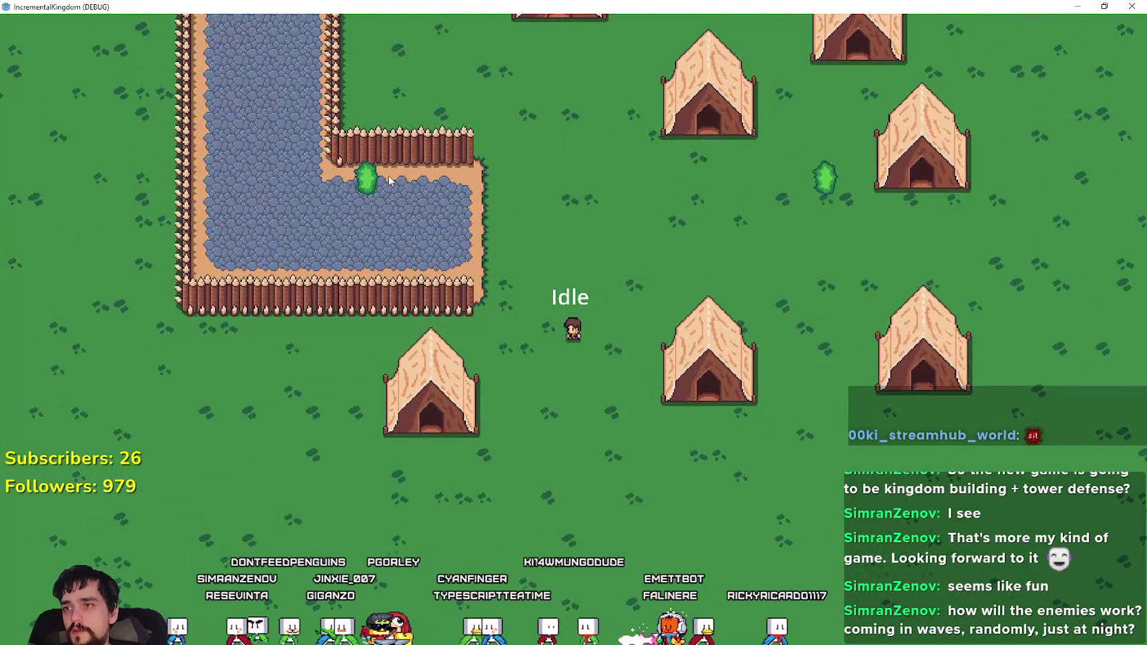
# - Walk the character out of the fenced village to the bend of the isolated L-shaped dirt path, zooming in and out
pyautogui.scroll(3, 358, 162)
pyautogui.scroll(-2, 220, 94)
pyautogui.scroll(-8, 317, 121)
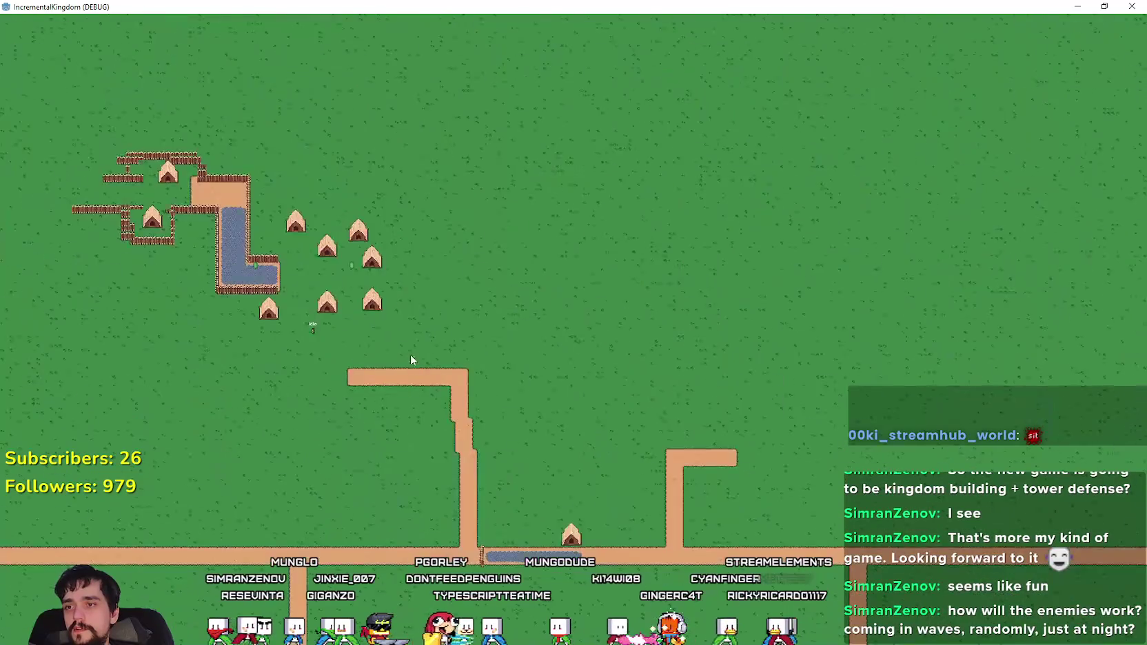
pyautogui.scroll(10, 410, 358)
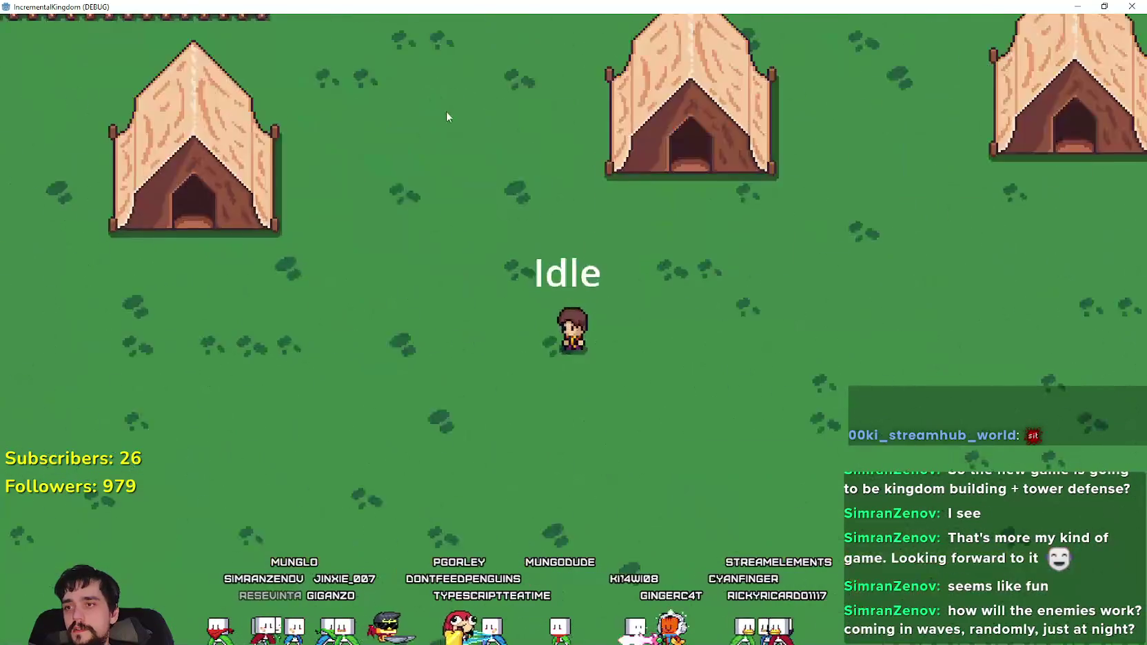
pyautogui.scroll(-3, 446, 111)
pyautogui.scroll(2, 412, 131)
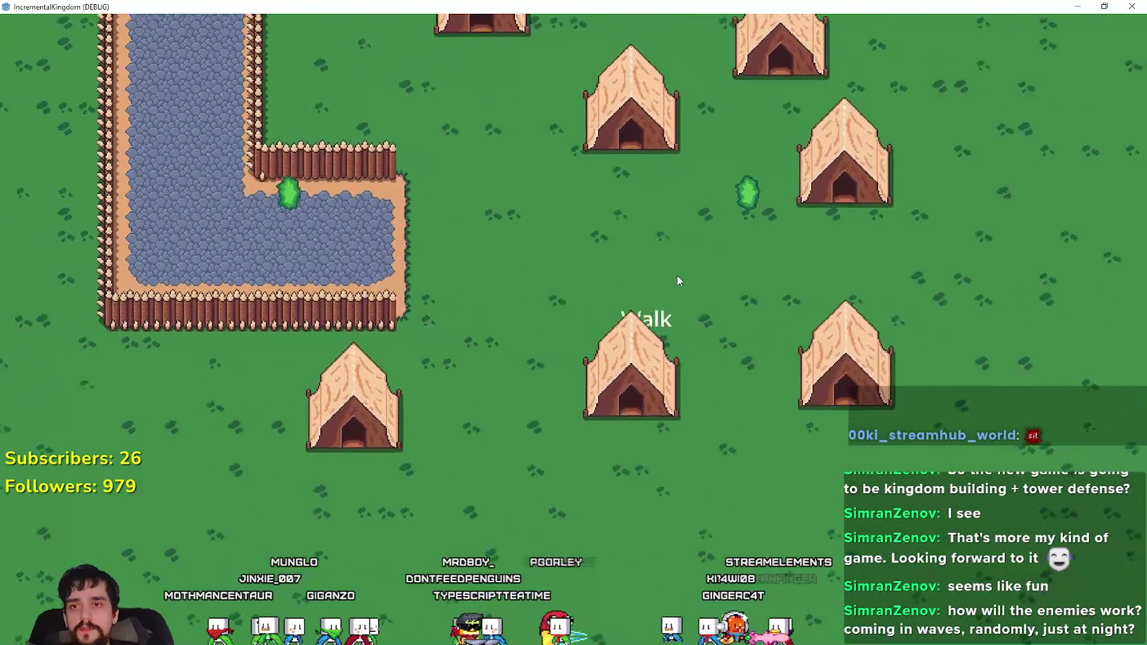
pyautogui.scroll(2, 551, 131)
pyautogui.scroll(-5, 524, 114)
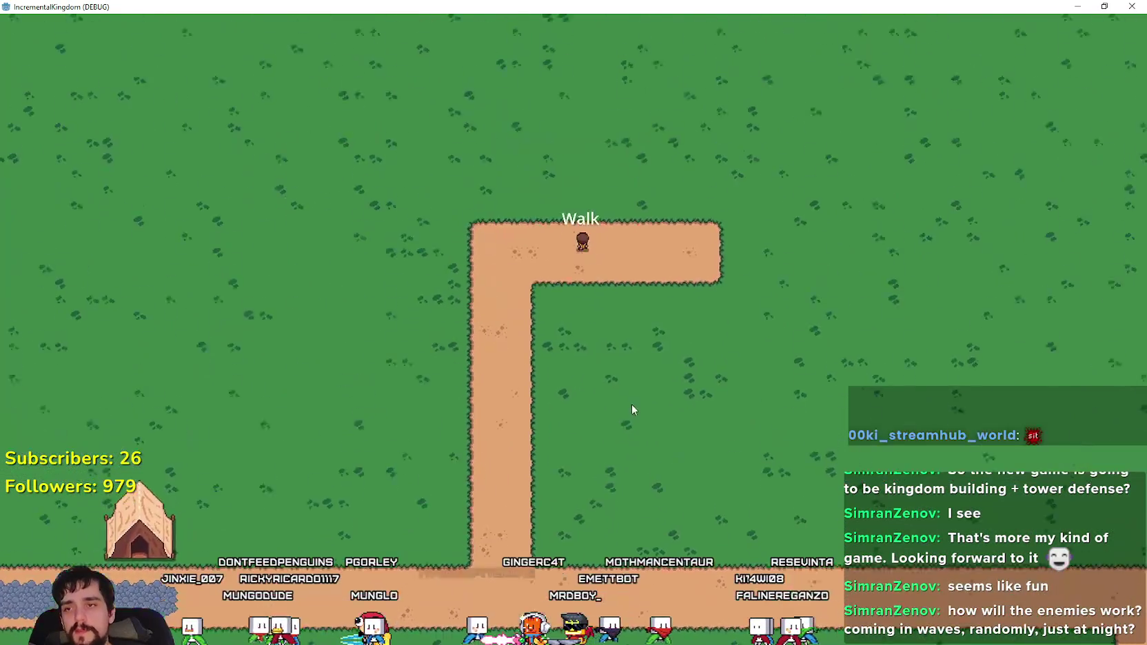
# - Zoom in and out around the fenced cobblestone pond where the villager stands
pyautogui.scroll(-5, 642, 400)
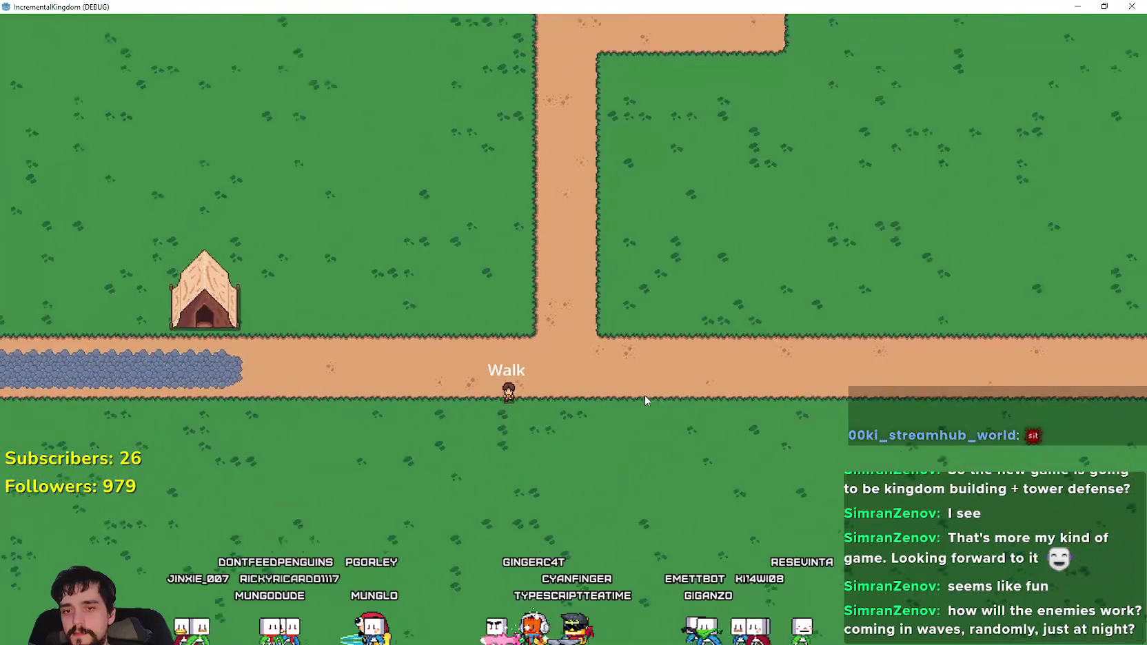
pyautogui.scroll(5, 598, 388)
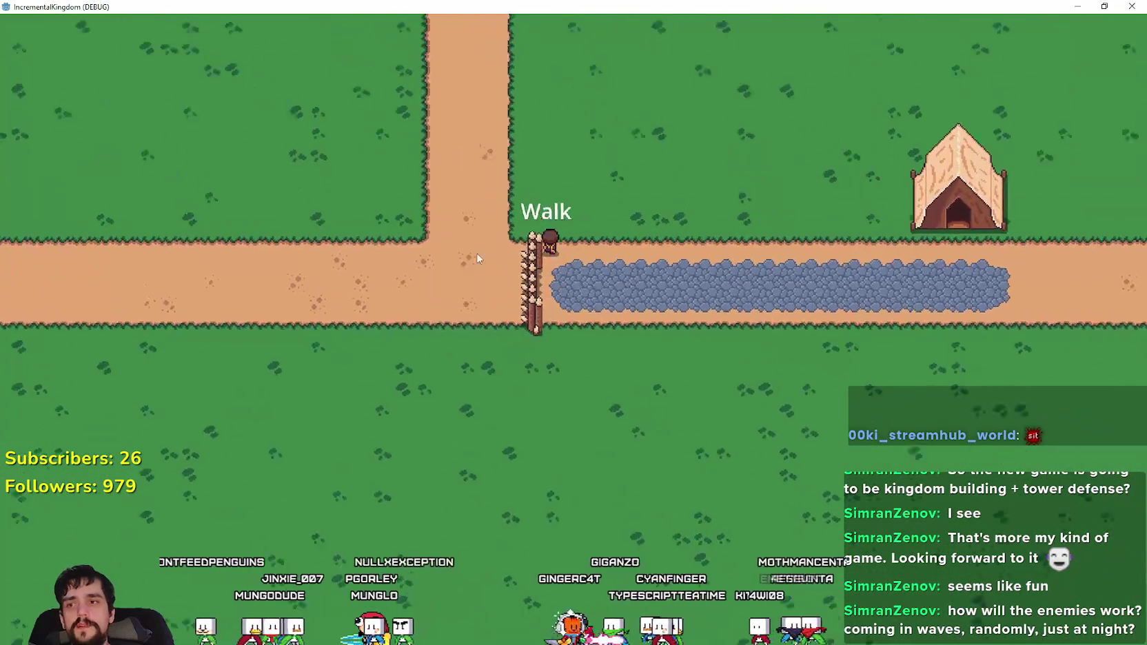
pyautogui.scroll(-5, 640, 410)
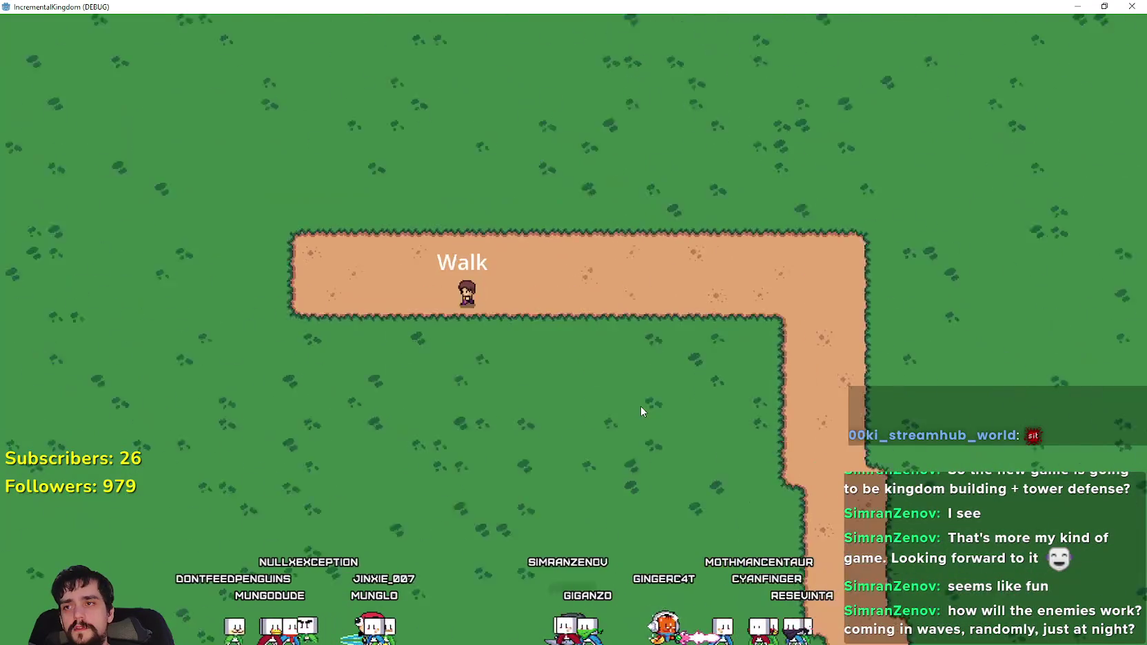
pyautogui.scroll(5, 638, 414)
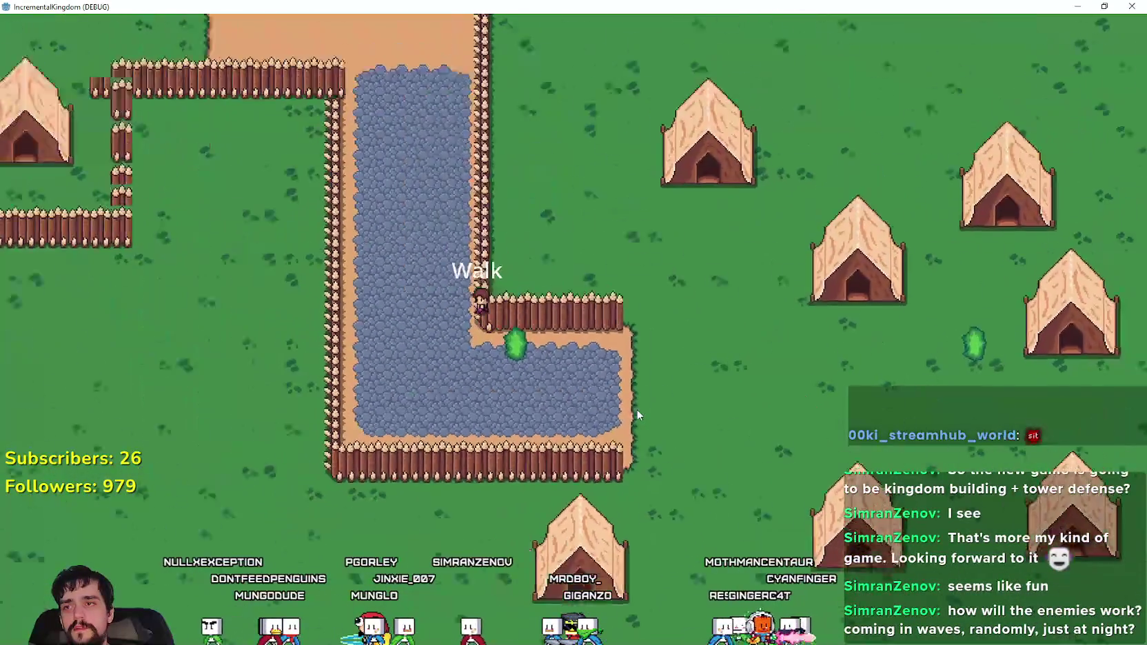
pyautogui.scroll(5, 634, 411)
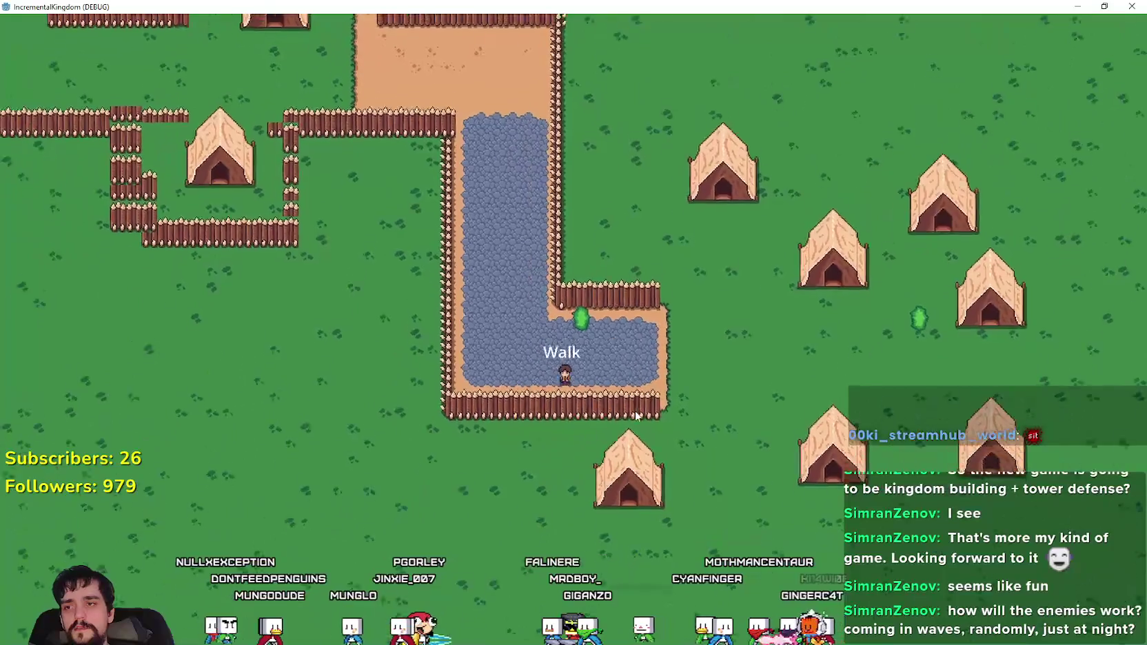
pyautogui.scroll(-5, 635, 410)
pyautogui.scroll(6, 634, 410)
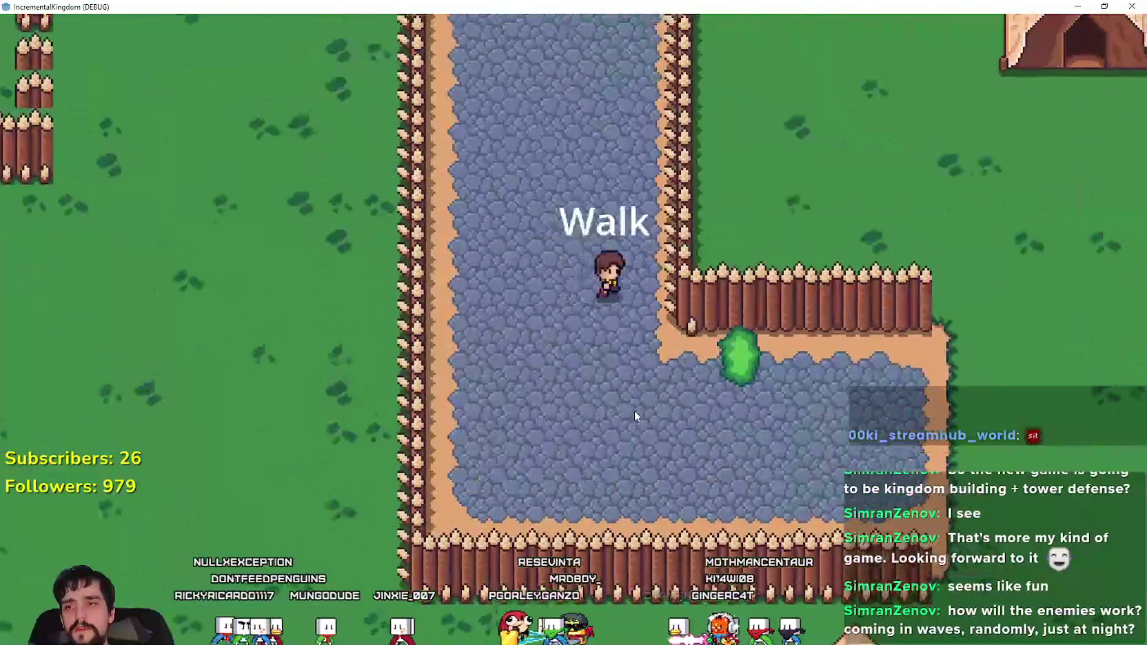
# - Walk the villager east past the pond, then south among the tents to the main dirt road
pyautogui.press('d')
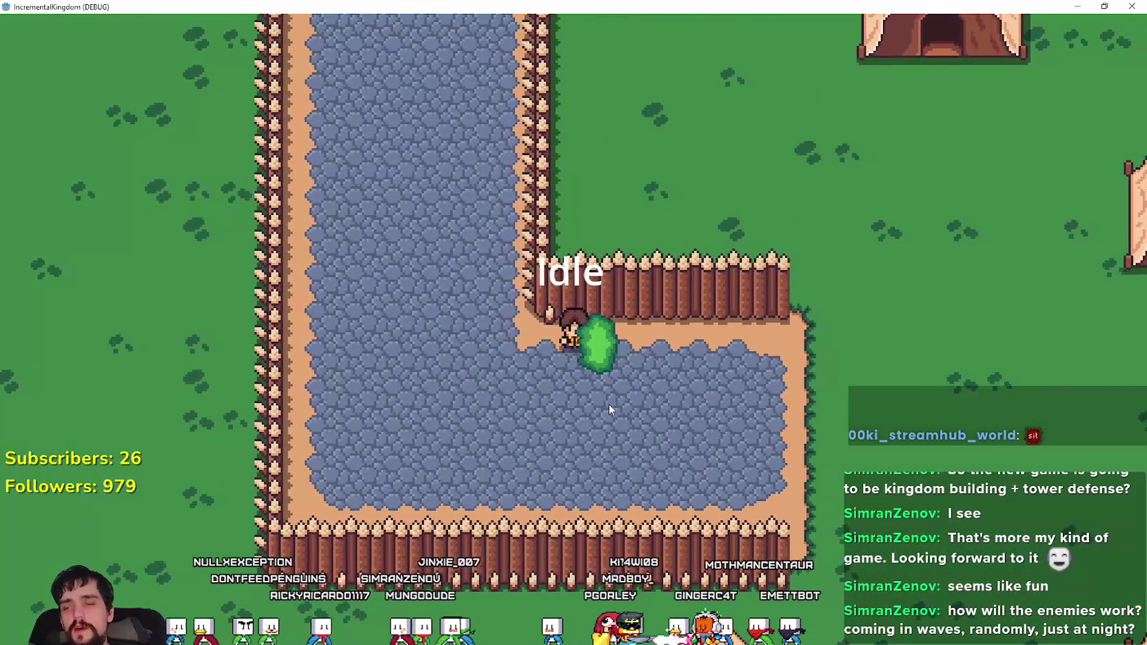
pyautogui.press('d')
pyautogui.scroll(-4, 617, 399)
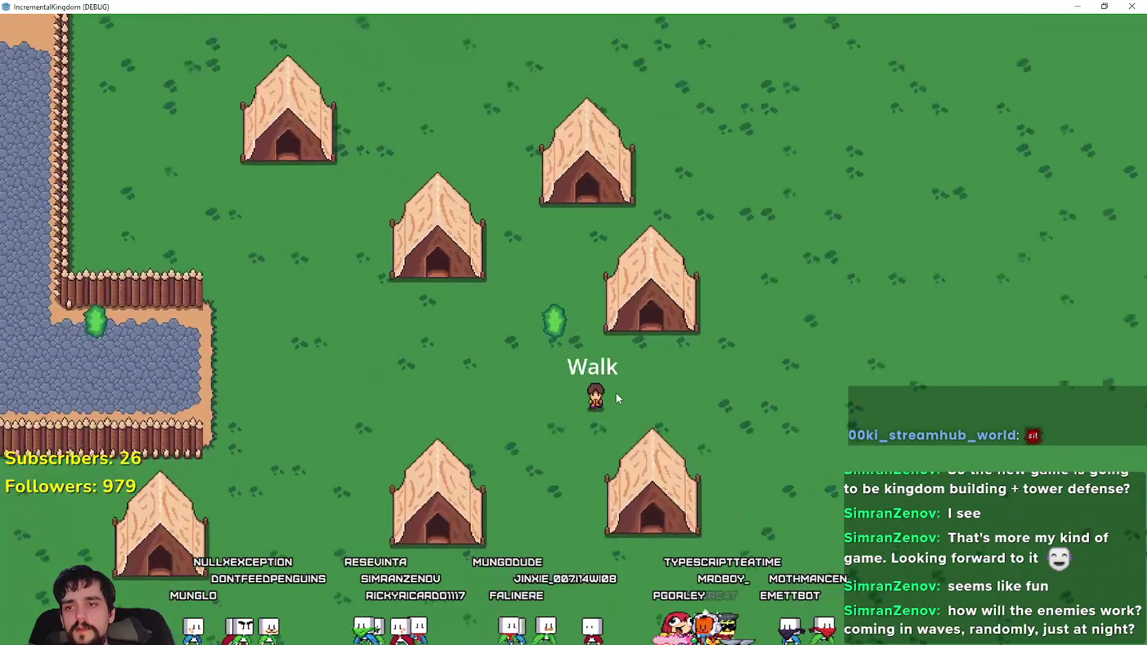
pyautogui.press('s')
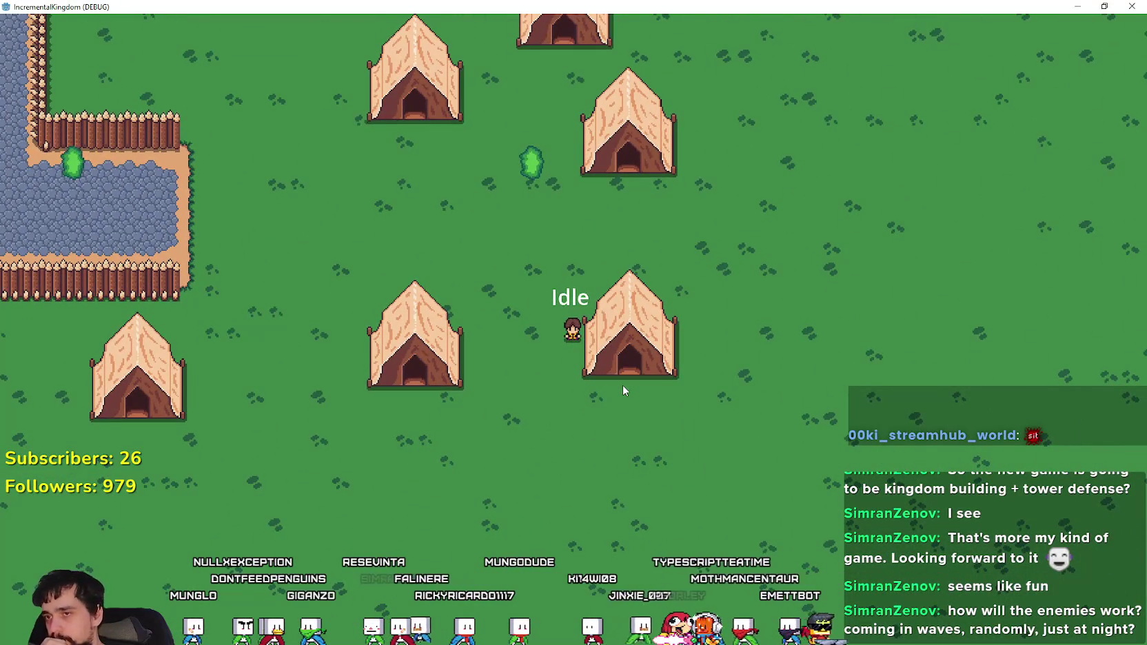
pyautogui.press('s')
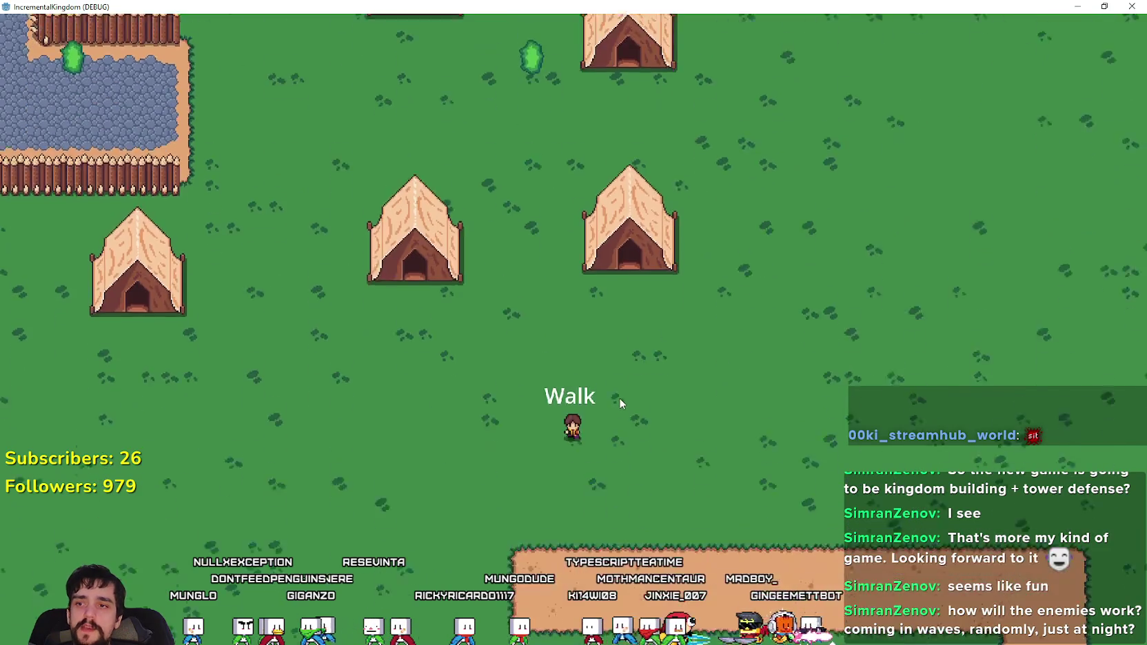
pyautogui.scroll(3, 619, 404)
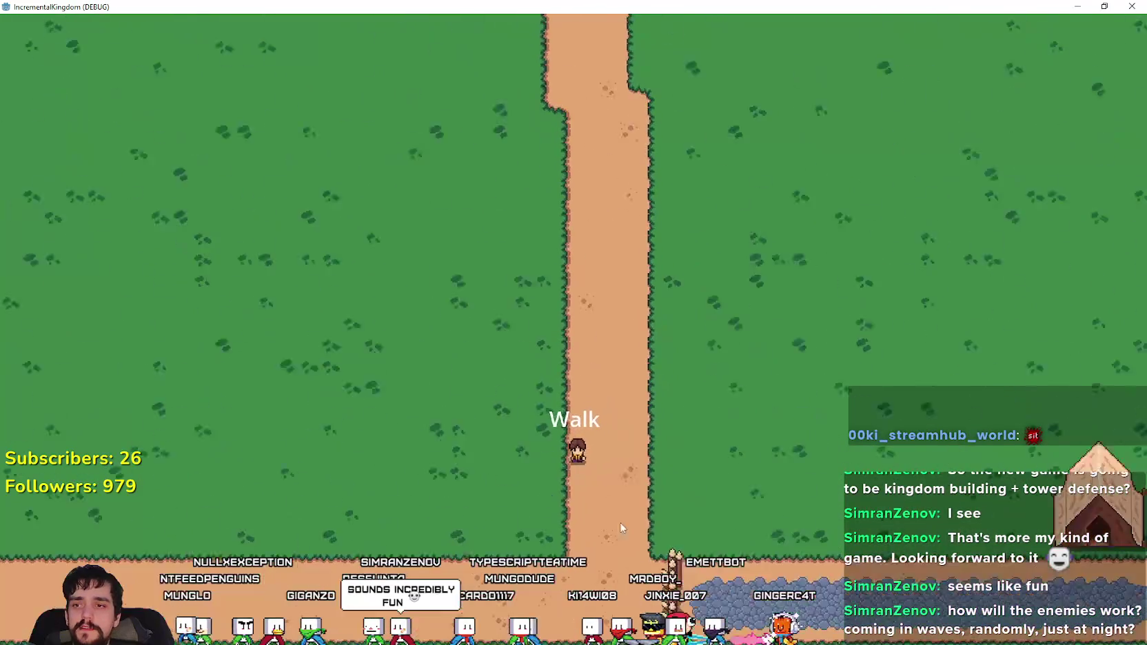
pyautogui.scroll(3, 591, 285)
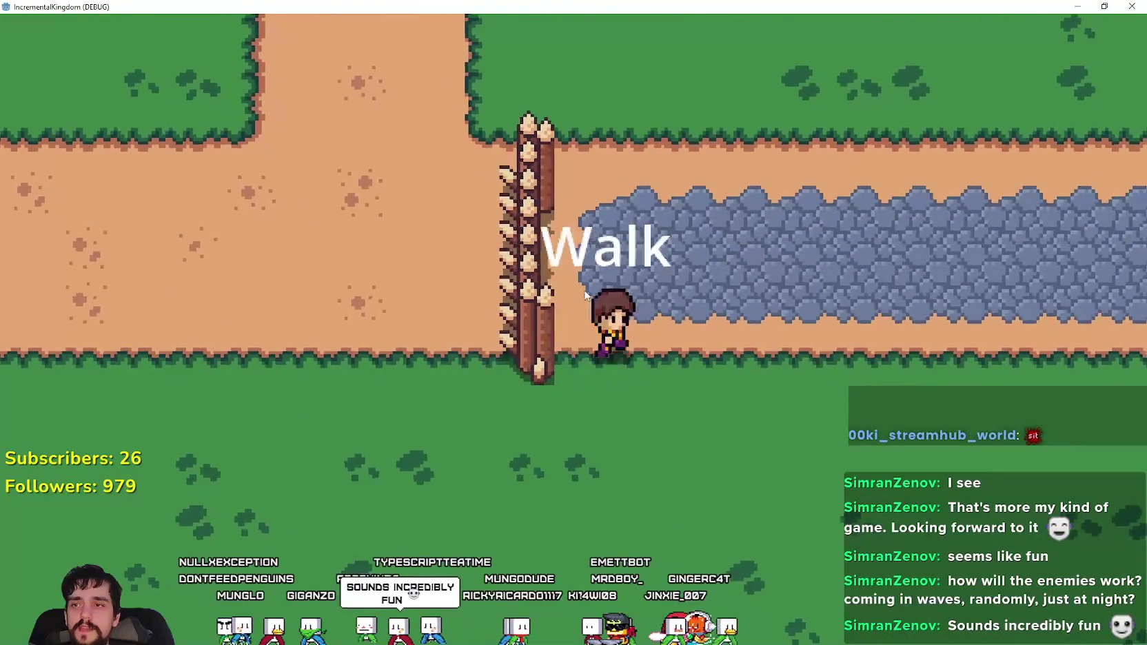
pyautogui.scroll(-1, 581, 291)
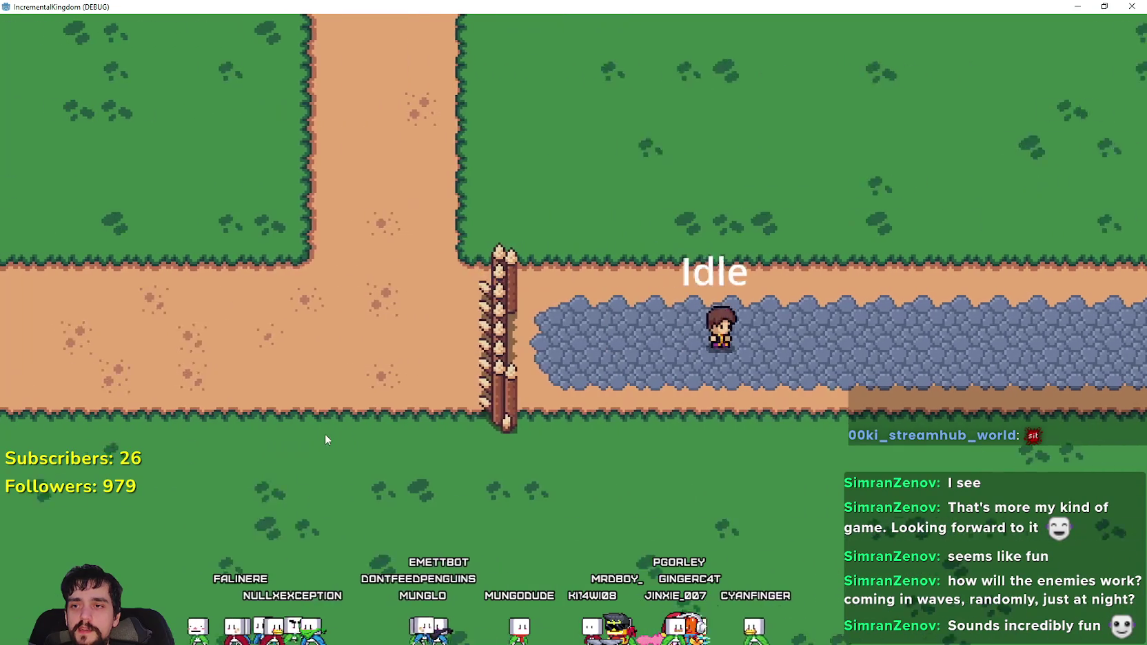
pyautogui.scroll(-3, 660, 492)
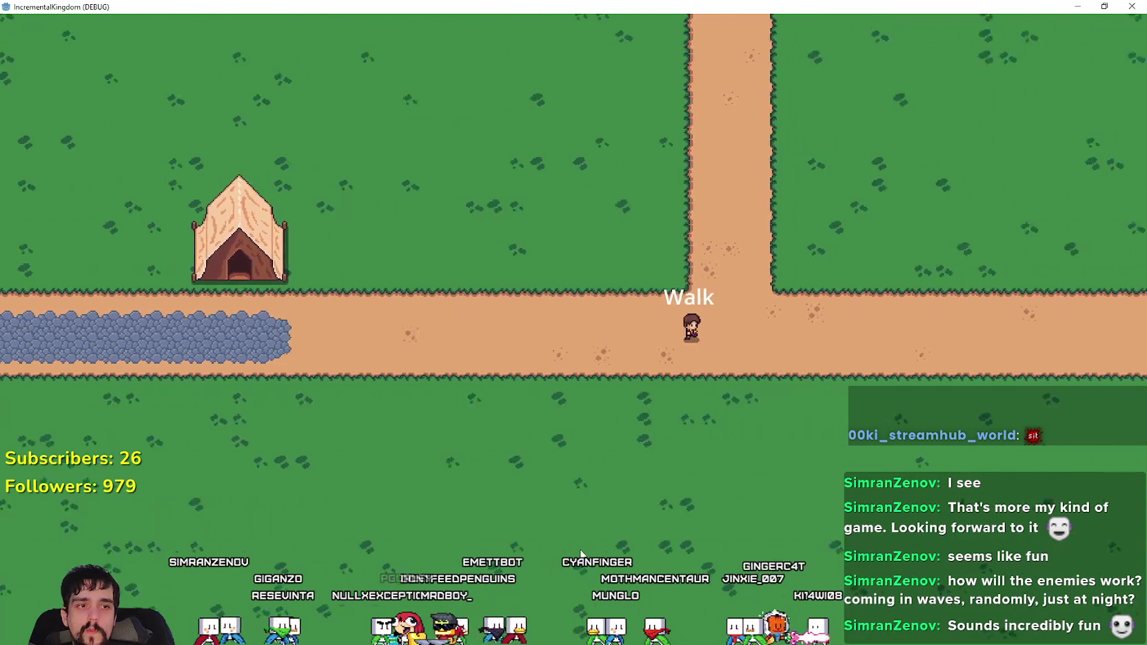
# - Walk the villager east along the dirt road to the junction with the northward branch
pyautogui.scroll(-2, 581, 552)
pyautogui.scroll(3, 583, 546)
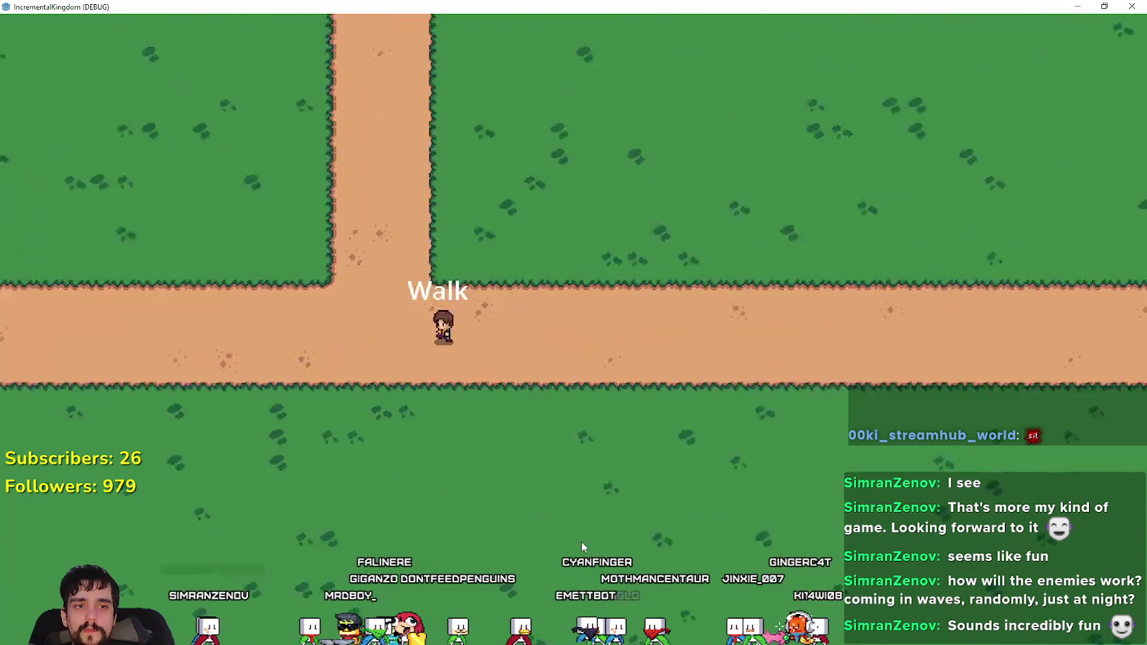
pyautogui.scroll(2, 581, 541)
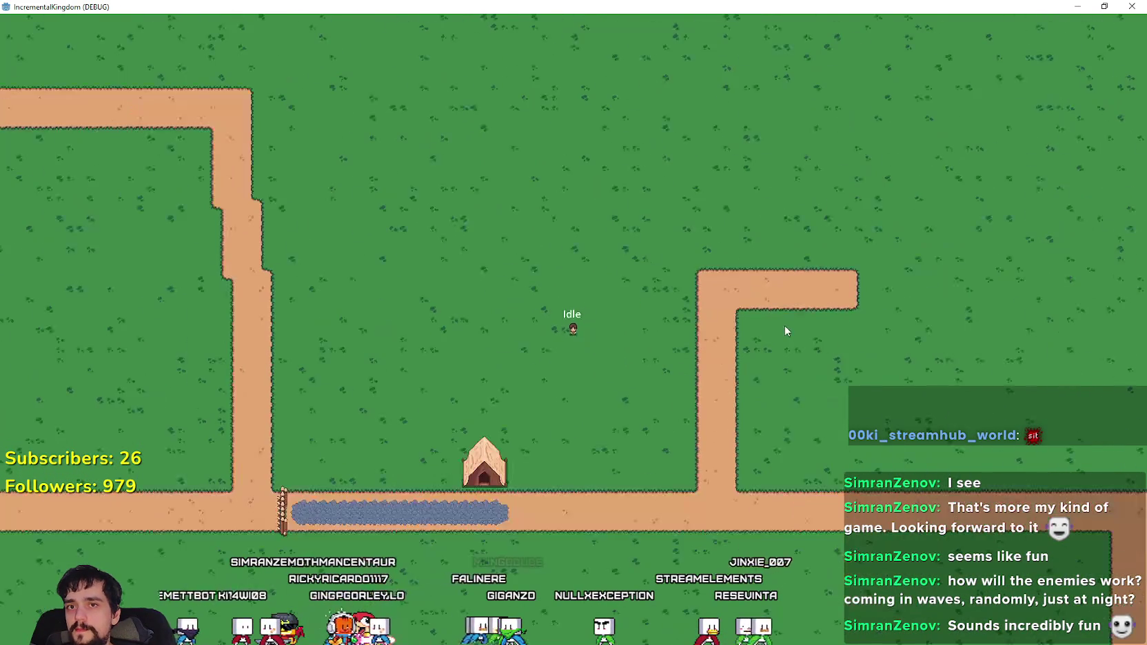
# - Zoom out over the roads and village, then return the villager to the cobblestone path between fence and tent
pyautogui.scroll(-3, 676, 338)
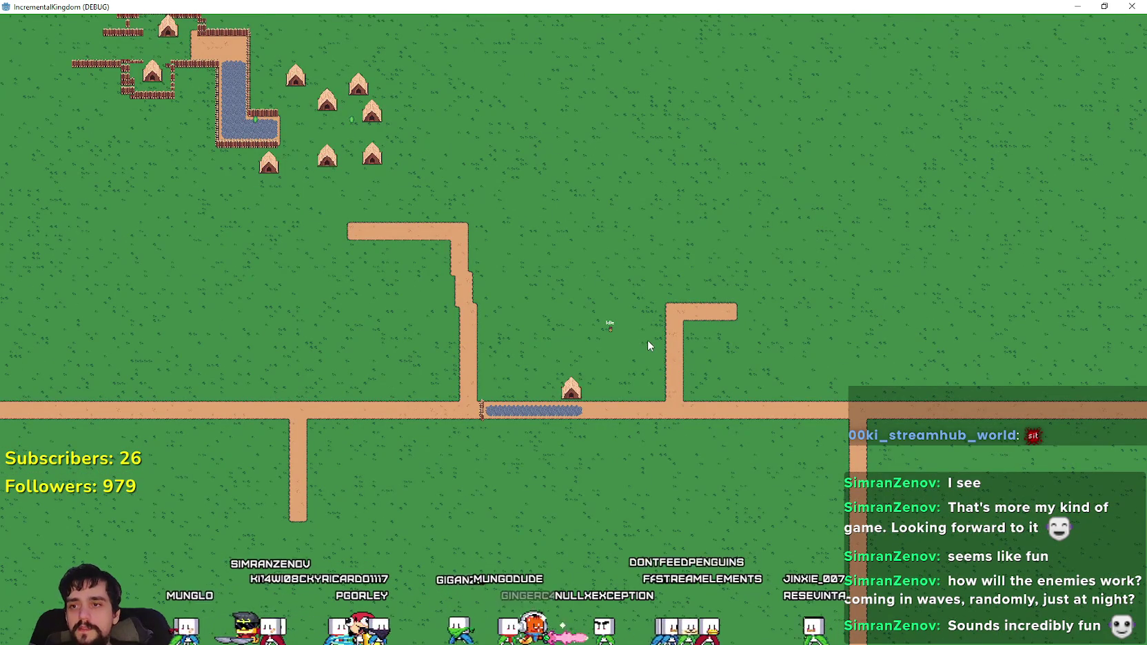
pyautogui.scroll(5, 628, 345)
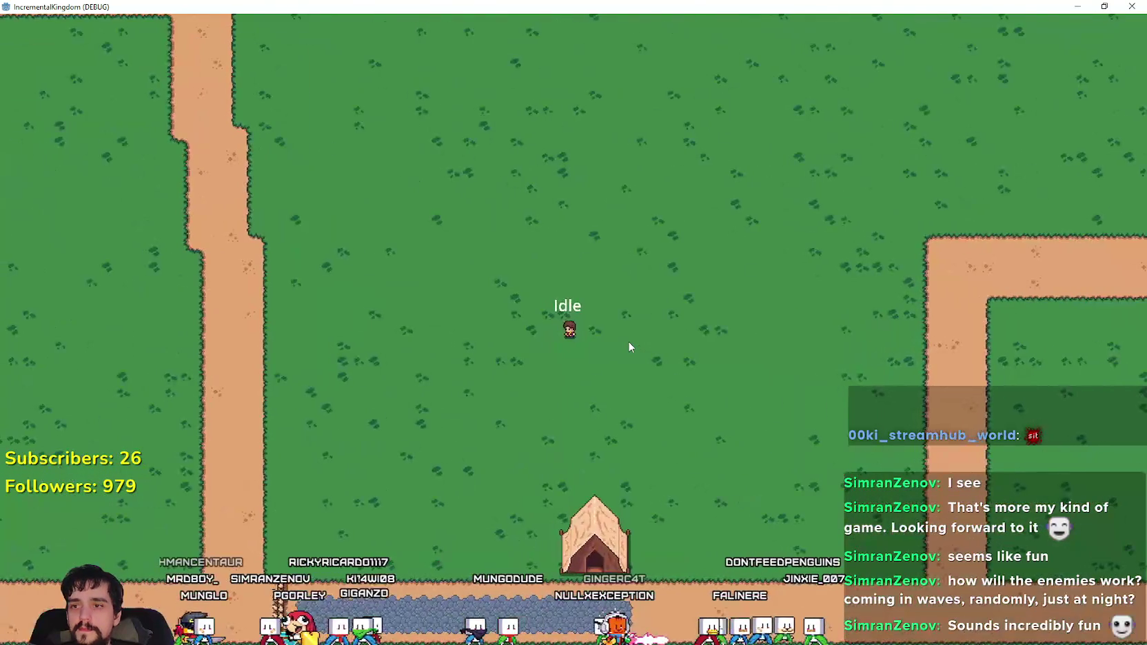
pyautogui.scroll(-5, 628, 337)
pyautogui.scroll(3, 538, 324)
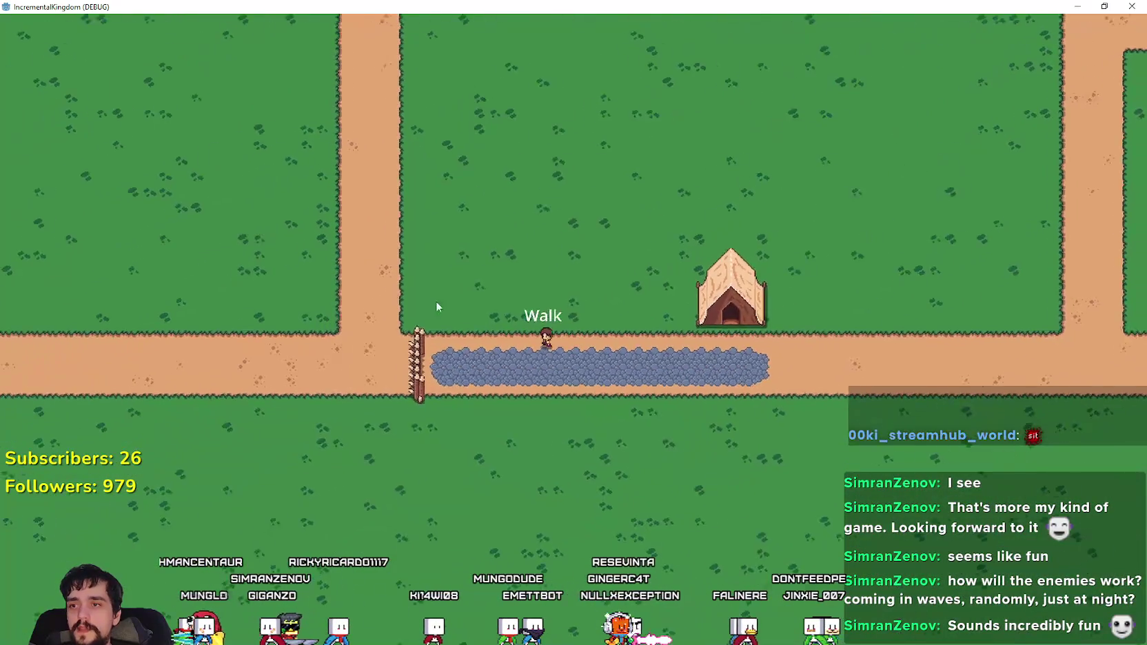
pyautogui.scroll(-5, 584, 362)
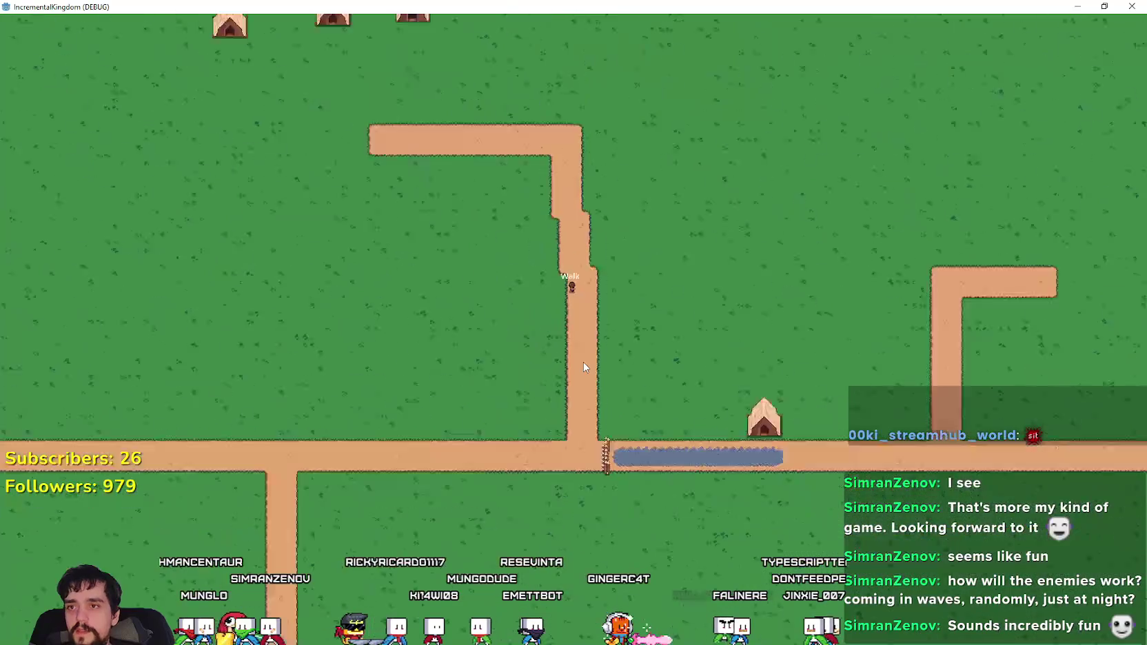
pyautogui.scroll(5, 511, 214)
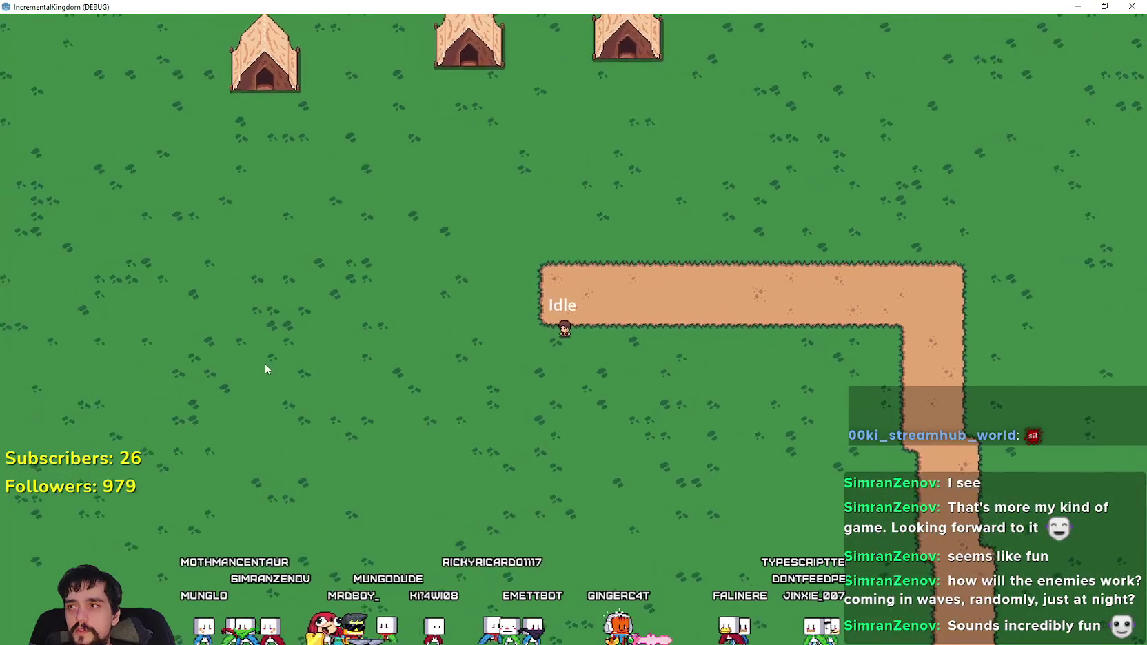
pyautogui.scroll(-5, 513, 392)
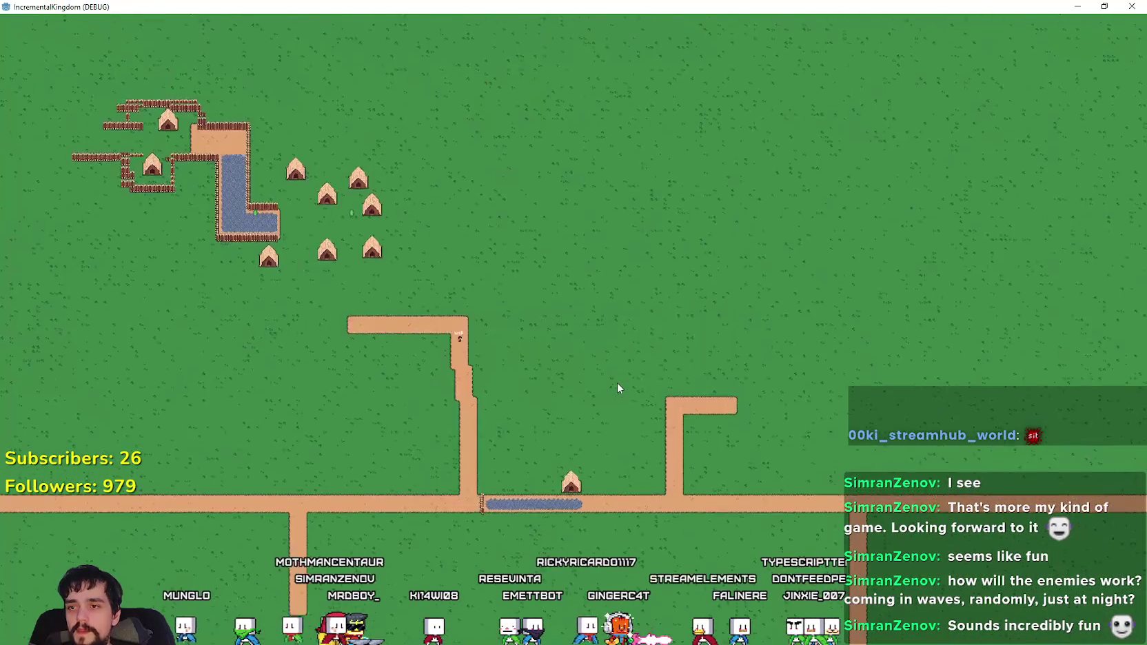
pyautogui.scroll(5, 636, 376)
pyautogui.scroll(-5, 638, 383)
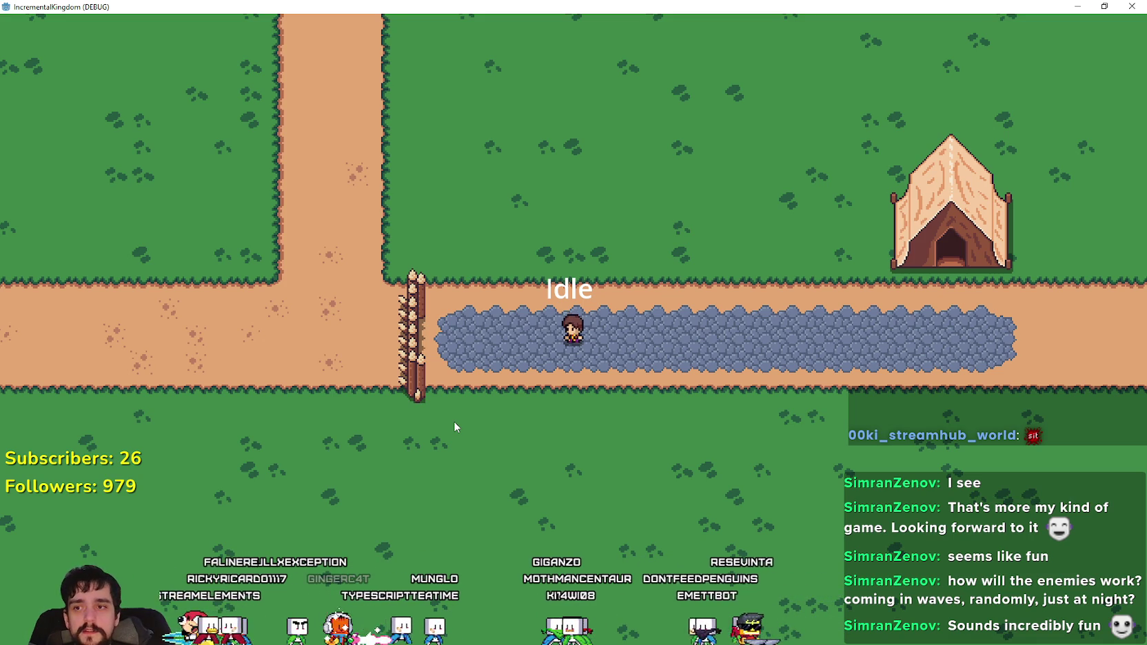
# - Walk the villager off the cobblestone path and east past the tent, zooming out and back in
pyautogui.scroll(-8, 426, 427)
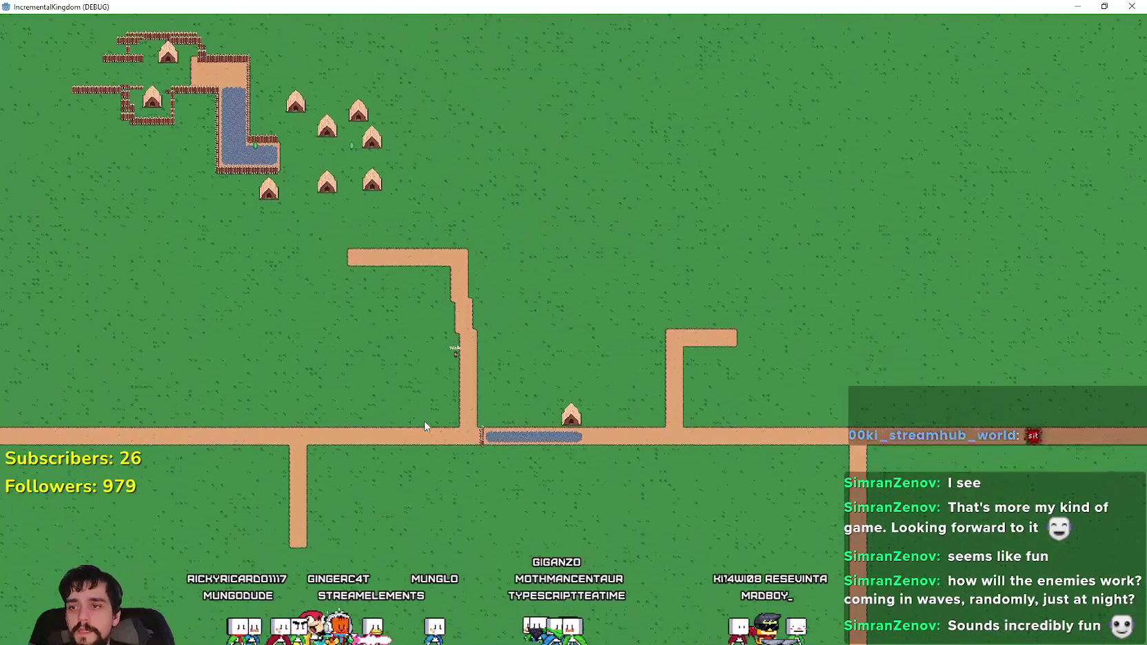
pyautogui.scroll(8, 424, 426)
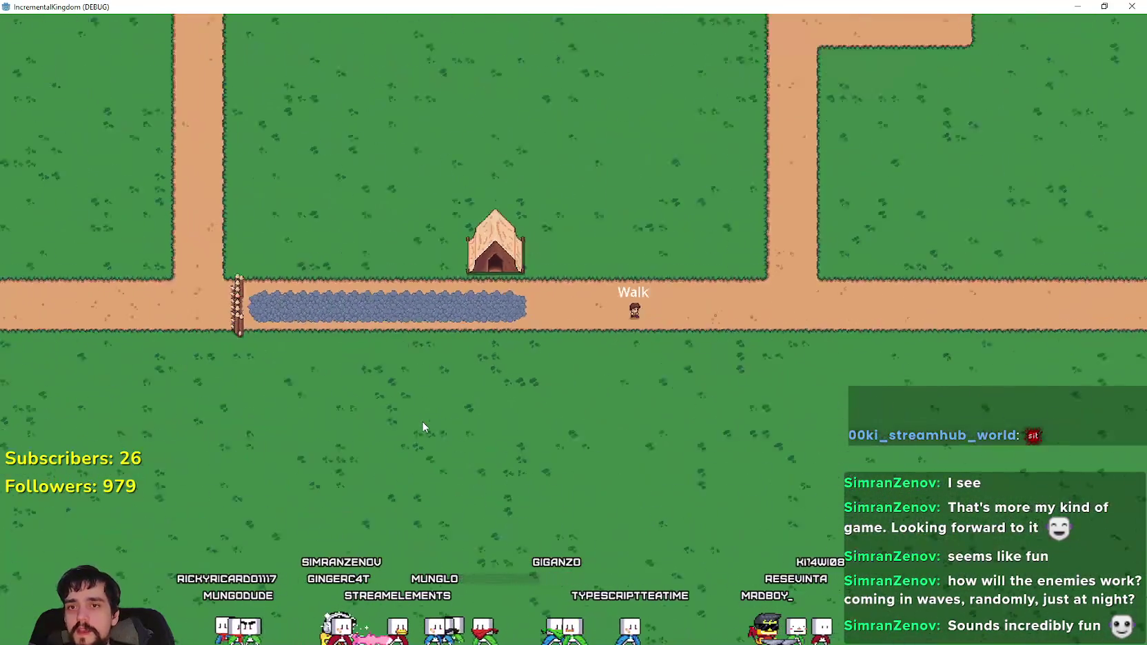
pyautogui.scroll(-4, 421, 426)
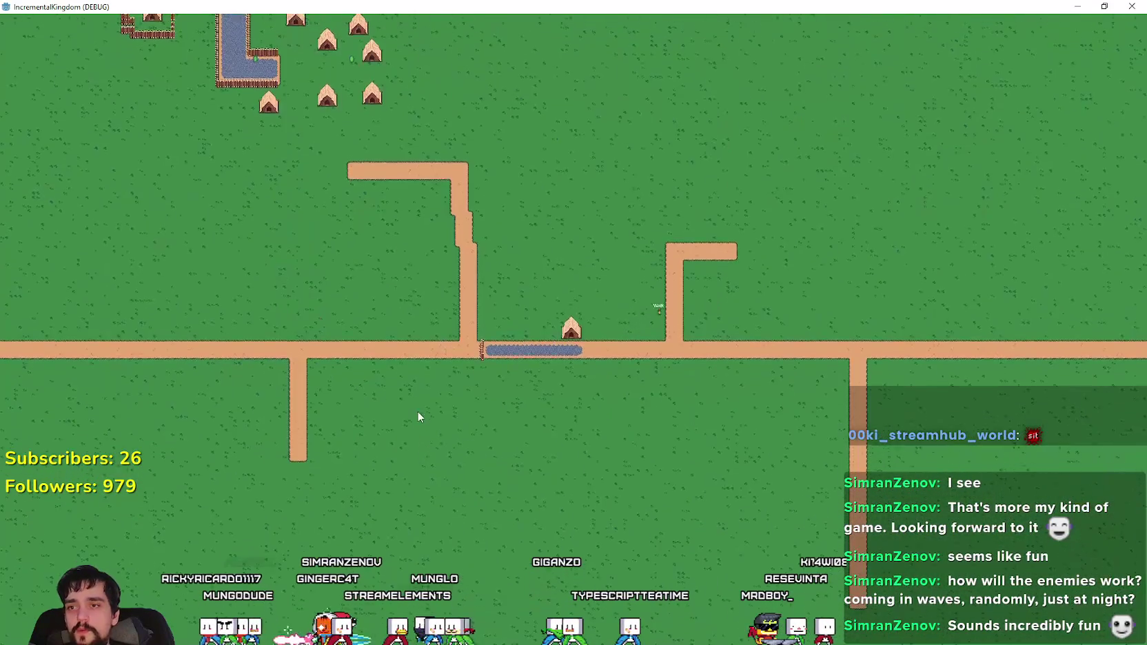
pyautogui.scroll(6, 417, 414)
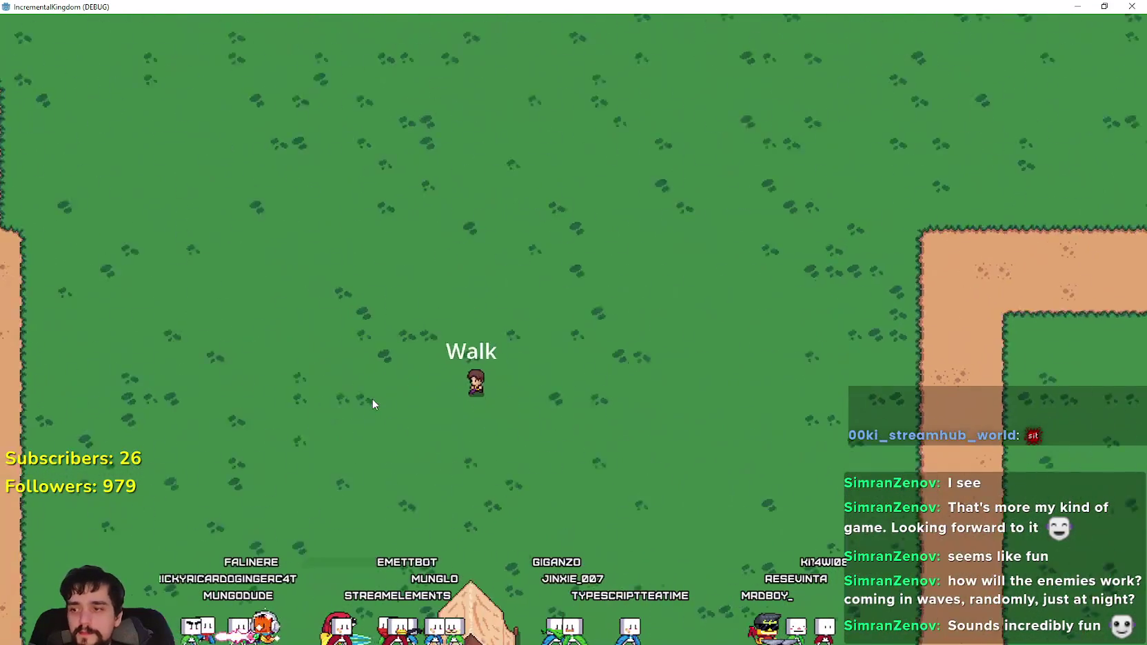
pyautogui.scroll(-3, 373, 404)
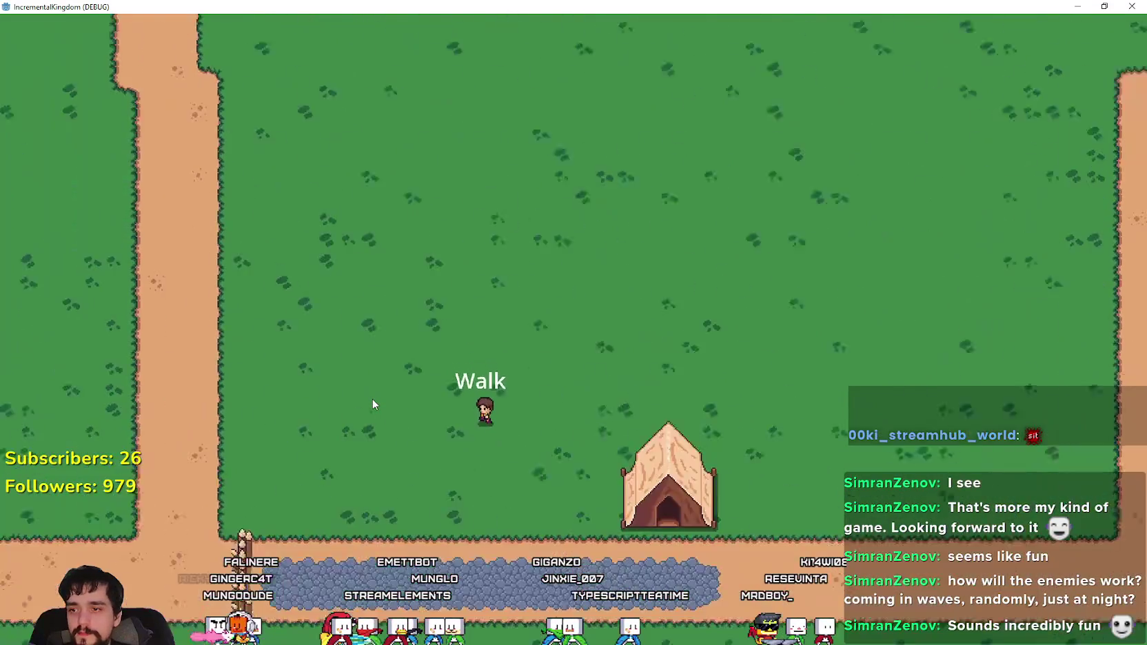
pyautogui.scroll(3, 373, 404)
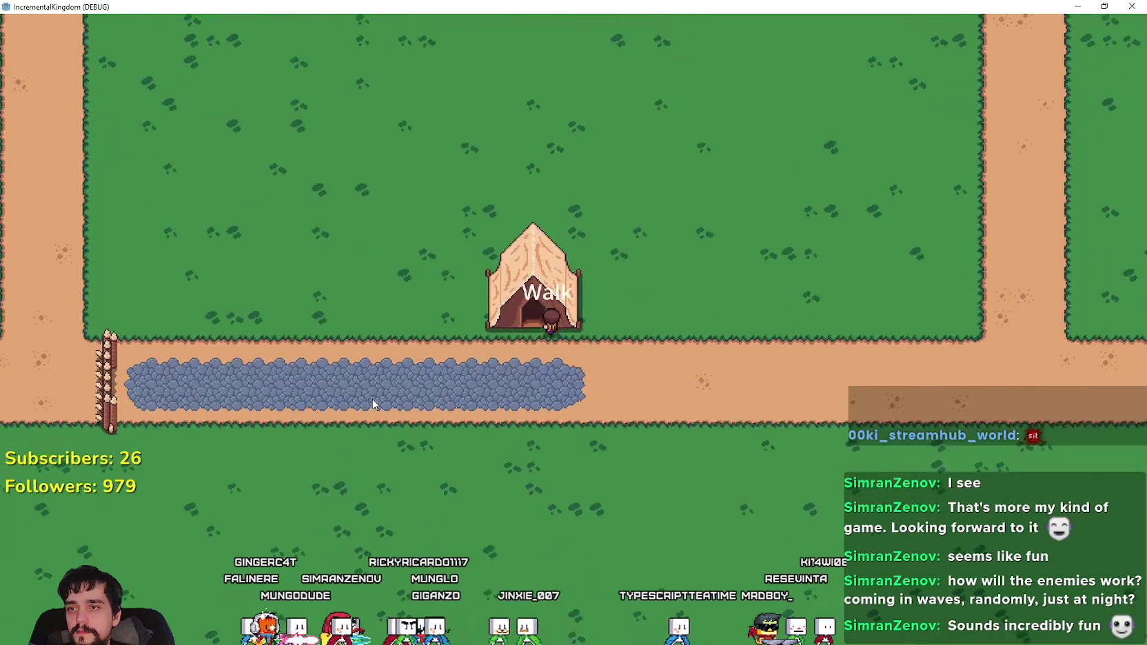
# - Continue east along the dirt road toward the northward branch
pyautogui.scroll(-10, 370, 407)
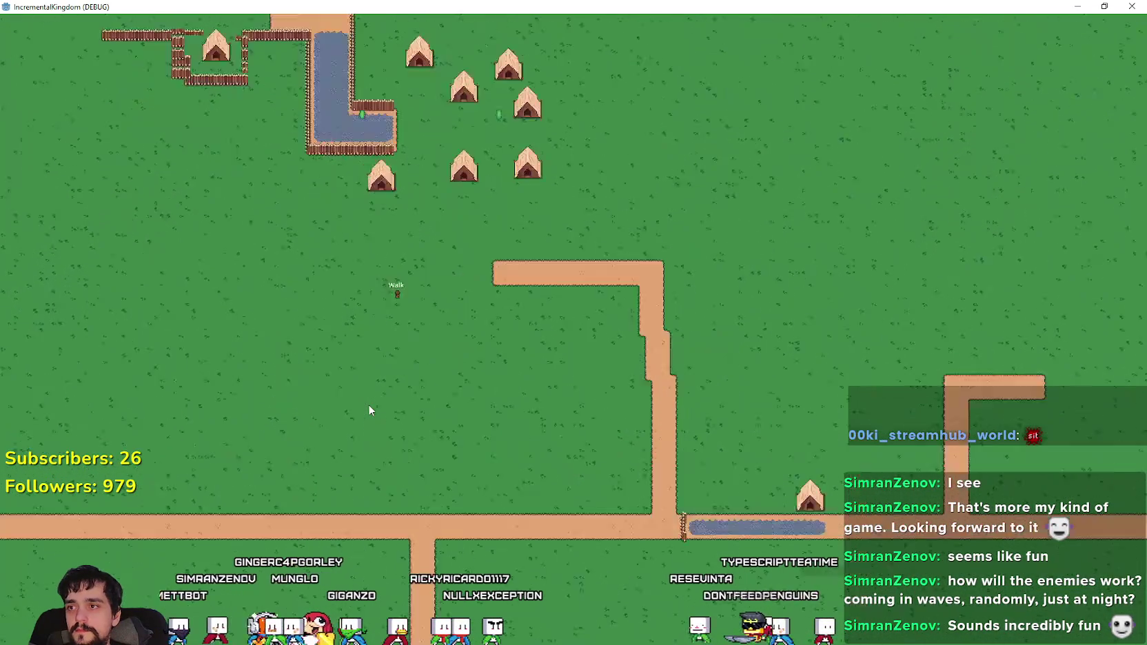
pyautogui.scroll(10, 369, 411)
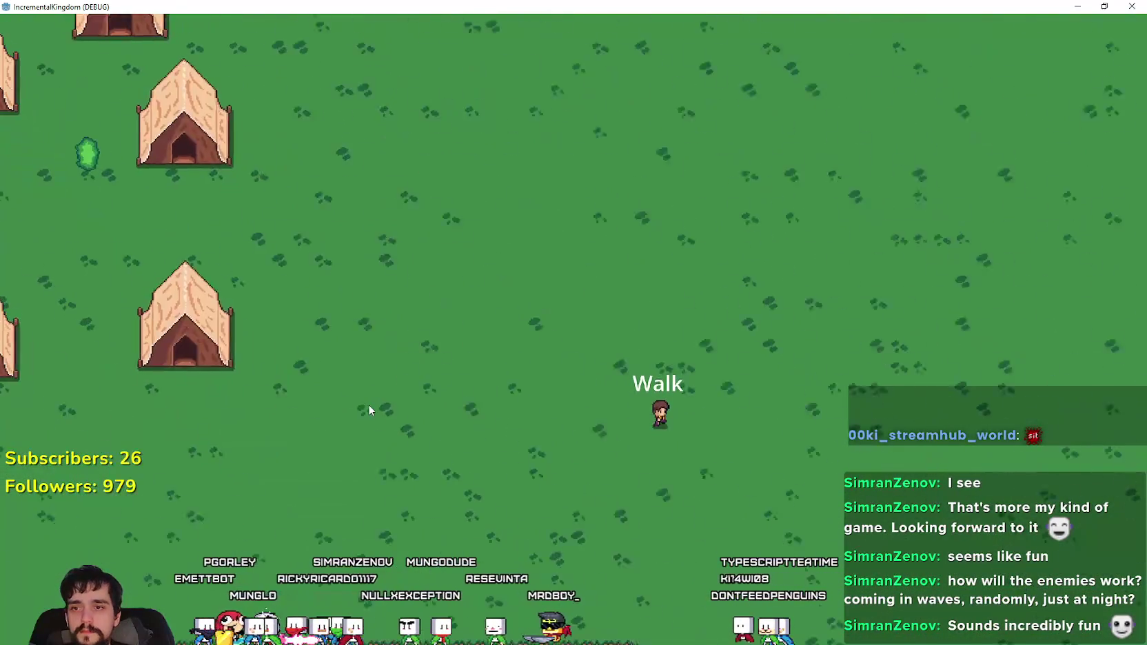
pyautogui.scroll(-10, 369, 410)
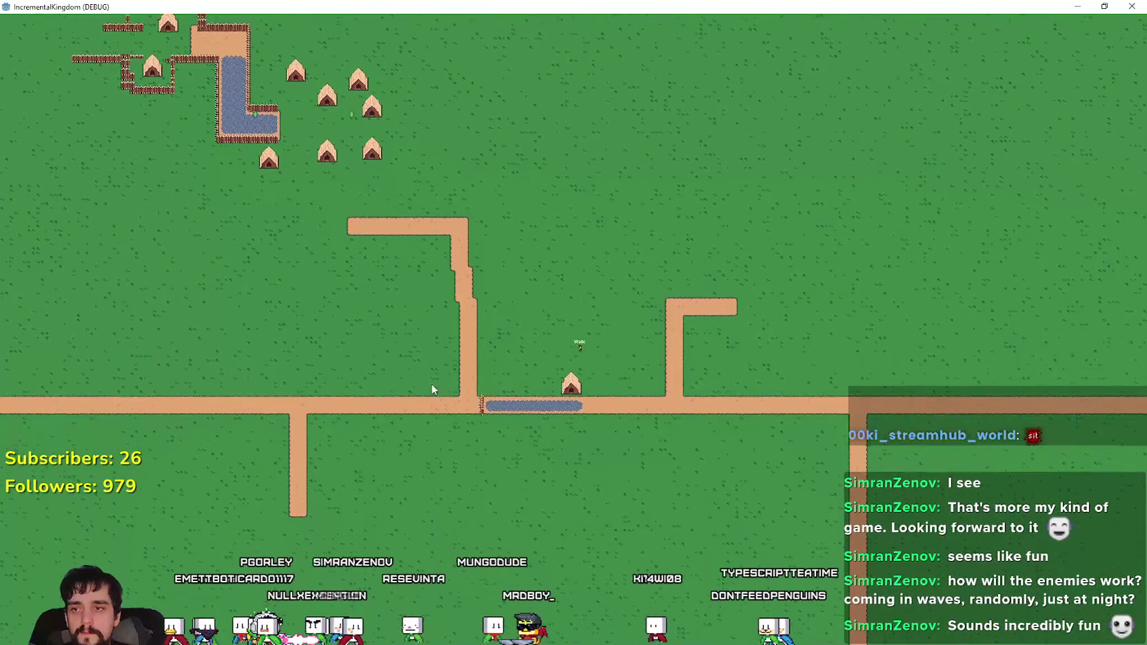
pyautogui.scroll(10, 601, 274)
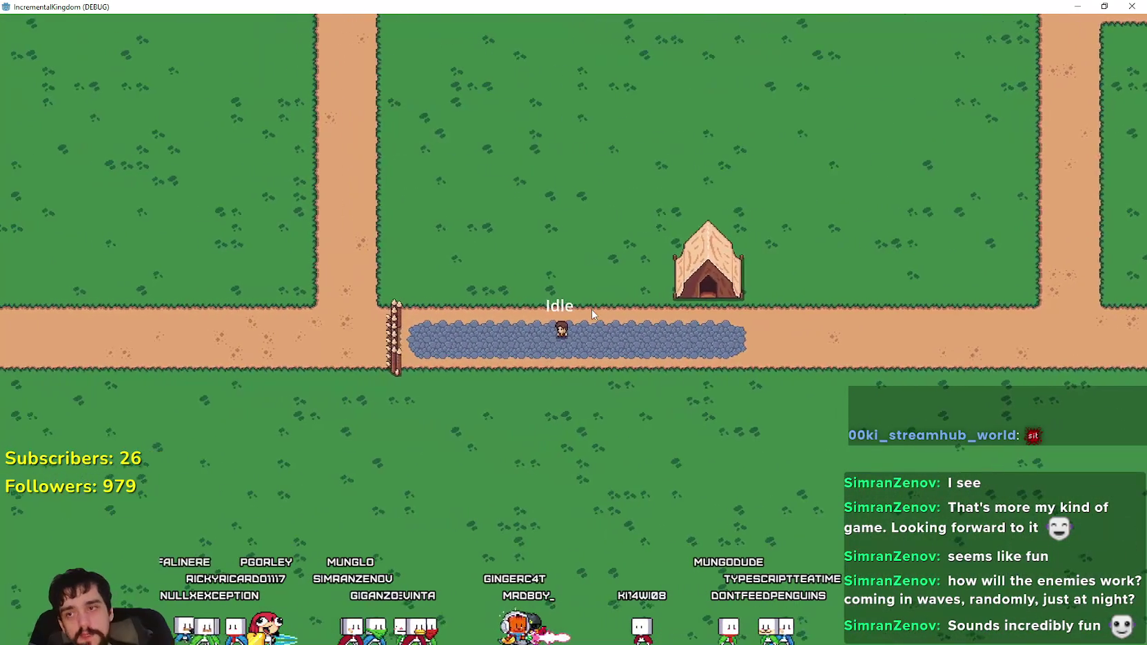
pyautogui.scroll(5, 591, 309)
pyautogui.scroll(-2, 589, 304)
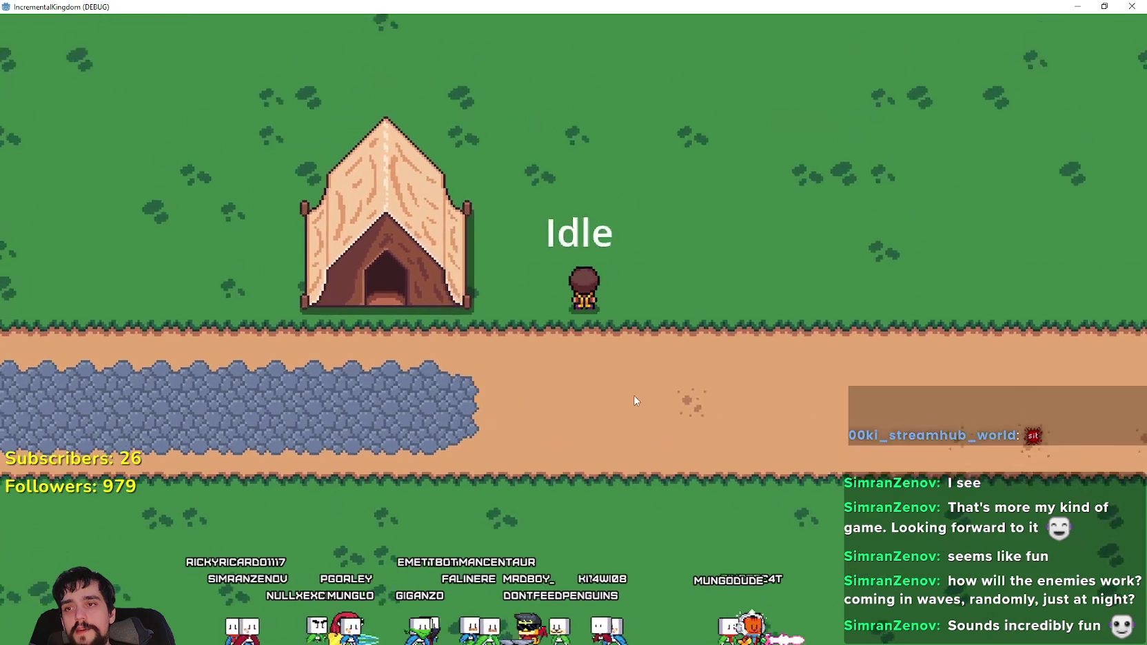
pyautogui.scroll(-2, 502, 291)
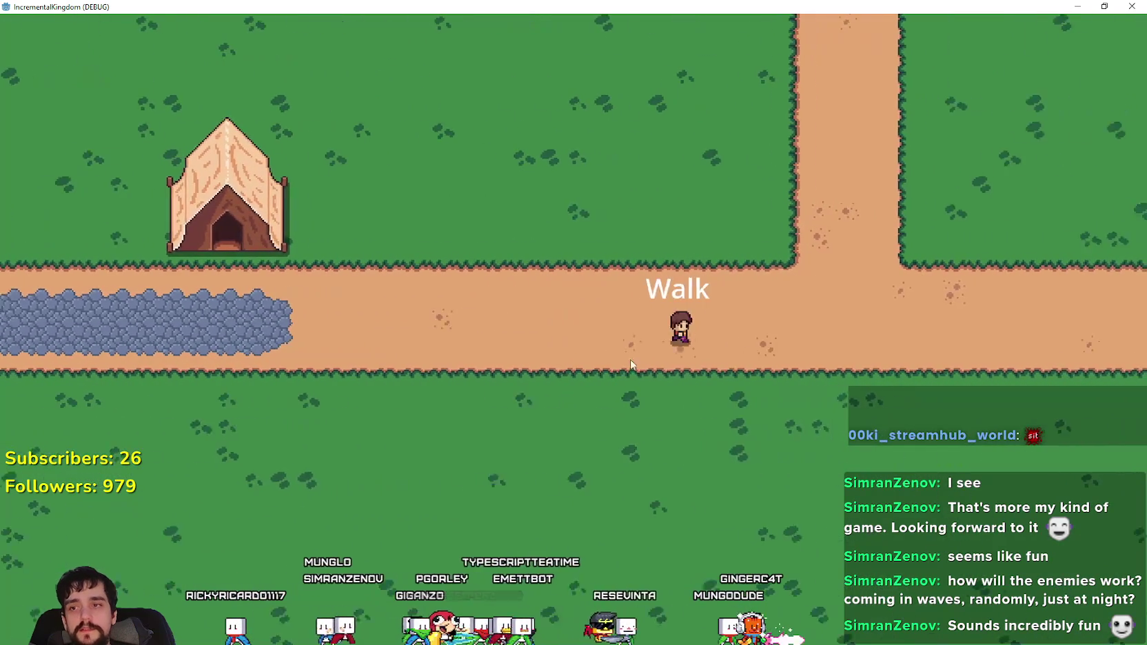
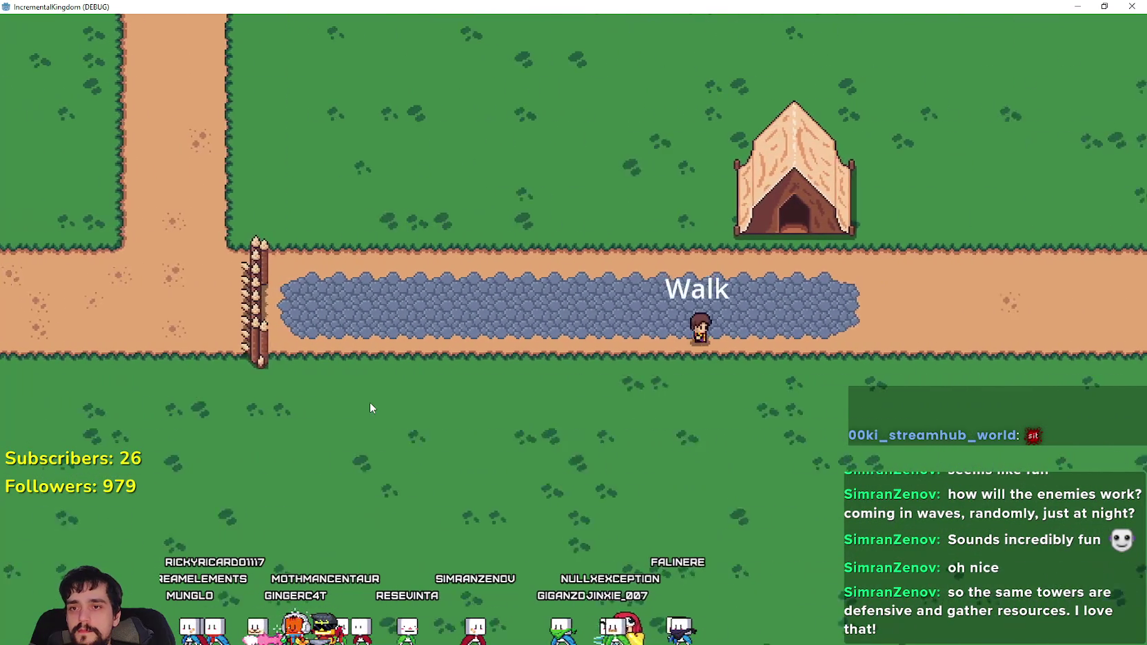
# - Walk the character left along the road, then right onto the cobblestone path toward the tent
pyautogui.scroll(-8, 369, 408)
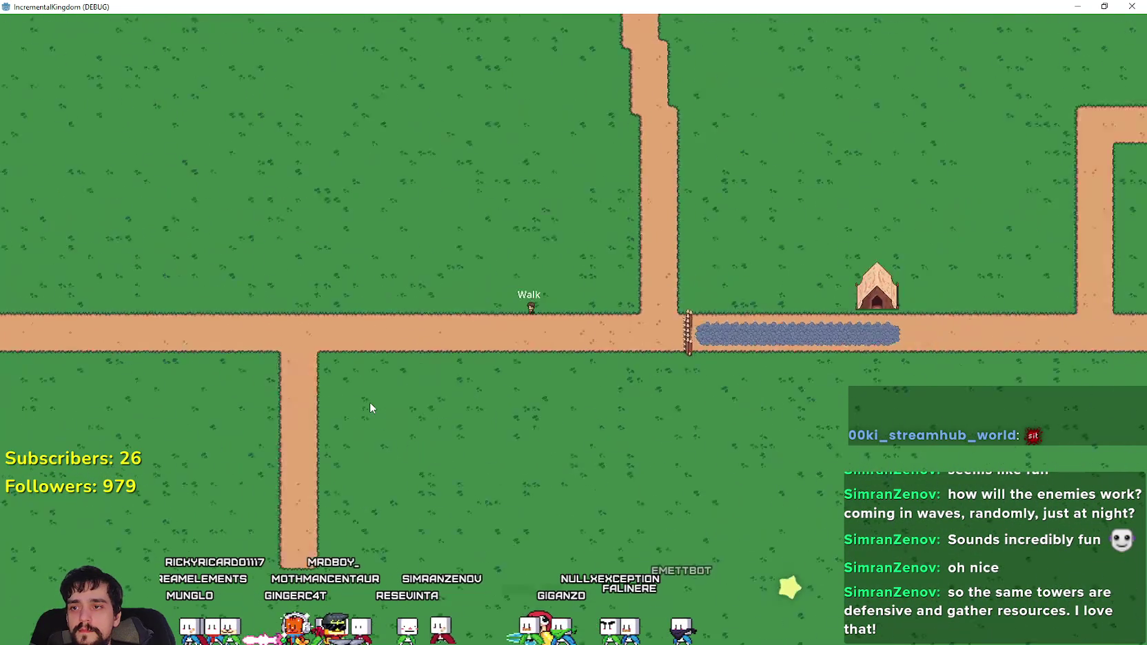
pyautogui.scroll(8, 370, 407)
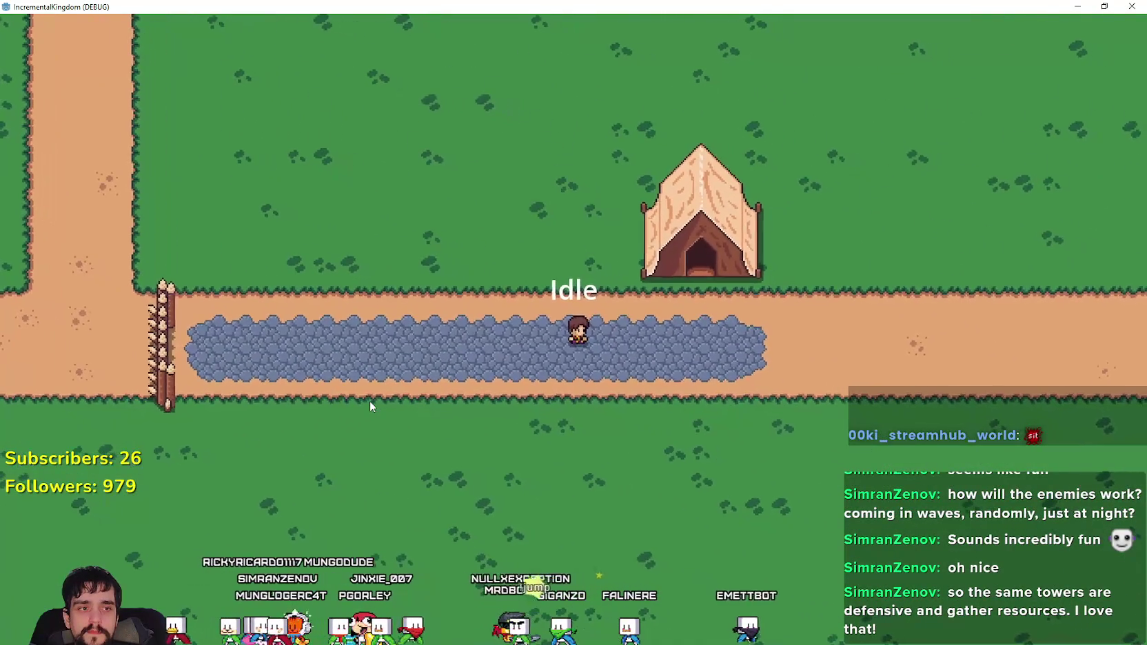
pyautogui.scroll(2, 370, 402)
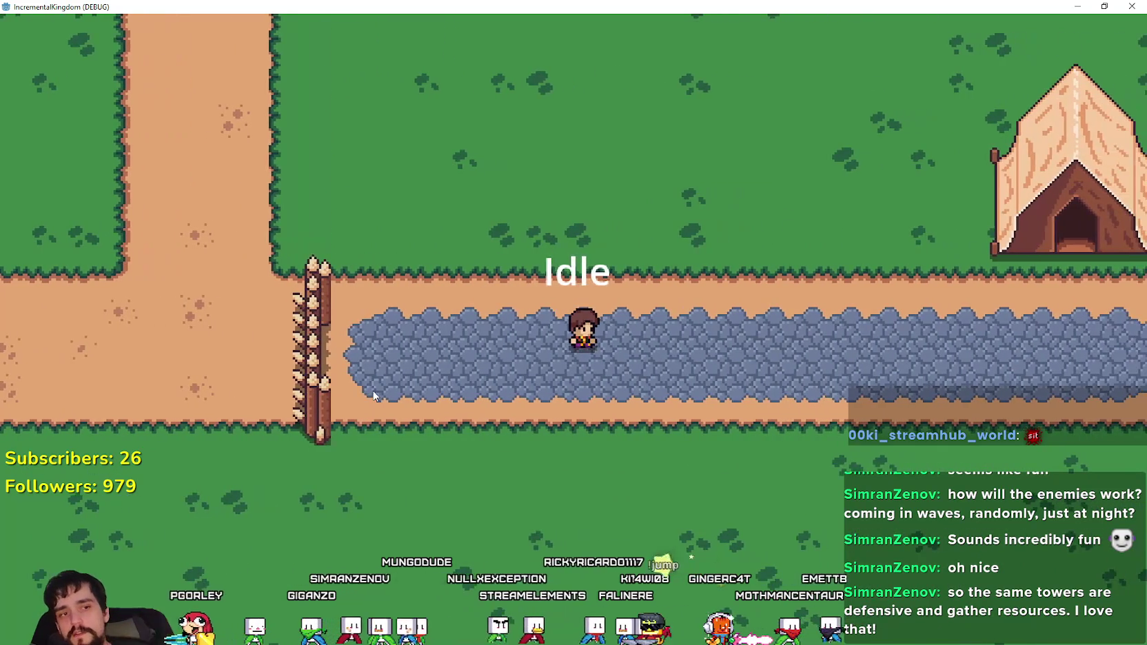
pyautogui.scroll(-3, 325, 404)
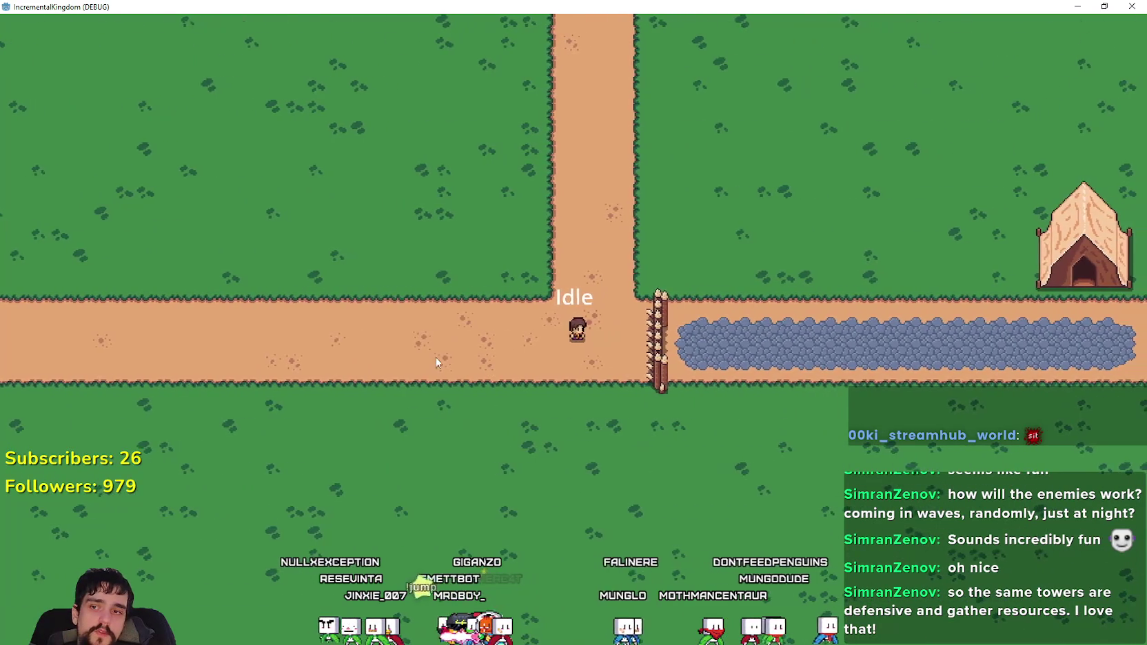
pyautogui.scroll(3, 535, 354)
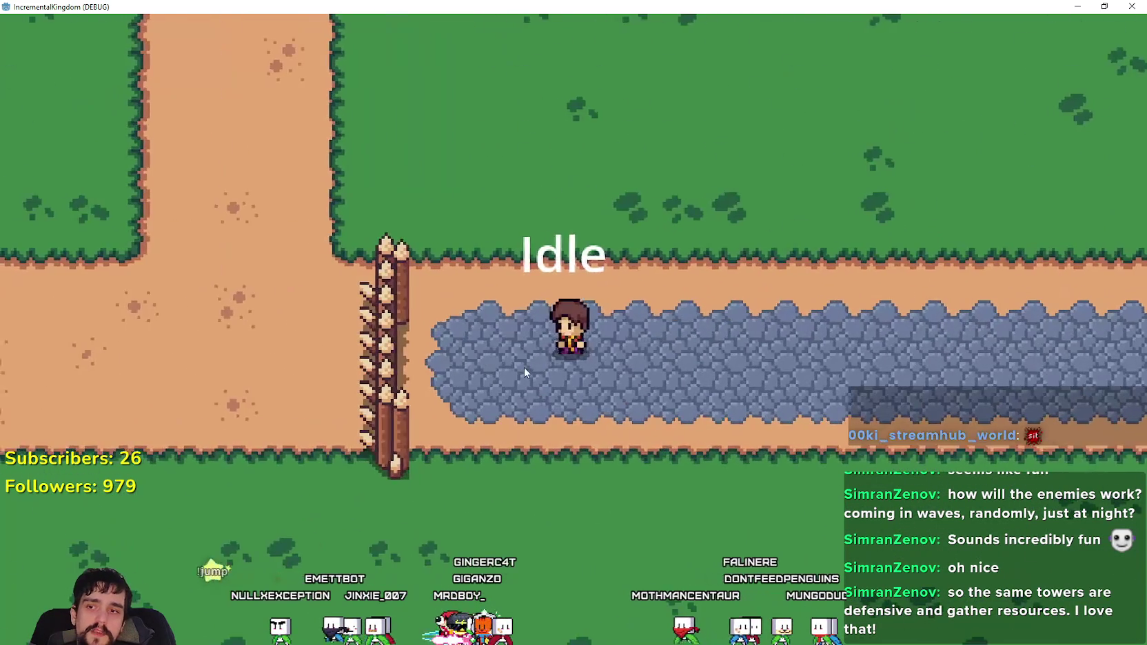
pyautogui.scroll(-5, 524, 369)
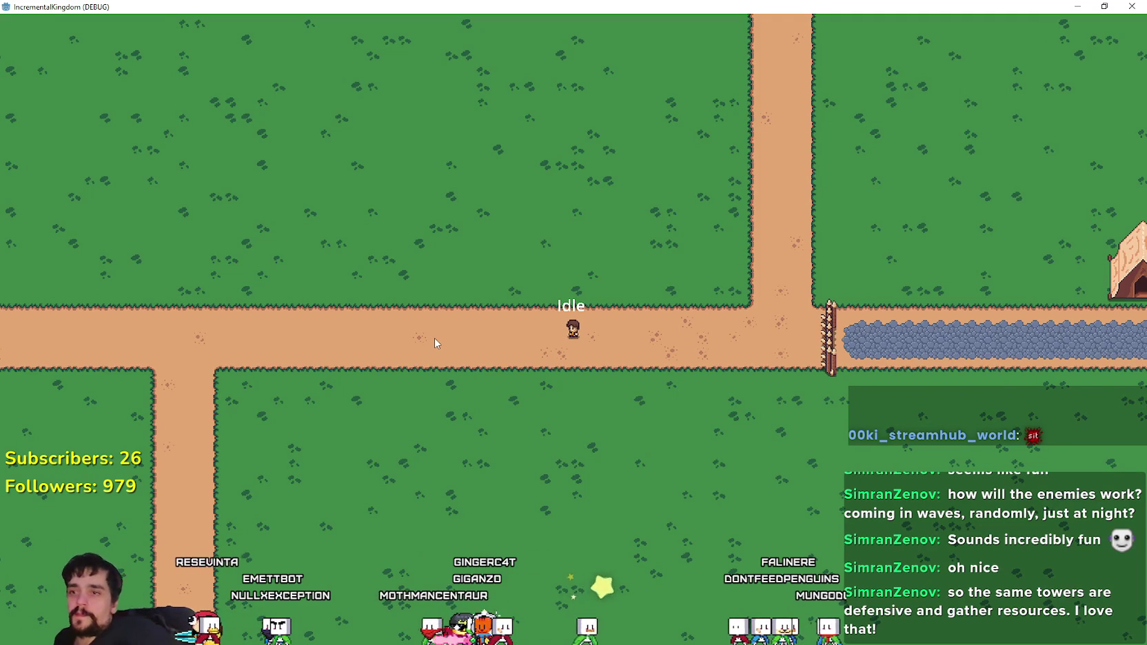
pyautogui.scroll(2, 435, 337)
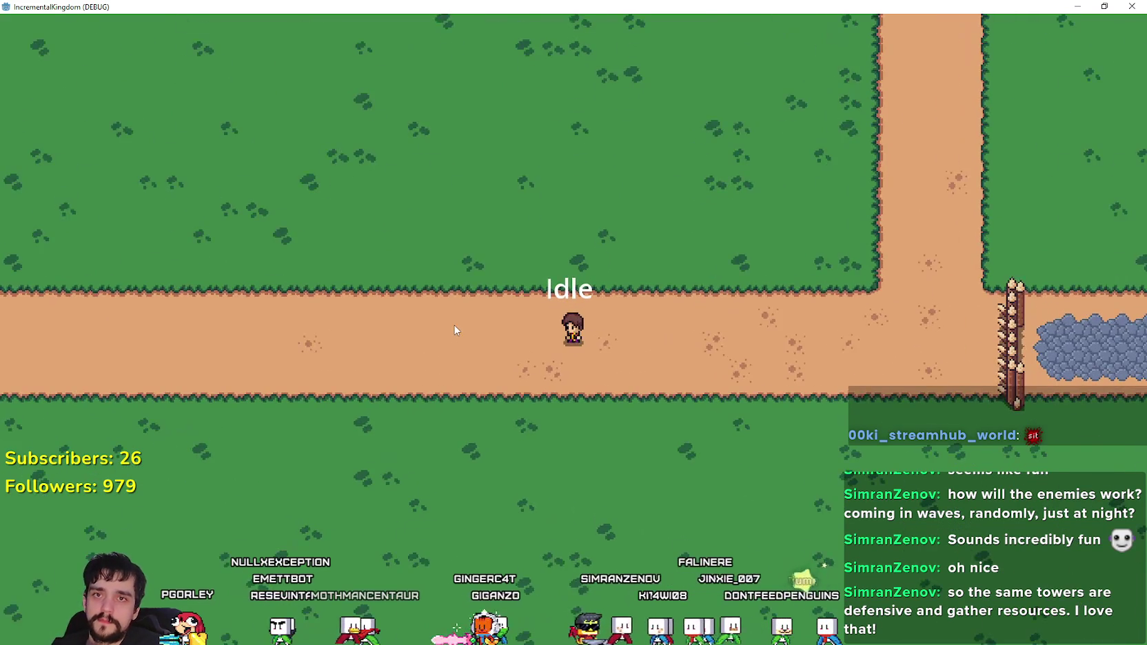
pyautogui.scroll(-3, 451, 325)
pyautogui.scroll(1, 443, 323)
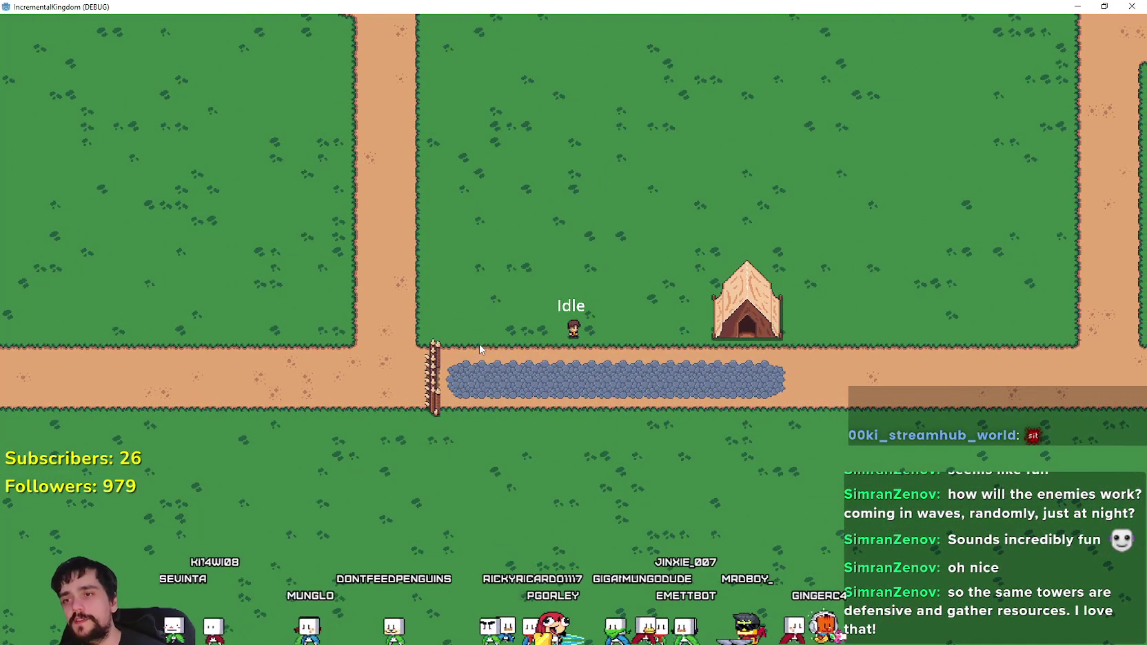
pyautogui.scroll(3, 495, 385)
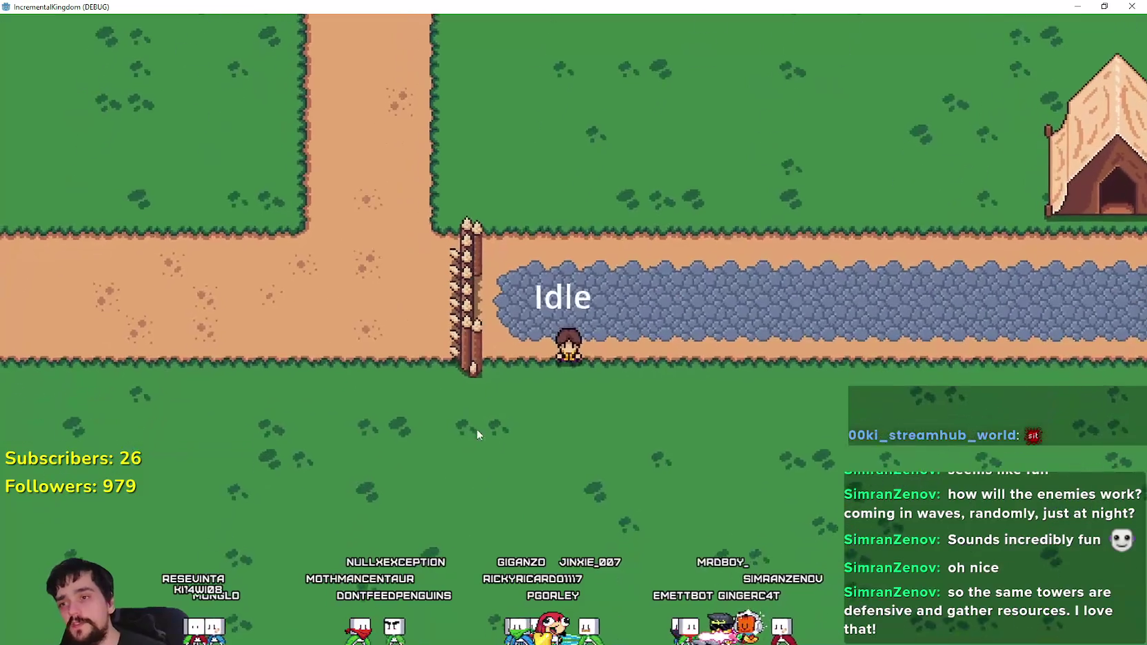
pyautogui.scroll(-3, 542, 326)
pyautogui.scroll(3, 542, 325)
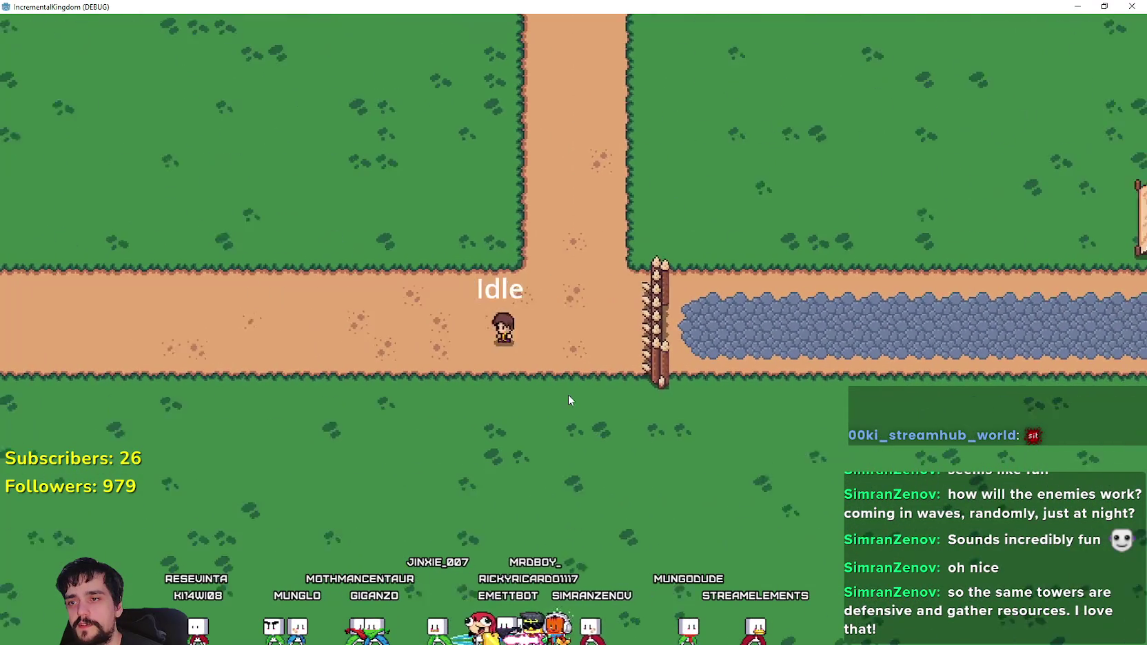
pyautogui.scroll(-5, 545, 329)
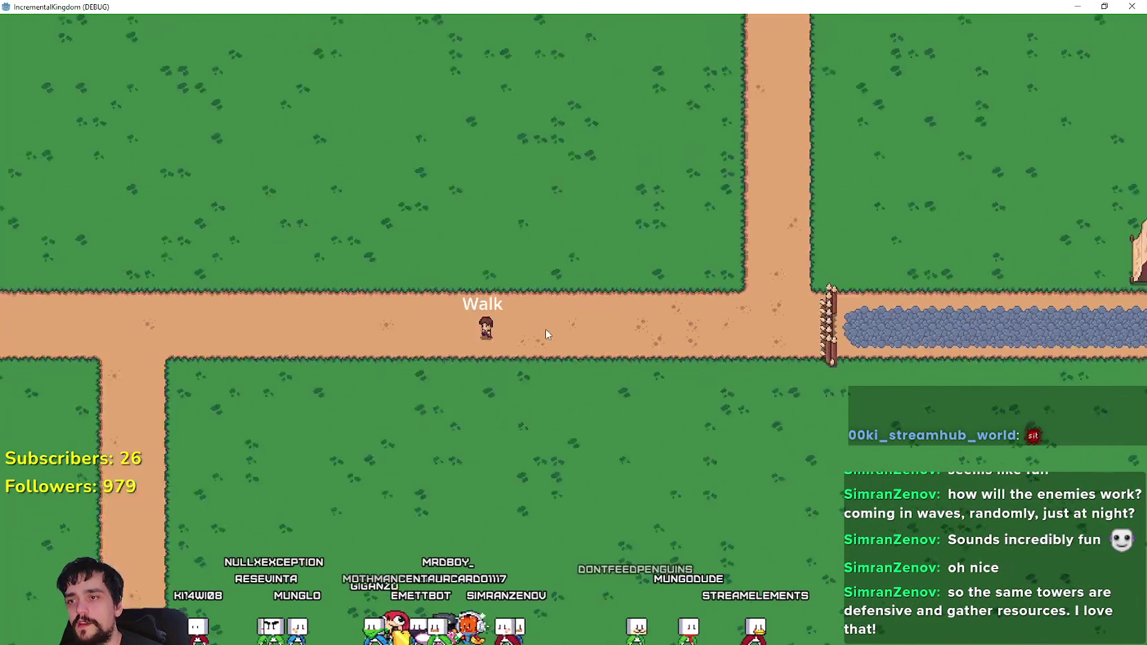
pyautogui.scroll(5, 547, 333)
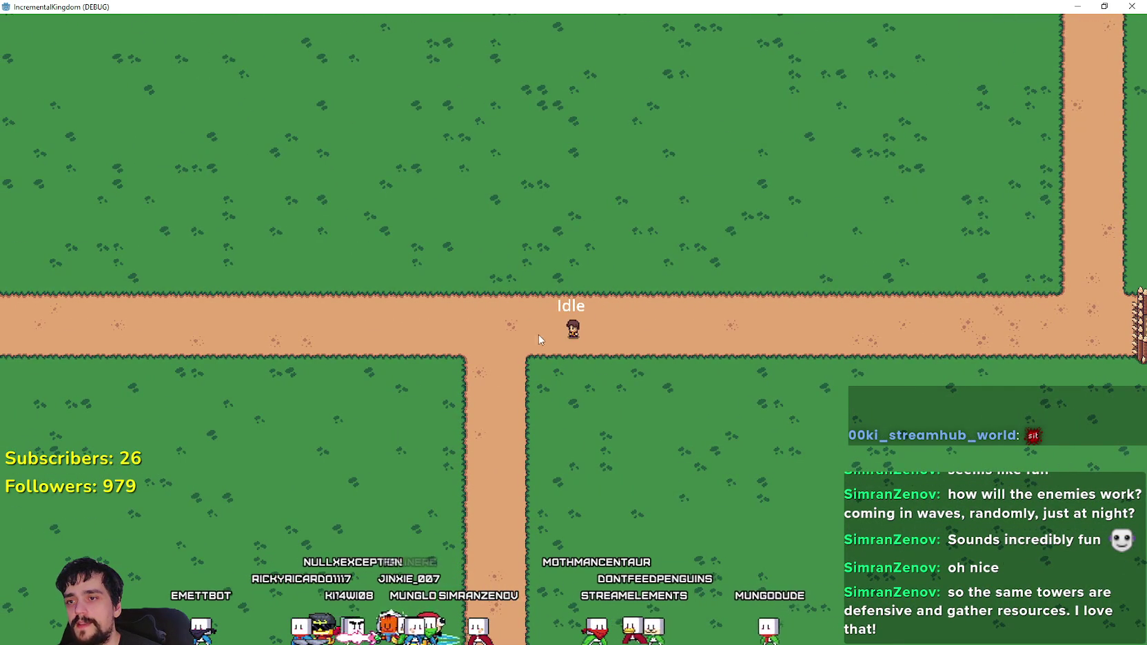
pyautogui.press('a')
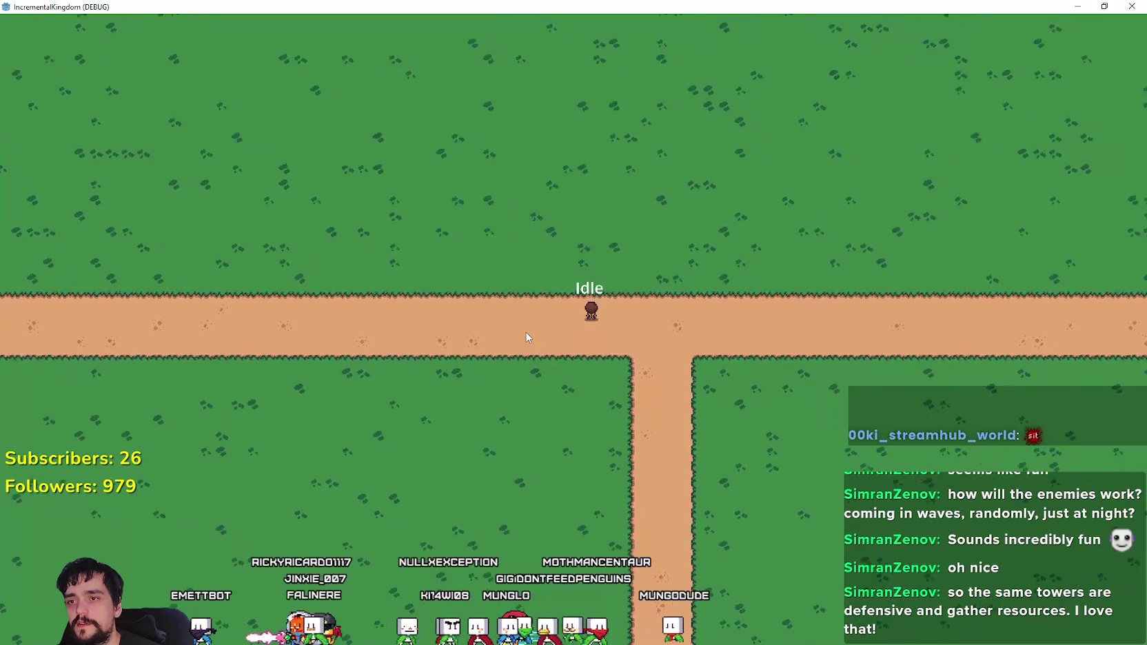
pyautogui.press('d')
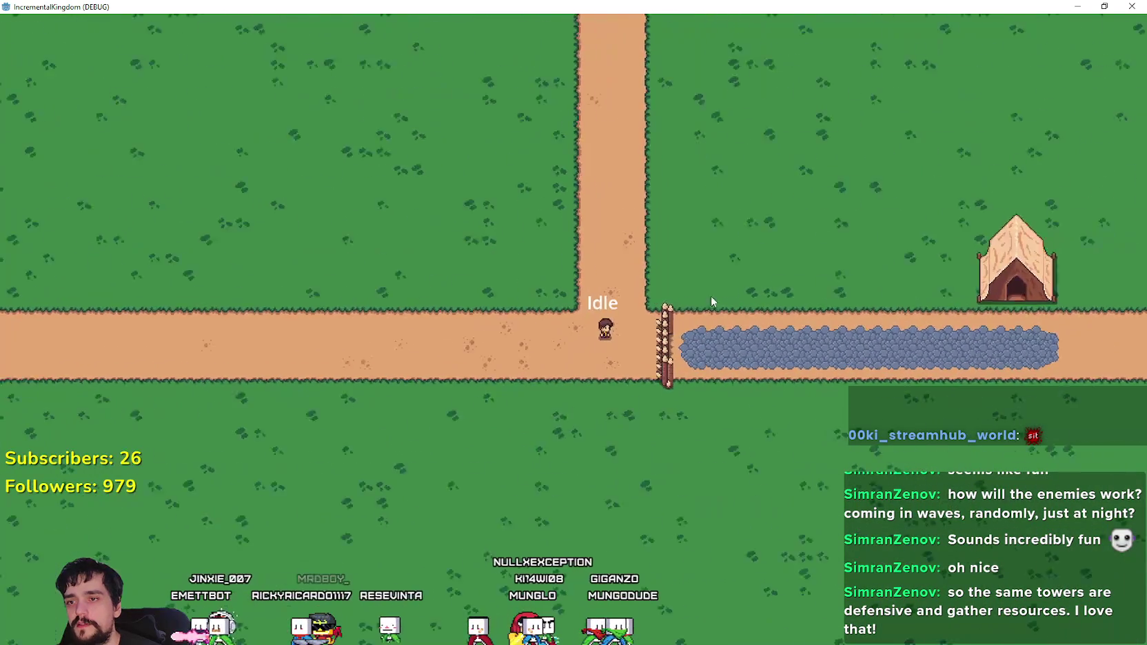
pyautogui.press('d')
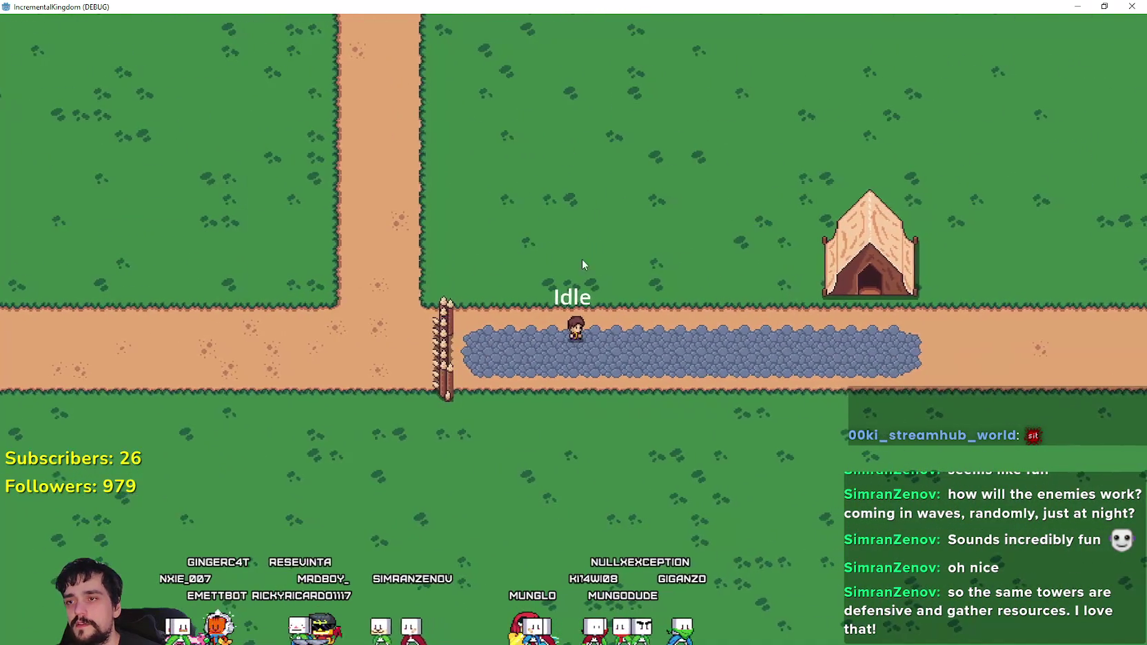
# - Walk the character back left past the fence and up-left into the grass
pyautogui.press('a')
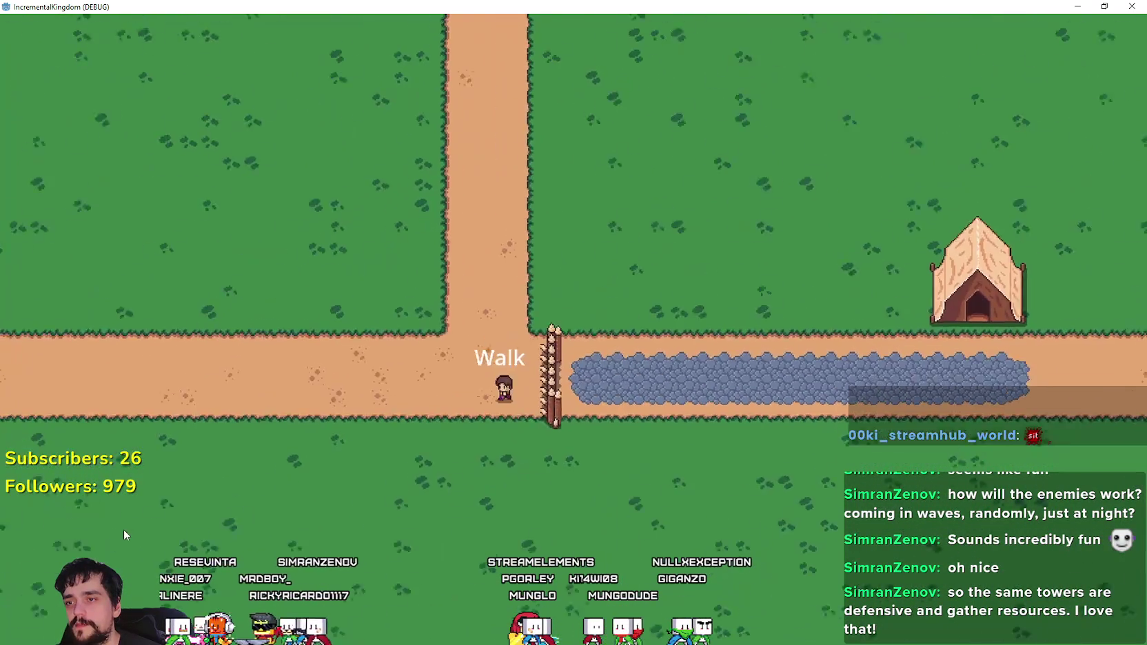
pyautogui.press('w')
pyautogui.press('a')
pyautogui.scroll(-2, 571, 404)
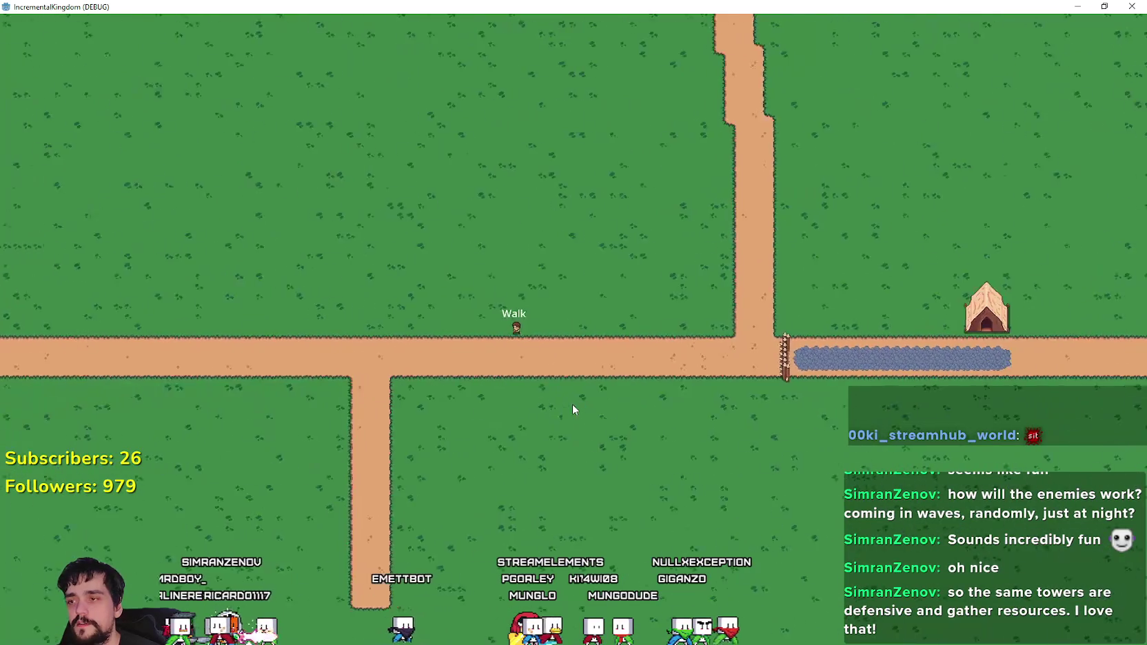
pyautogui.scroll(3, 573, 409)
pyautogui.scroll(-3, 573, 410)
pyautogui.scroll(1, 485, 321)
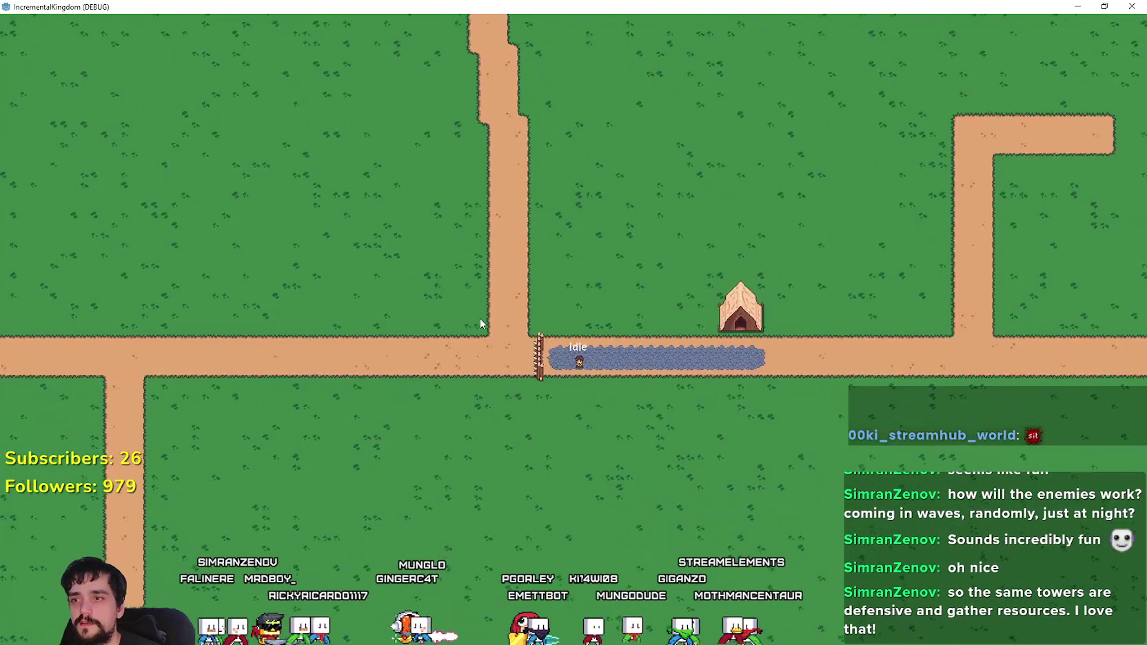
pyautogui.scroll(3, 481, 324)
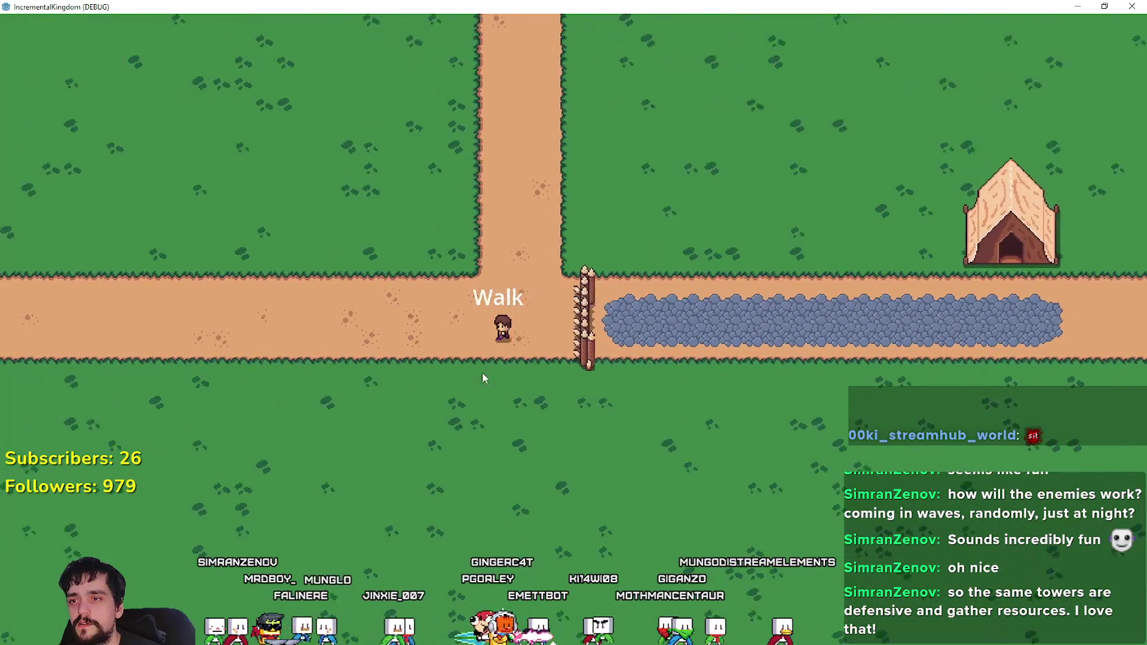
pyautogui.scroll(3, 482, 377)
pyautogui.scroll(-3, 703, 326)
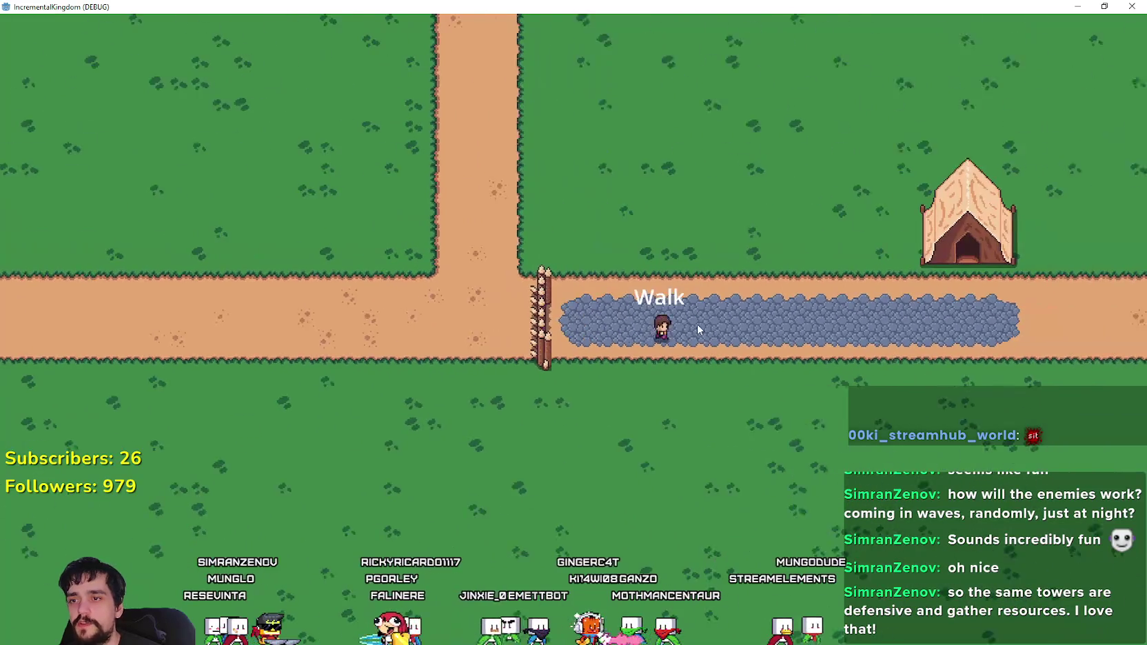
pyautogui.scroll(-3, 678, 324)
pyautogui.scroll(3, 770, 331)
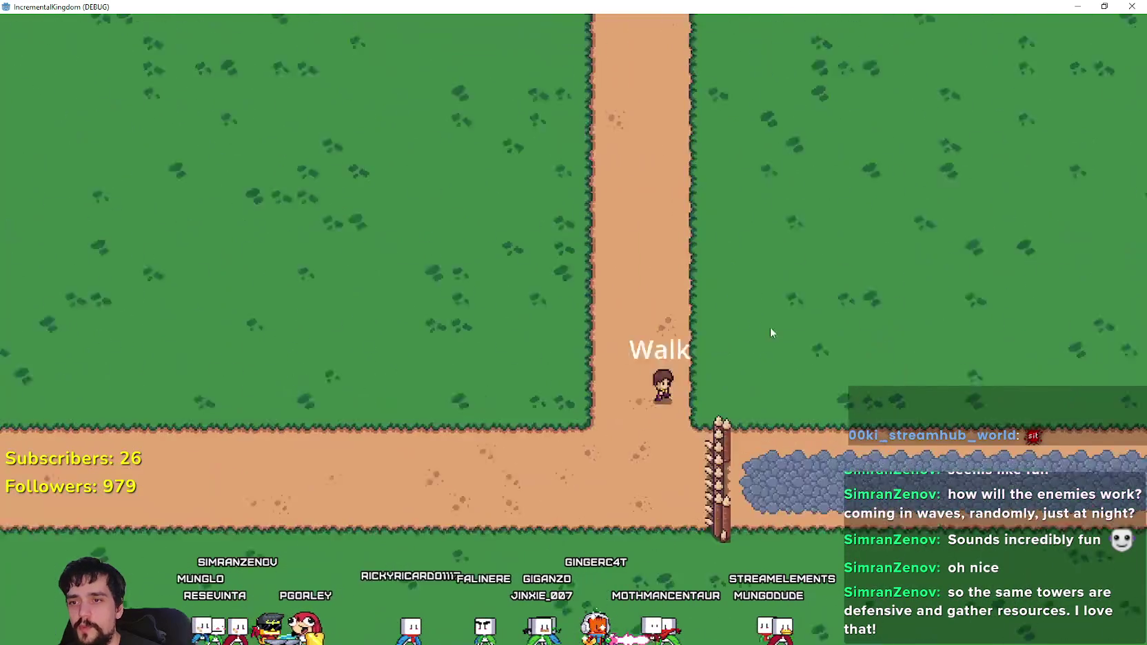
pyautogui.scroll(2, 771, 333)
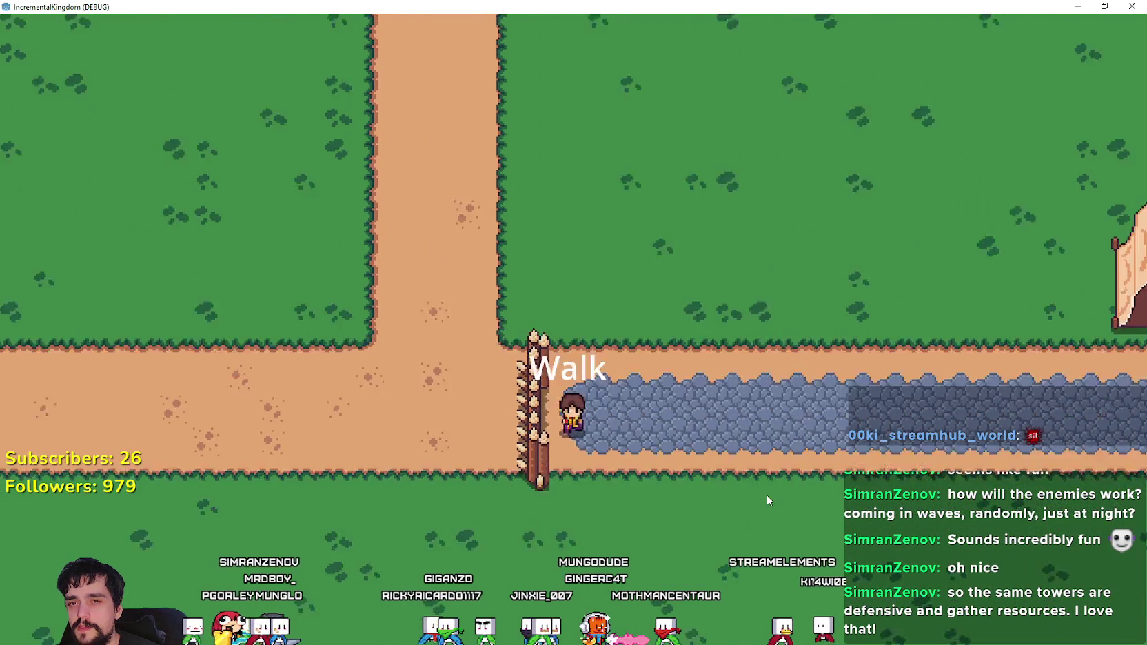
pyautogui.scroll(-3, 762, 490)
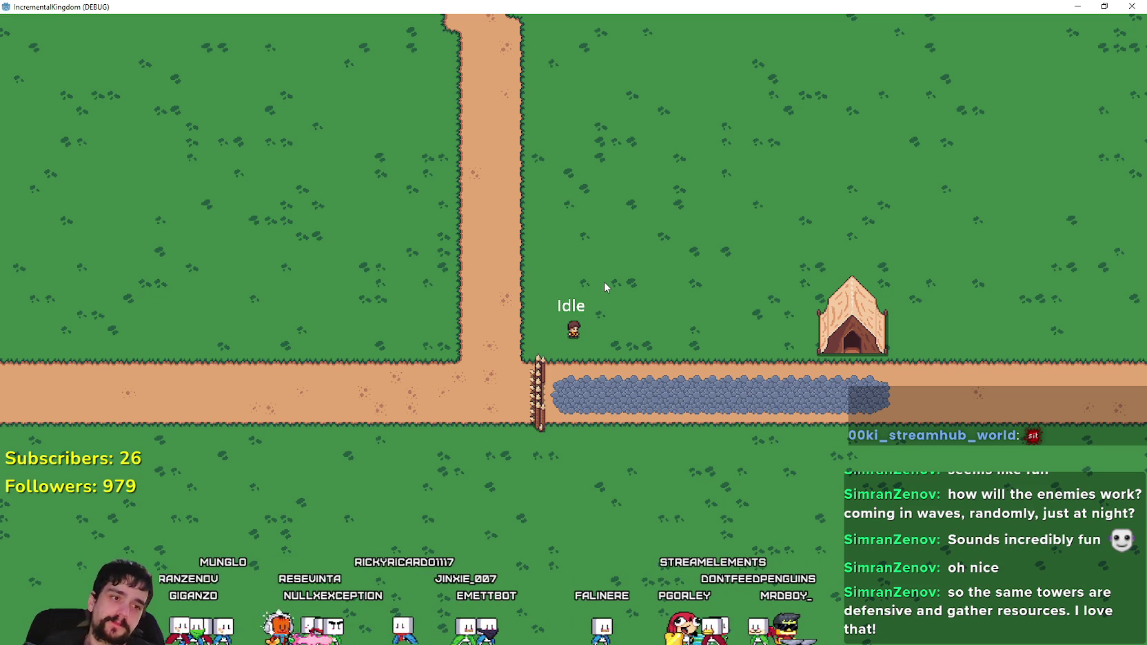
# - Zoom the IncrementalKingdom camera in and out over the game map
pyautogui.scroll(3, 613, 313)
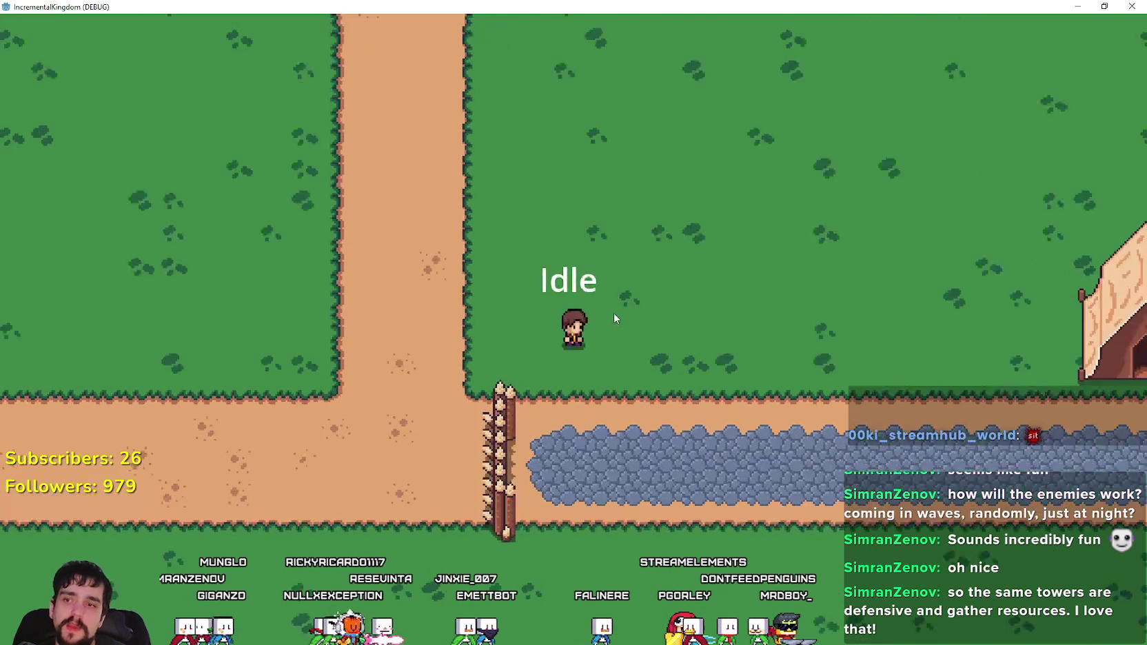
pyautogui.scroll(-3, 614, 318)
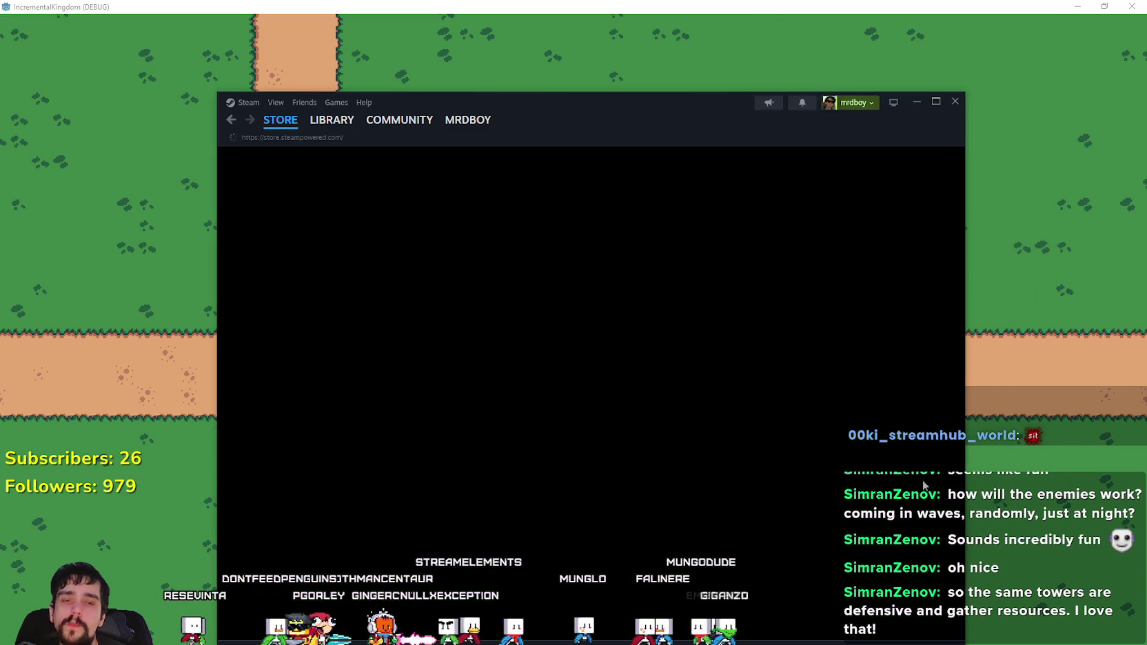
# - Move the Steam store window up and to the right
pyautogui.moveTo(610, 117); pyautogui.dragTo(626, 97)
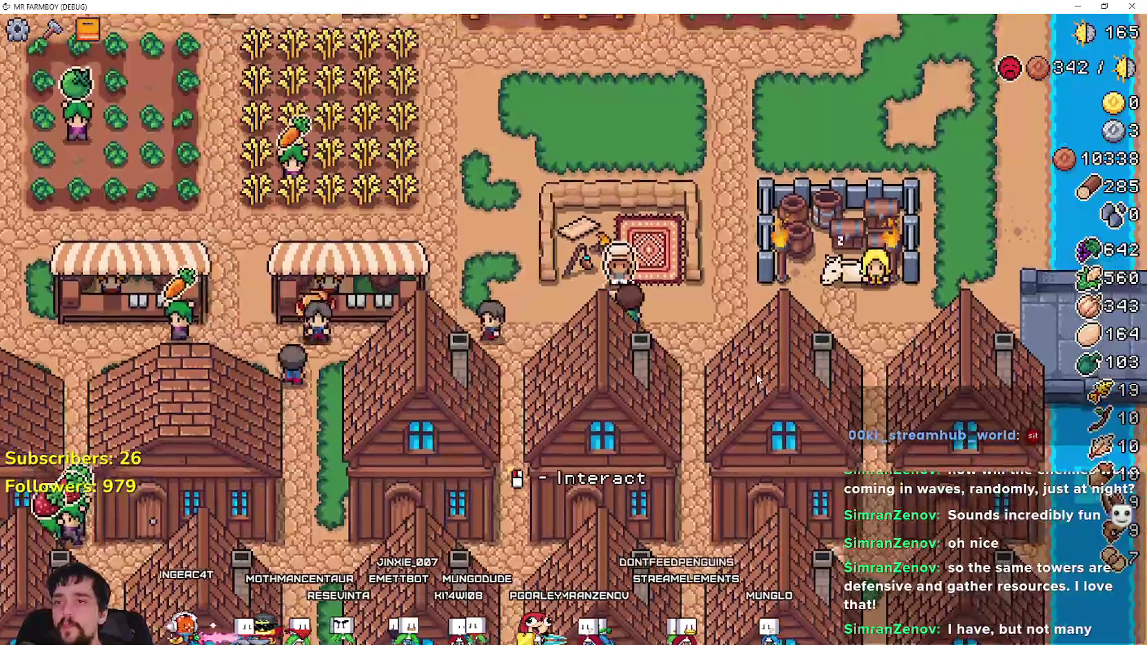
# - Buy all the Merchant Seller's stone, bringing stone to 75 and coins to 6588
pyautogui.press('e')
pyautogui.click(536, 273)
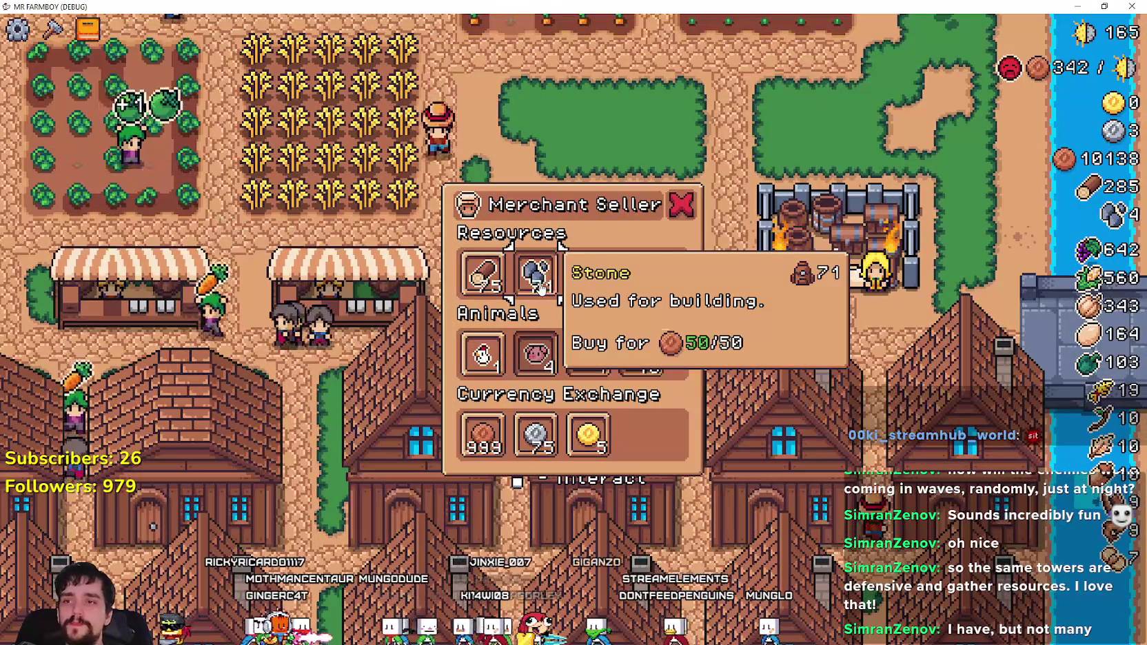
pyautogui.keyDown('shift'); pyautogui.click(540, 286); pyautogui.keyUp('shift')
pyautogui.press('Escape')
# - Deliver the stone to the King's Envoy, then switch back to the Steam store
pyautogui.press('w')
pyautogui.press('e')
pyautogui.moveTo(414, 217)
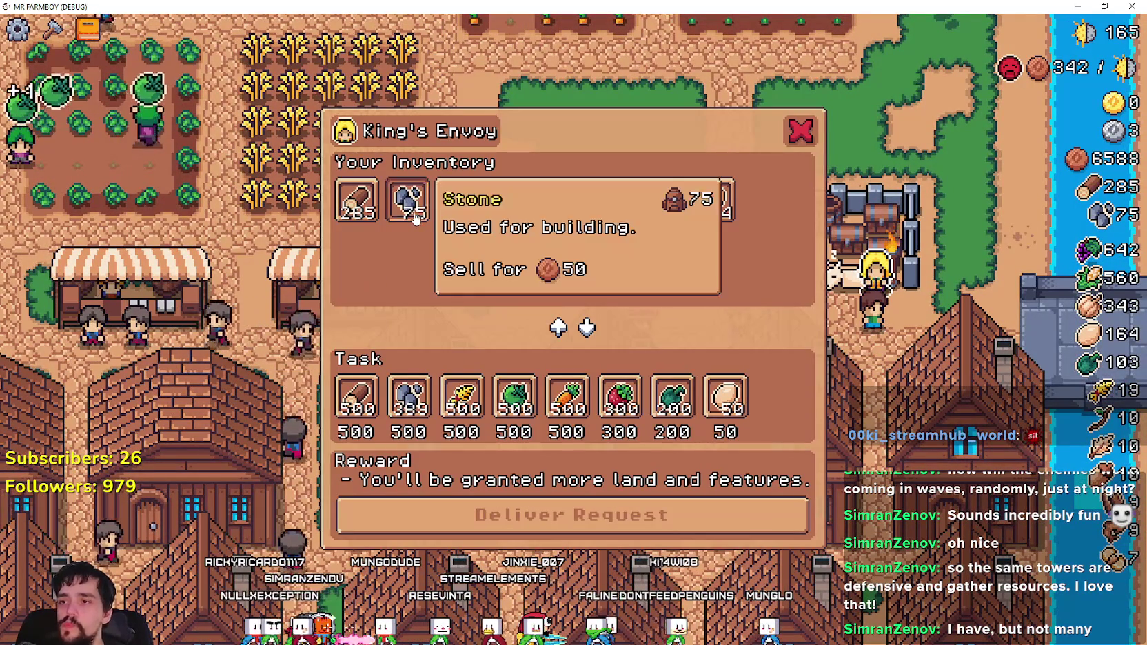
pyautogui.press('Escape')
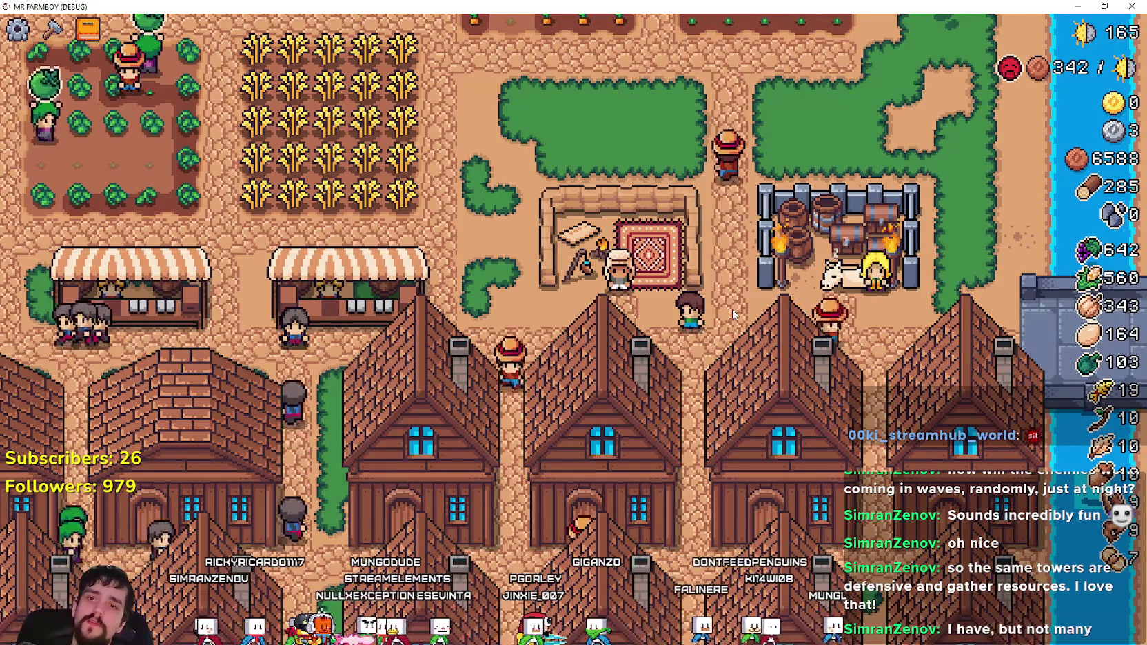
pyautogui.hotkey('alt', 'Tab')
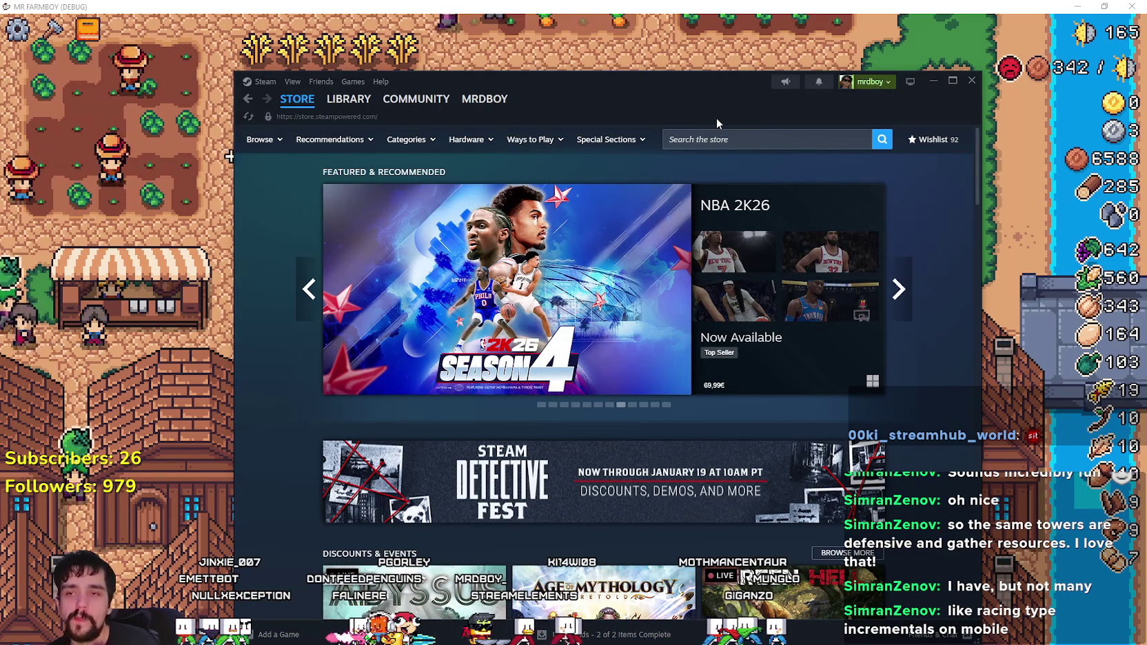
# - Search the Steam store for 'incremental' and open Military Incremental Complex
pyautogui.click(733, 141)
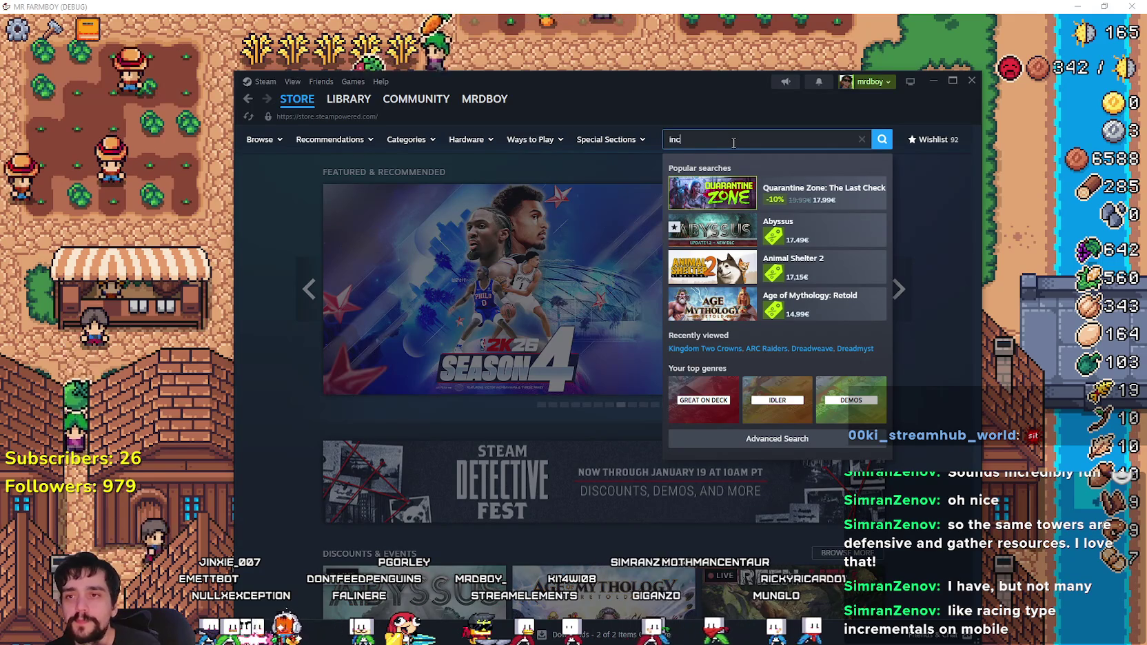
pyautogui.write('remental')
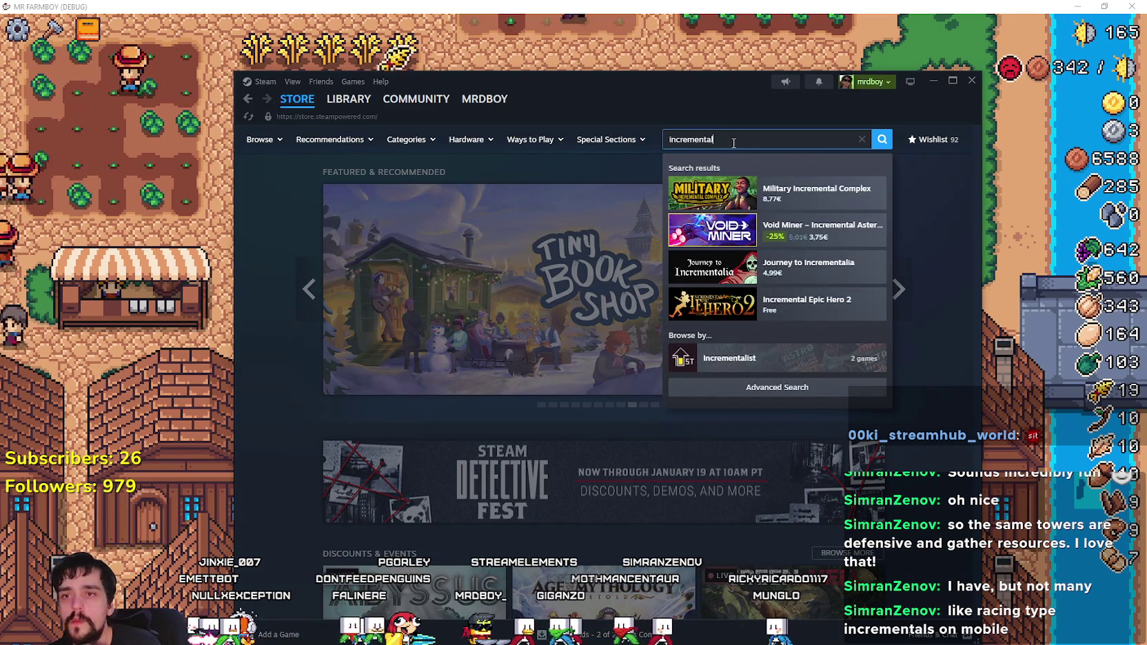
pyautogui.click(753, 387)
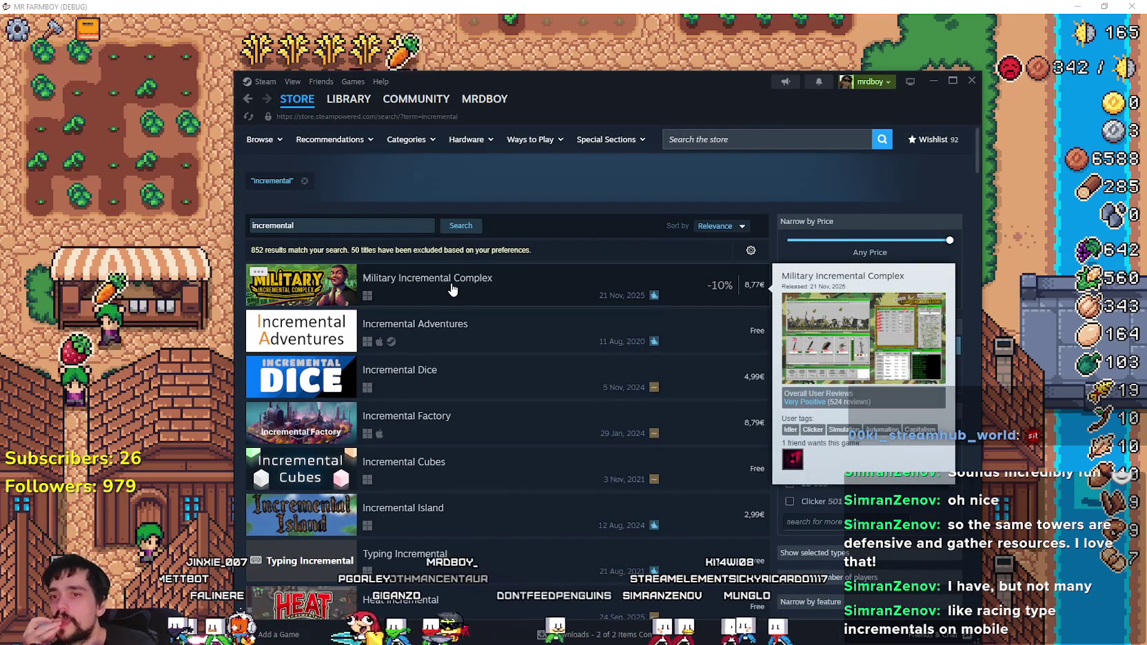
pyautogui.click(452, 288)
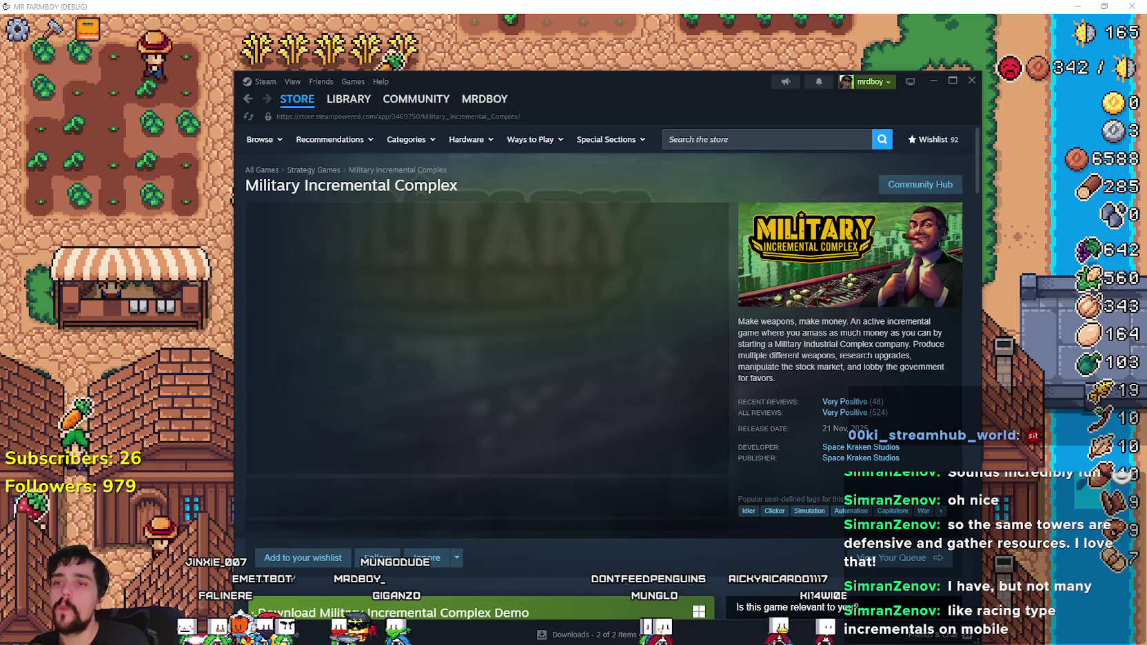
# - View the Military Incremental Complex screenshots enlarged, stepping through two of them
pyautogui.click(446, 497)
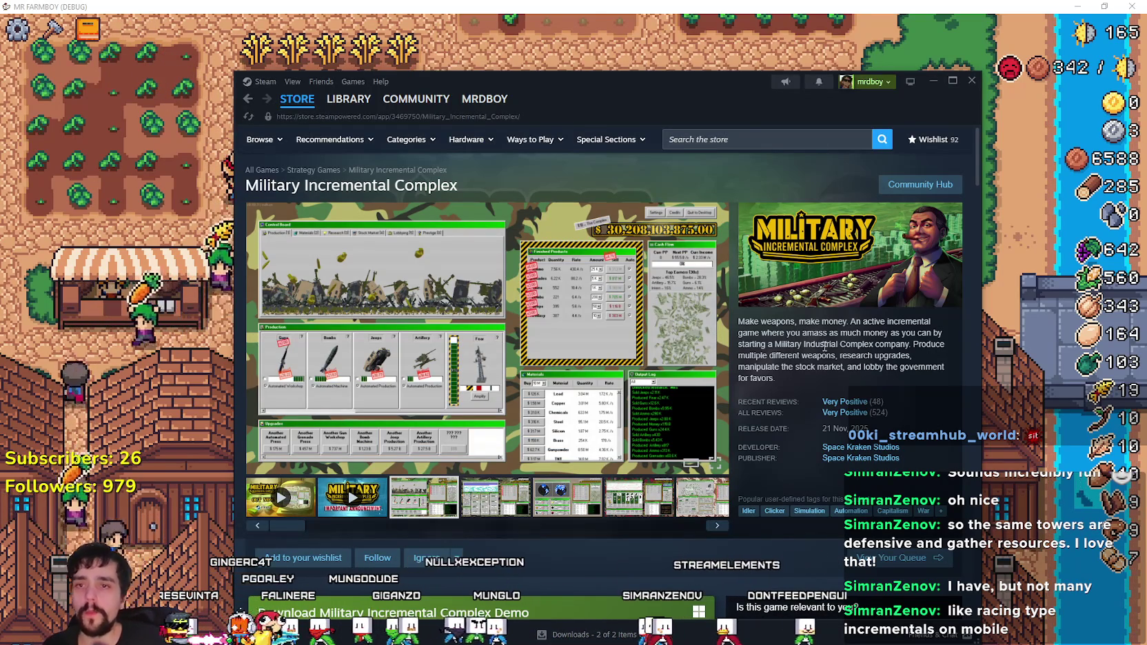
pyautogui.click(610, 313)
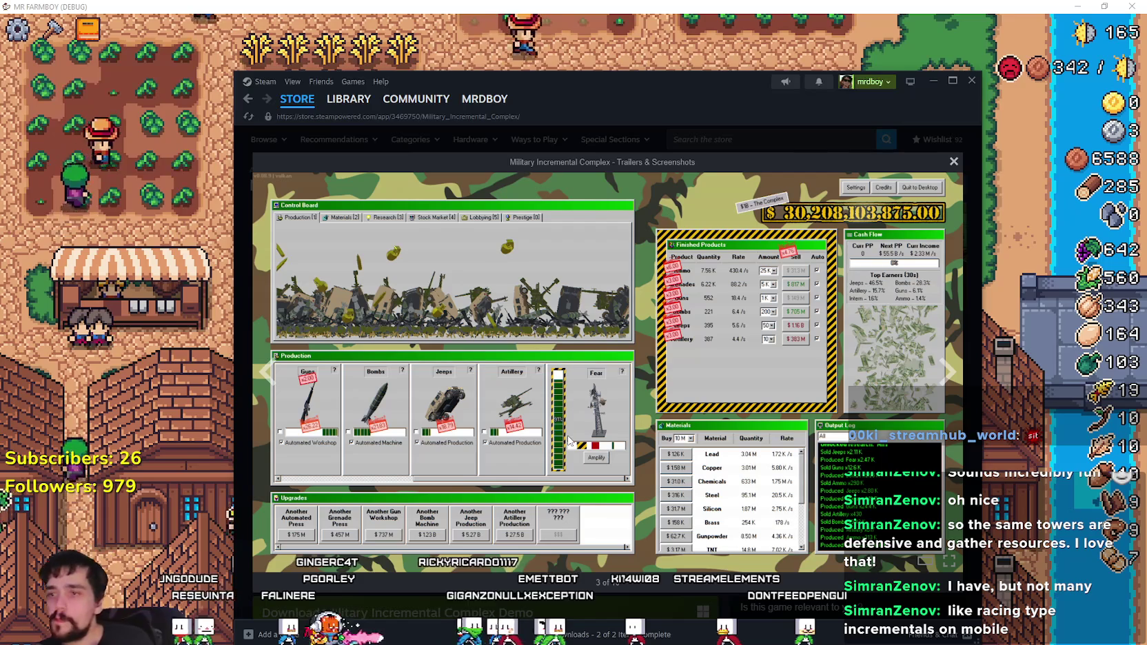
pyautogui.click(931, 373)
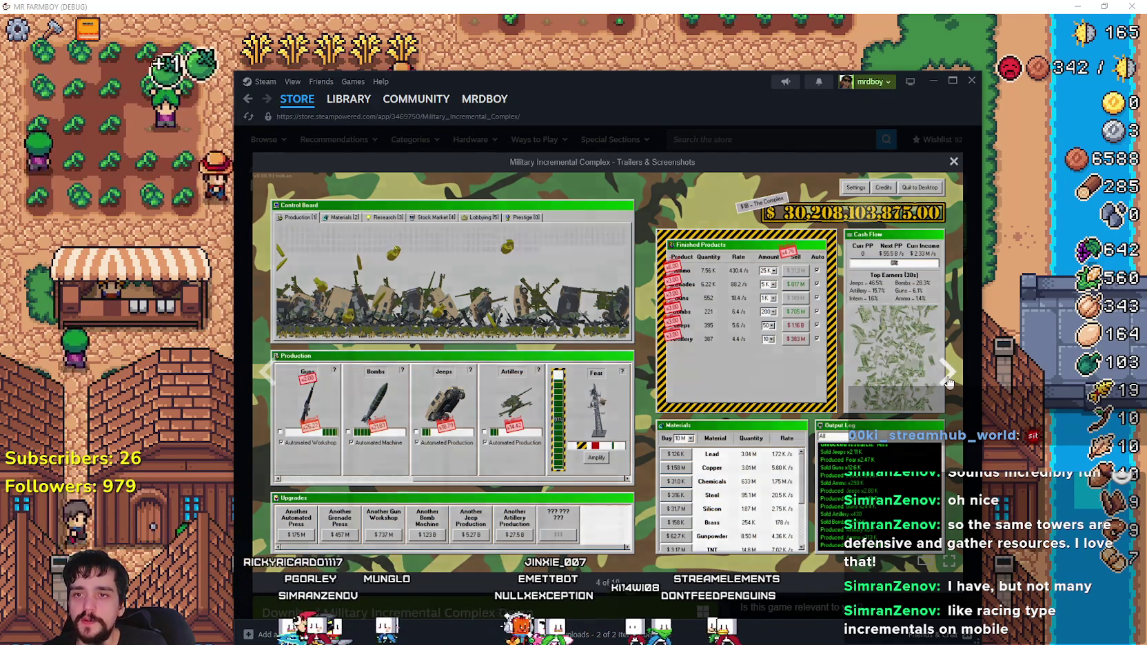
pyautogui.click(931, 372)
pyautogui.click(740, 147)
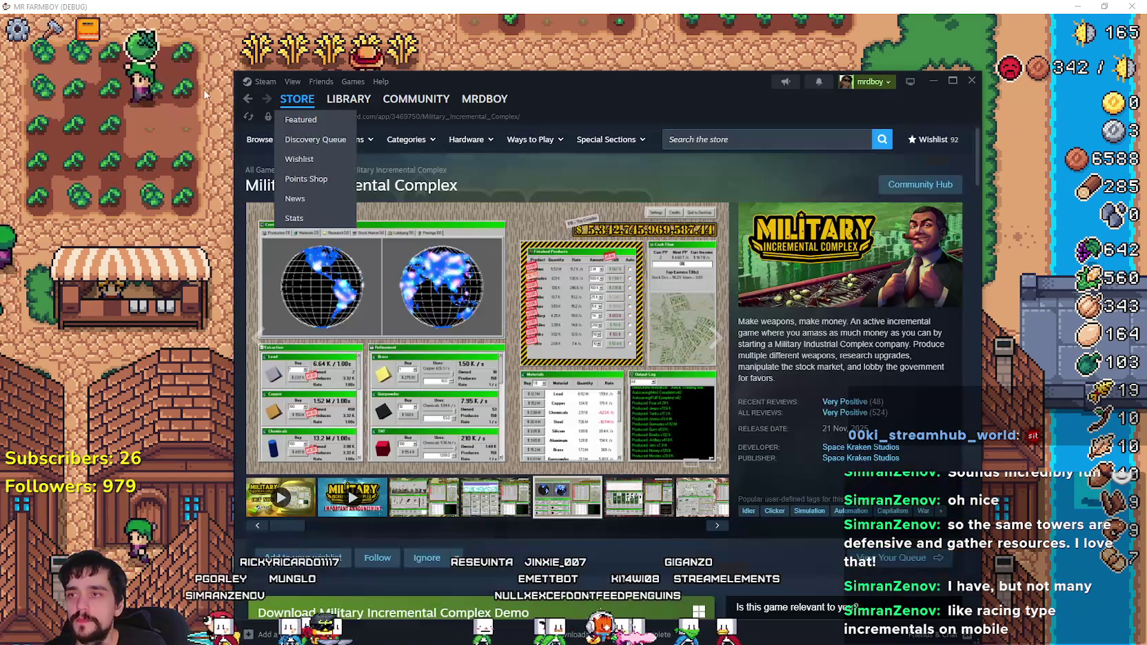
# - Go back to the incremental results, browse the list, and reopen Military Incremental Complex
pyautogui.click(247, 103)
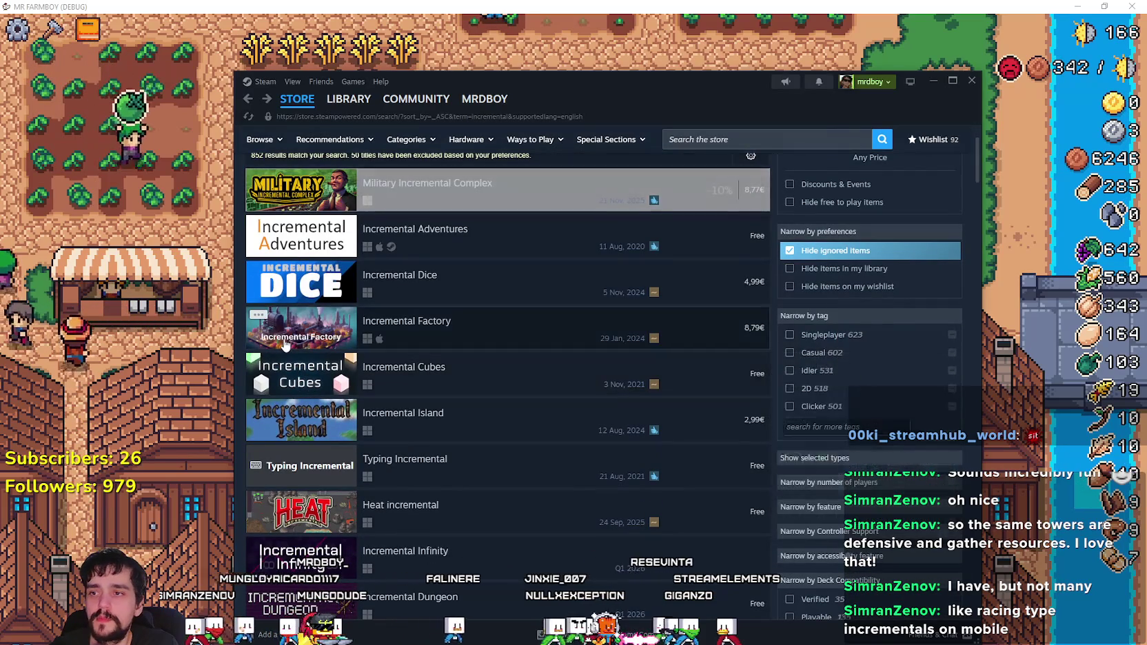
pyautogui.moveTo(284, 344)
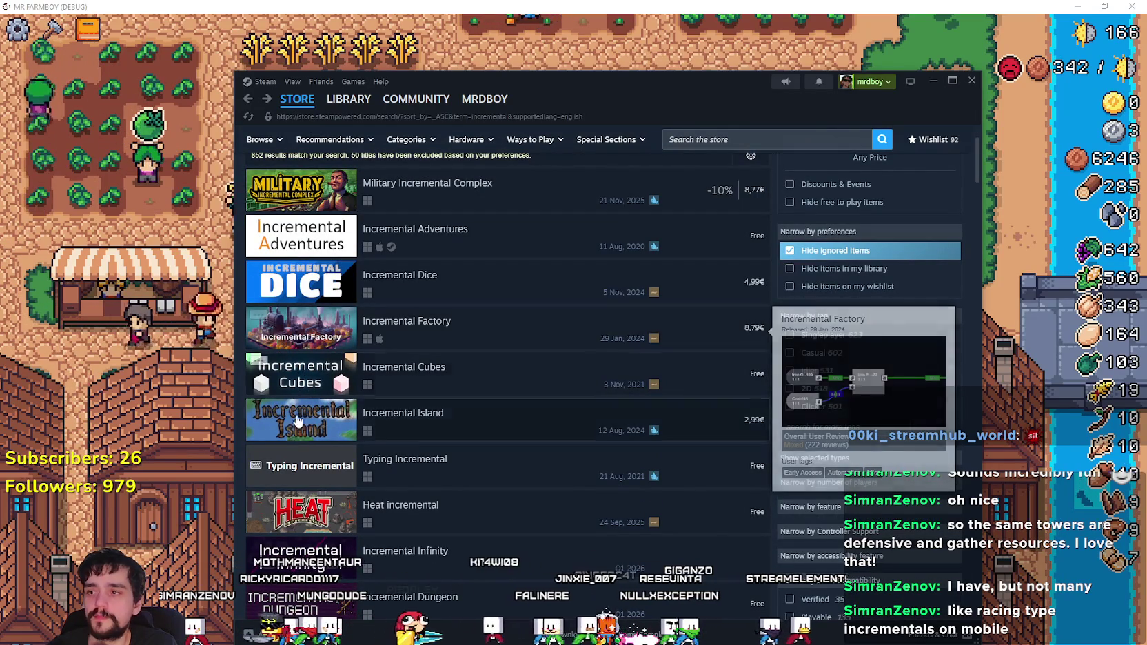
pyautogui.moveTo(301, 424)
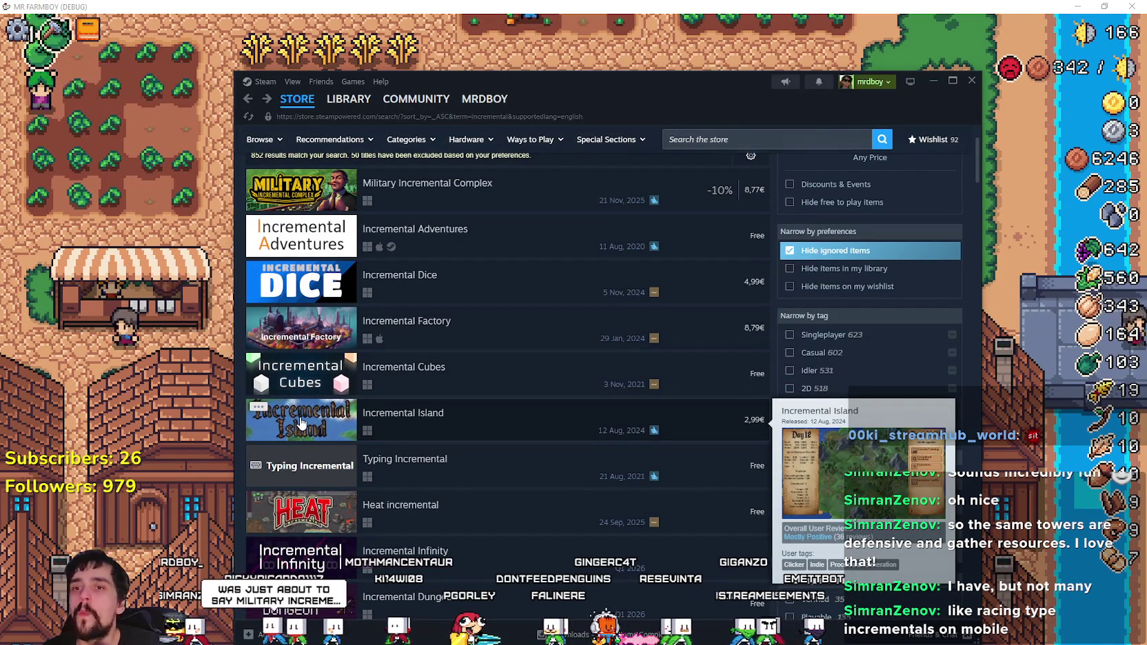
pyautogui.scroll(-3, 301, 424)
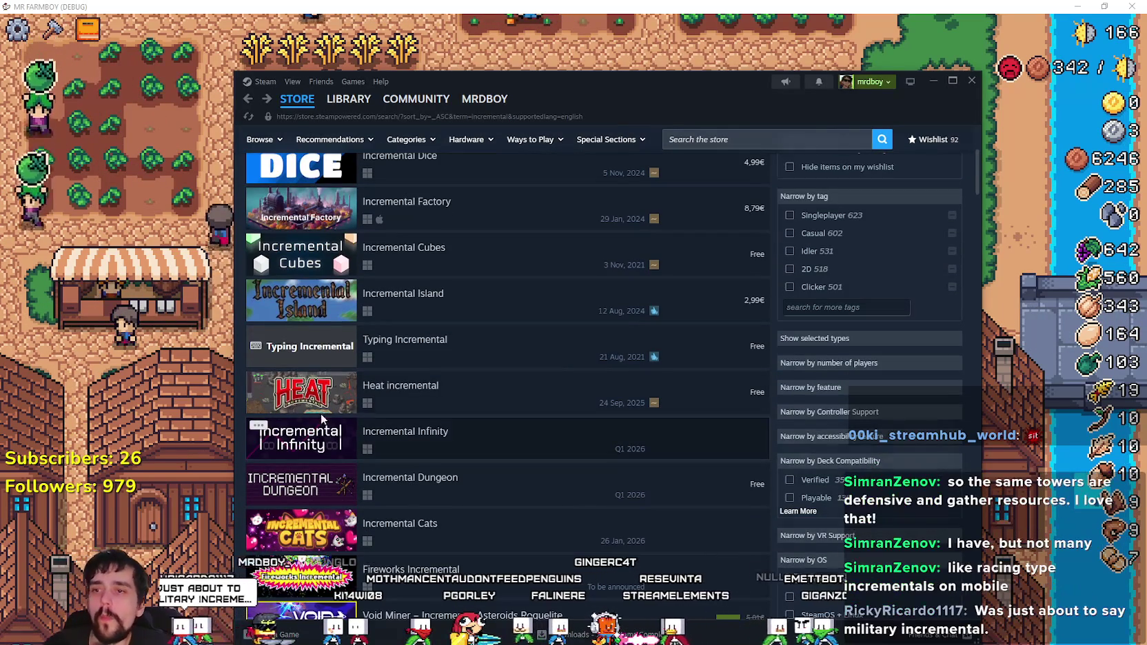
pyautogui.scroll(-3, 309, 418)
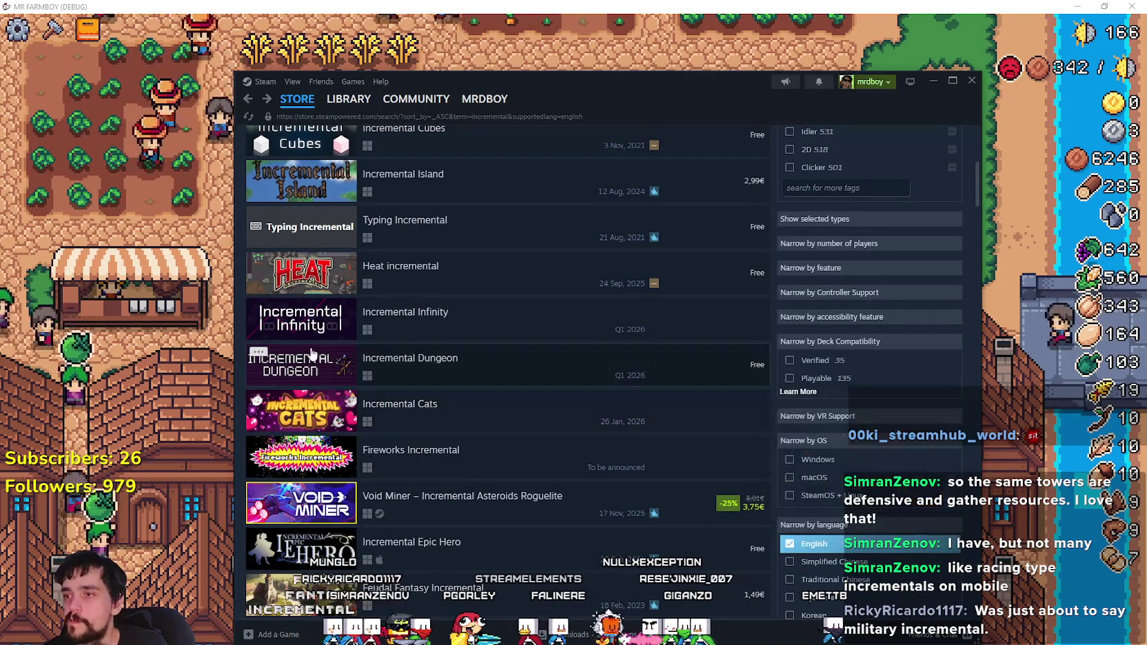
pyautogui.moveTo(308, 376)
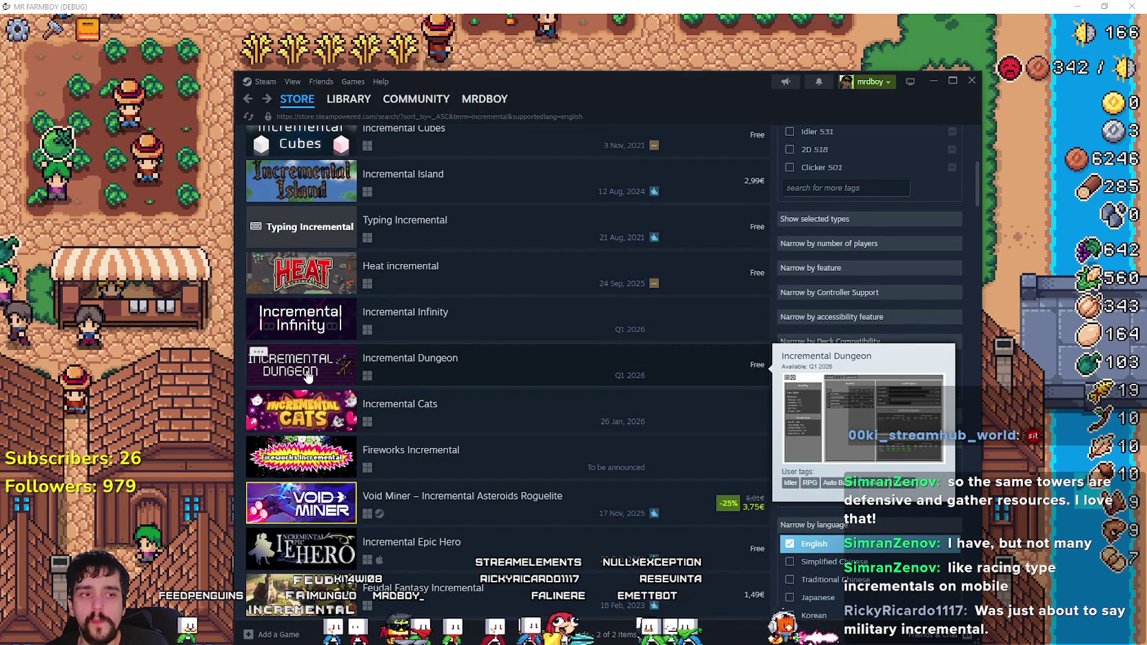
pyautogui.scroll(-2, 474, 462)
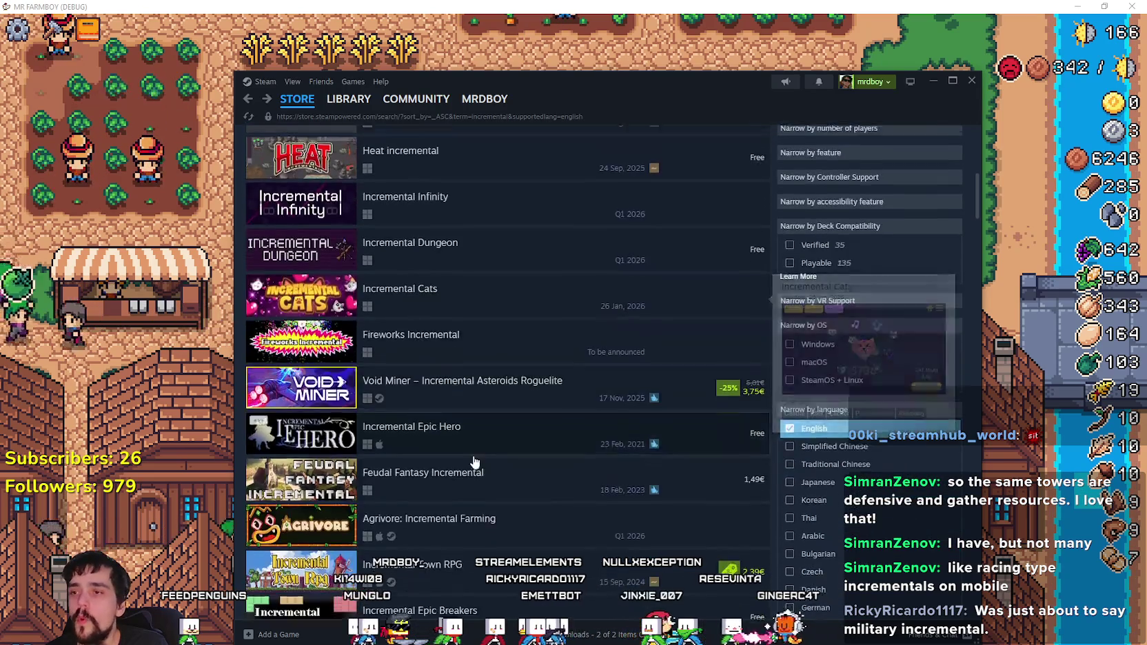
pyautogui.scroll(8, 475, 462)
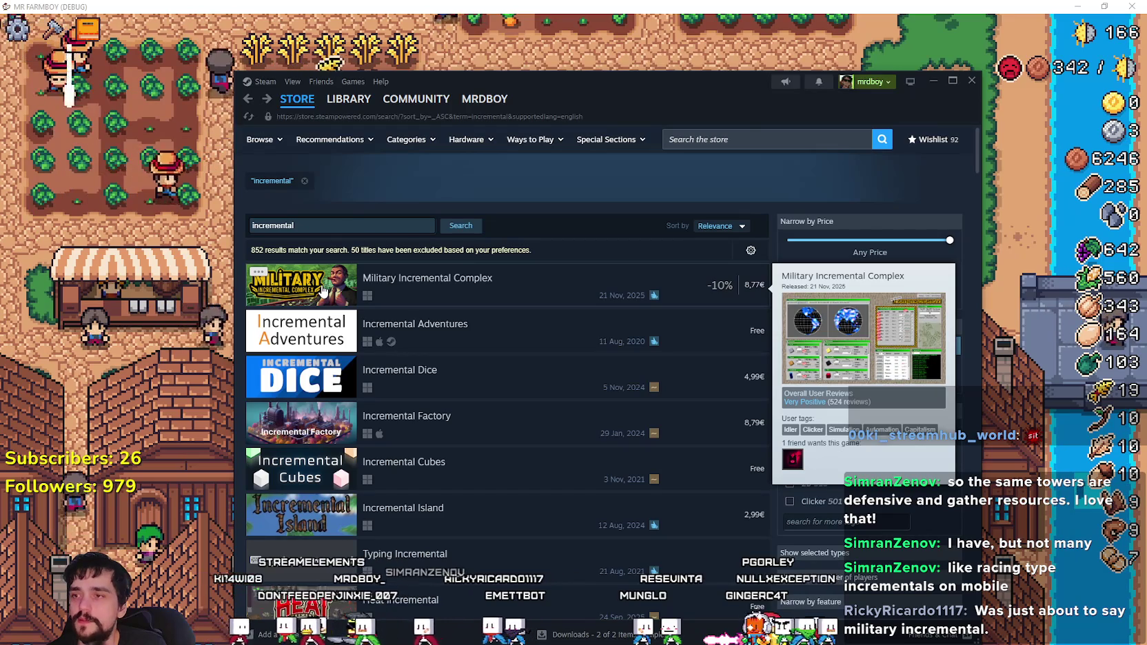
pyautogui.click(323, 287)
# - Step through the enlarged screenshots, return to the incremental results, and put Steam away
pyautogui.click(413, 510)
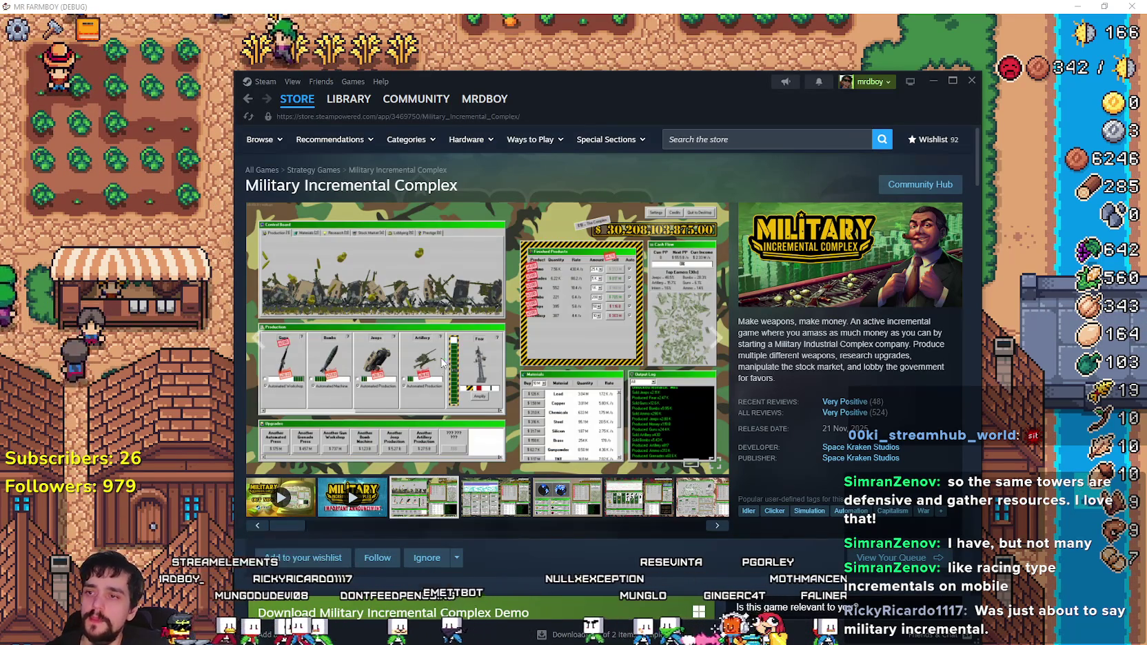
pyautogui.click(442, 364)
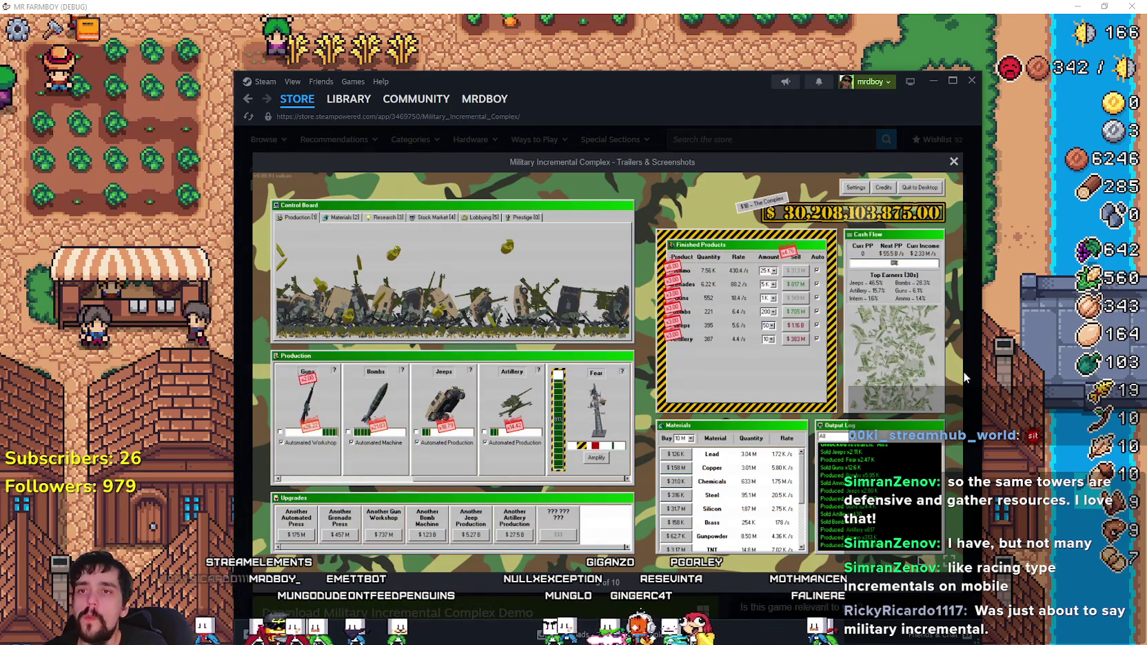
pyautogui.moveTo(935, 376)
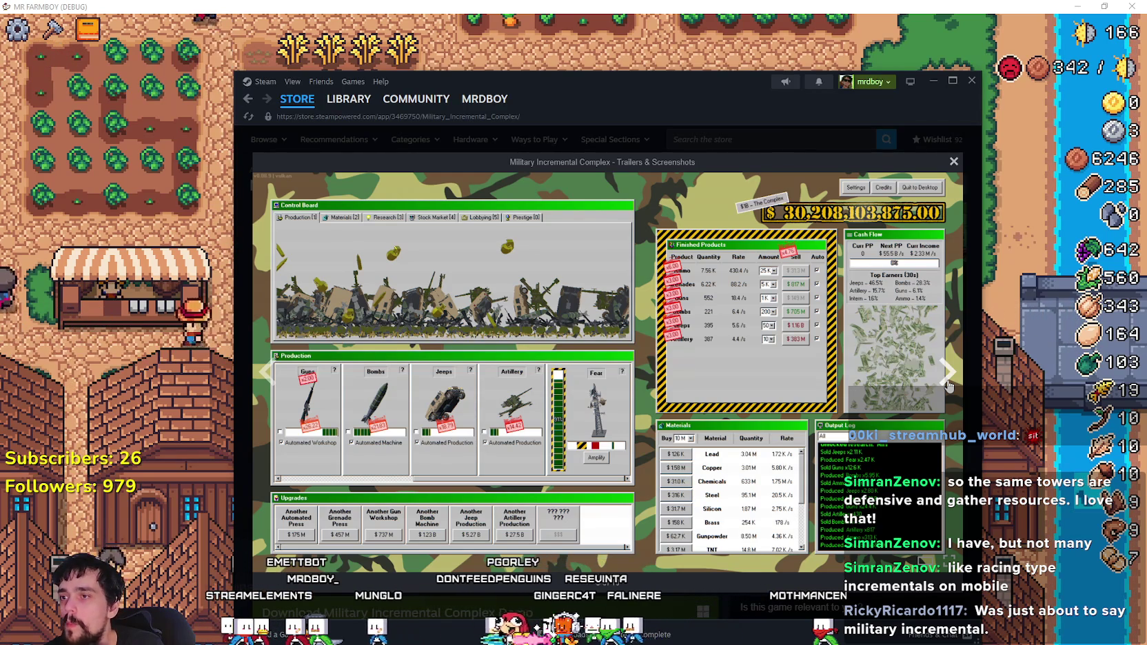
pyautogui.click(949, 384)
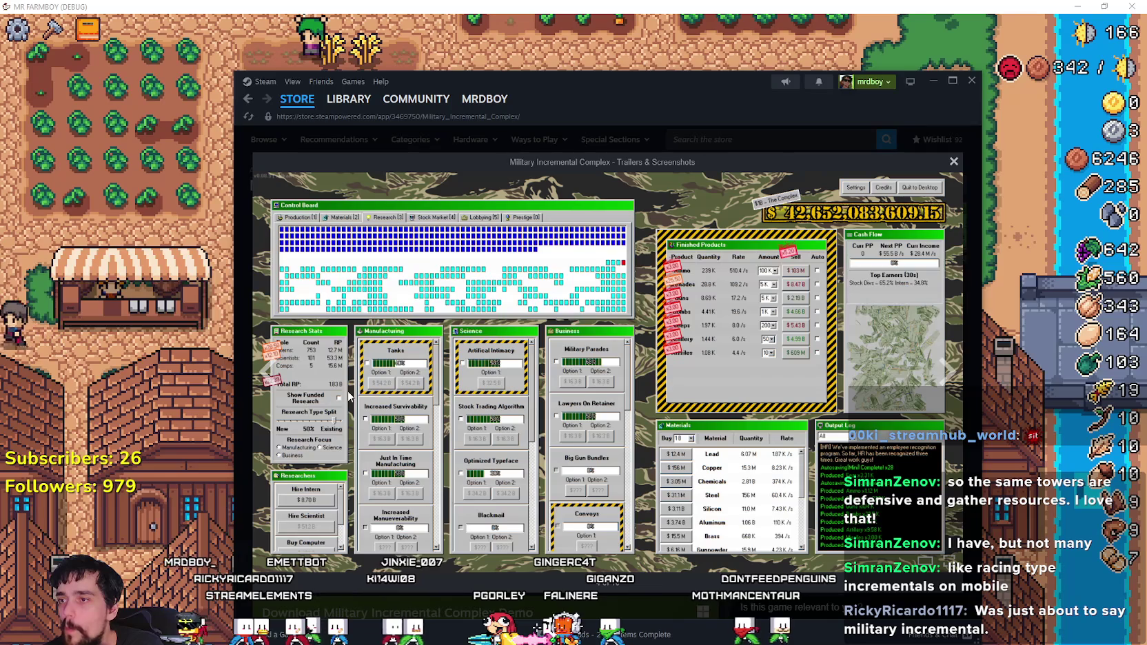
pyautogui.click(949, 378)
pyautogui.click(950, 378)
pyautogui.click(249, 102)
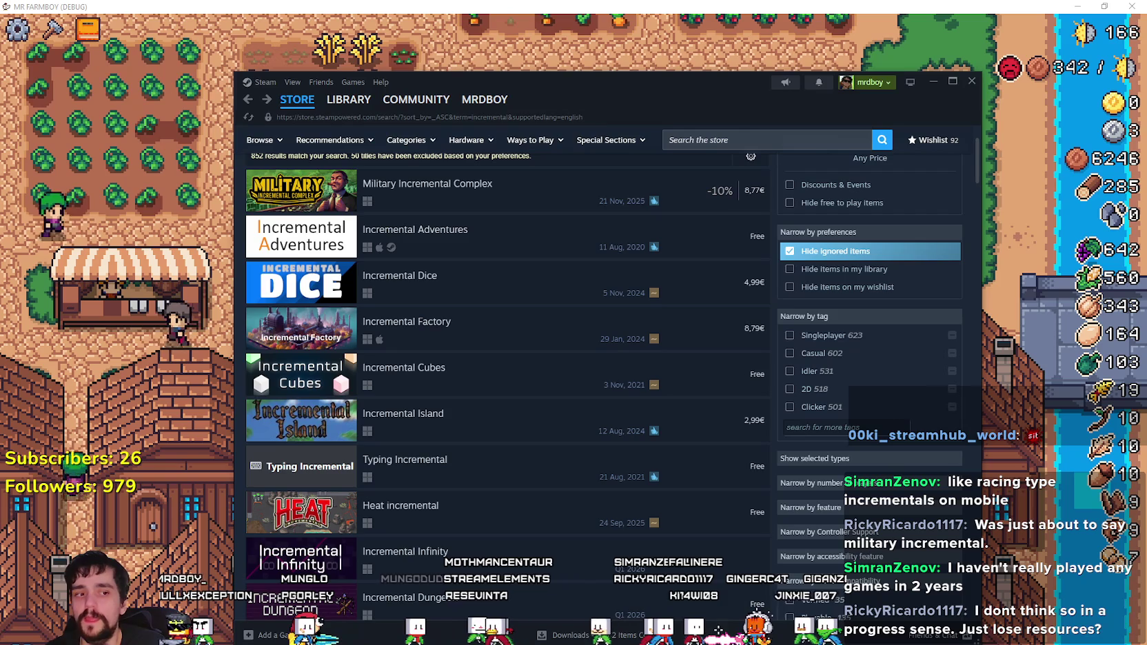
pyautogui.click(605, 57)
# - Pause MR FARMBOY, zoom the IncrementalKingdom camera, and walk the character east toward the tent
pyautogui.press('Escape')
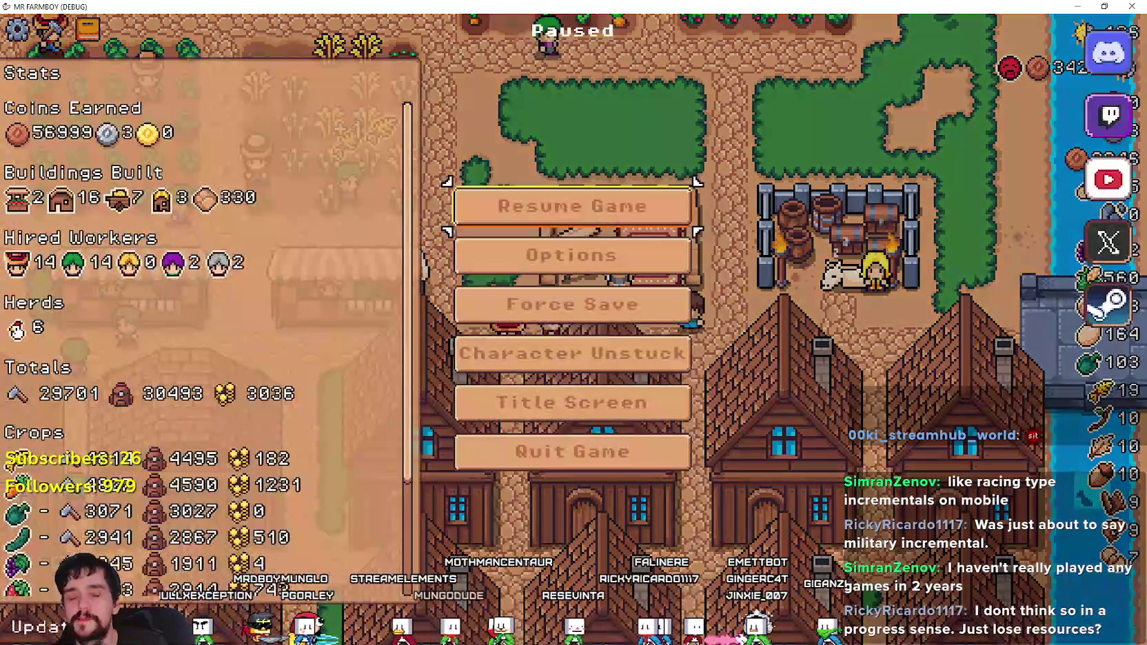
pyautogui.scroll(-5, 541, 357)
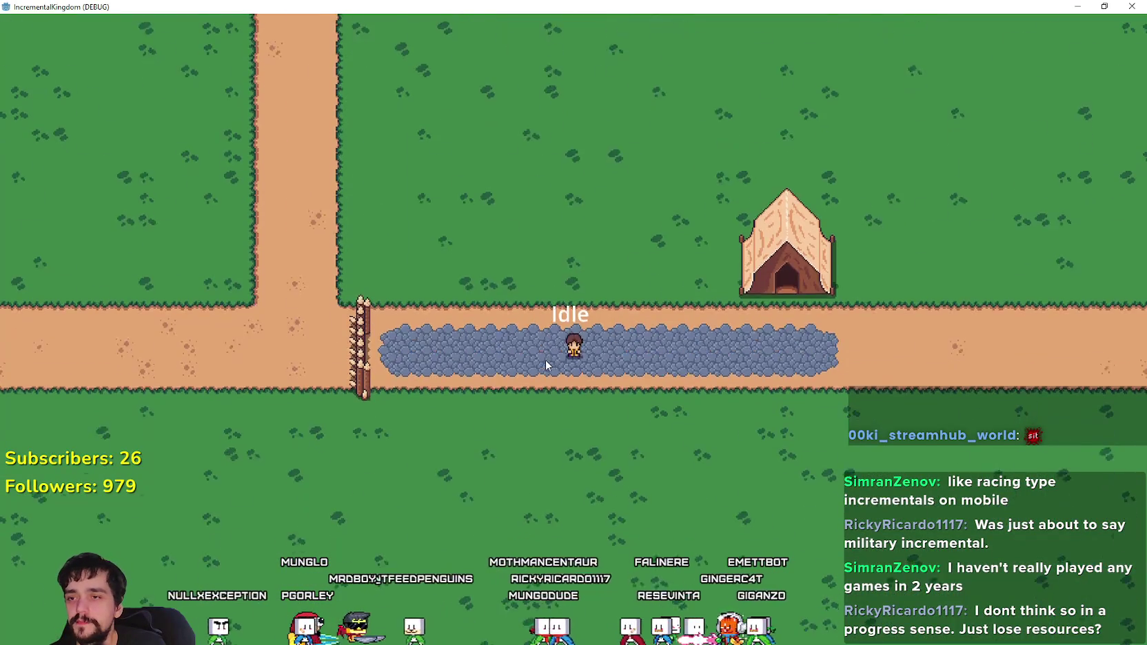
pyautogui.scroll(3, 544, 357)
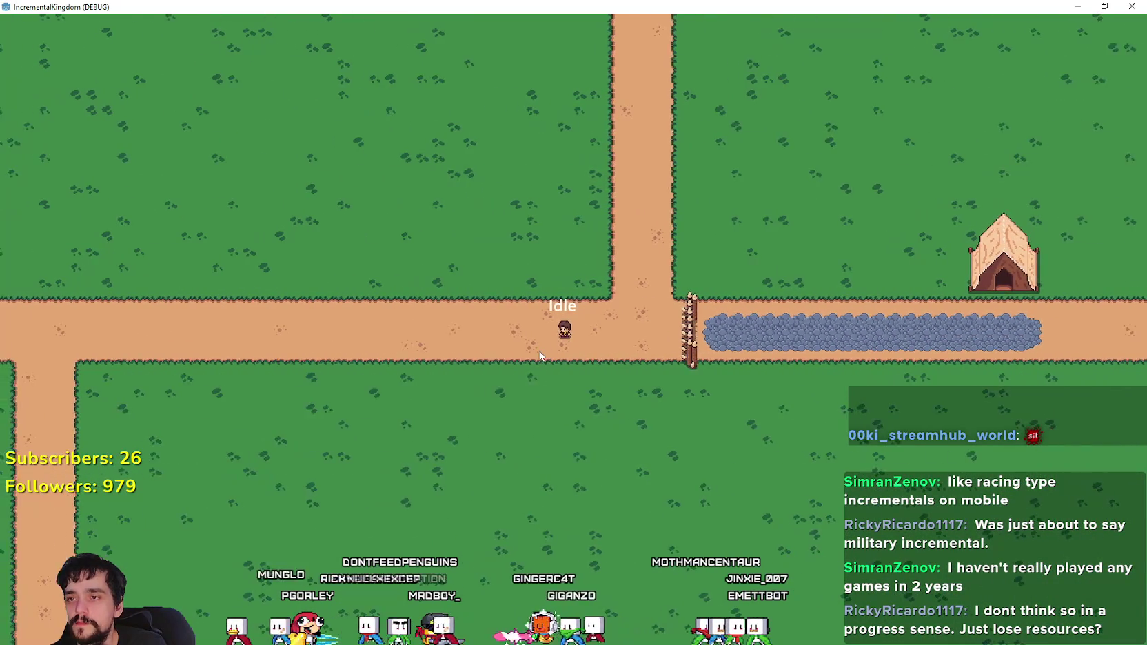
pyautogui.scroll(2, 537, 346)
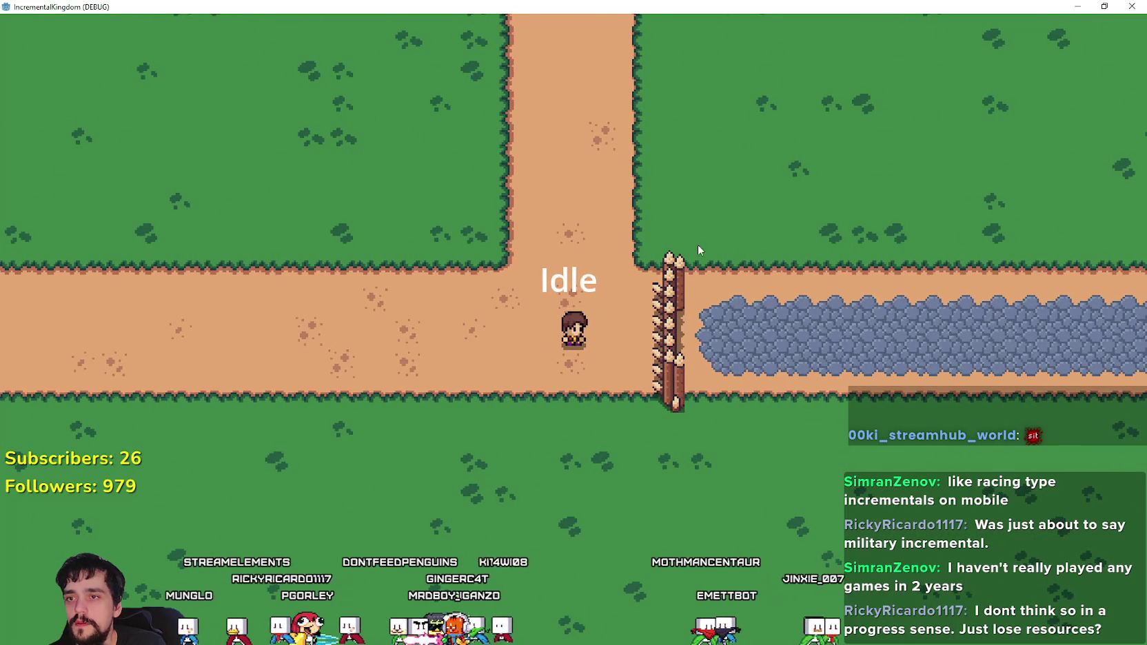
pyautogui.scroll(-2, 580, 374)
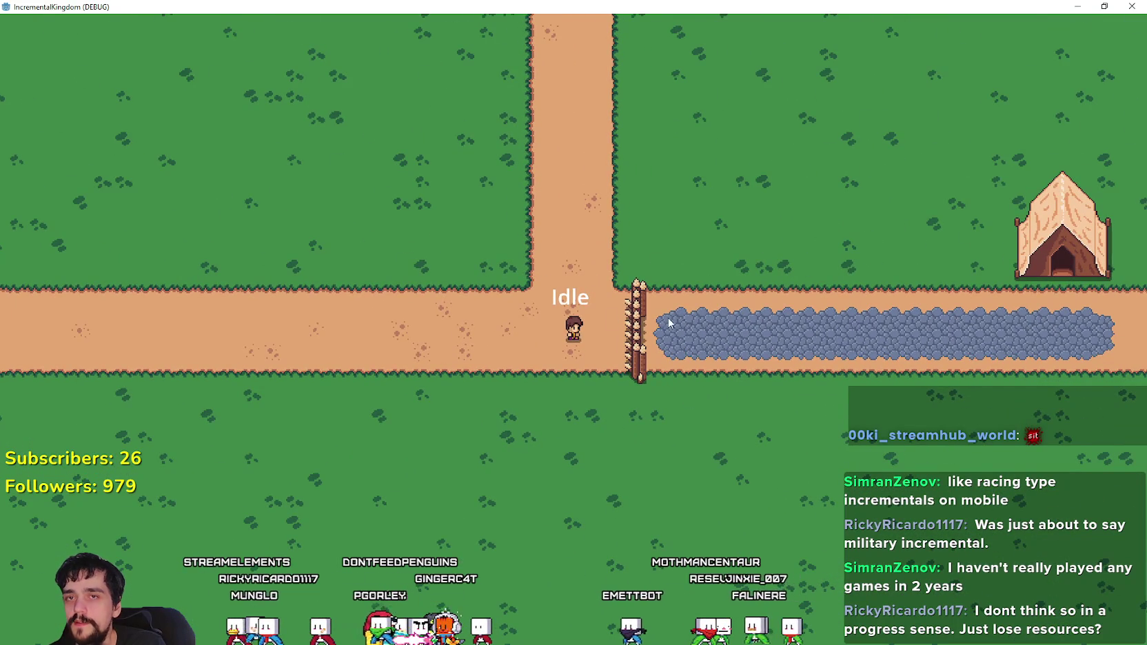
pyautogui.scroll(-3, 588, 264)
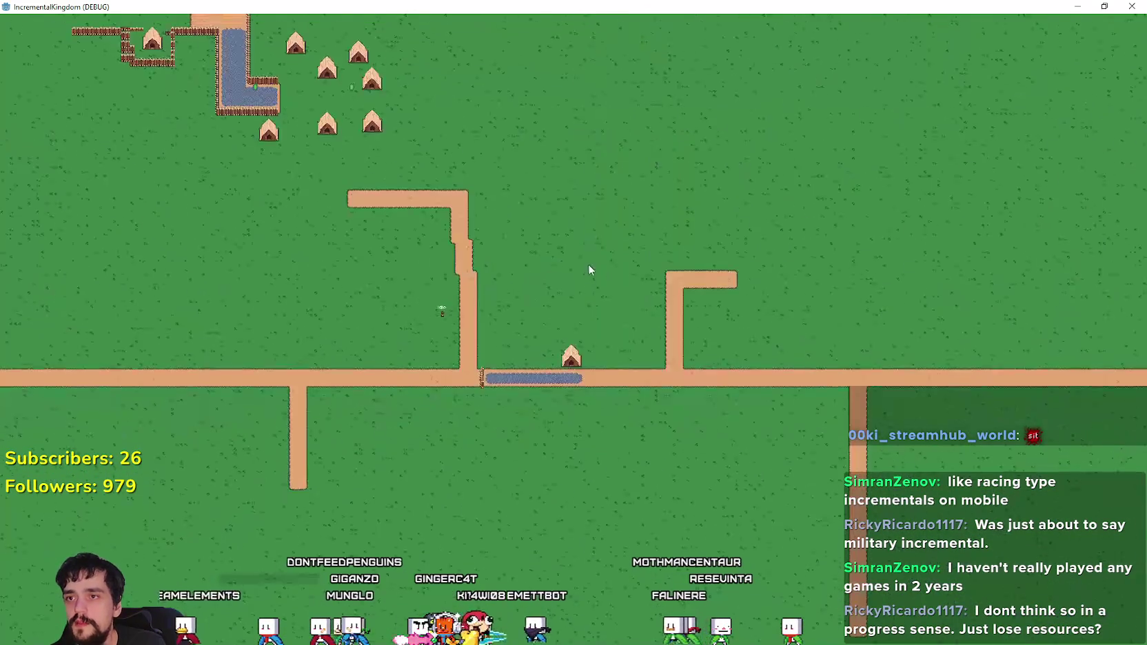
pyautogui.scroll(3, 586, 285)
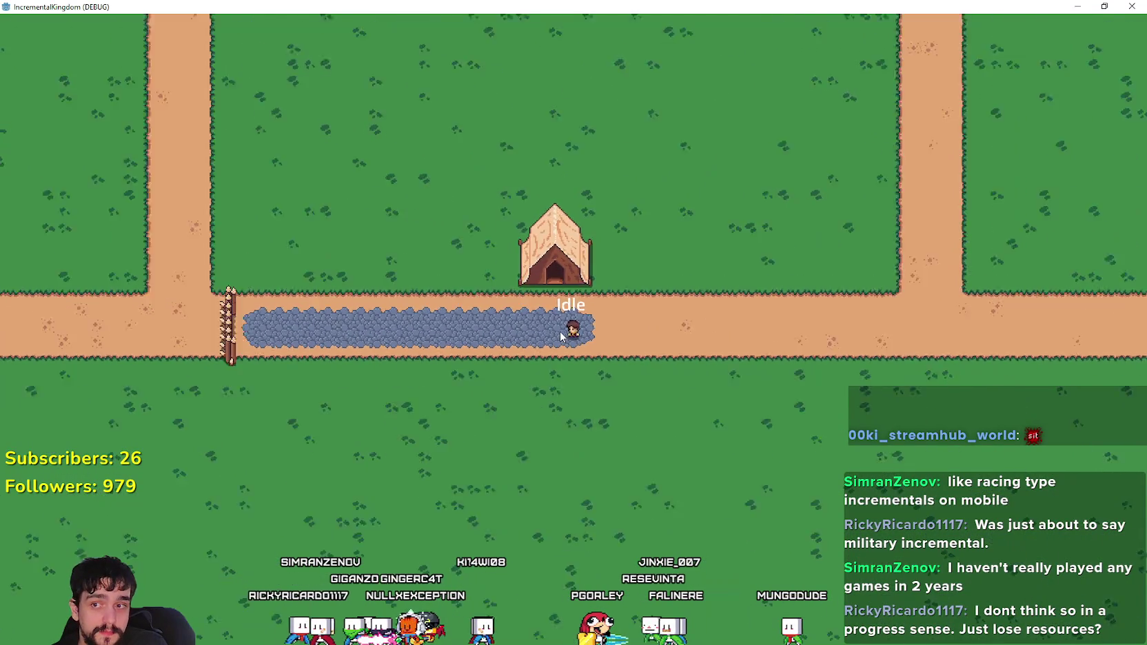
pyautogui.scroll(-2, 560, 335)
pyautogui.scroll(5, 560, 336)
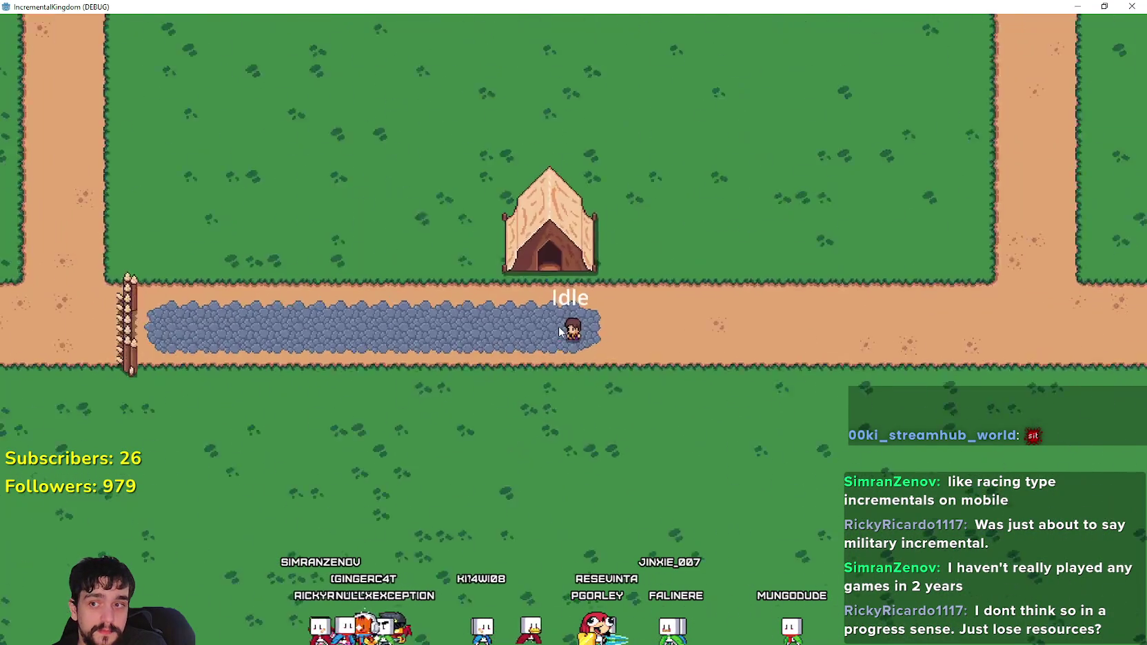
pyautogui.scroll(-5, 559, 322)
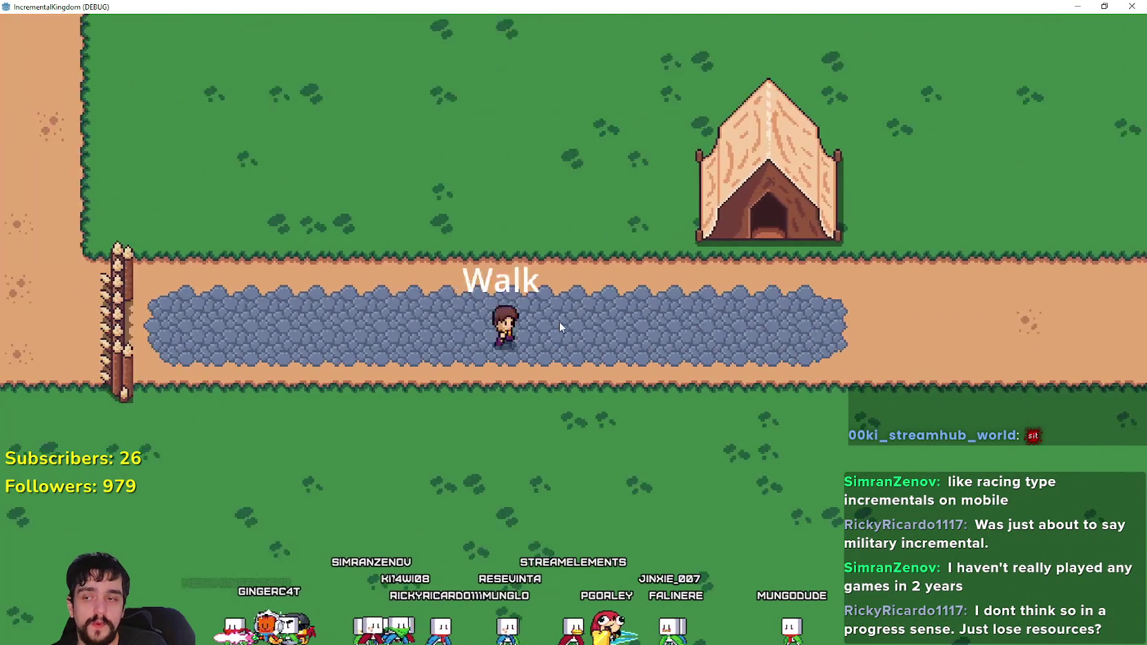
pyautogui.scroll(5, 559, 324)
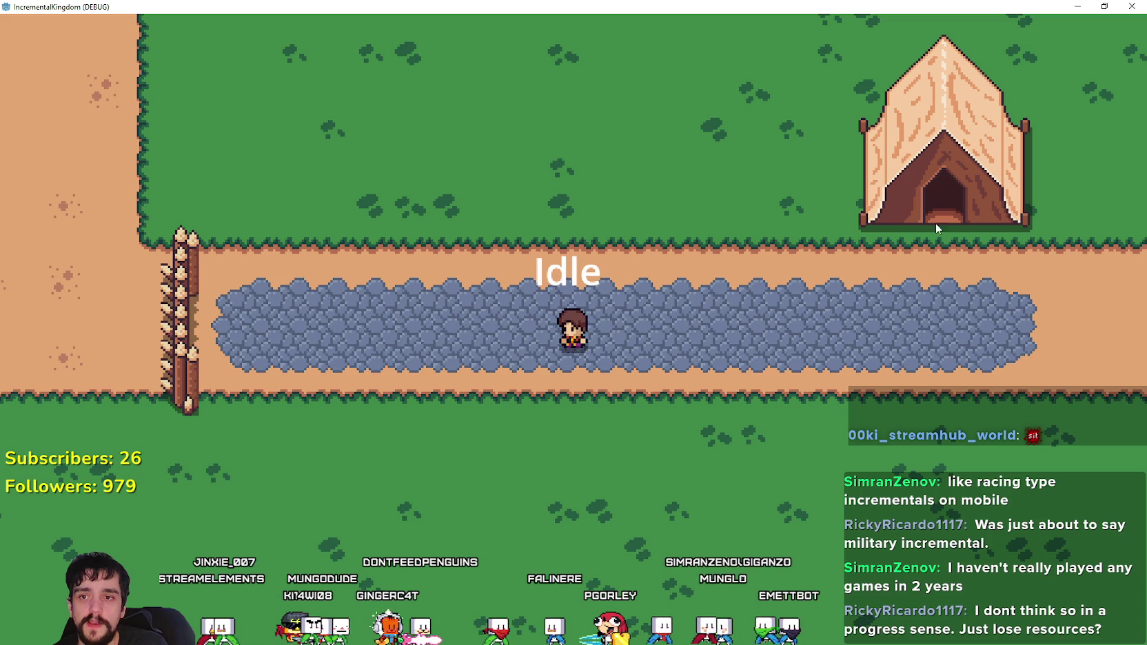
pyautogui.click(973, 315)
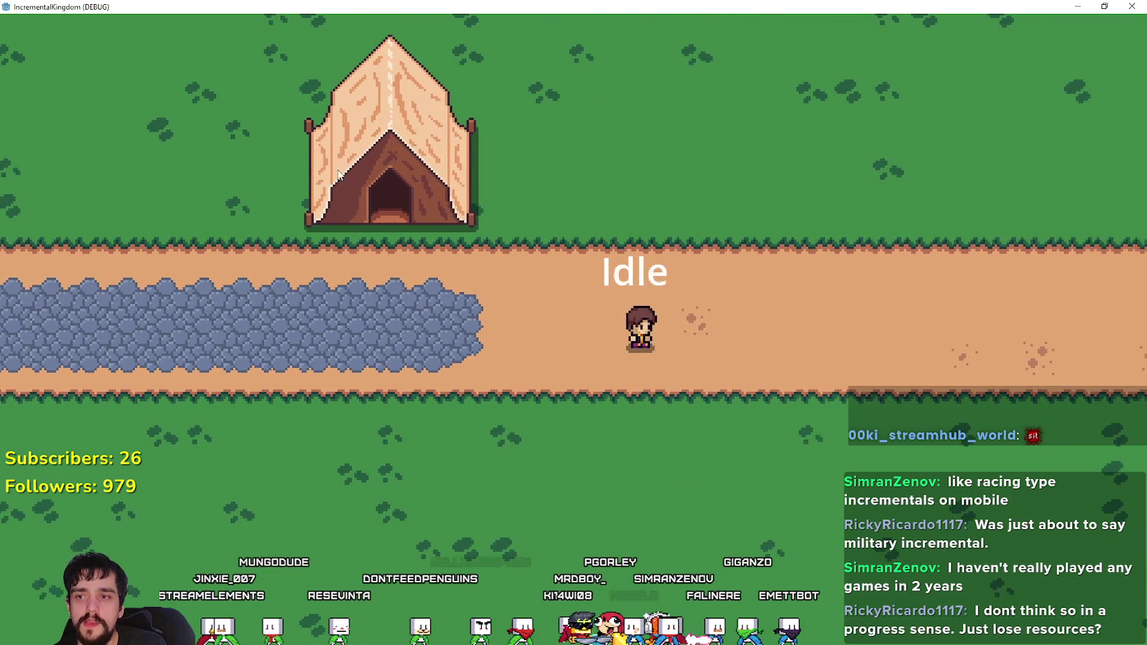
# - Zoom the camera in and out, then restore the IncrementalKingdom window from full screen
pyautogui.scroll(-2, 470, 301)
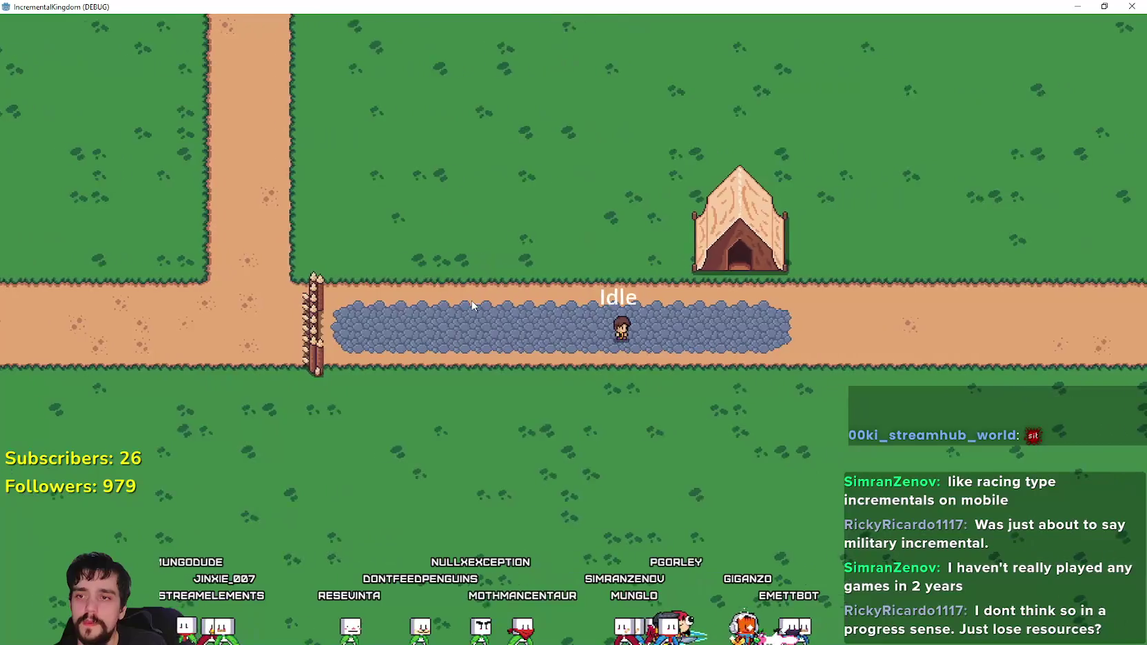
pyautogui.scroll(-1, 473, 305)
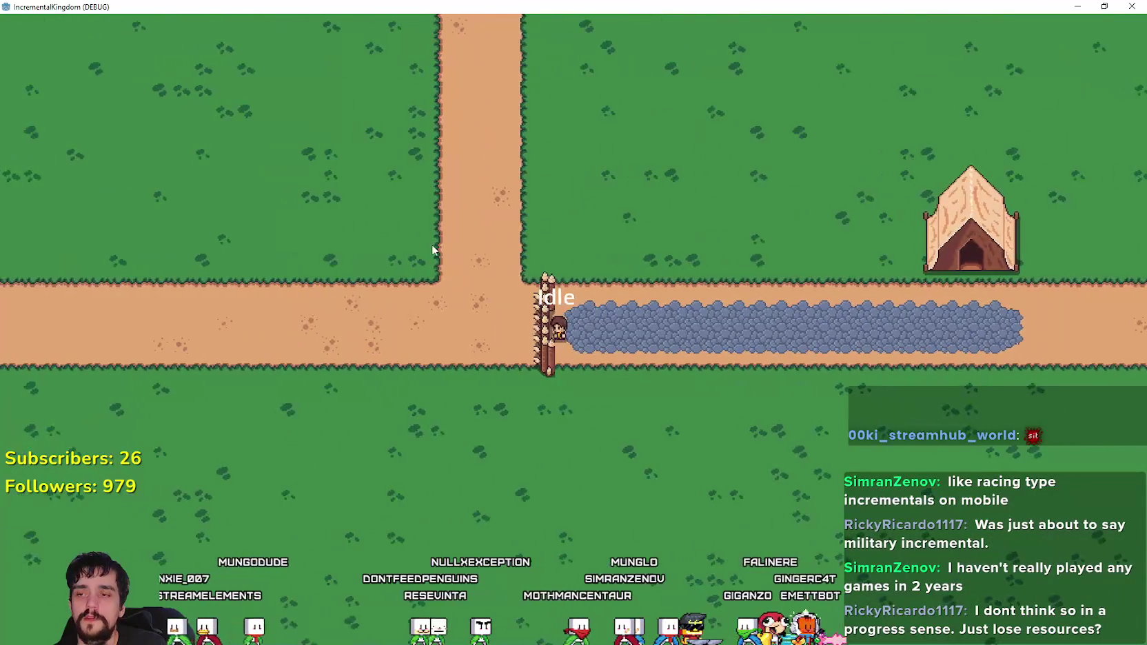
pyautogui.scroll(4, 538, 356)
pyautogui.scroll(-2, 549, 352)
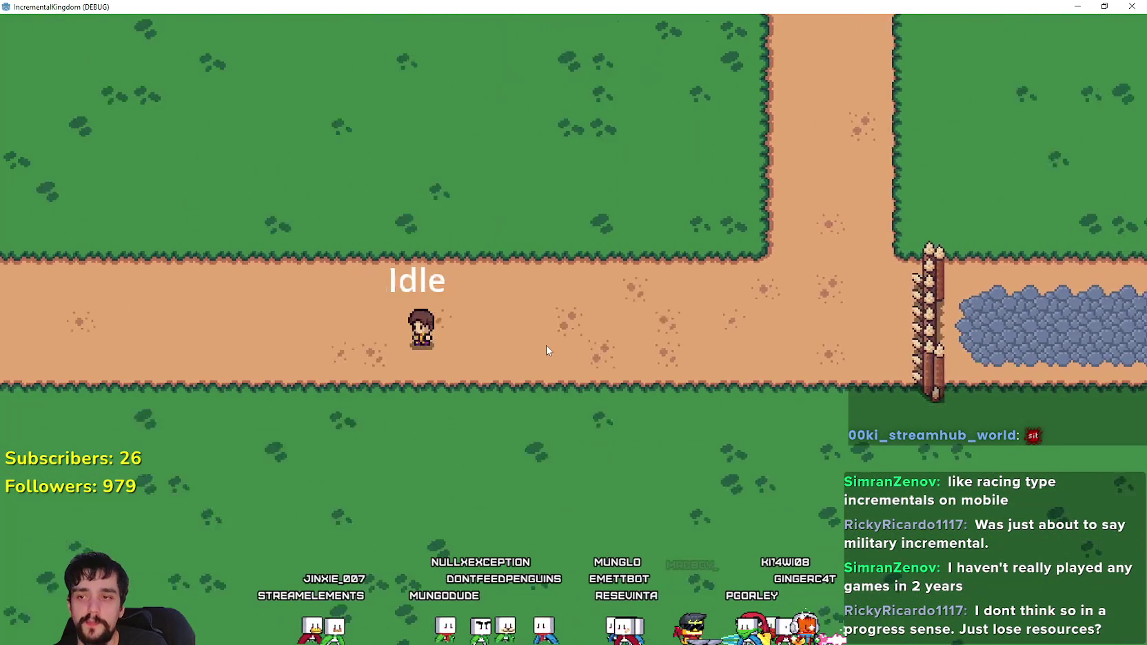
pyautogui.scroll(-5, 546, 348)
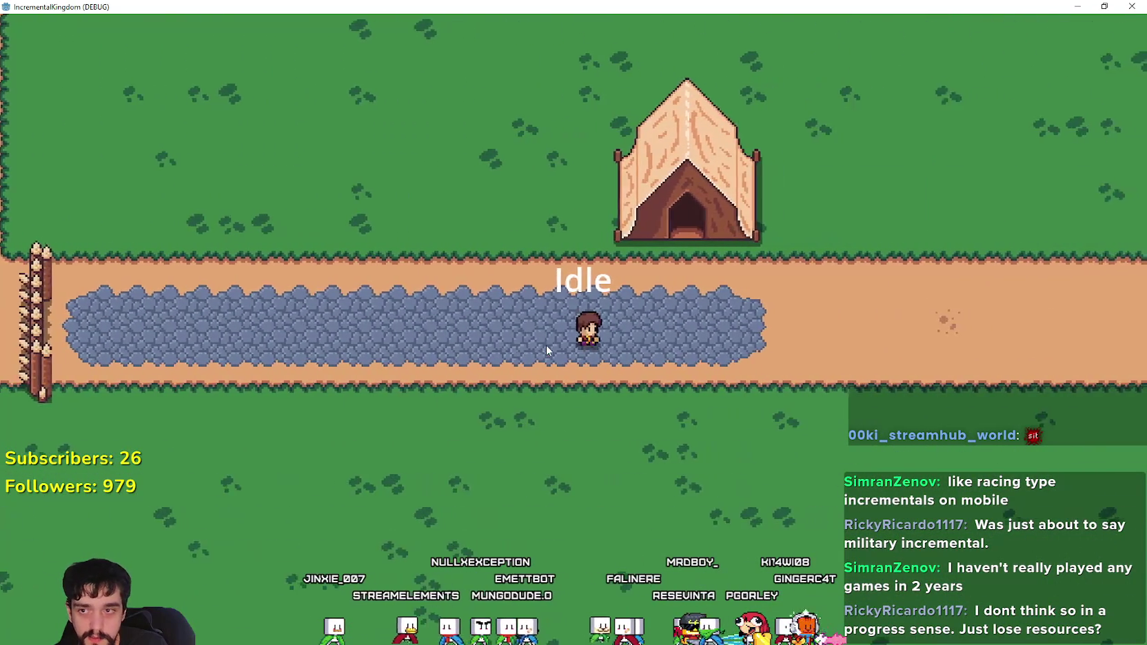
pyautogui.scroll(5, 525, 341)
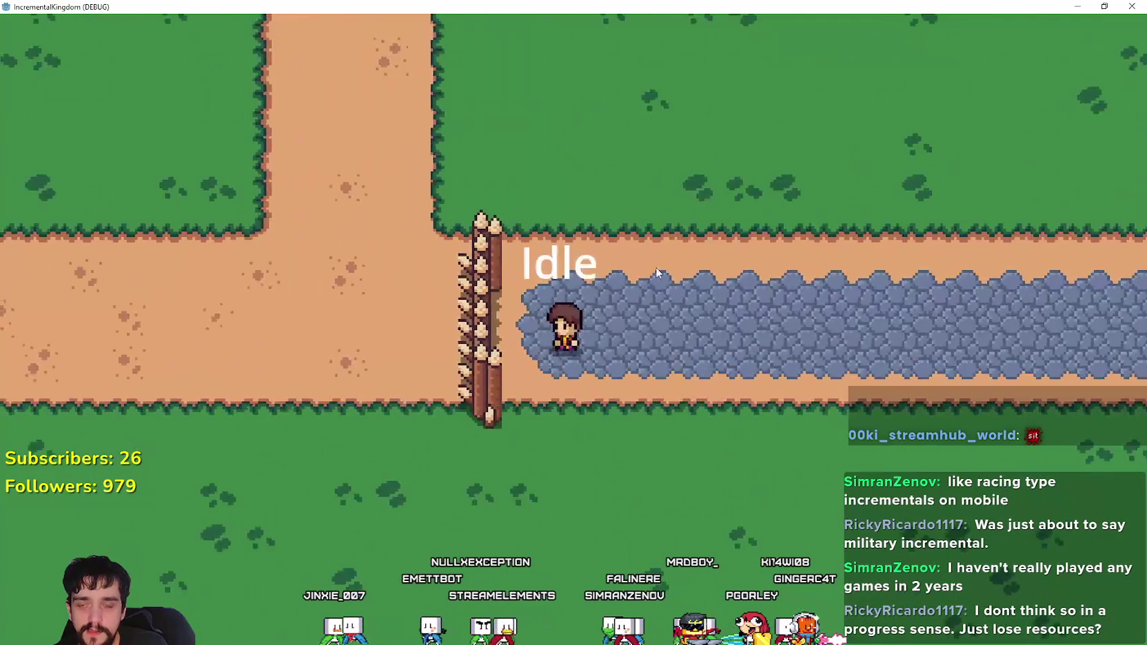
pyautogui.scroll(-5, 481, 377)
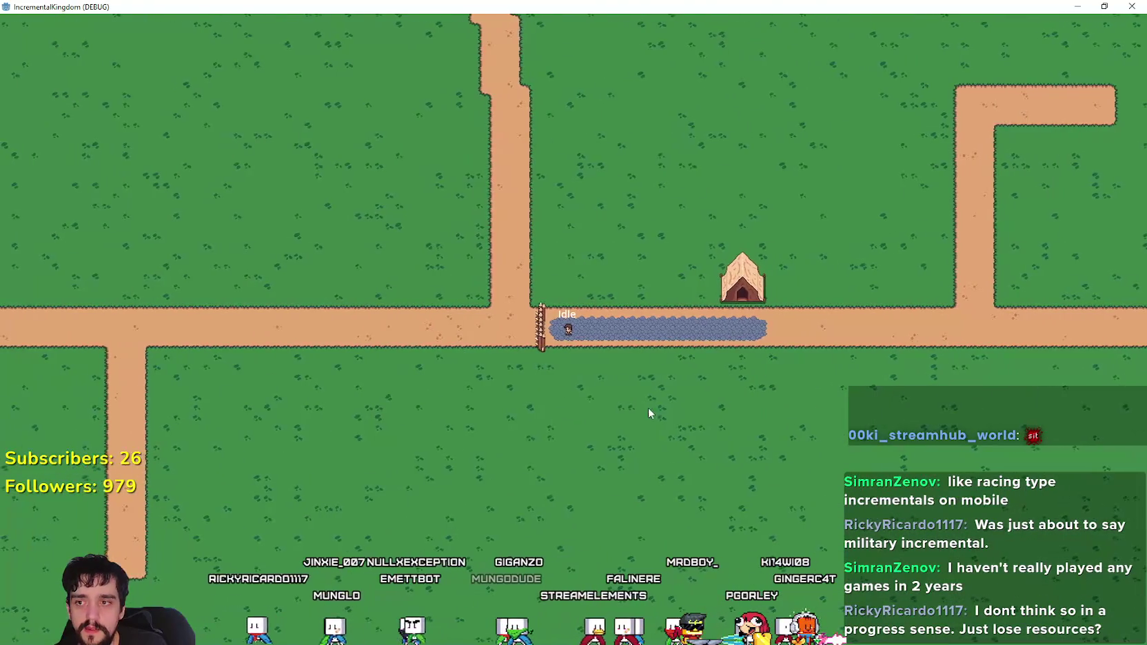
pyautogui.scroll(5, 587, 293)
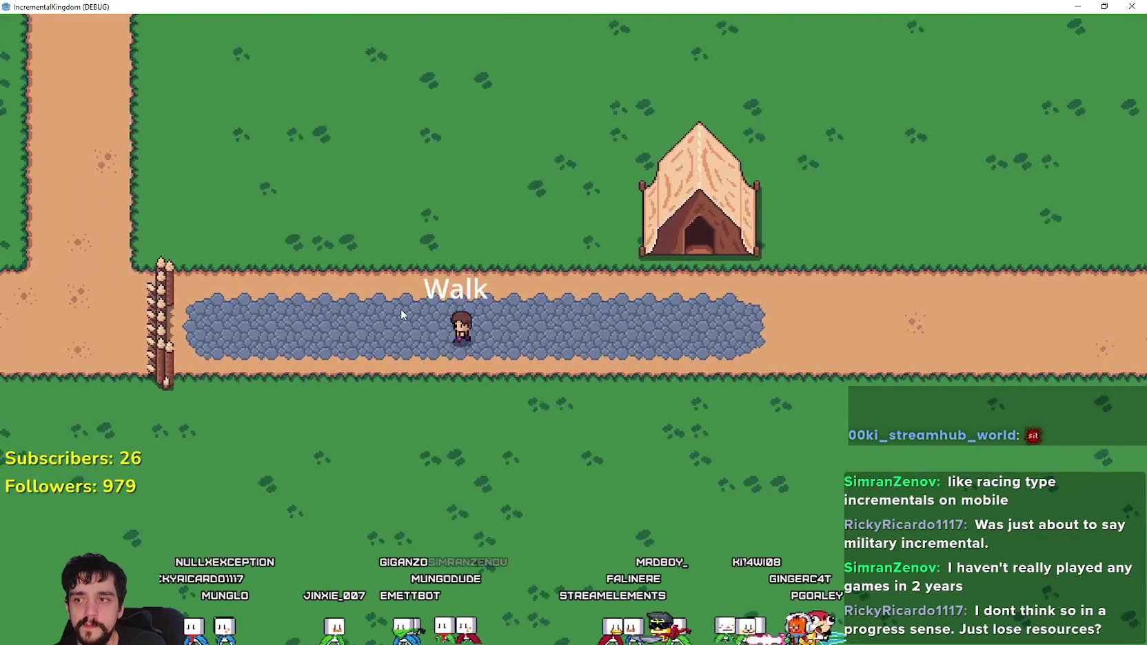
pyautogui.scroll(-3, 401, 311)
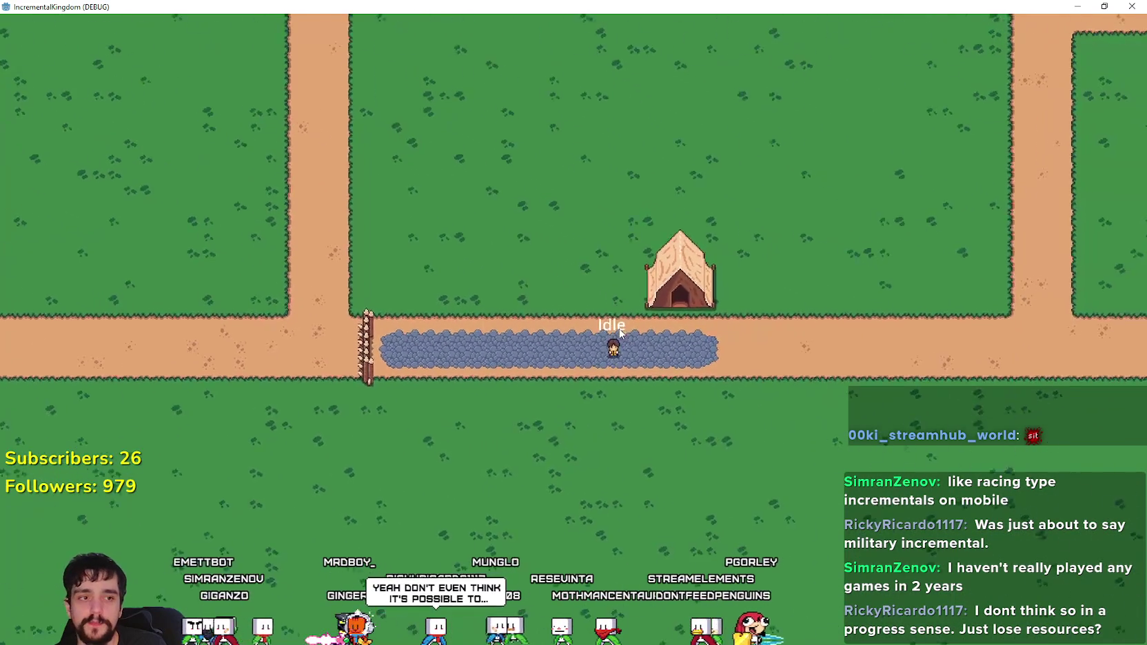
pyautogui.scroll(3, 618, 338)
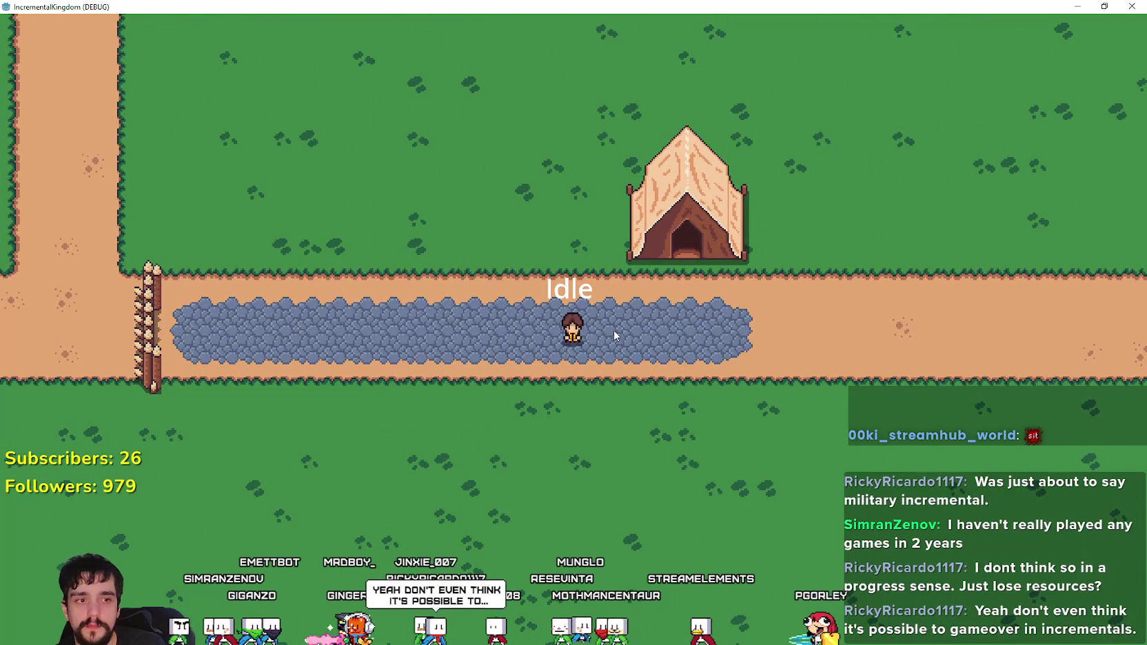
pyautogui.doubleClick(814, 5)
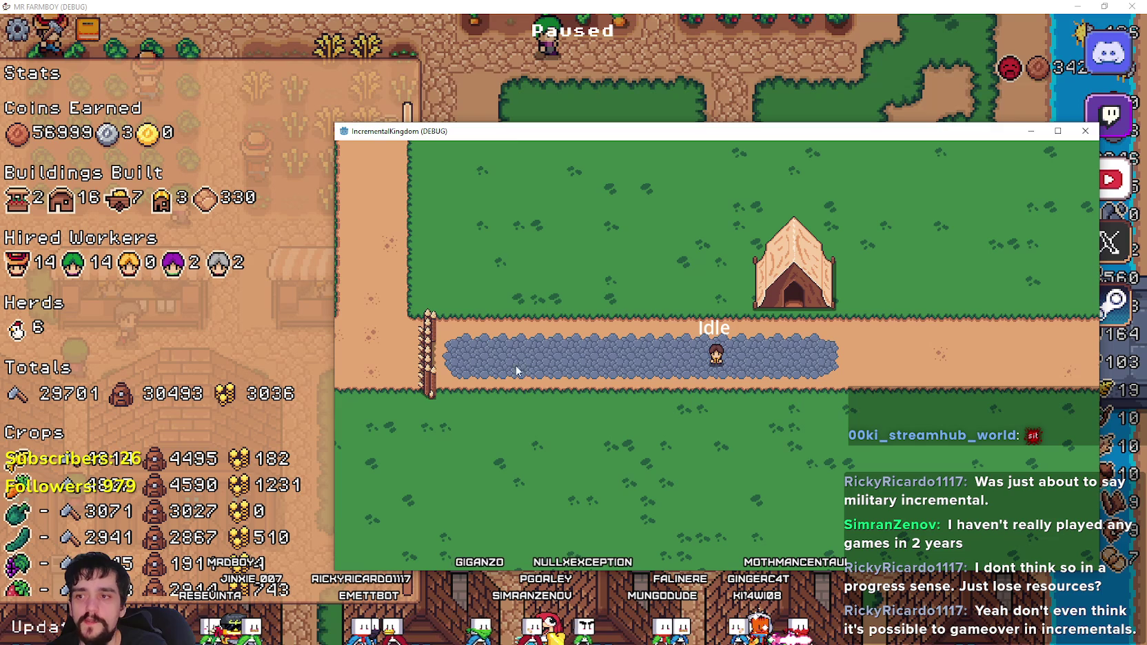
# - Walk the character left along the path, then switch through Godot to Steam's search results
pyautogui.press('a')
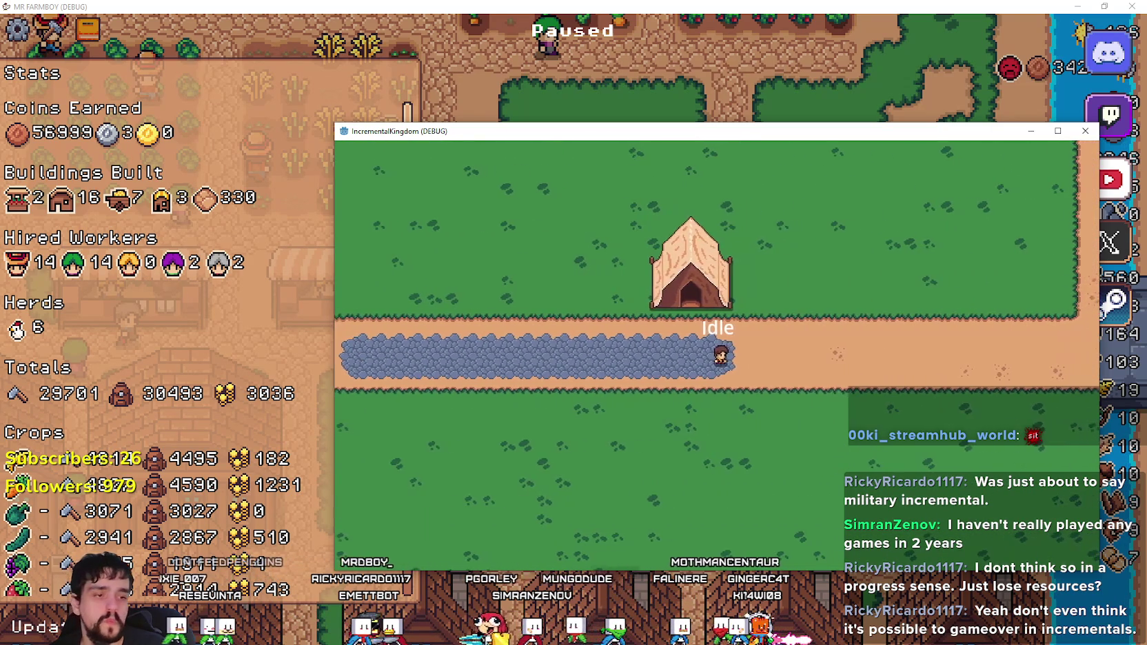
pyautogui.hotkey('alt', 'Tab')
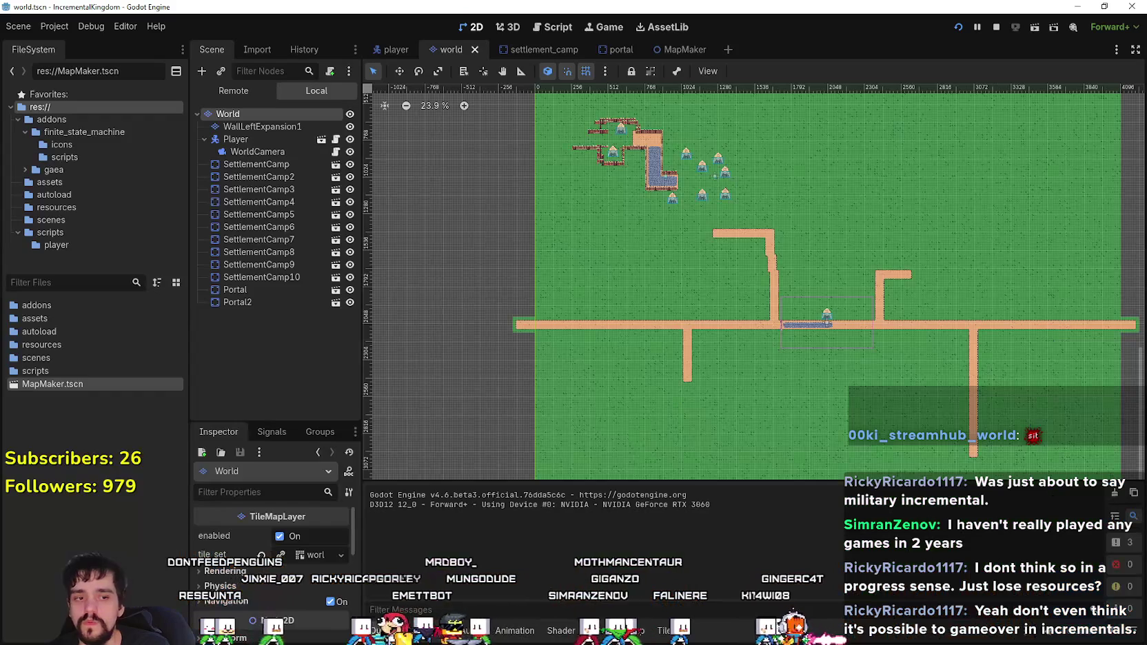
pyautogui.hotkey('alt', 'Tab')
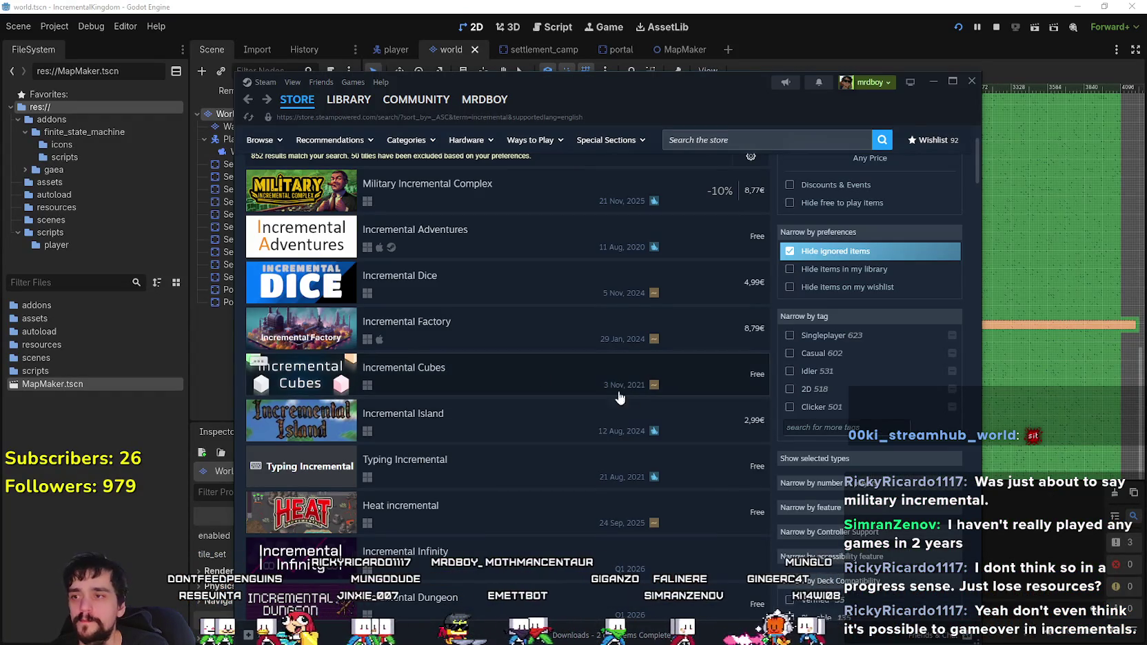
# - Maximize Steam, scroll the incremental results, and open the Feudal Fantasy Incremental page
pyautogui.scroll(3, 619, 398)
pyautogui.click(953, 81)
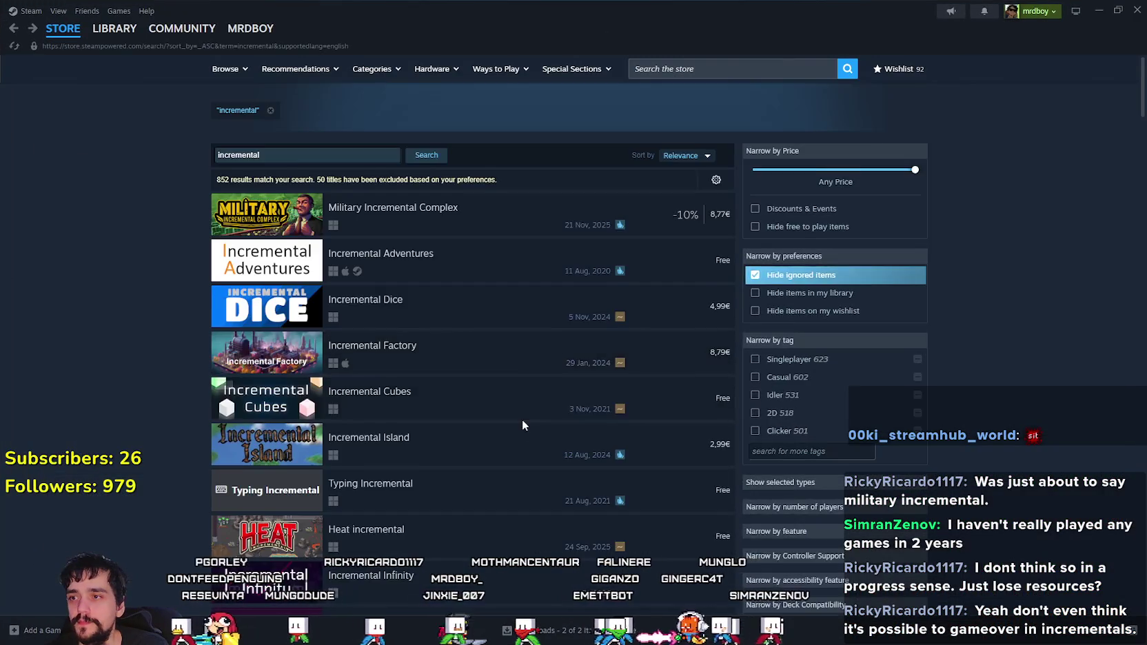
pyautogui.scroll(-3, 523, 421)
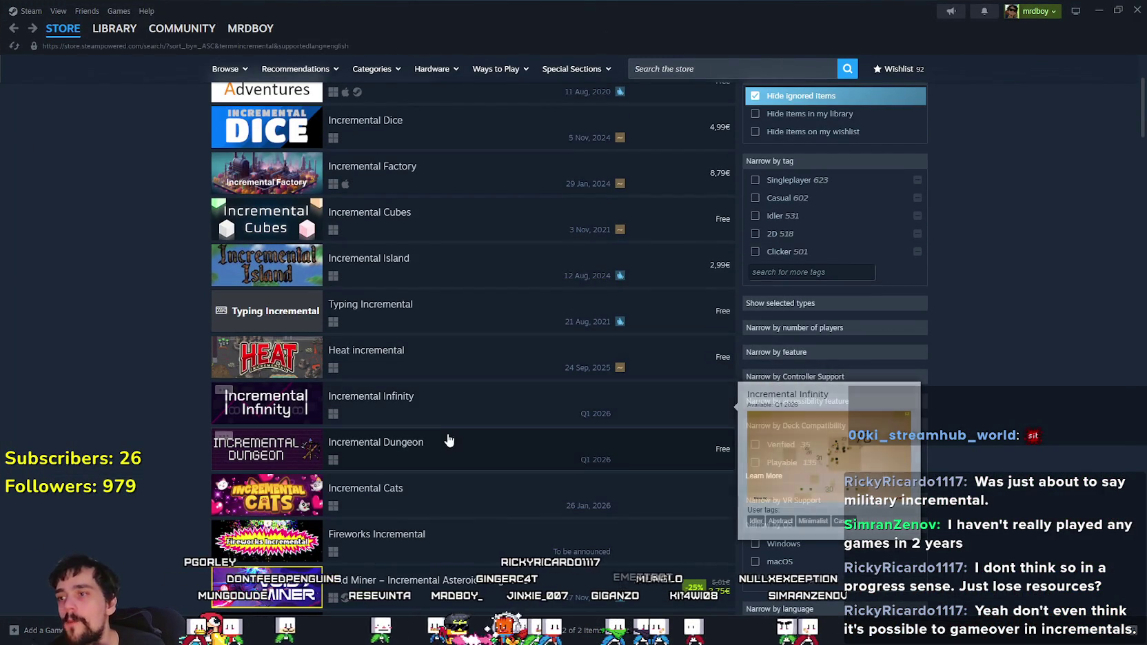
pyautogui.scroll(-2, 384, 527)
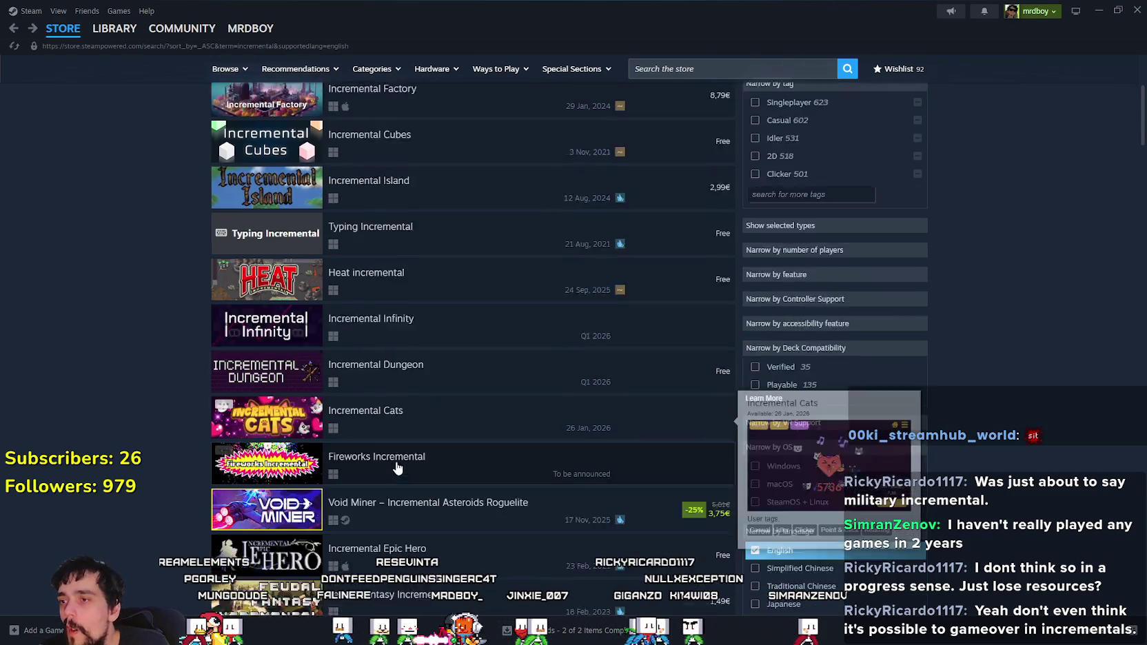
pyautogui.scroll(-6, 384, 301)
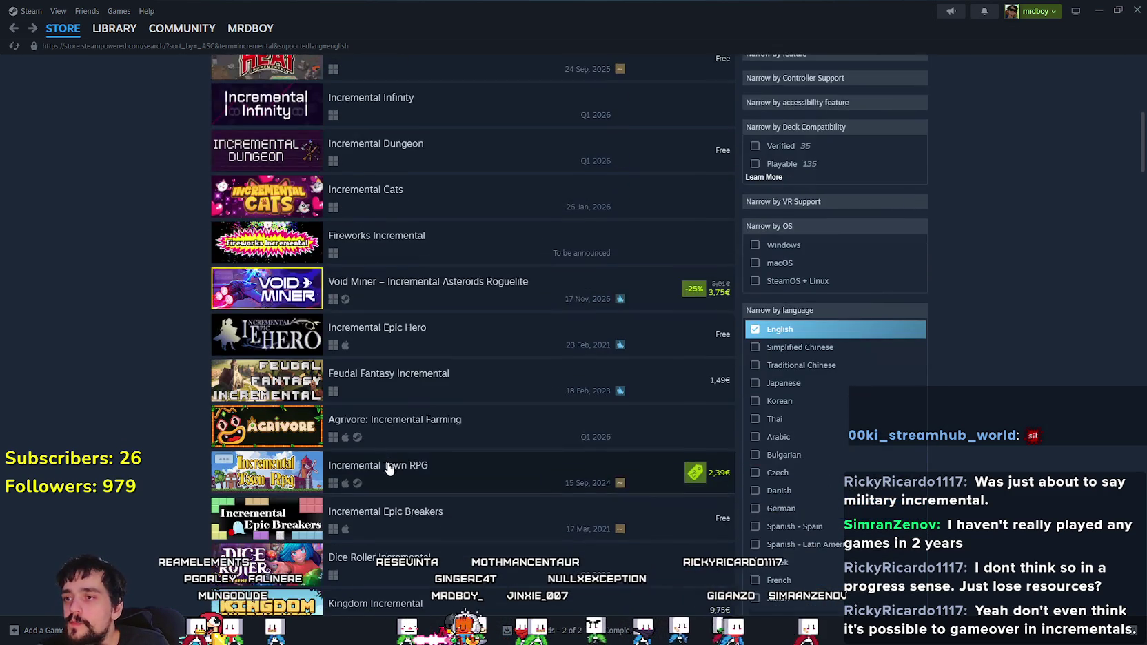
pyautogui.moveTo(273, 202)
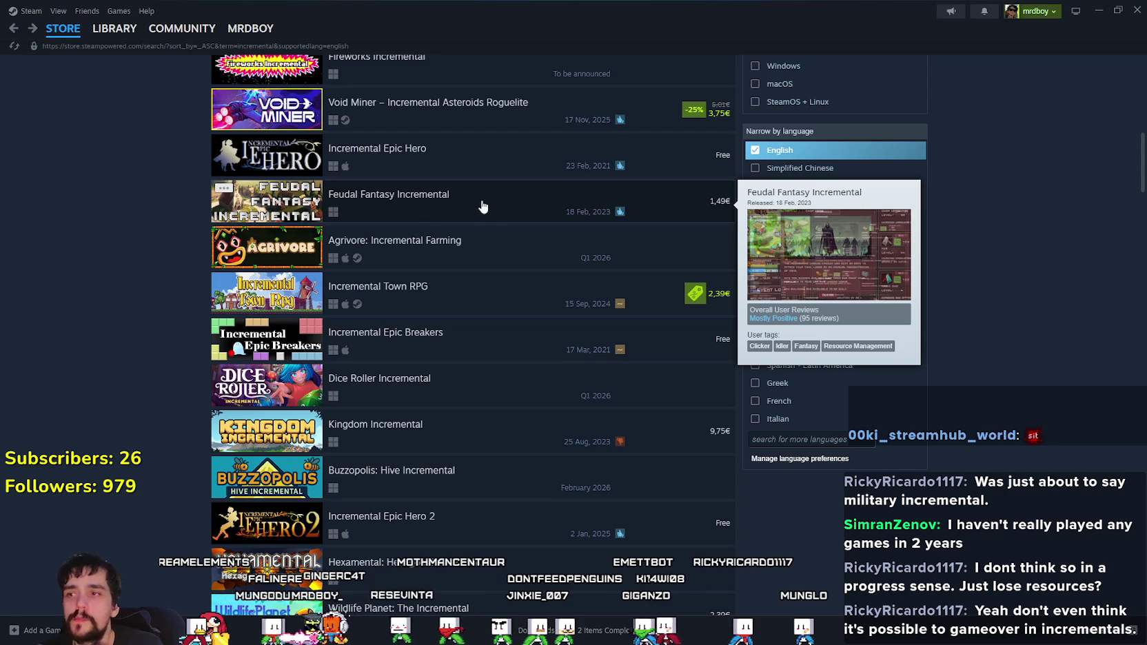
pyautogui.click(502, 228)
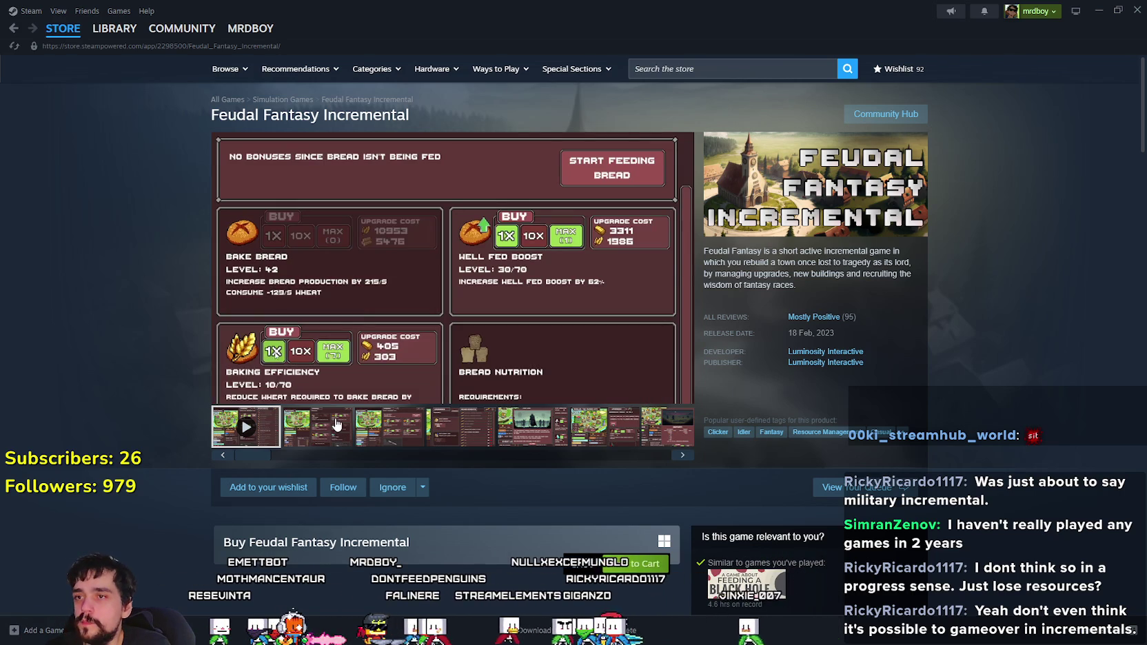
pyautogui.hotkey('alt', 'Left')
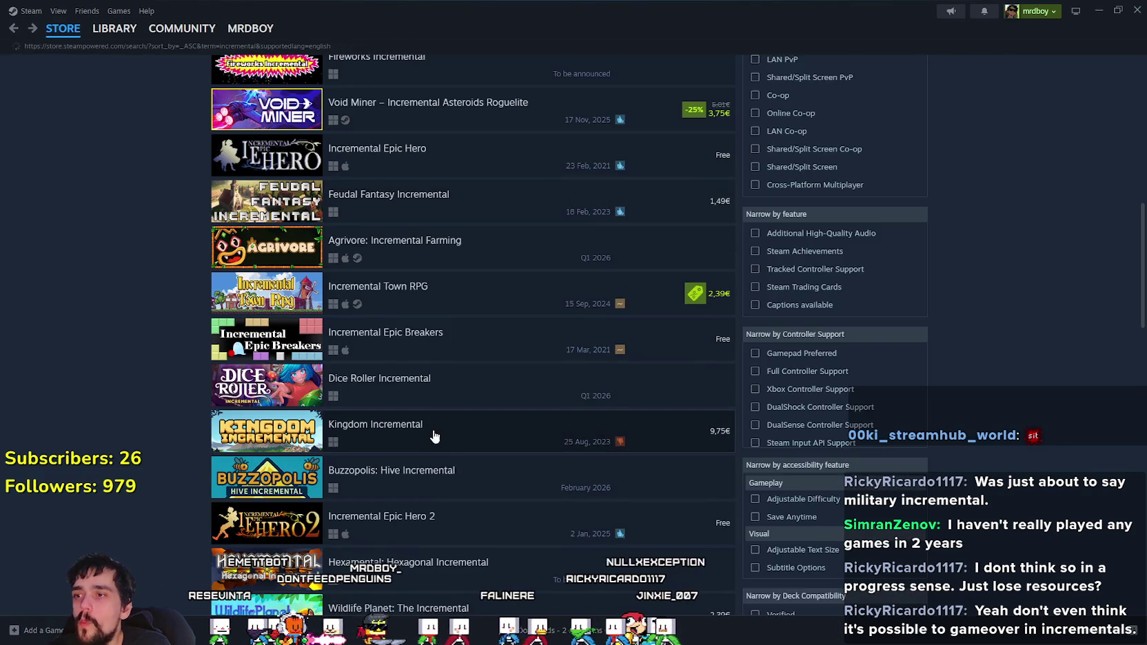
pyautogui.scroll(-3, 252, 205)
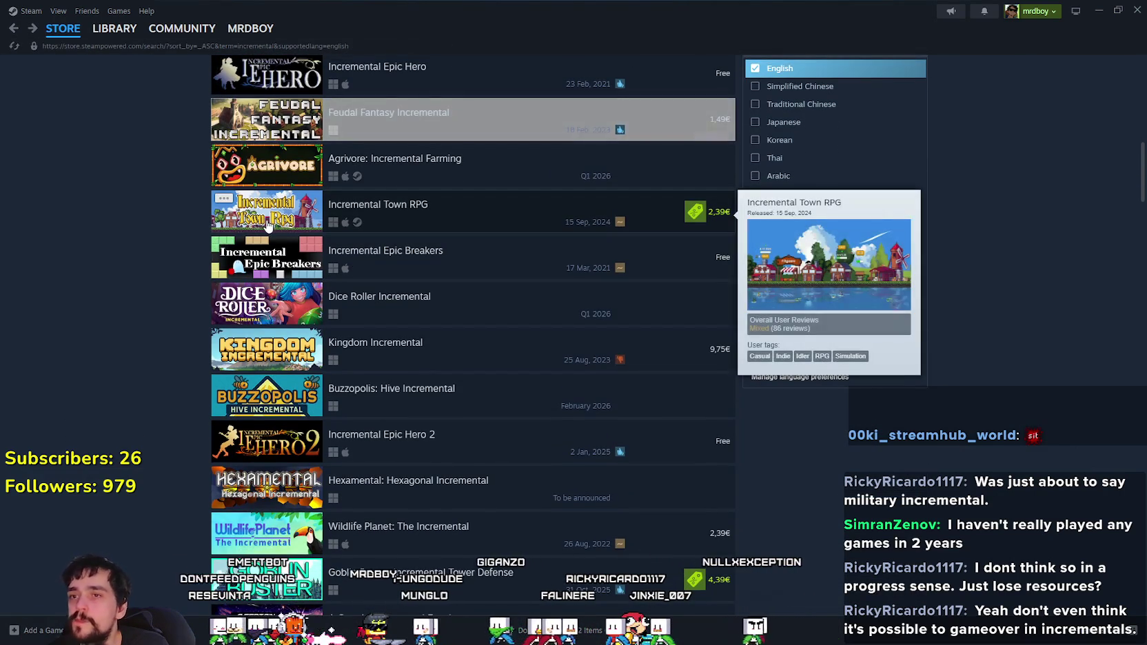
pyautogui.moveTo(270, 269)
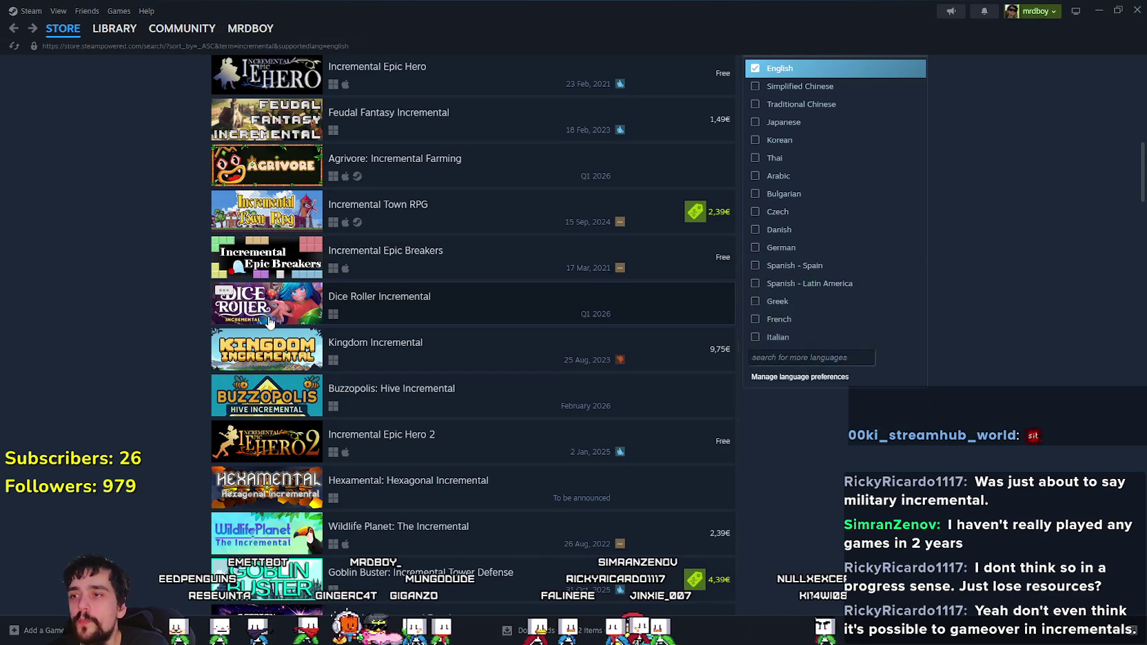
pyautogui.moveTo(269, 322)
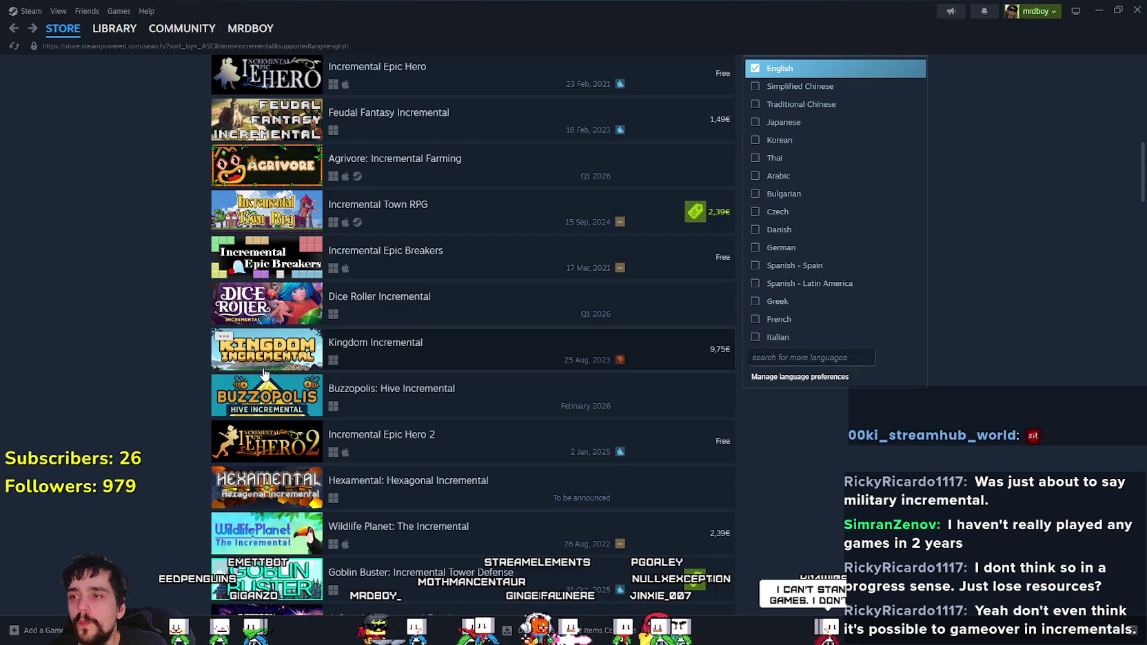
pyautogui.moveTo(268, 366)
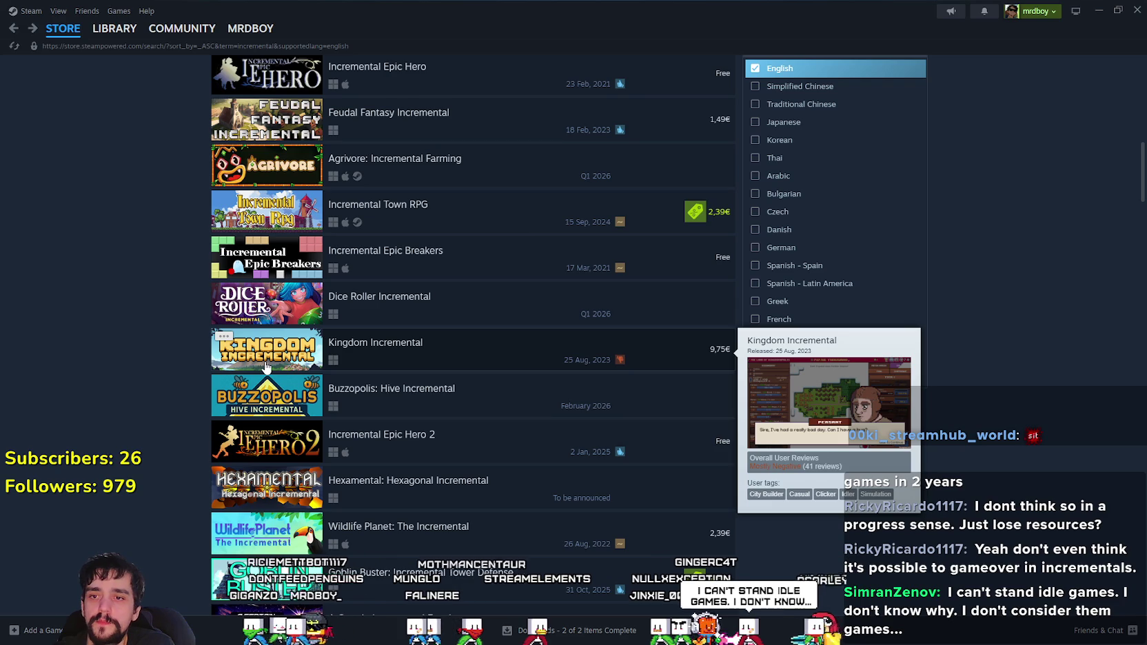
pyautogui.click(436, 352)
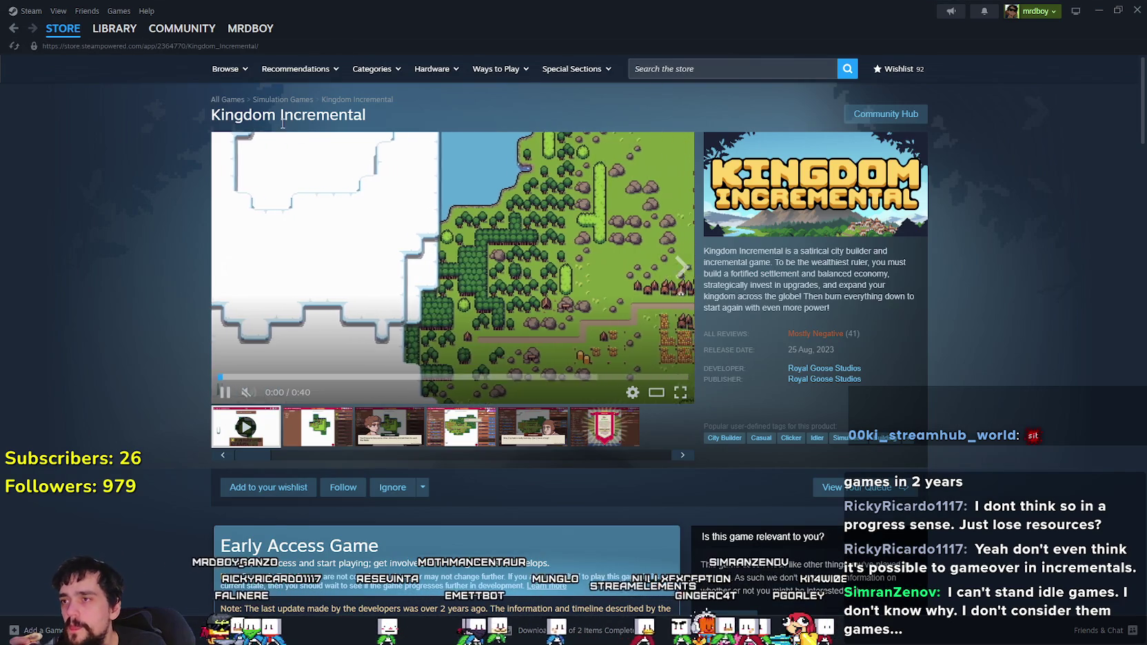
# - Select 'Incremental' in the page title, then play the Kingdom Incremental trailer full screen
pyautogui.doubleClick(300, 117)
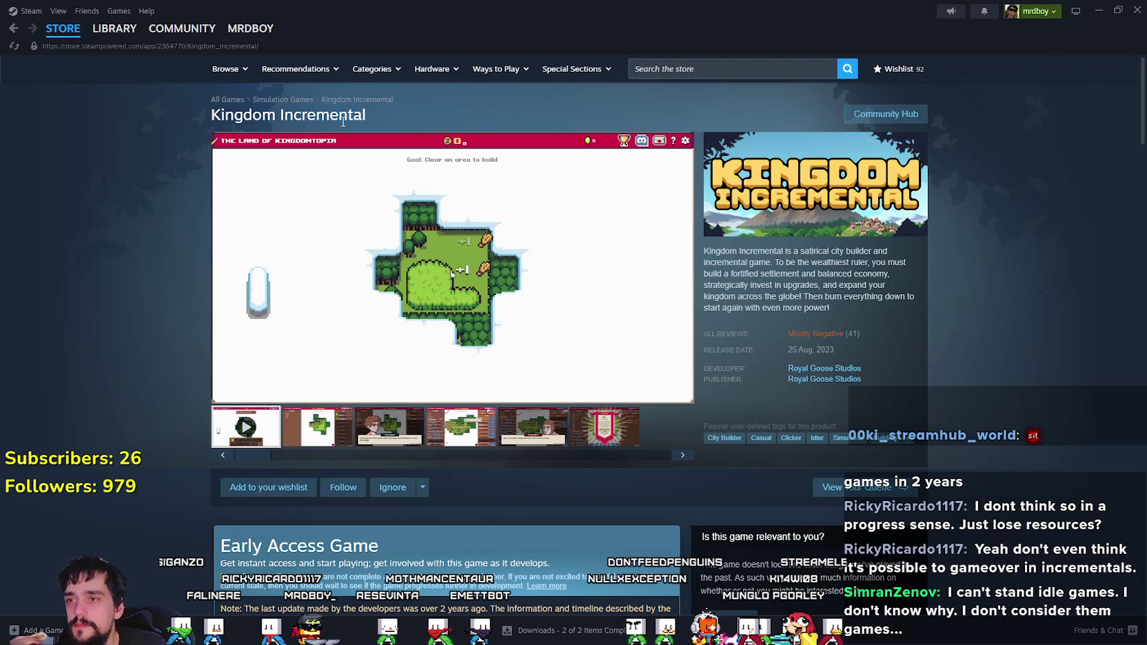
pyautogui.moveTo(435, 371)
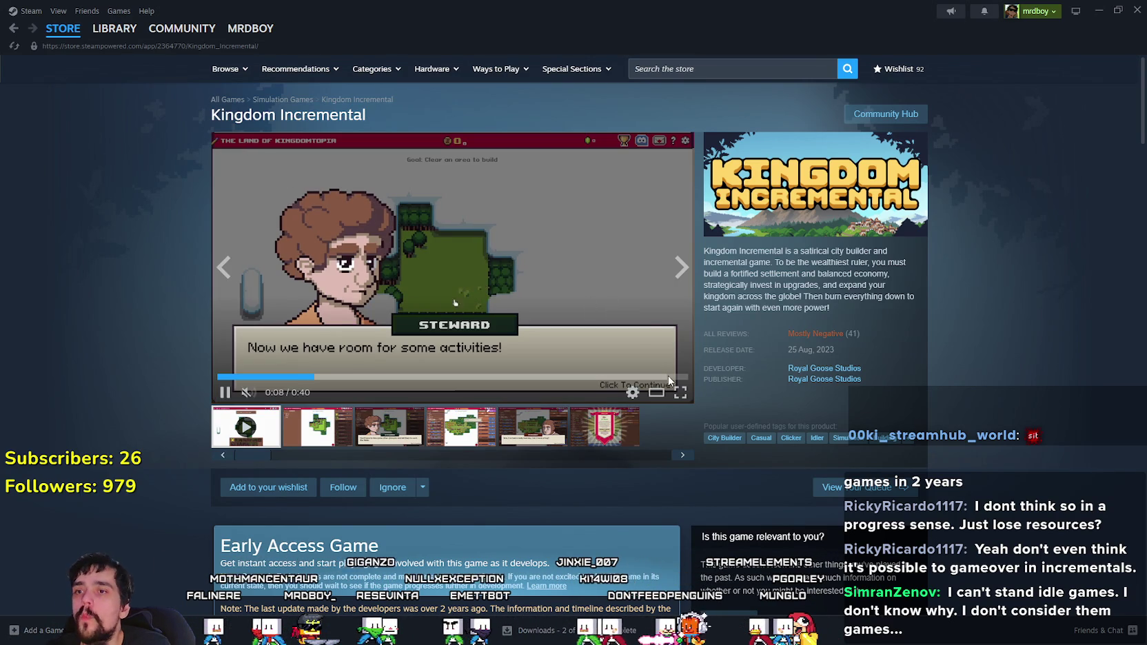
pyautogui.click(680, 392)
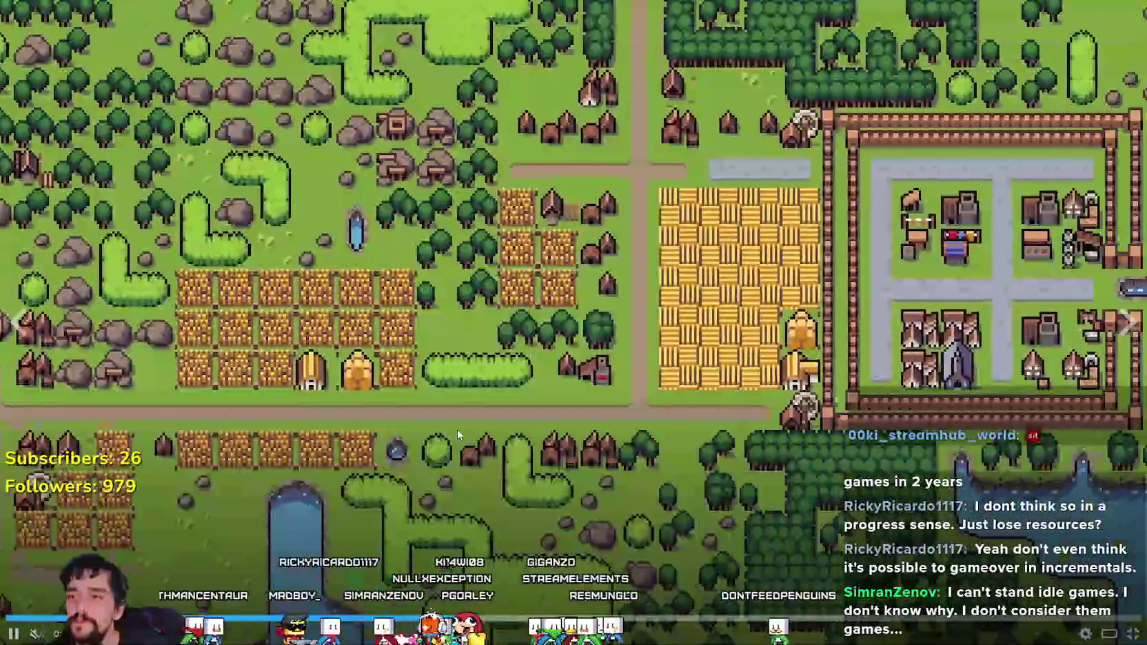
# - Pause and resume the Kingdom Incremental trailer several times, then leave full screen for the store page
pyautogui.click(357, 447)
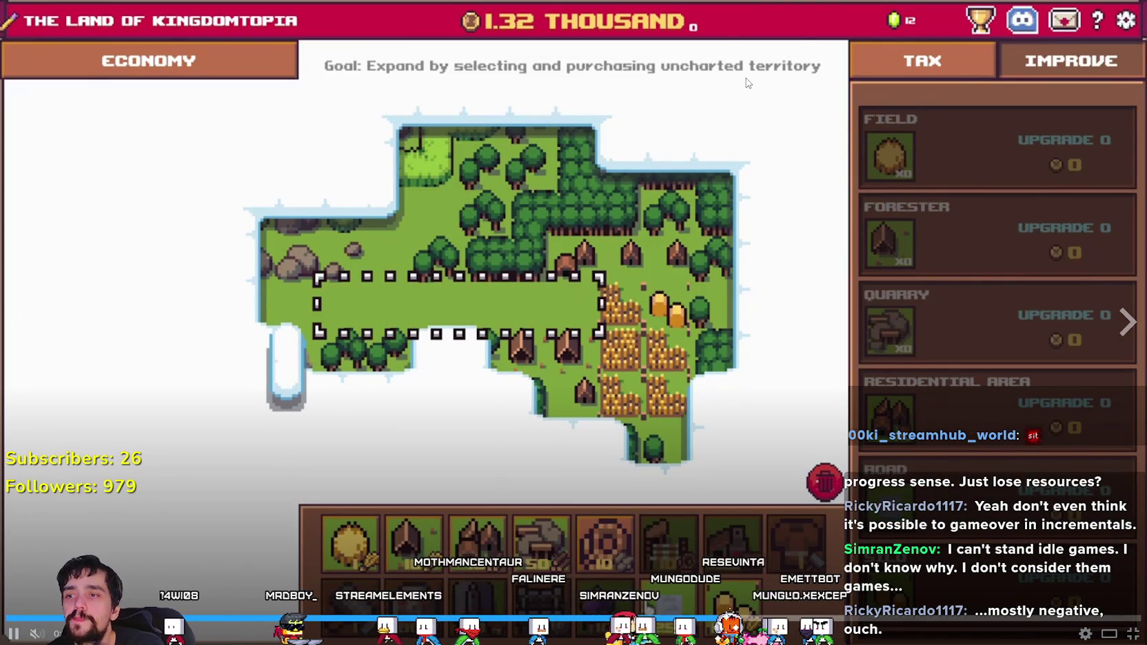
pyautogui.click(448, 389)
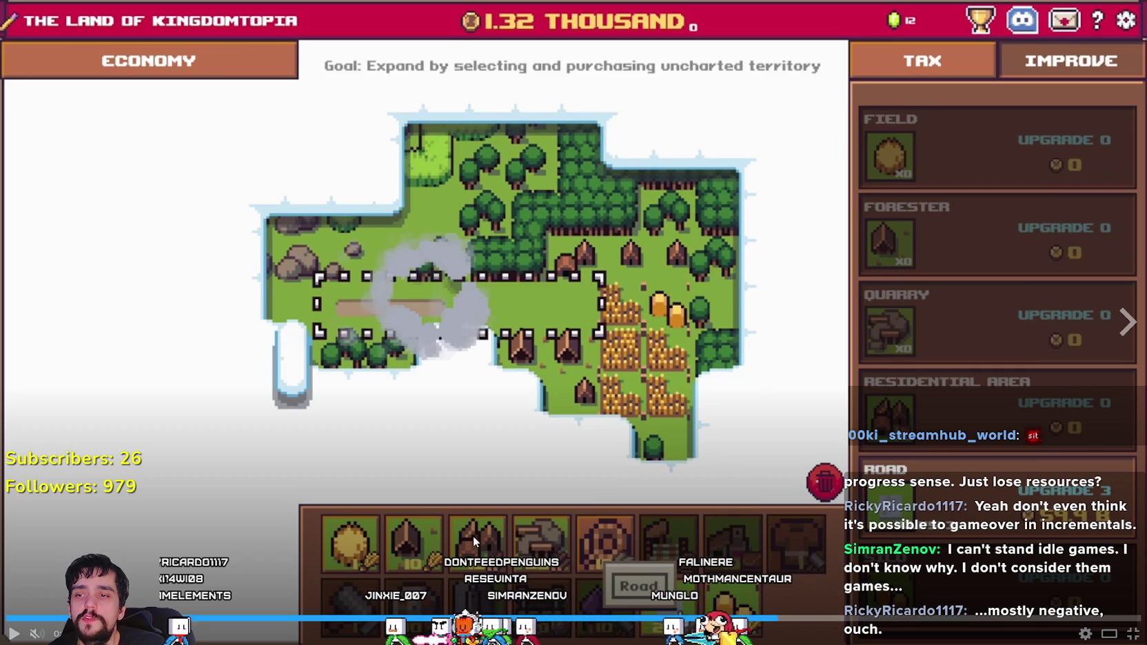
pyautogui.click(514, 306)
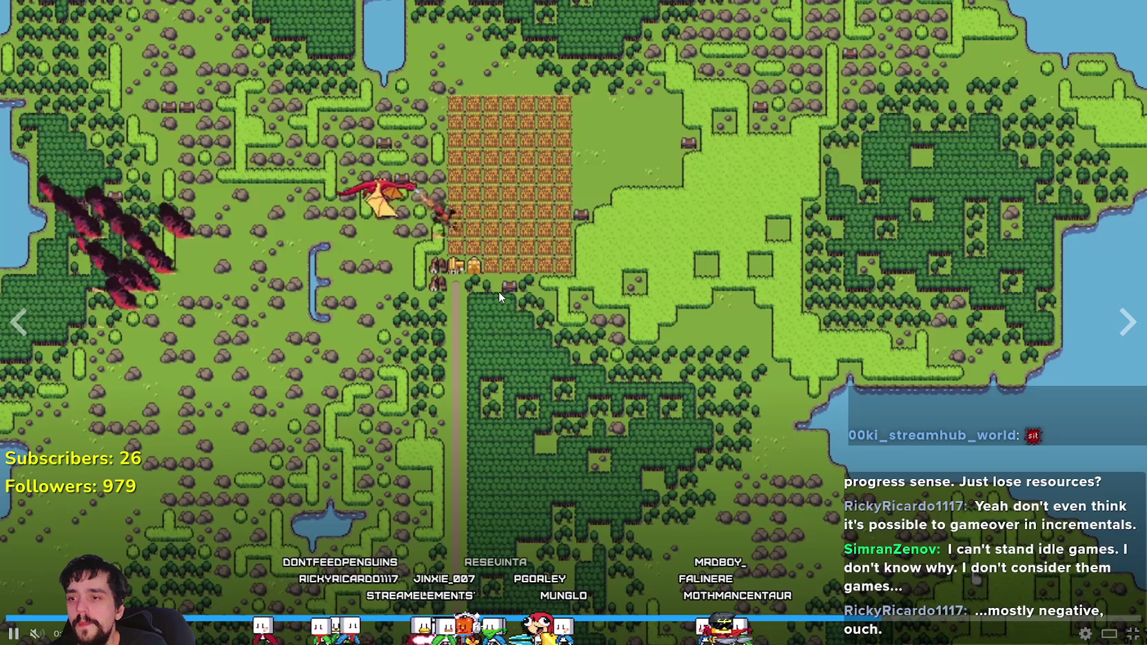
pyautogui.click(393, 298)
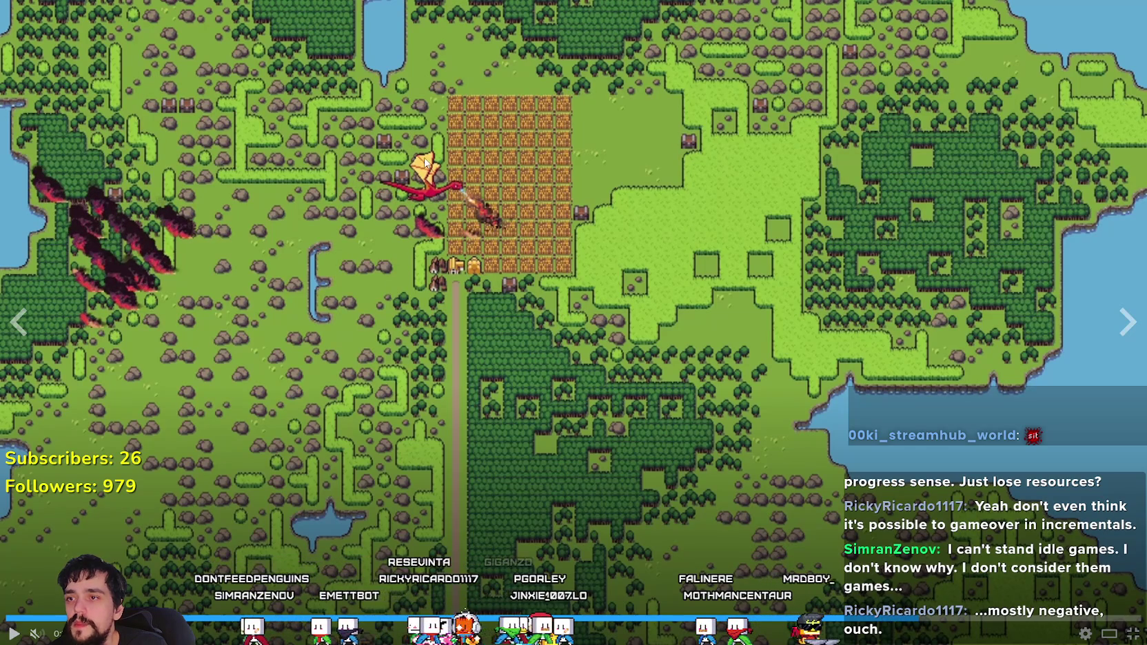
pyautogui.click(110, 297)
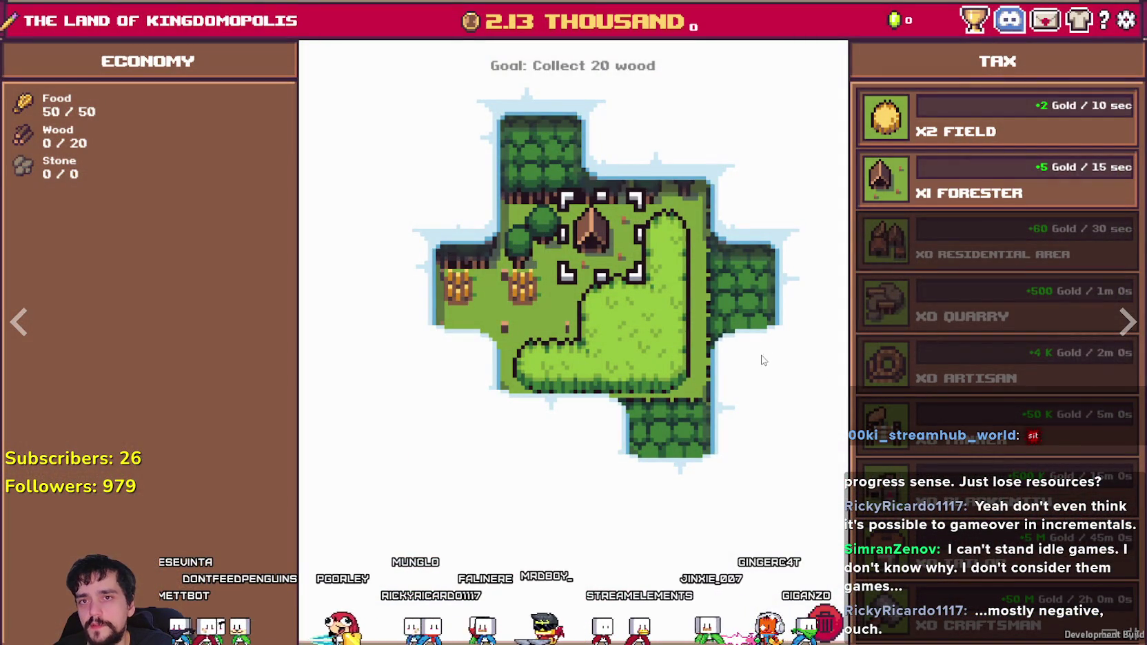
pyautogui.click(687, 353)
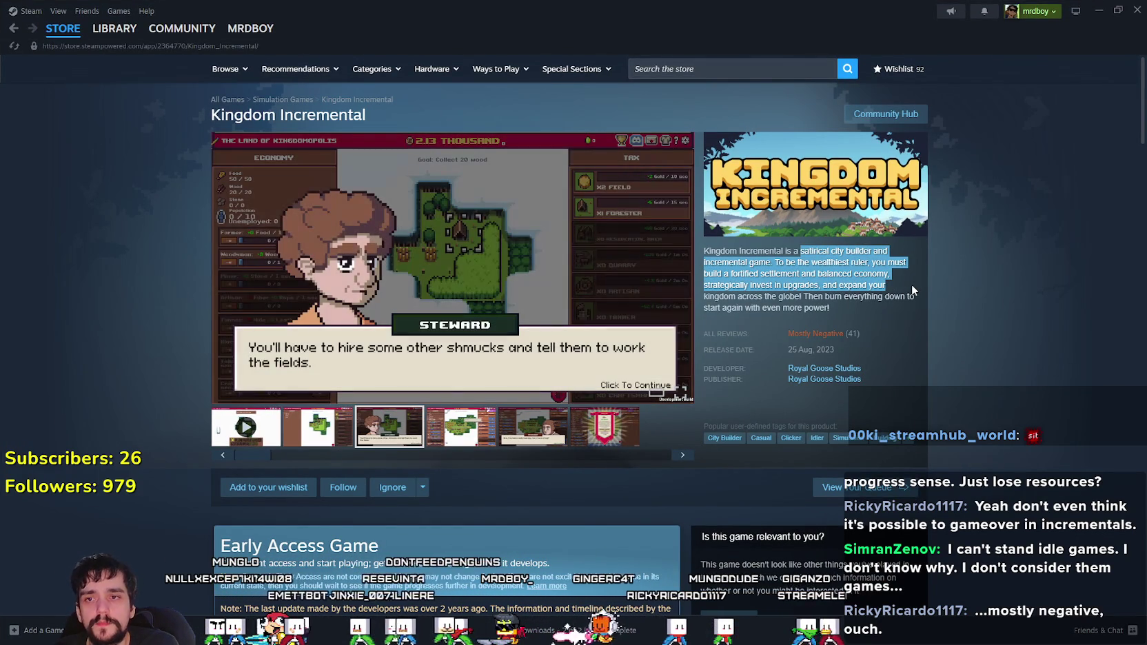
# - Select and clear some description text, then view the third Kingdom Incremental screenshot
pyautogui.moveTo(912, 283); pyautogui.dragTo(907, 304)
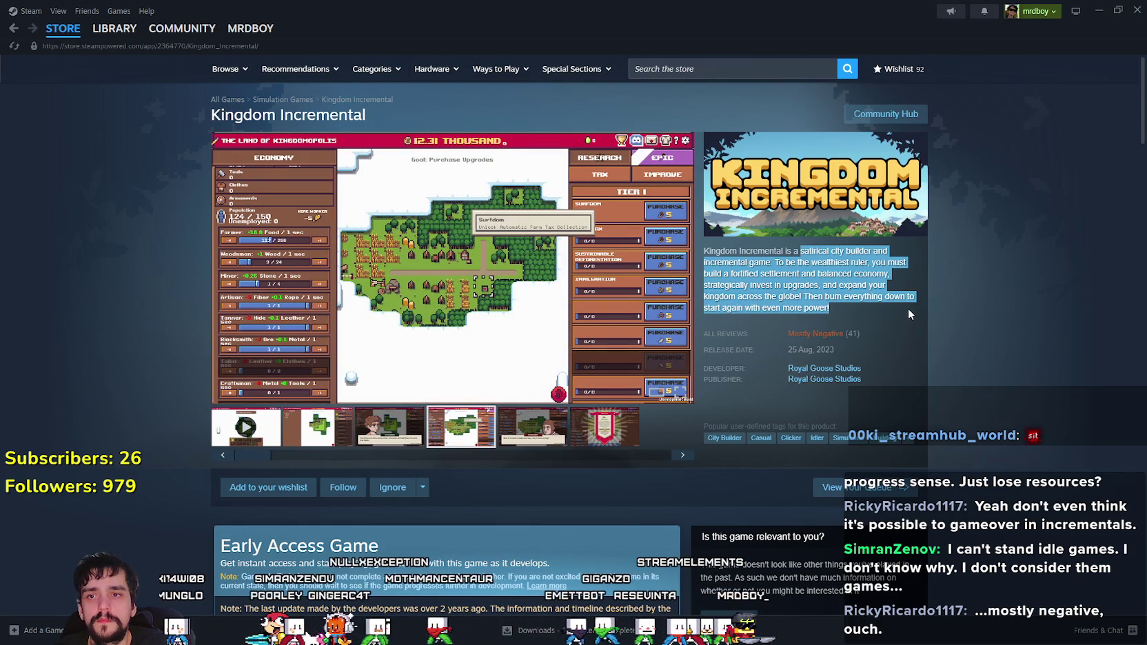
pyautogui.click(907, 308)
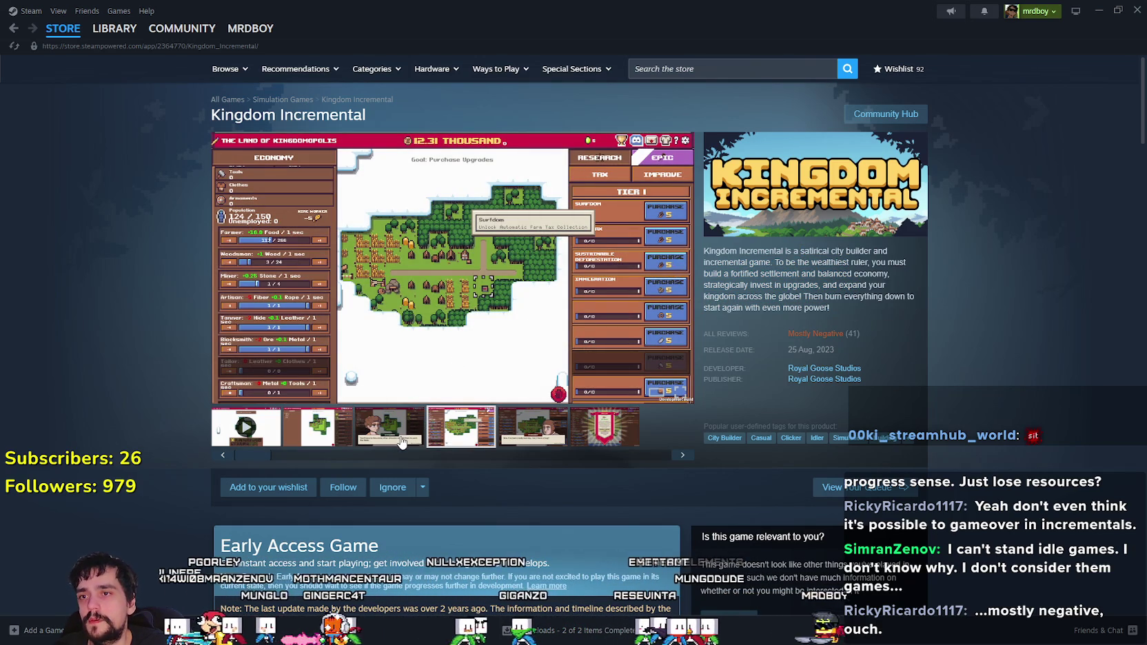
pyautogui.click(401, 440)
pyautogui.scroll(-10, 401, 439)
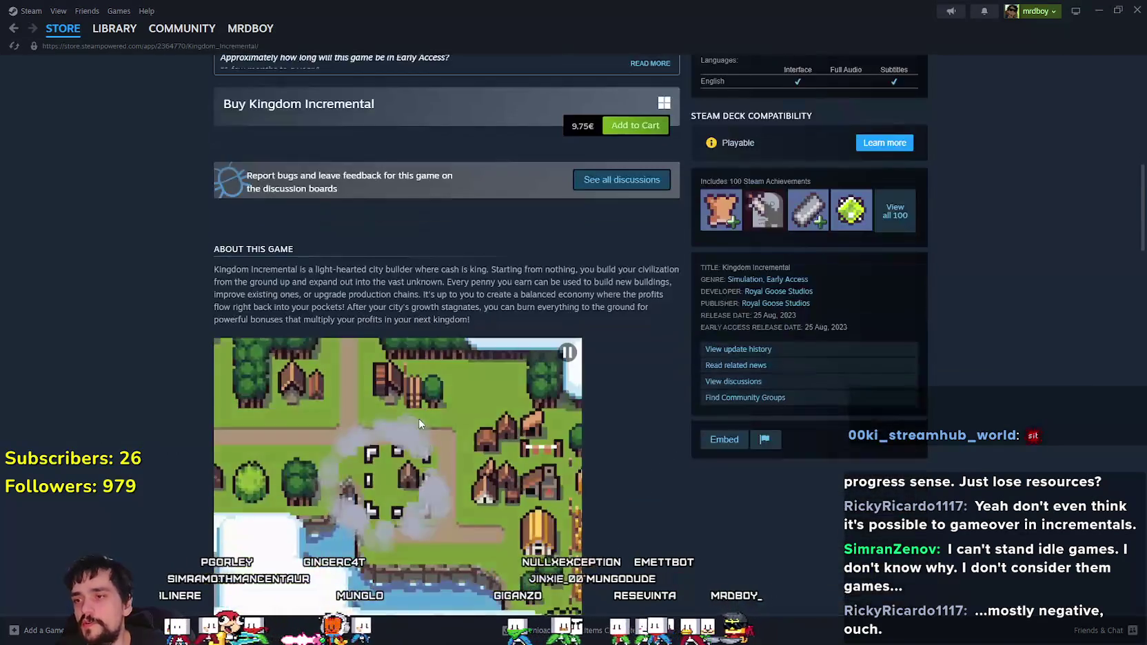
pyautogui.scroll(-1, 420, 417)
# - Select part of the About This Game text, clear it, and scroll down toward Features
pyautogui.moveTo(356, 222); pyautogui.dragTo(668, 246)
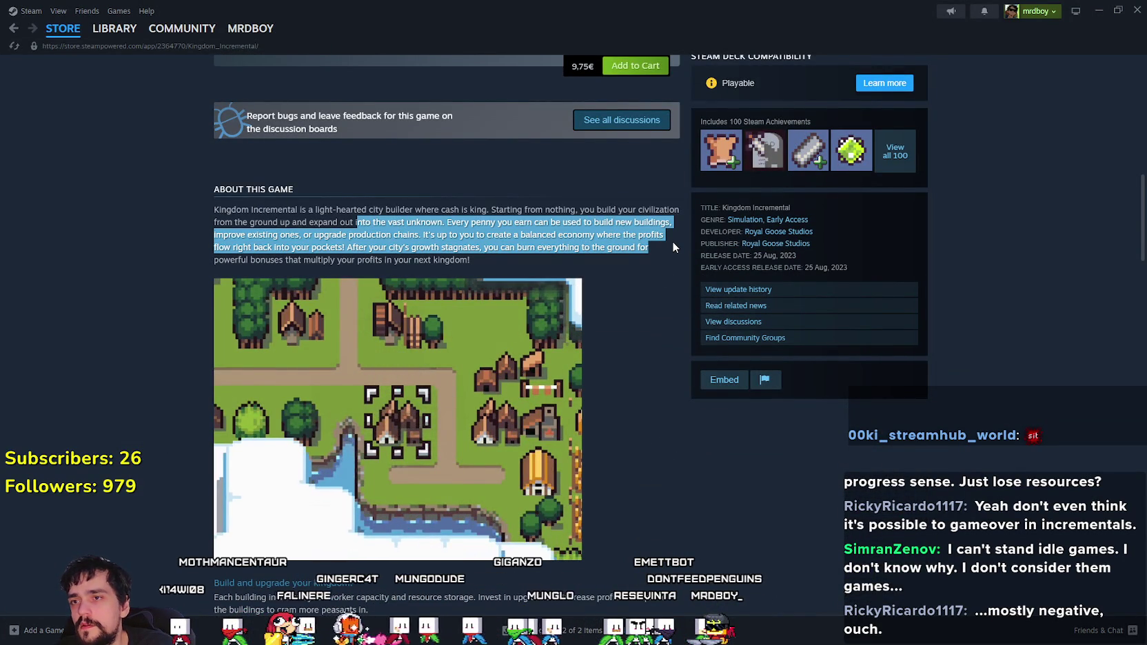
pyautogui.moveTo(470, 260)
pyautogui.mouseDown()
pyautogui.moveTo(441, 260)
pyautogui.moveTo(331, 210)
pyautogui.mouseUp()
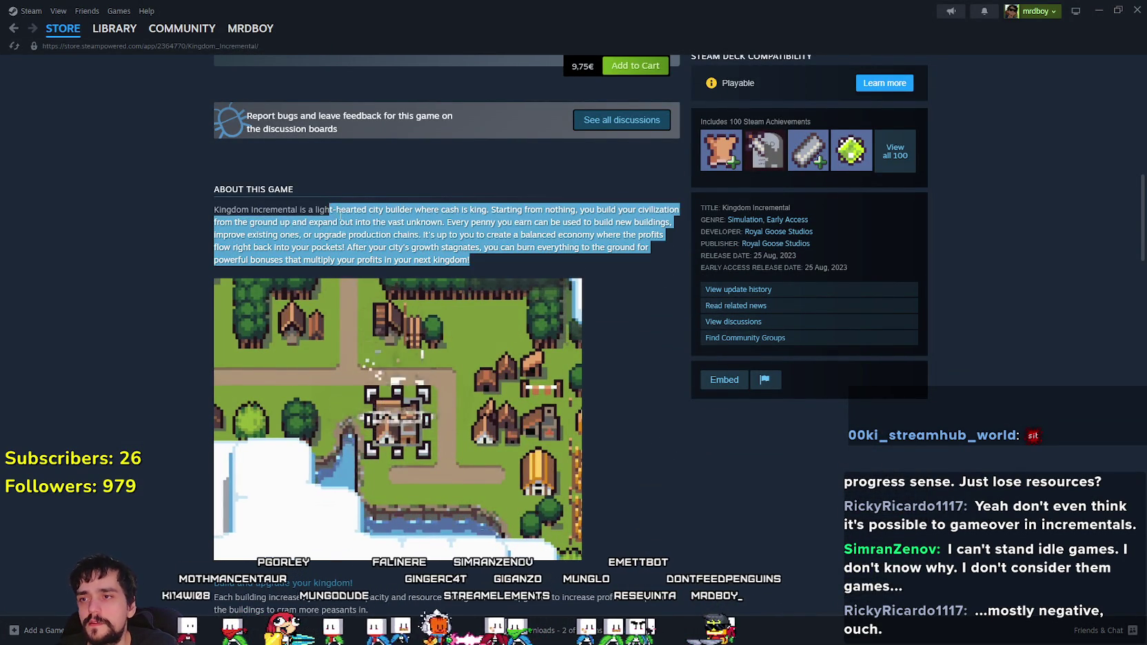
pyautogui.scroll(-2, 365, 293)
pyautogui.click(481, 543)
pyautogui.scroll(-6, 408, 448)
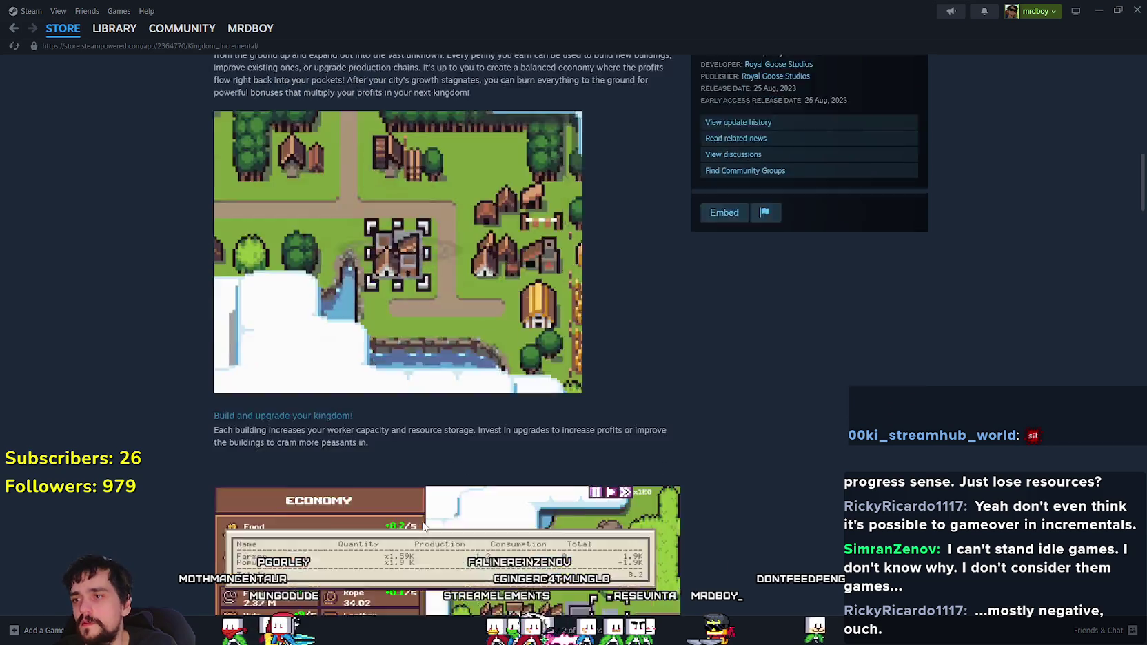
pyautogui.scroll(-1, 363, 424)
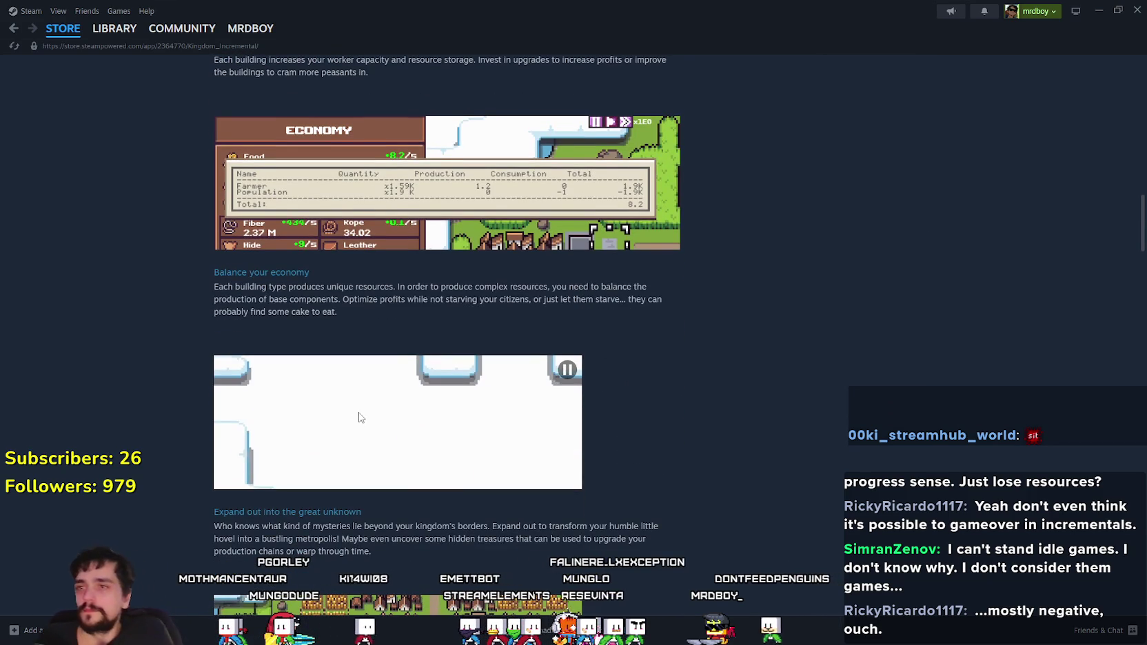
pyautogui.scroll(-3, 358, 417)
pyautogui.scroll(-1, 425, 429)
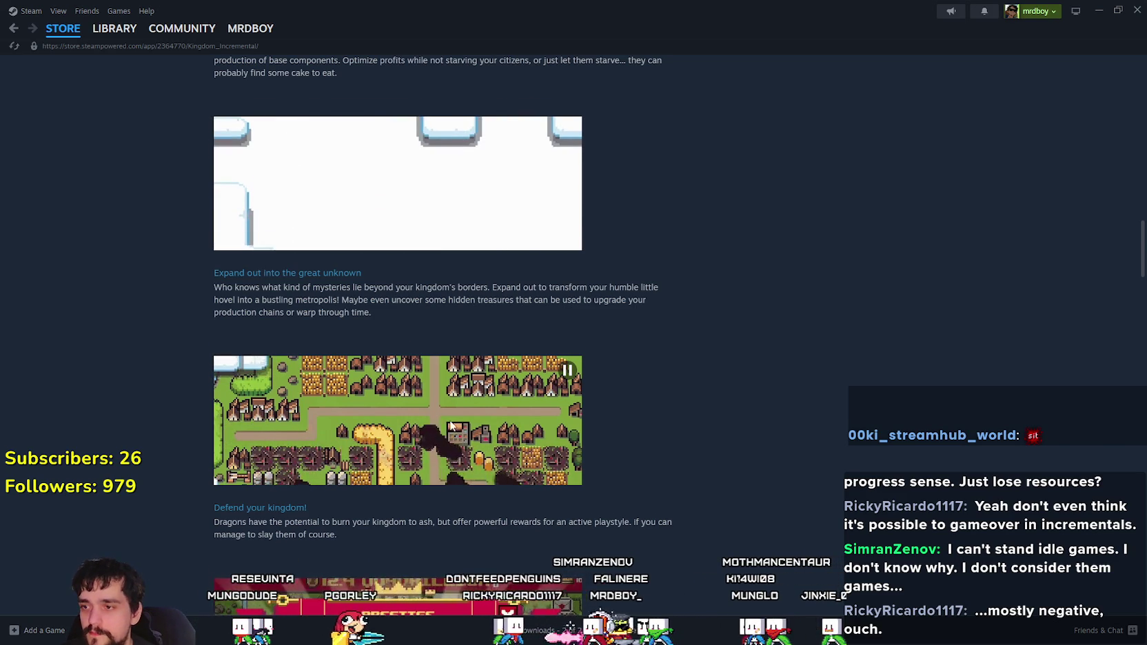
# - Scroll to System Requirements, then go back to the incremental search results
pyautogui.scroll(-10, 451, 426)
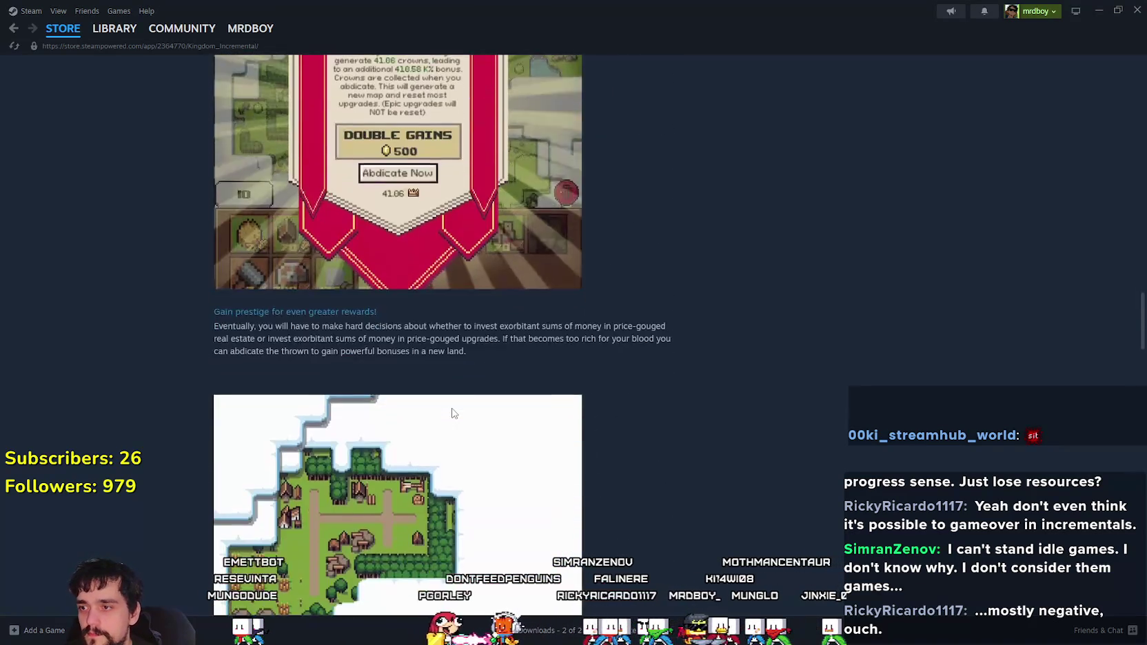
pyautogui.scroll(-4, 451, 412)
pyautogui.scroll(-4, 448, 405)
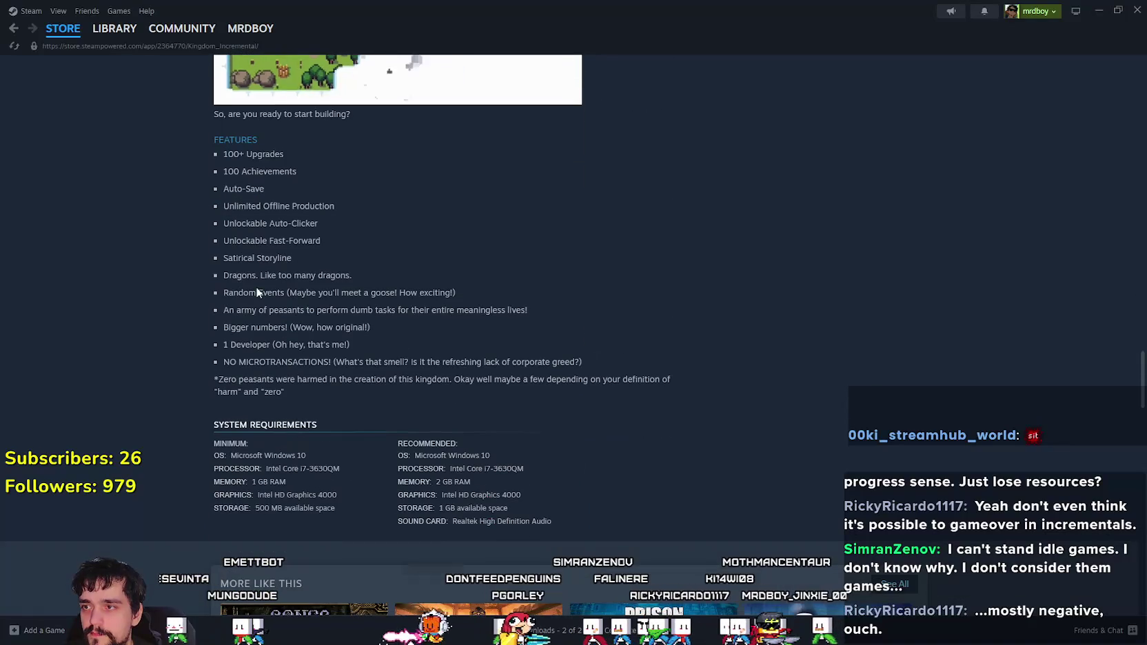
pyautogui.click(14, 32)
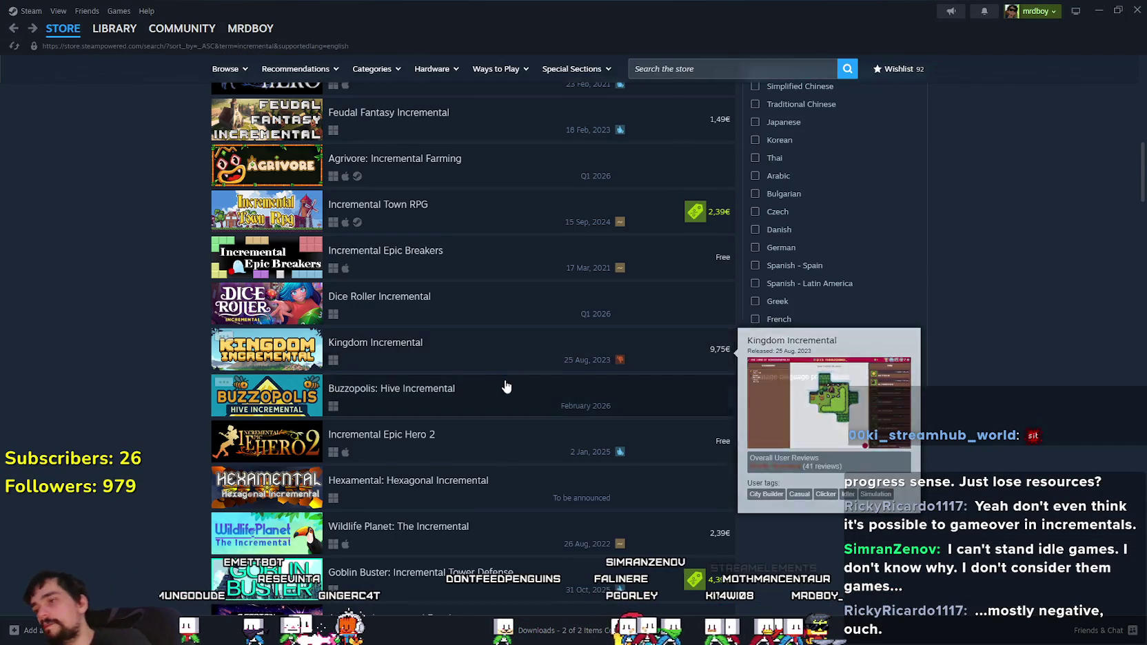
# - Scroll down the incremental search results to Shelldiver and open its store page
pyautogui.scroll(-3, 504, 384)
pyautogui.scroll(-2, 482, 379)
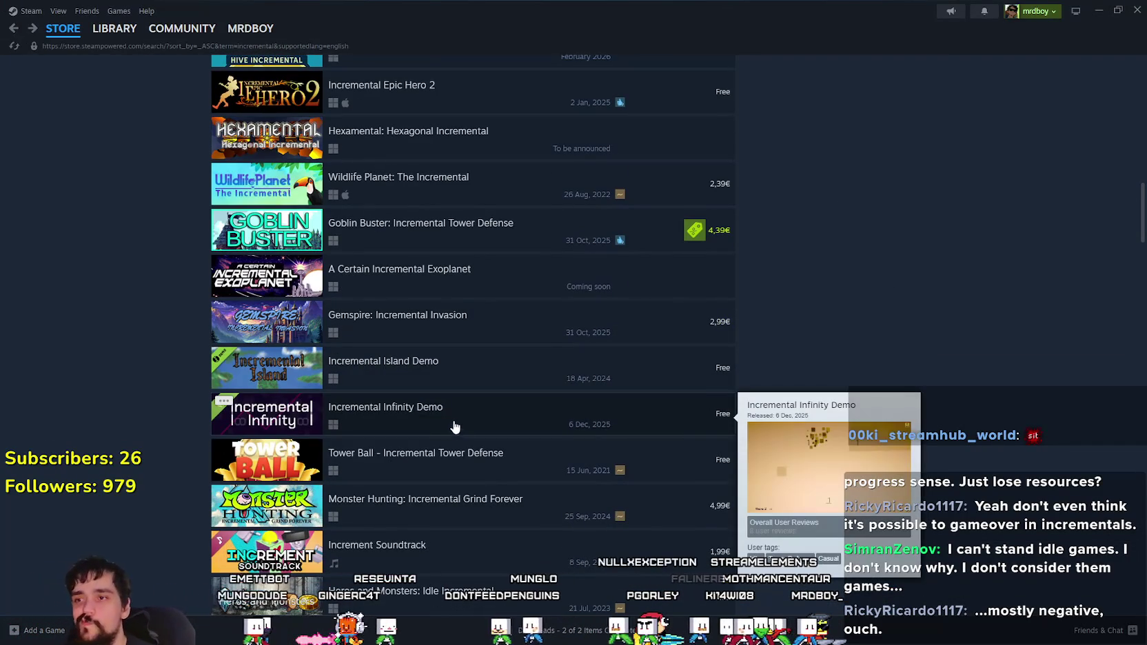
pyautogui.scroll(-5, 448, 424)
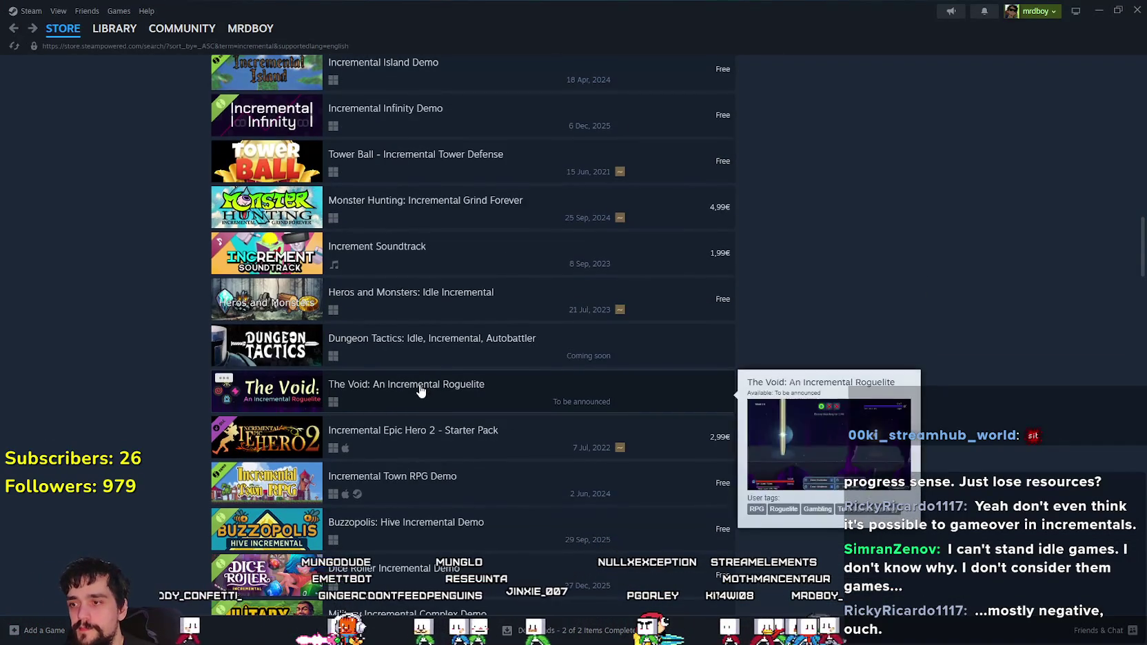
pyautogui.scroll(-2, 430, 422)
pyautogui.scroll(-3, 480, 456)
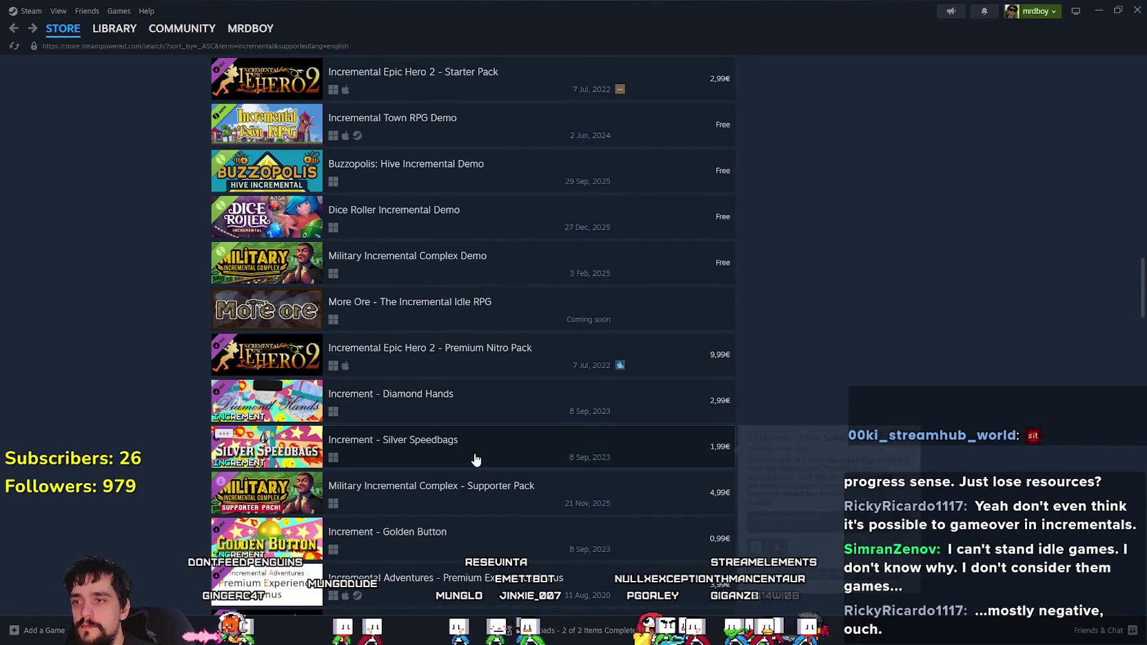
pyautogui.scroll(-8, 474, 461)
pyautogui.scroll(-8, 427, 449)
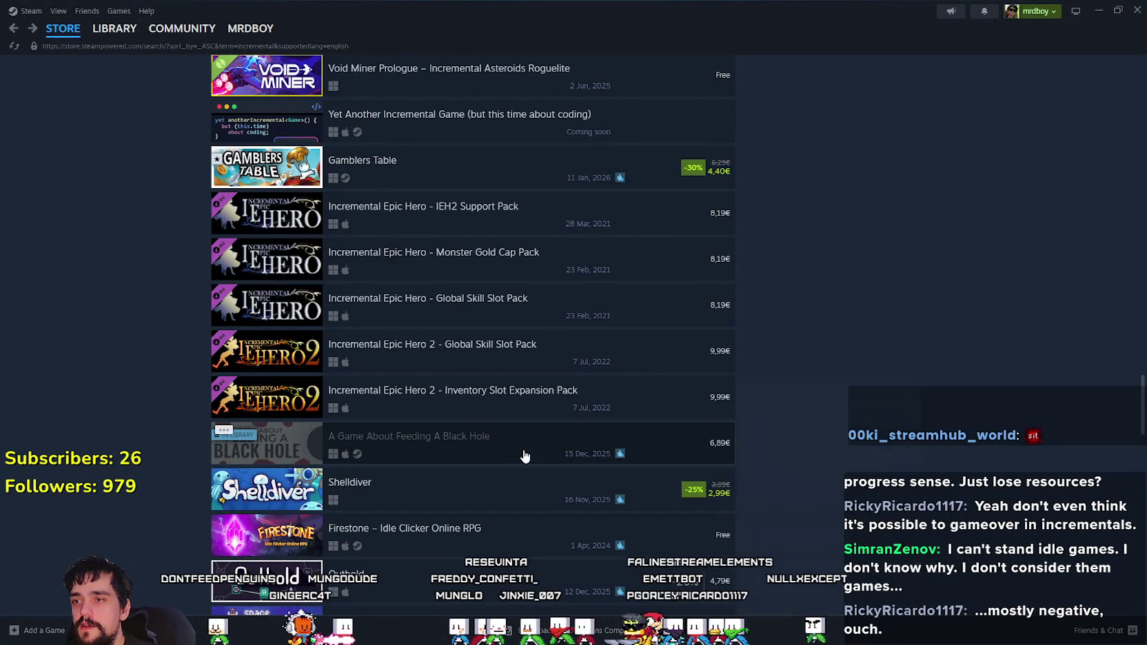
pyautogui.moveTo(524, 456)
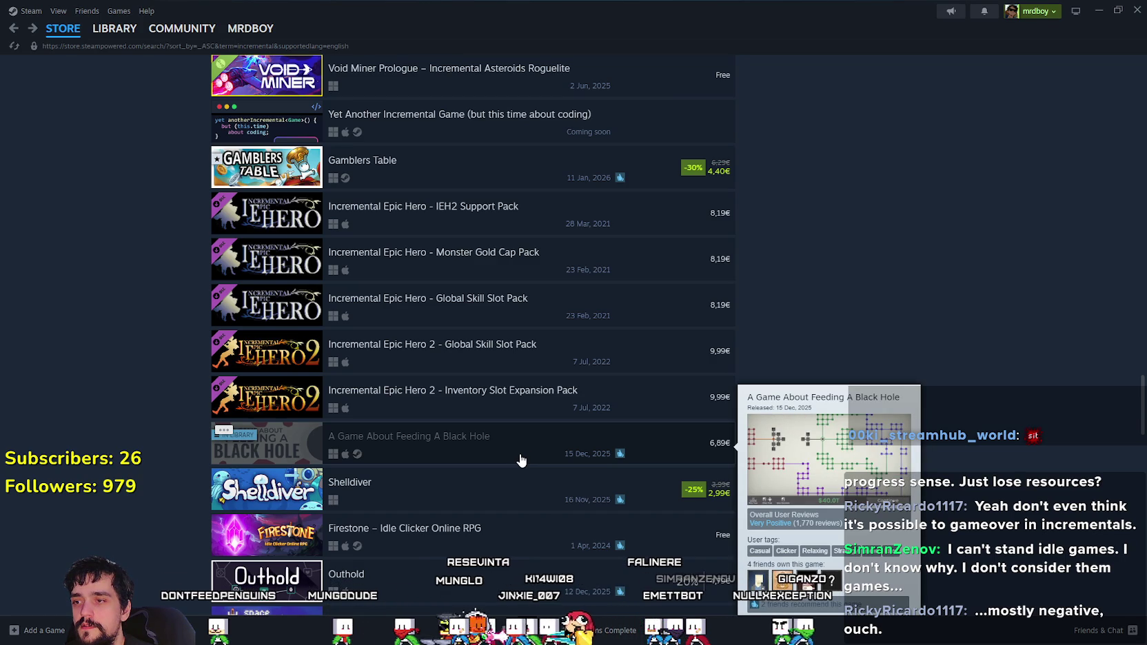
pyautogui.moveTo(501, 492)
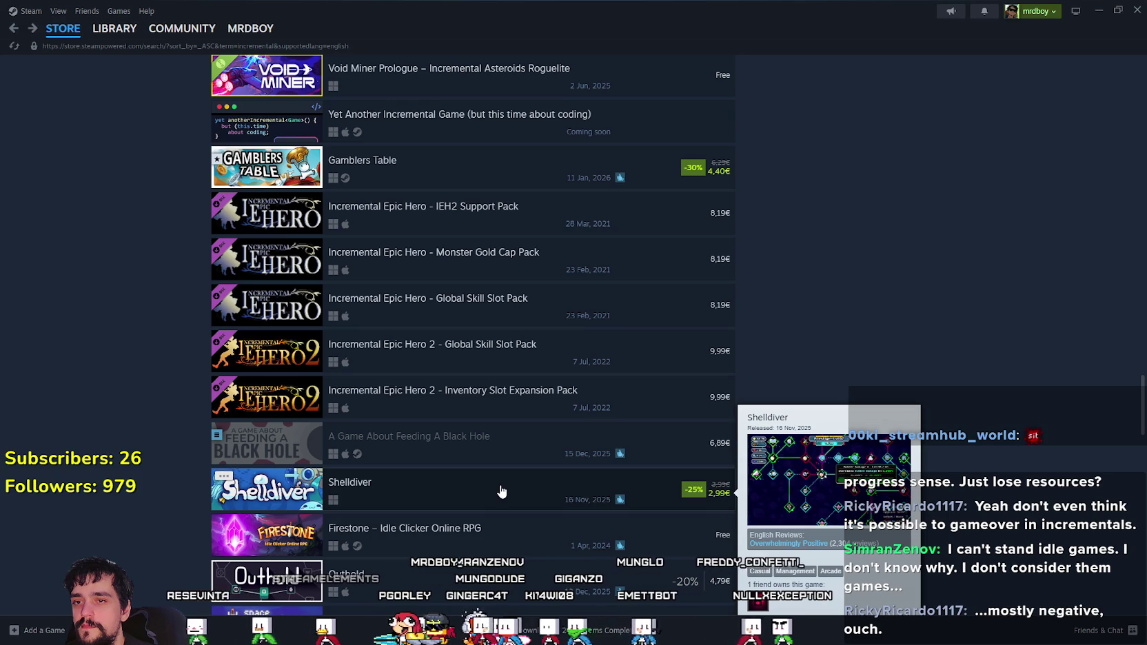
pyautogui.click(501, 492)
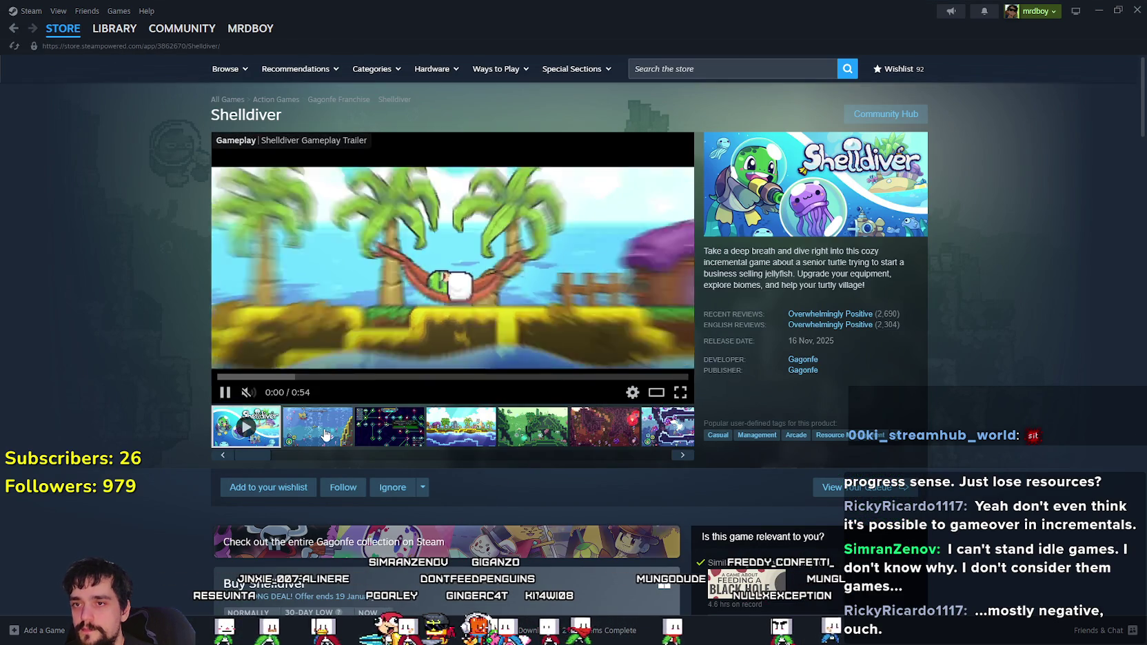
# - Browse Shelldiver's screenshots, enlarge the forest one, step back to the gameplay trailer, then close the viewer
pyautogui.click(390, 427)
pyautogui.click(538, 441)
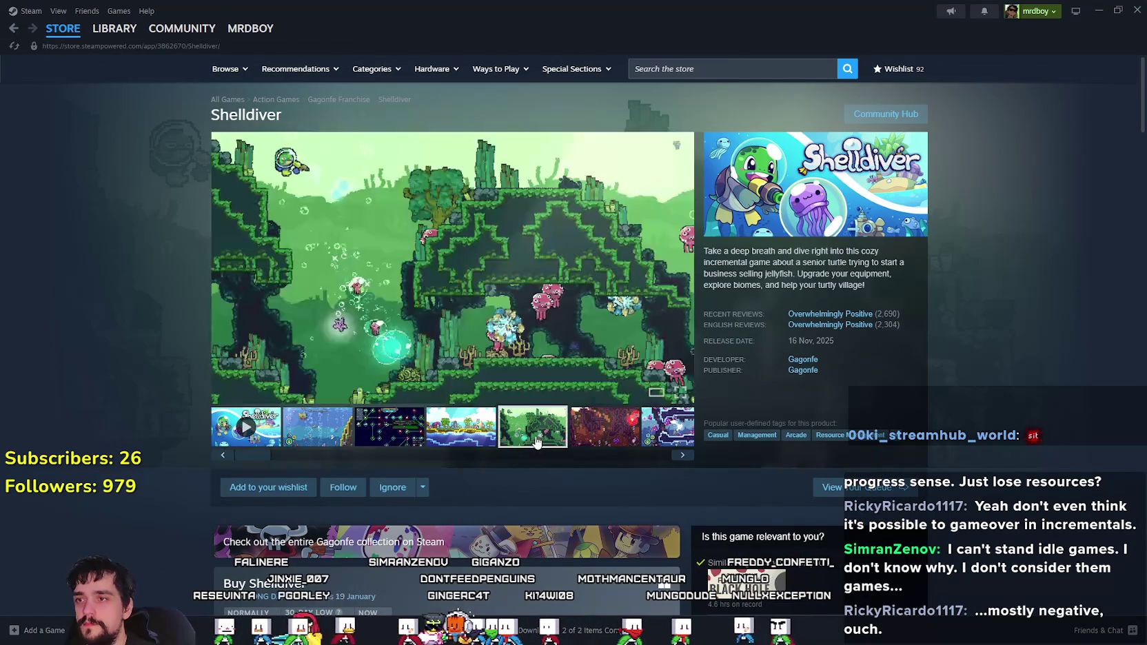
pyautogui.click(579, 348)
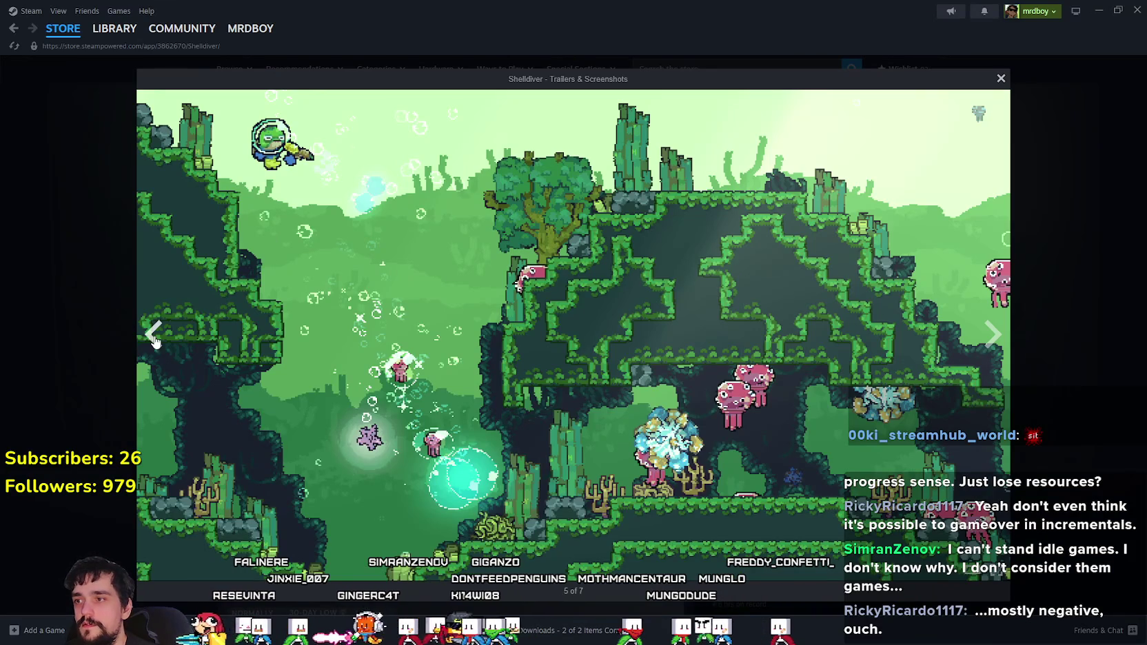
pyautogui.click(154, 338)
pyautogui.click(156, 339)
pyautogui.click(157, 343)
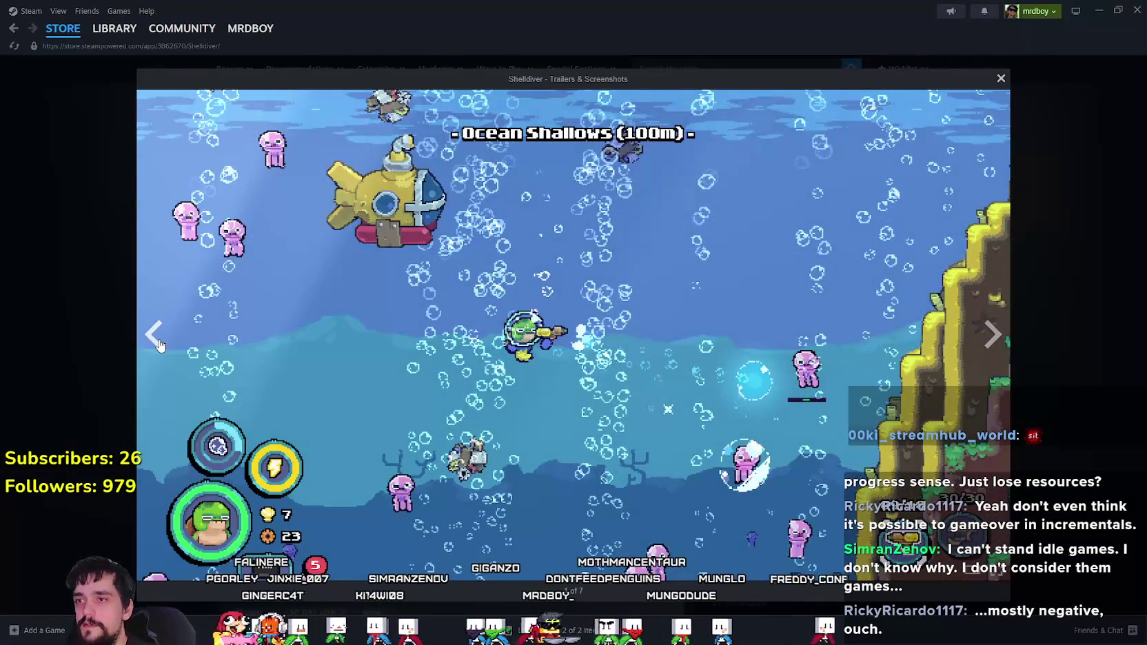
pyautogui.click(157, 343)
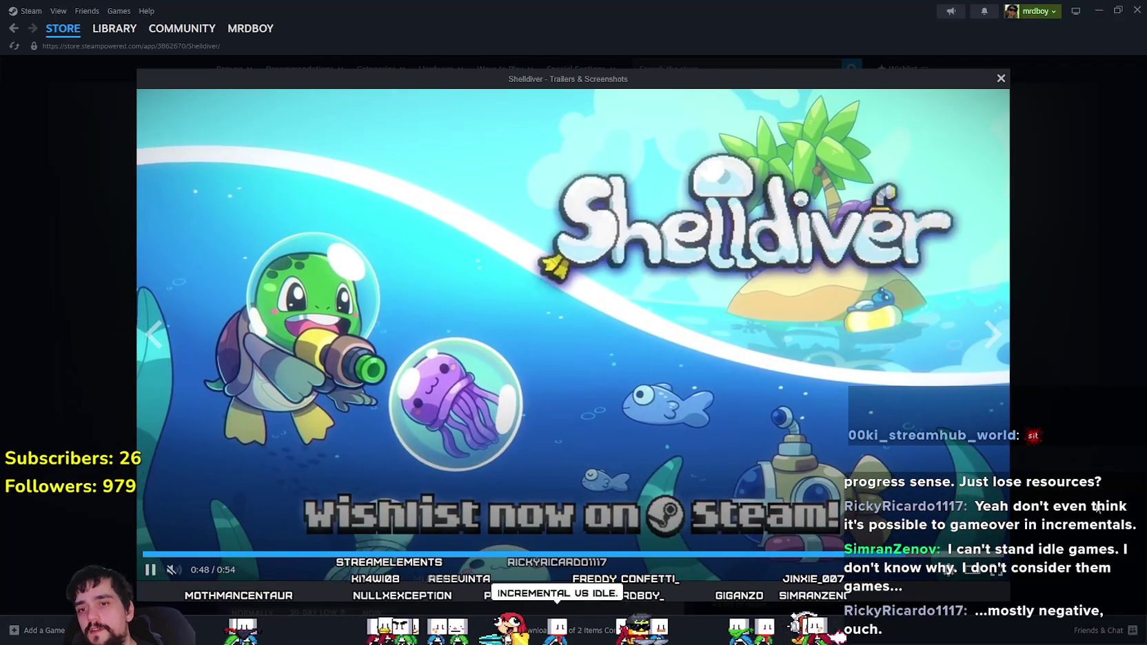
pyautogui.click(1099, 507)
# - Reopen the full-size viewer and page to the Prestige skill tree screenshot, then close it
pyautogui.click(454, 303)
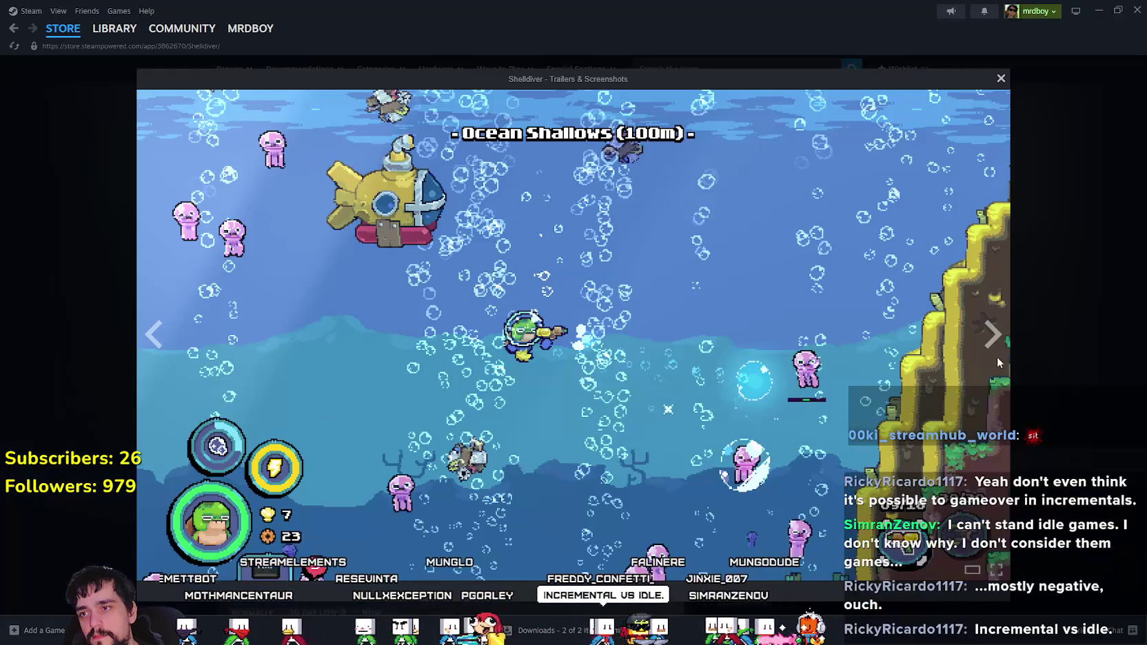
pyautogui.press('Right')
pyautogui.press('Right')
pyautogui.press('Right')
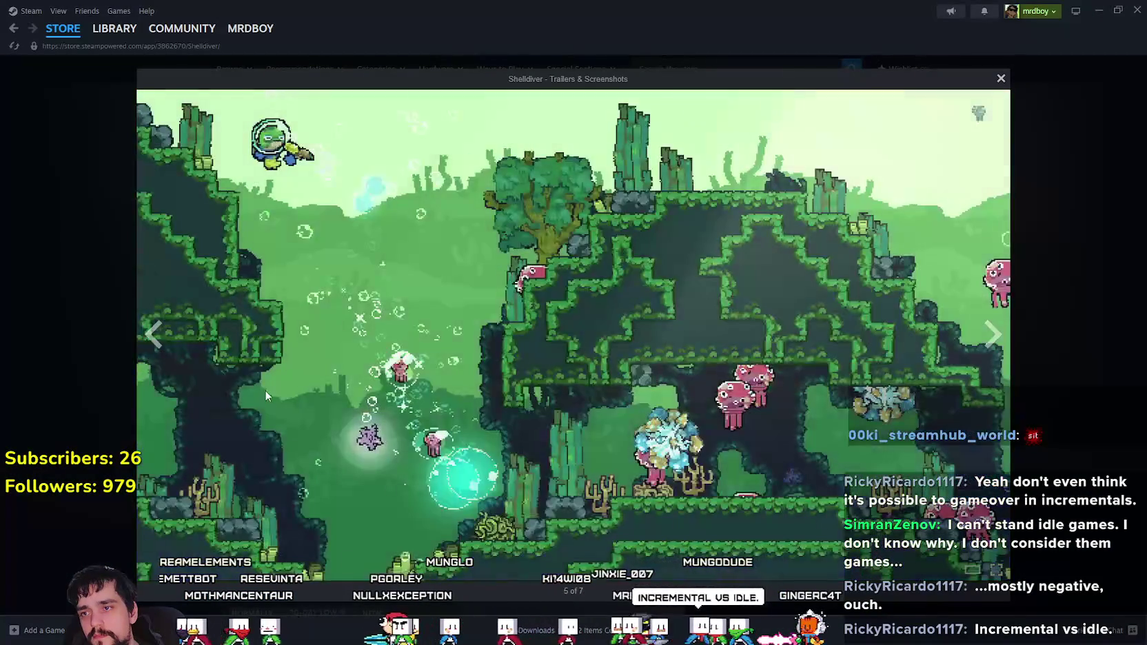
pyautogui.click(157, 339)
pyautogui.click(157, 339)
pyautogui.click(158, 339)
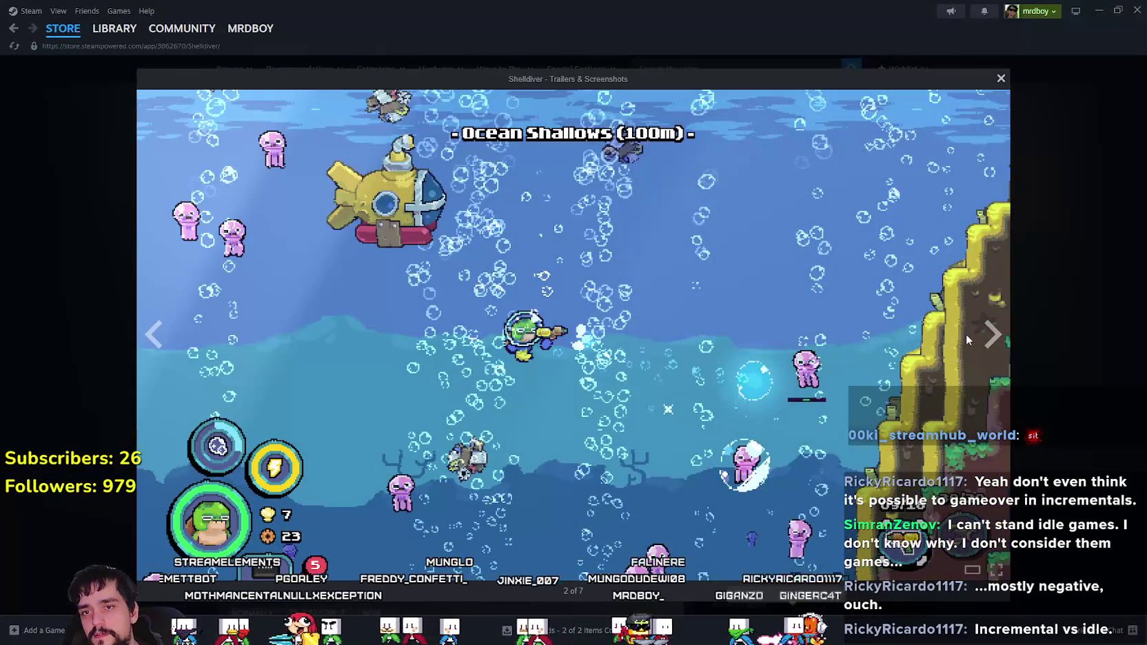
pyautogui.click(968, 339)
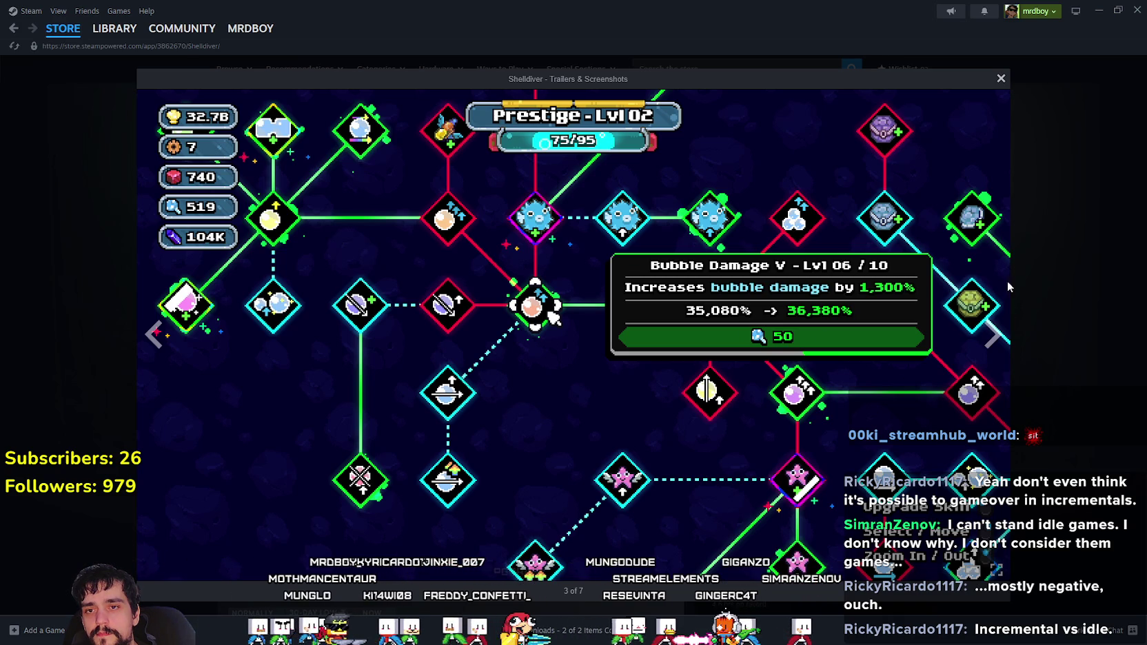
pyautogui.click(1060, 333)
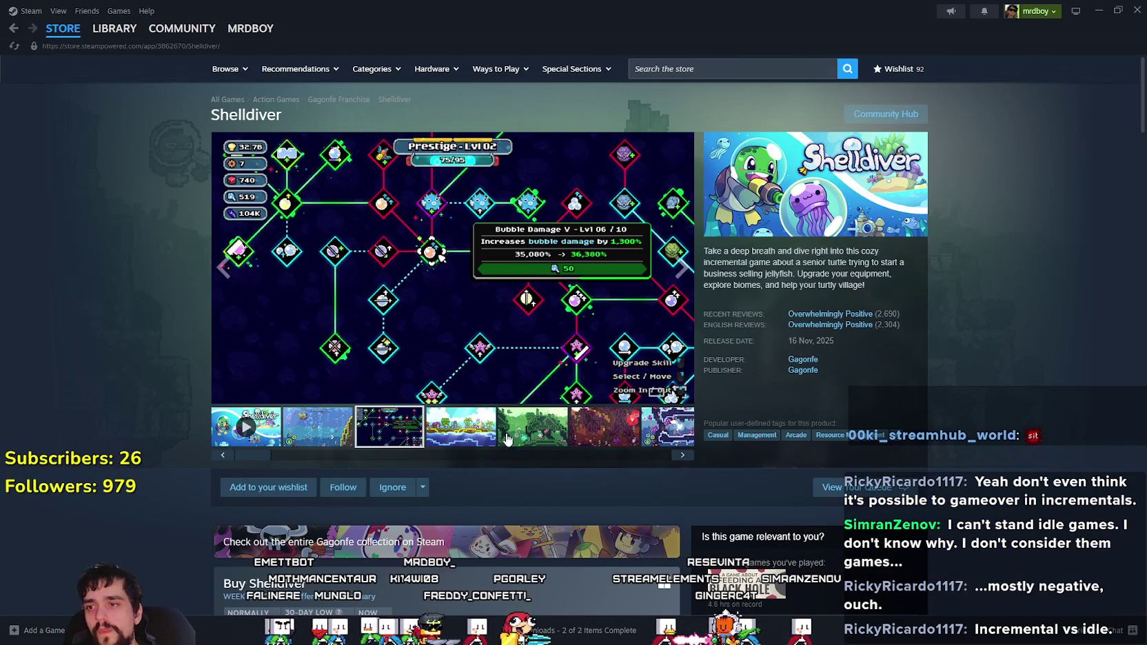
# - Enlarge Shelldiver's main screenshot and close it again
pyautogui.click(569, 364)
pyautogui.click(1090, 371)
pyautogui.moveTo(785, 307)
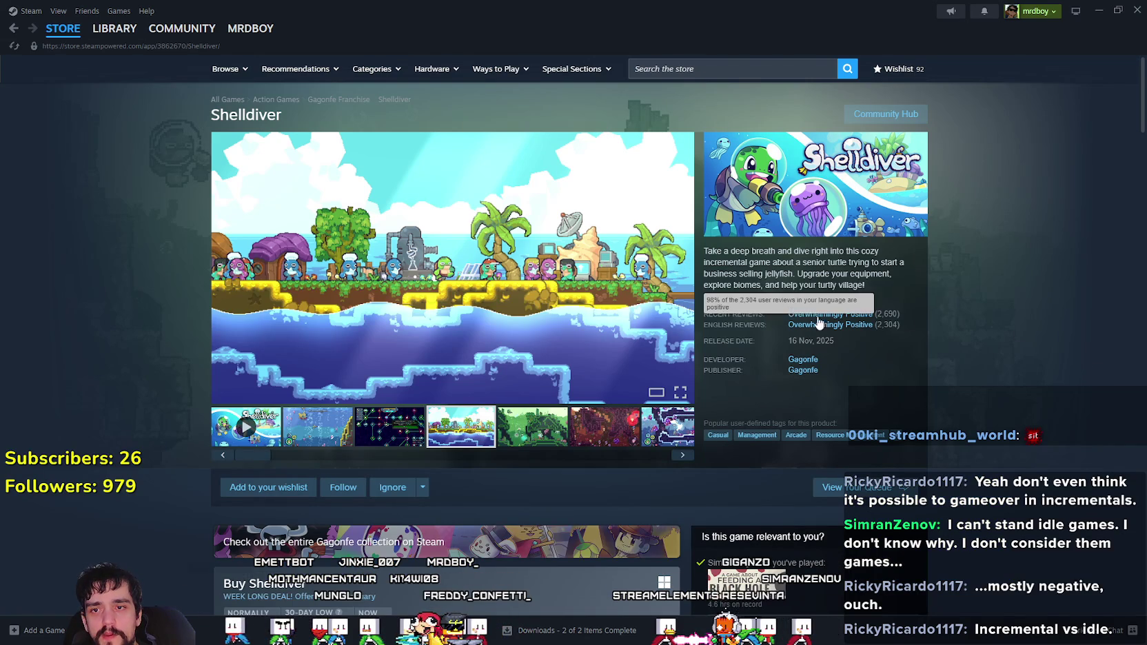
pyautogui.moveTo(852, 316)
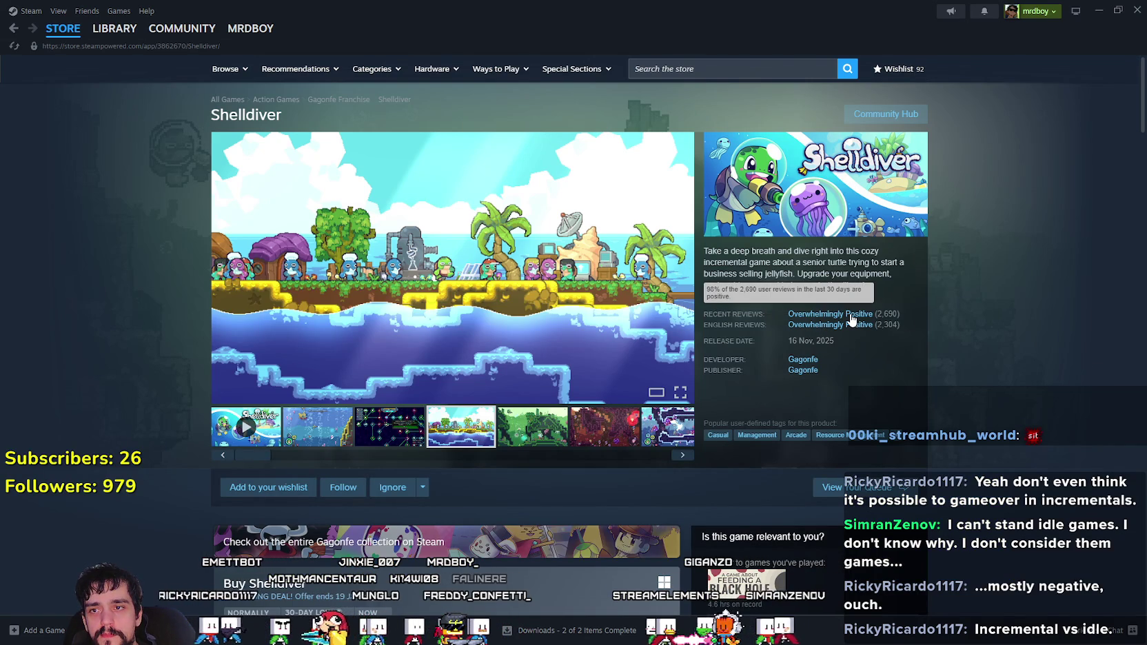
# - Scroll around the Shelldiver store page, then open its Community Hub
pyautogui.scroll(-1, 965, 340)
pyautogui.scroll(1, 954, 339)
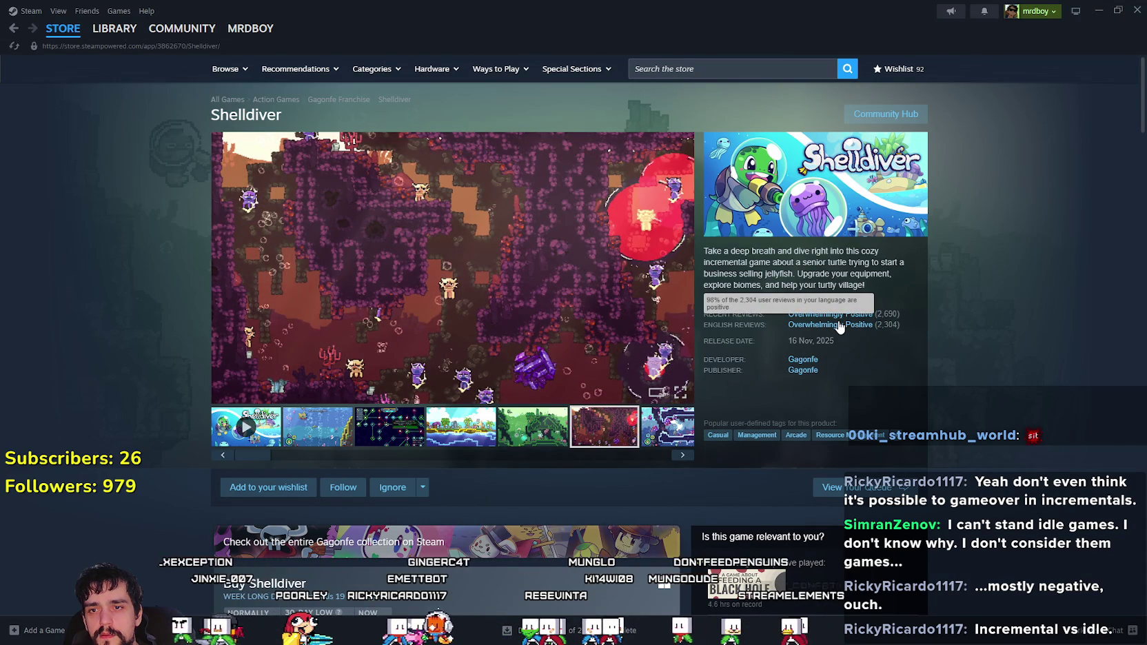
pyautogui.scroll(-5, 983, 352)
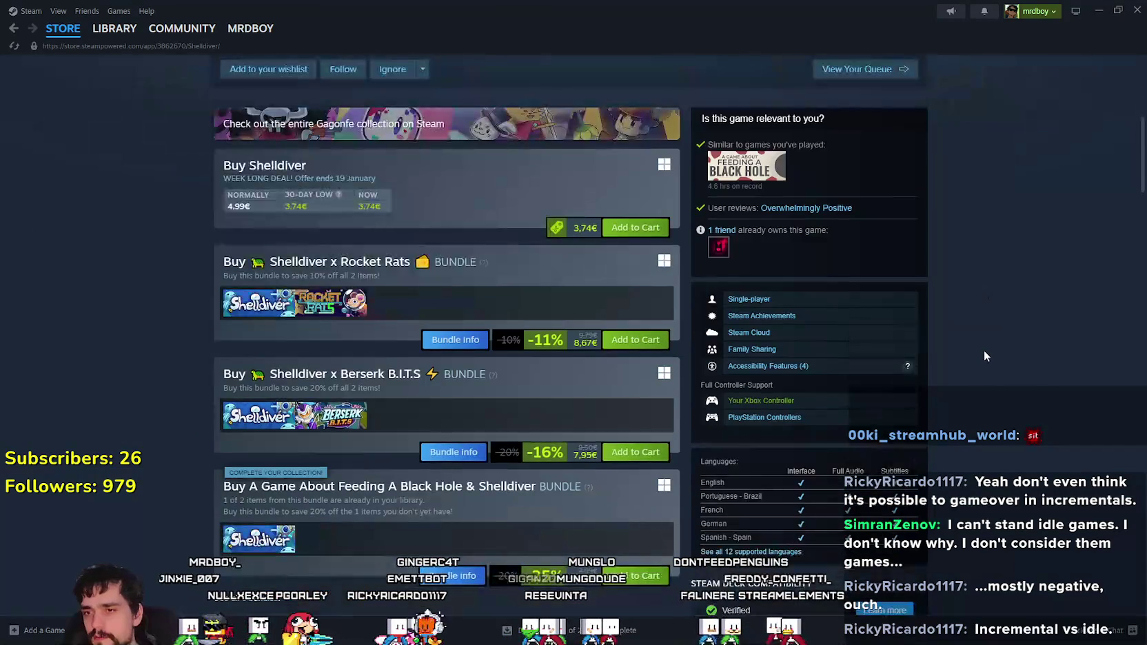
pyautogui.scroll(-7, 984, 353)
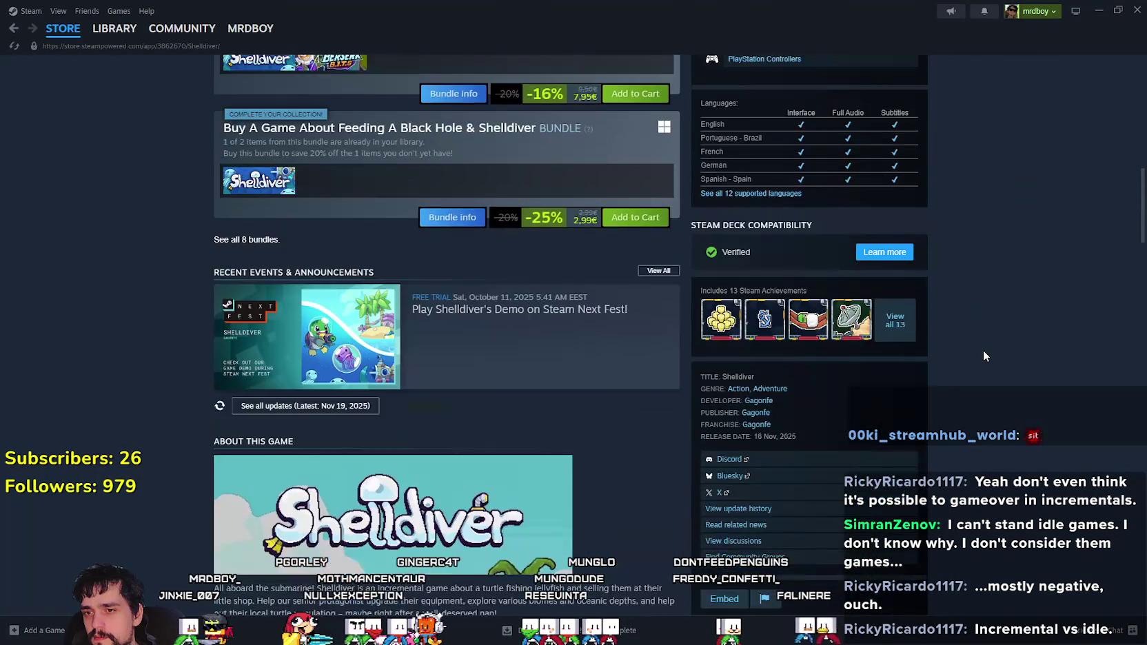
pyautogui.scroll(12, 983, 350)
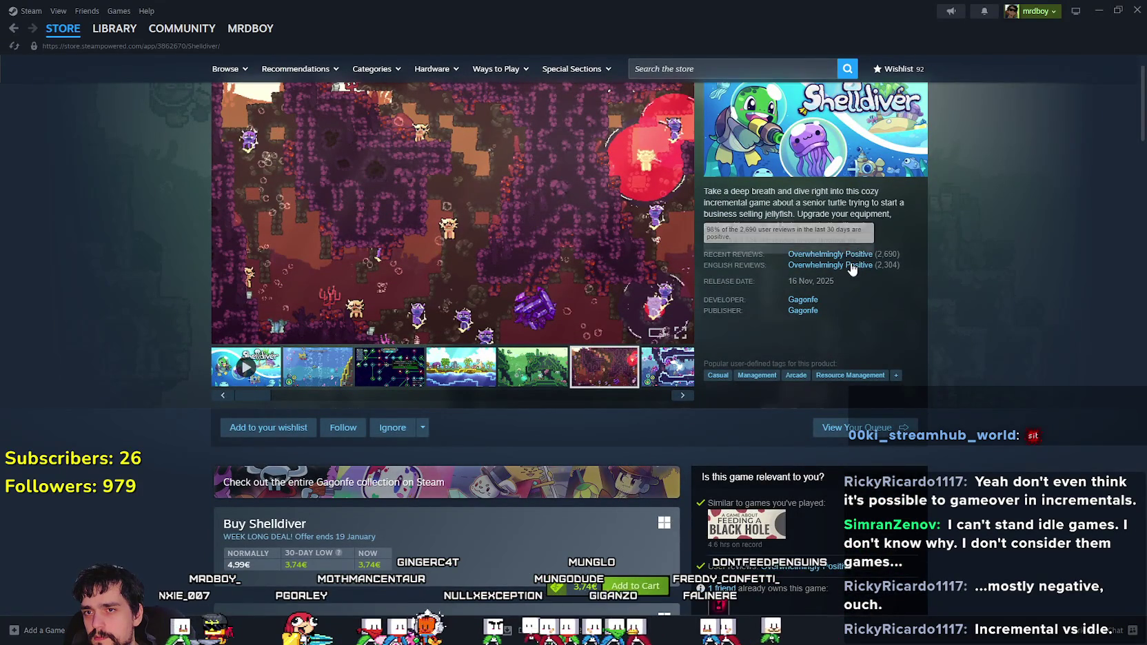
pyautogui.scroll(1, 927, 232)
pyautogui.click(909, 121)
pyautogui.scroll(-7, 703, 336)
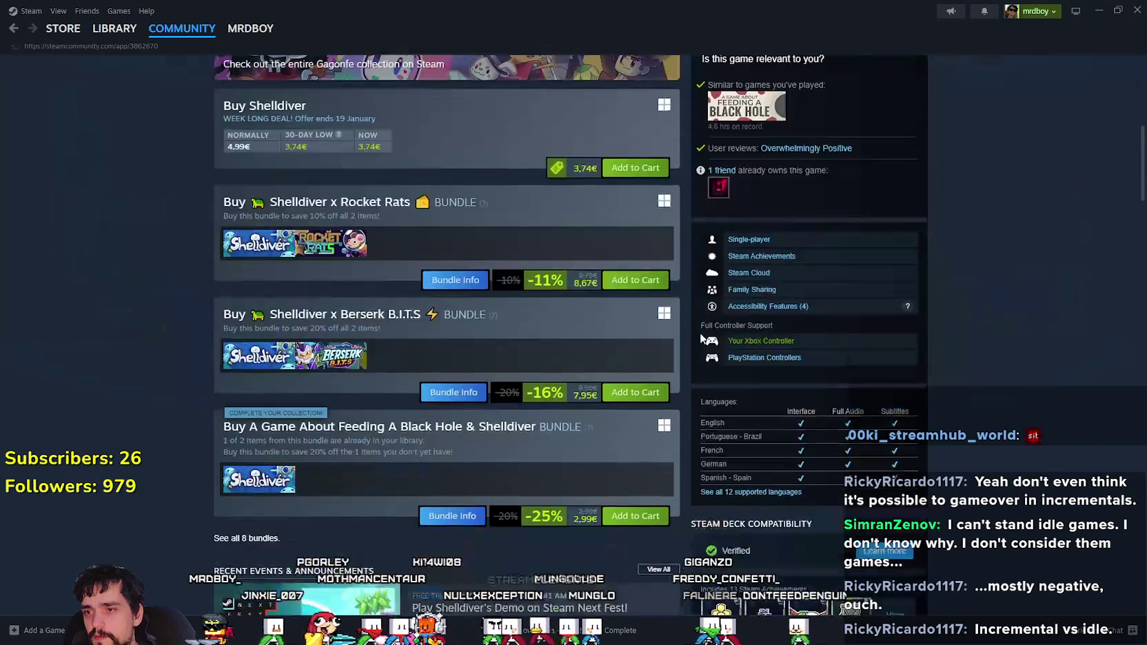
# - View the Shelldiver Discussions threads, then go back twice to the store page
pyautogui.scroll(-3, 216, 242)
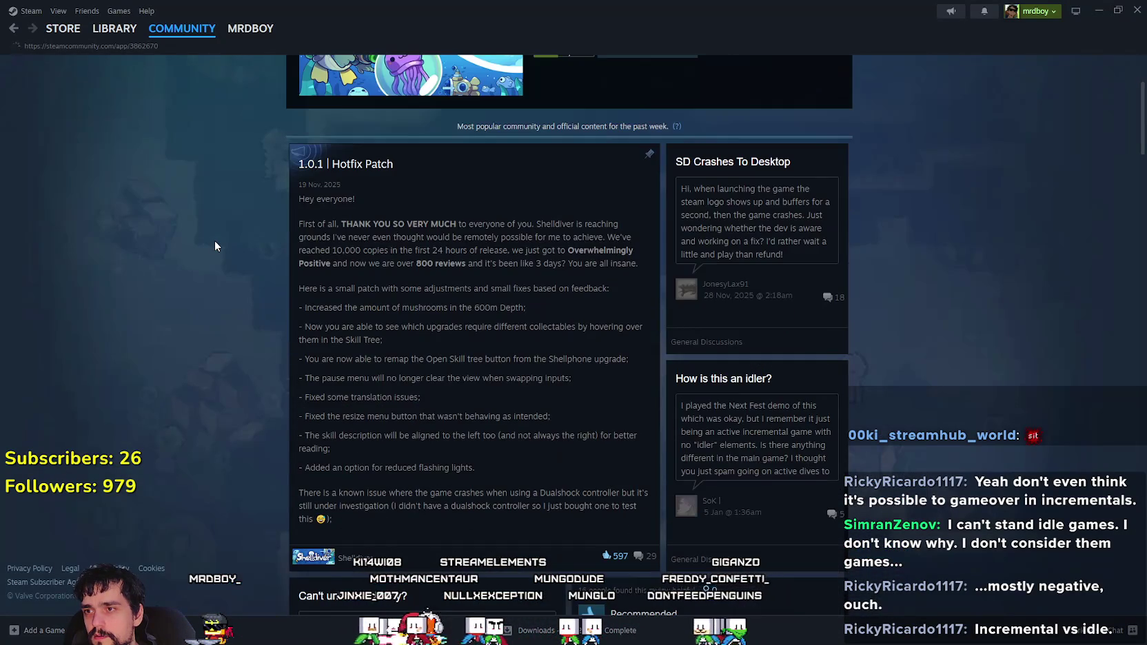
pyautogui.scroll(3, 214, 241)
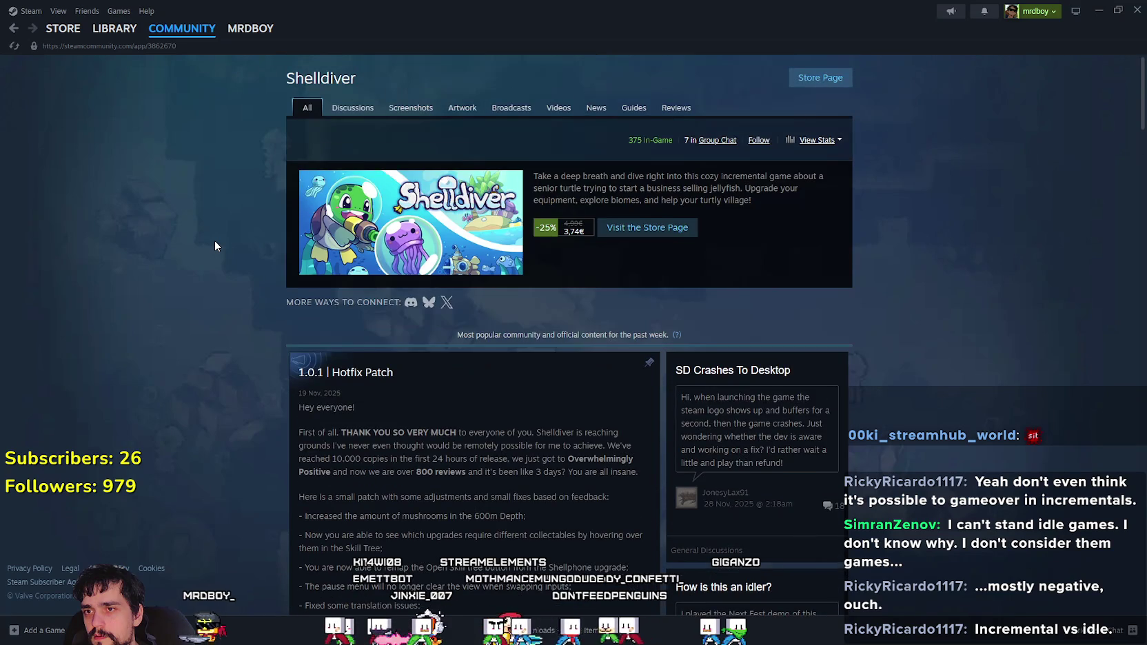
pyautogui.click(329, 108)
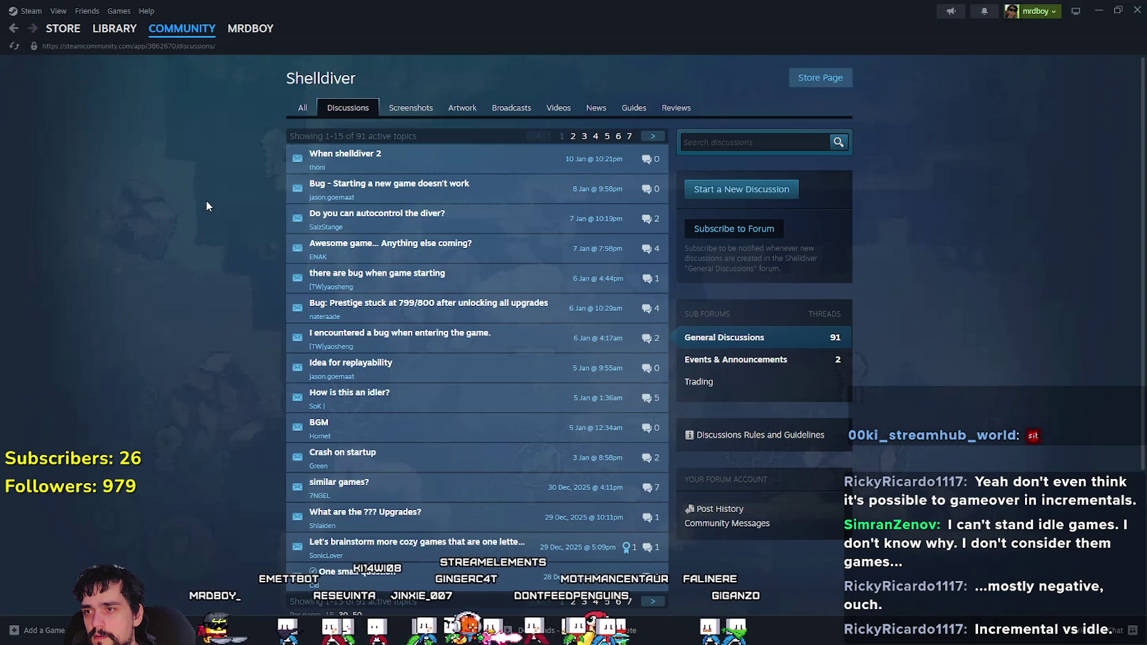
pyautogui.click(14, 31)
pyautogui.click(14, 31)
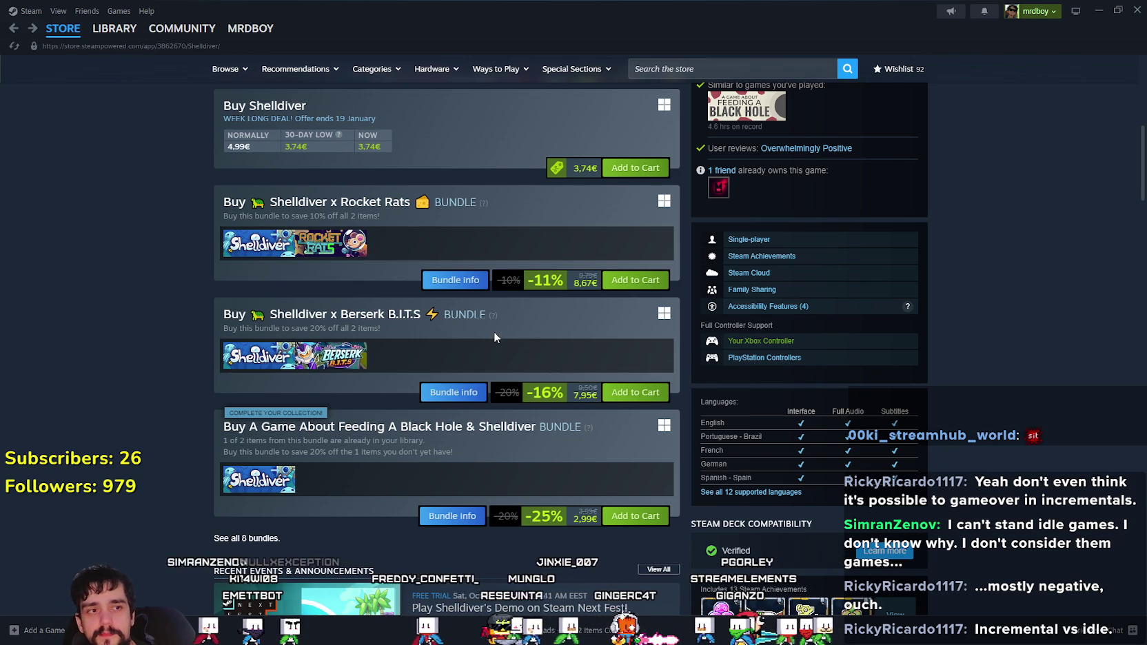
# - Expand Shelldiver's full About This Game description and read through it, including the jellyfish paragraph
pyautogui.scroll(-3, 448, 446)
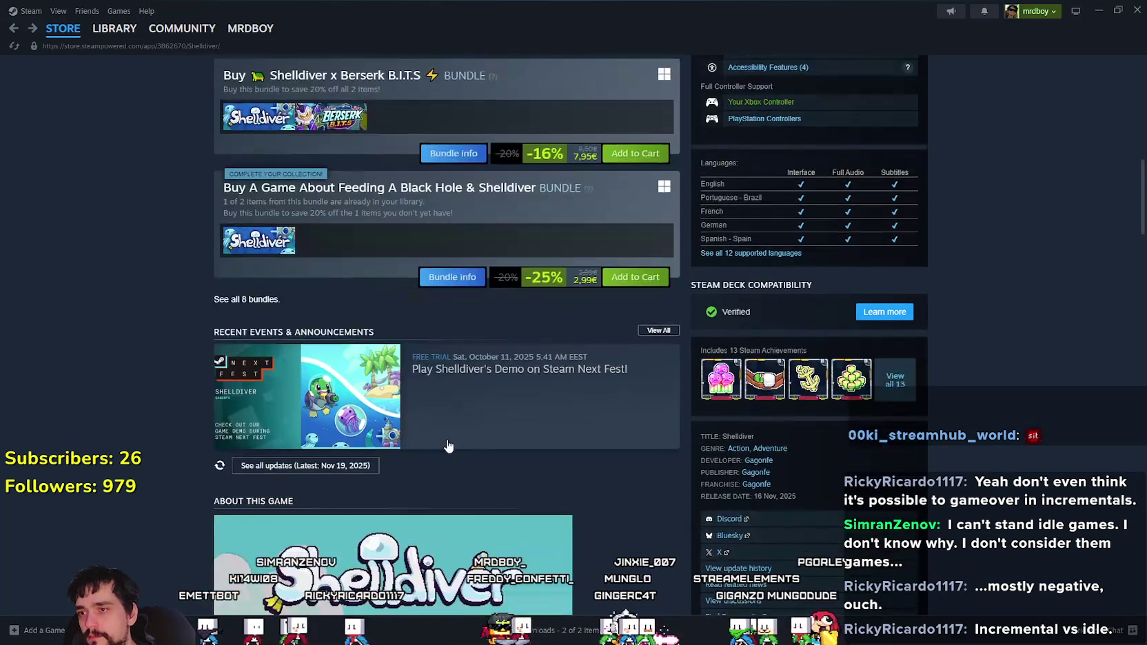
pyautogui.scroll(-6, 448, 446)
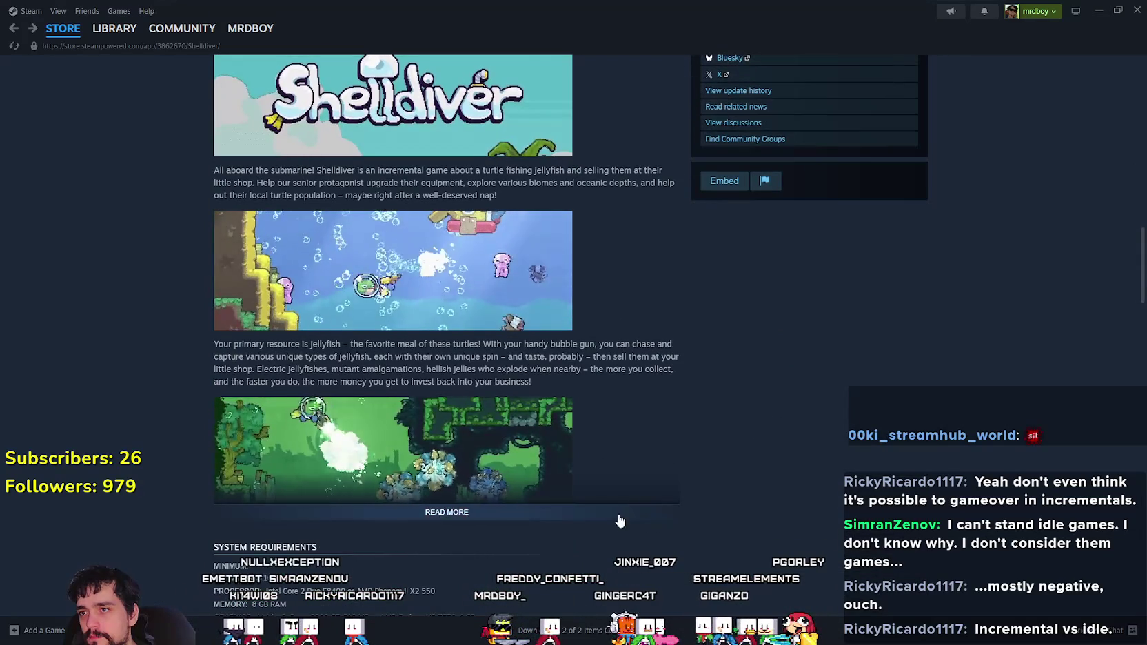
pyautogui.click(634, 515)
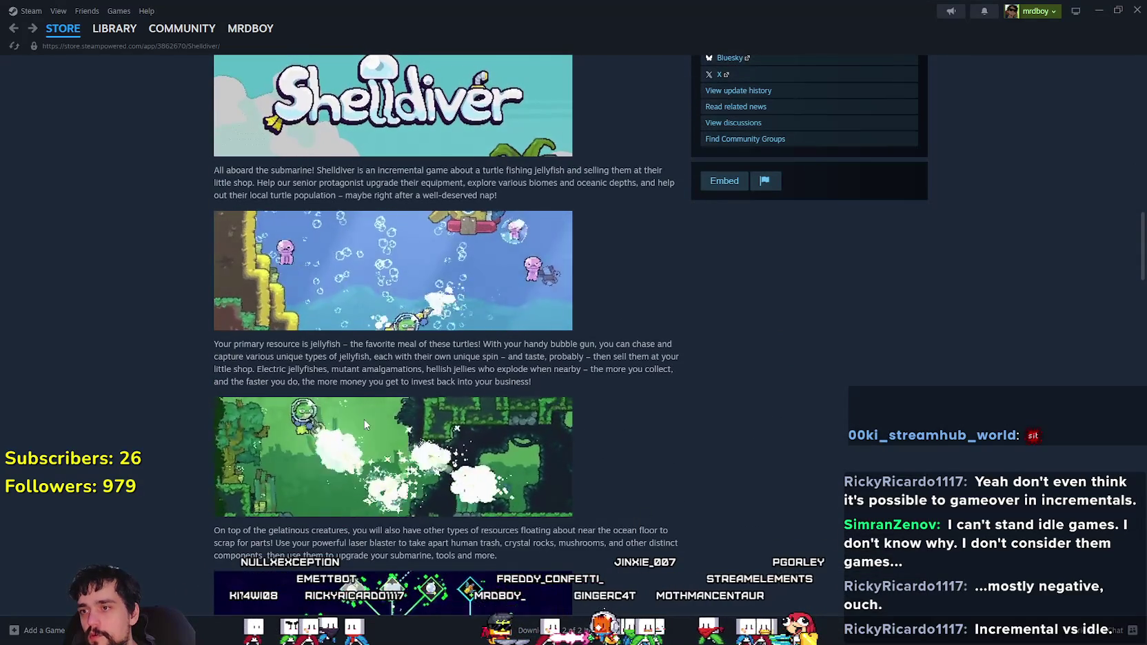
pyautogui.scroll(-2, 627, 398)
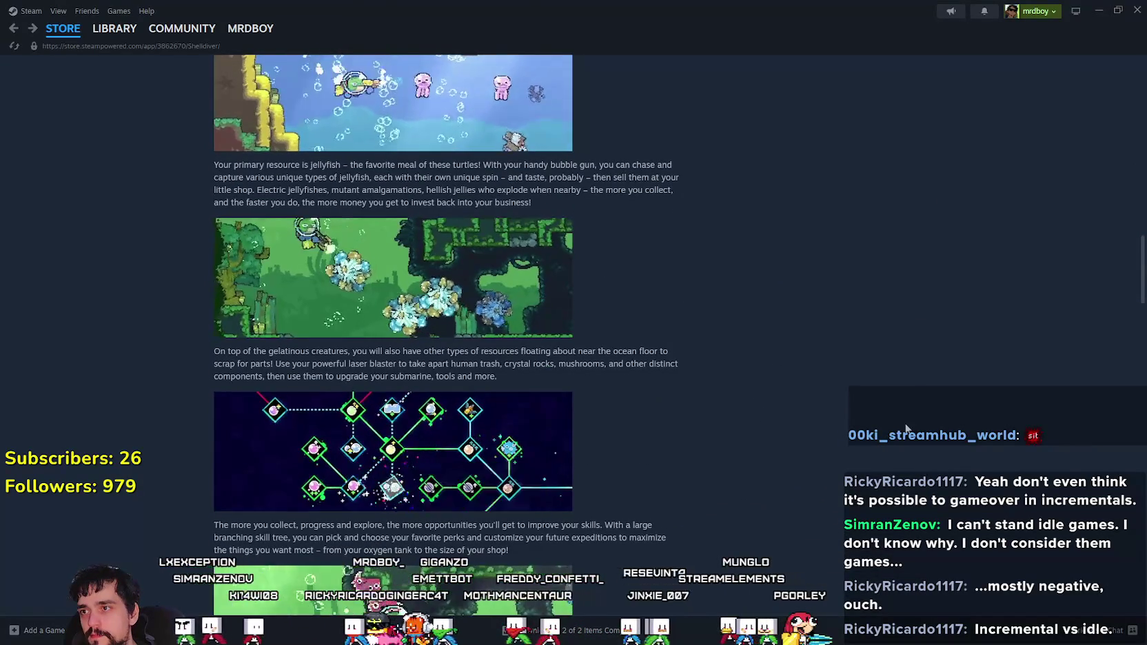
pyautogui.moveTo(339, 177); pyautogui.dragTo(692, 205)
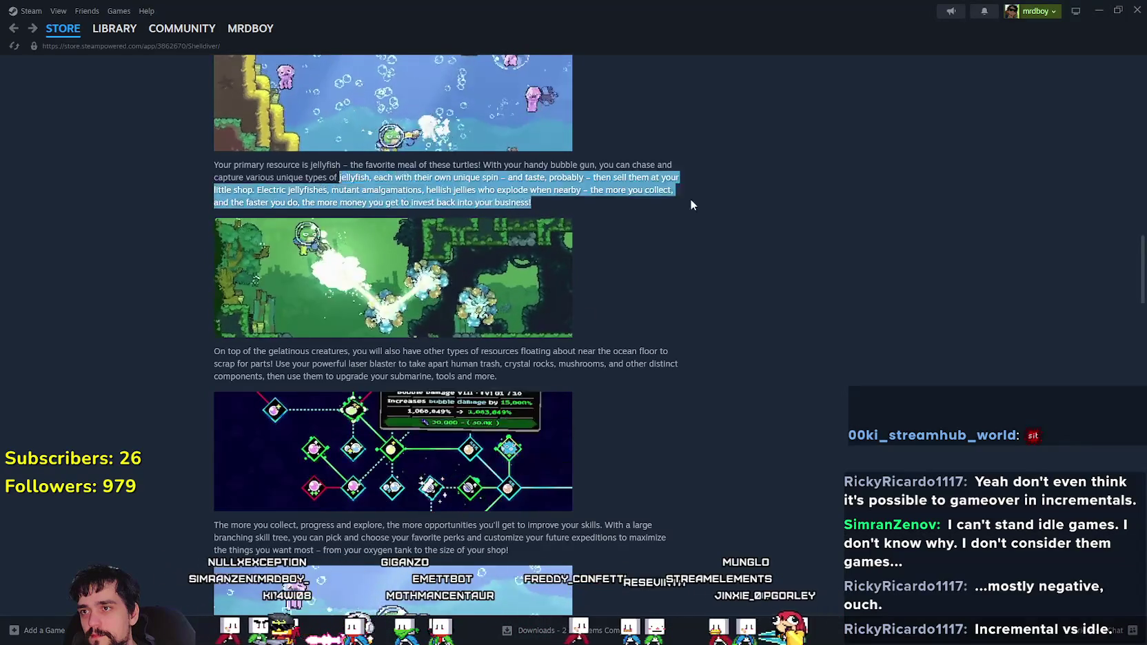
pyautogui.scroll(-3, 786, 359)
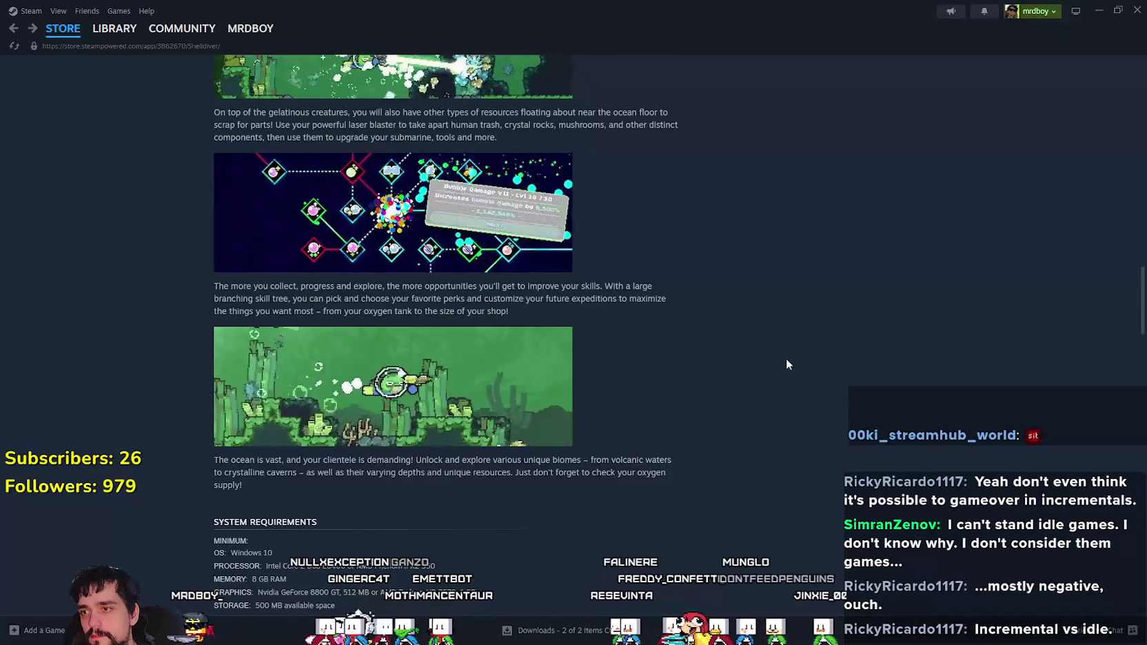
pyautogui.scroll(-1, 787, 359)
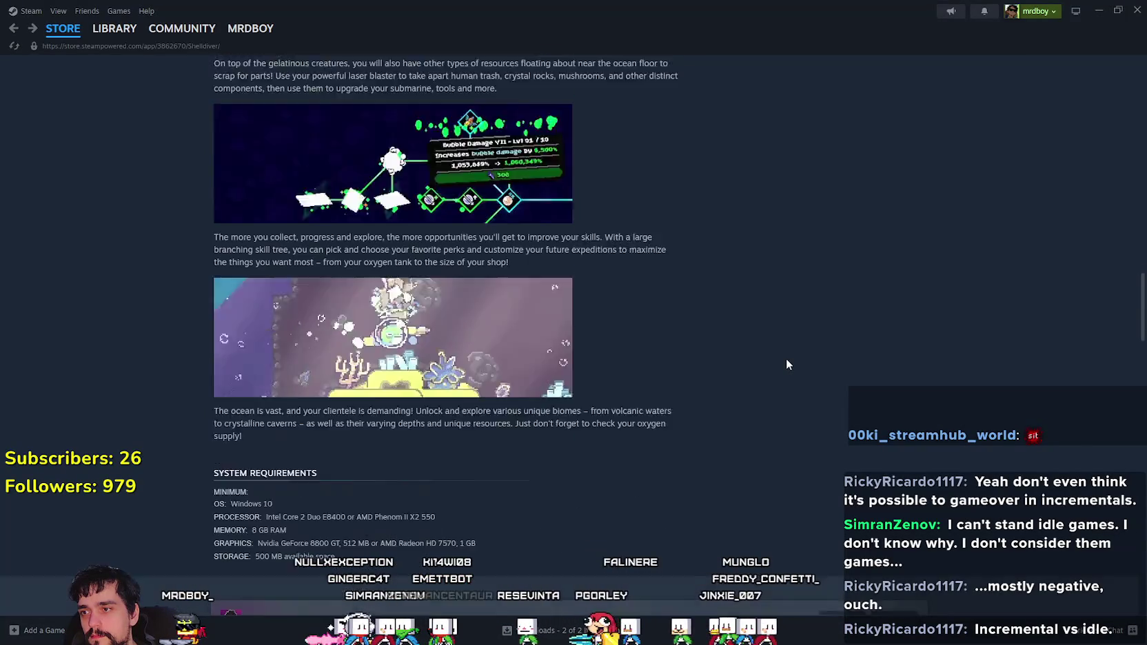
pyautogui.scroll(-1, 786, 359)
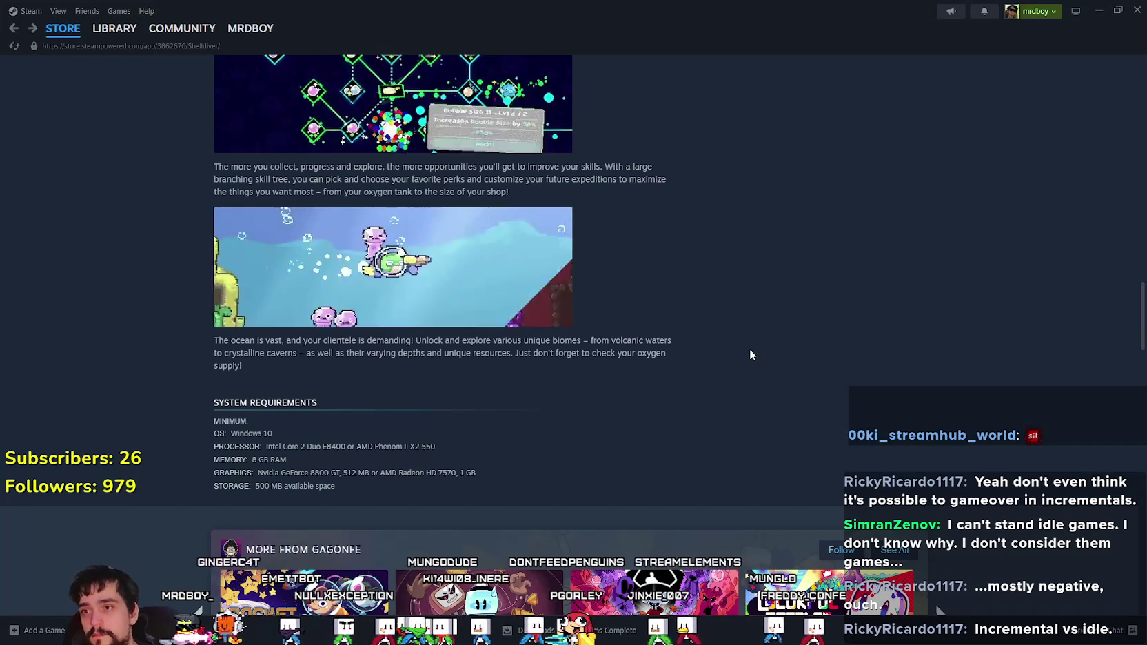
pyautogui.scroll(-1, 750, 355)
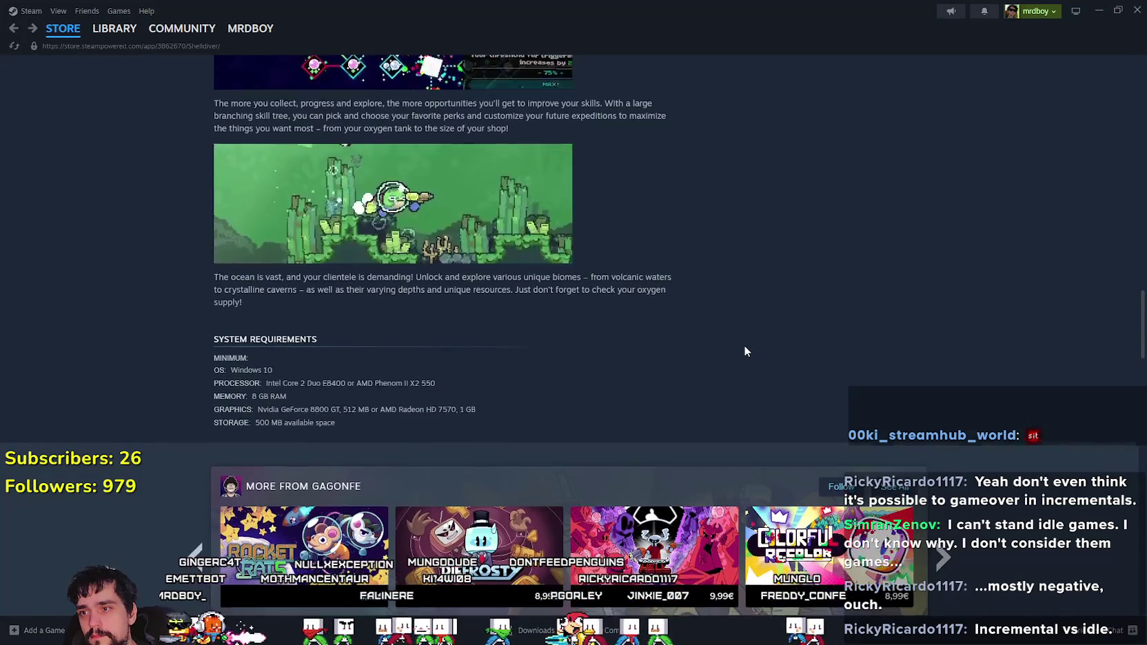
pyautogui.scroll(-4, 745, 350)
# - Scroll back up, clear the accidental text selection, and open the Gagonfe developer page
pyautogui.moveTo(312, 267)
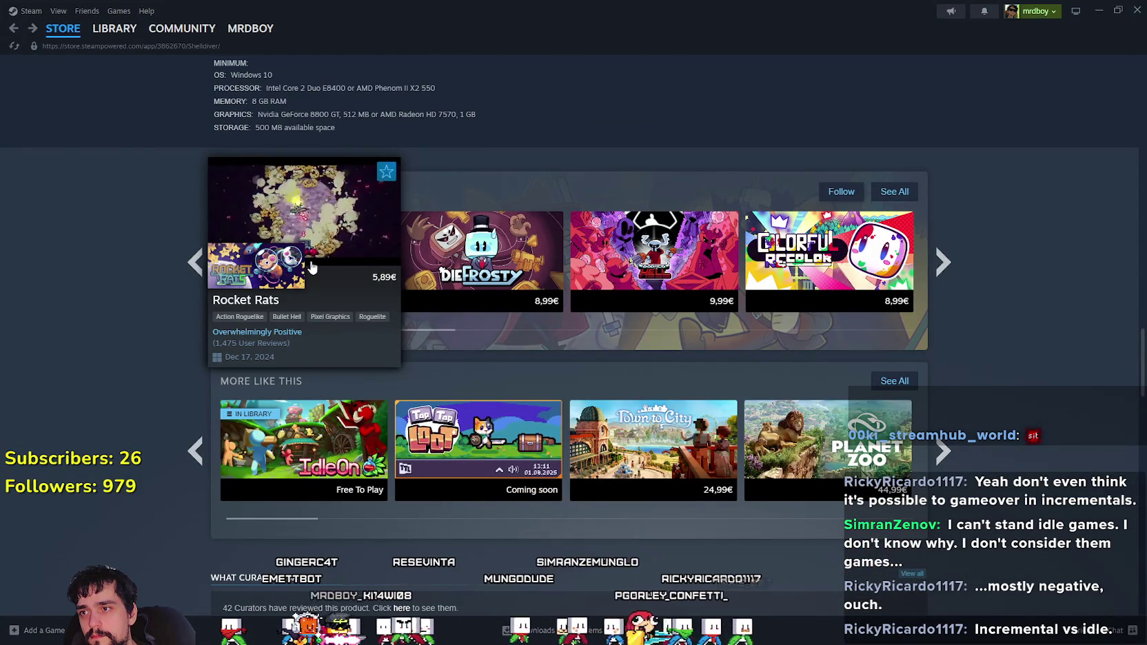
pyautogui.scroll(20, 417, 391)
pyautogui.moveTo(417, 392); pyautogui.dragTo(430, 386)
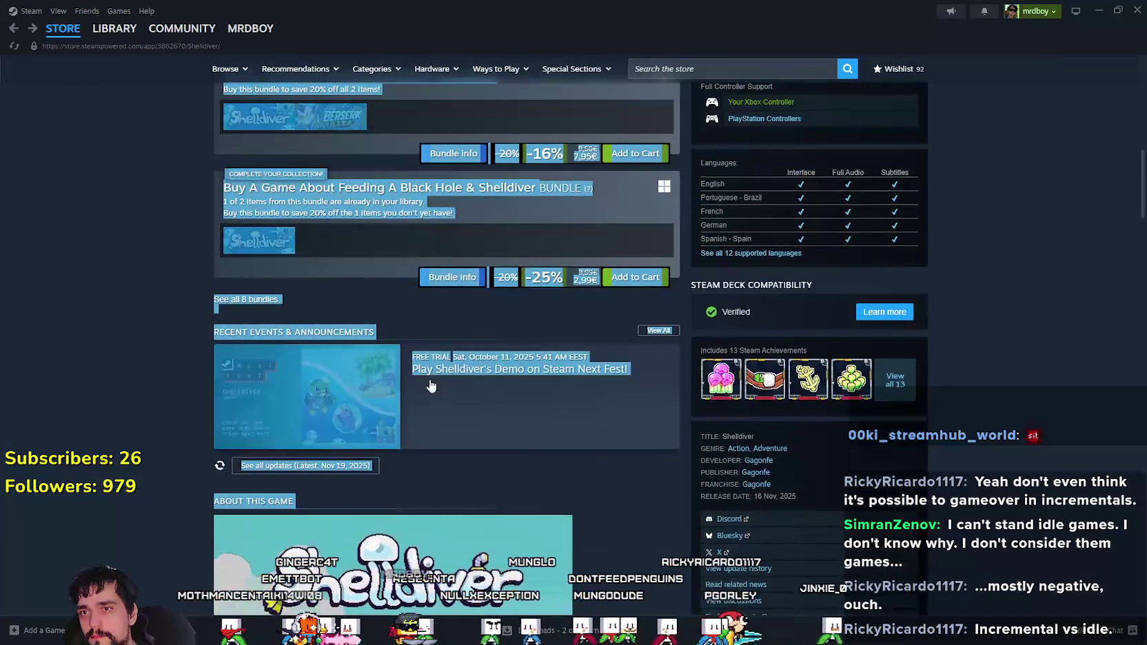
pyautogui.scroll(10, 700, 442)
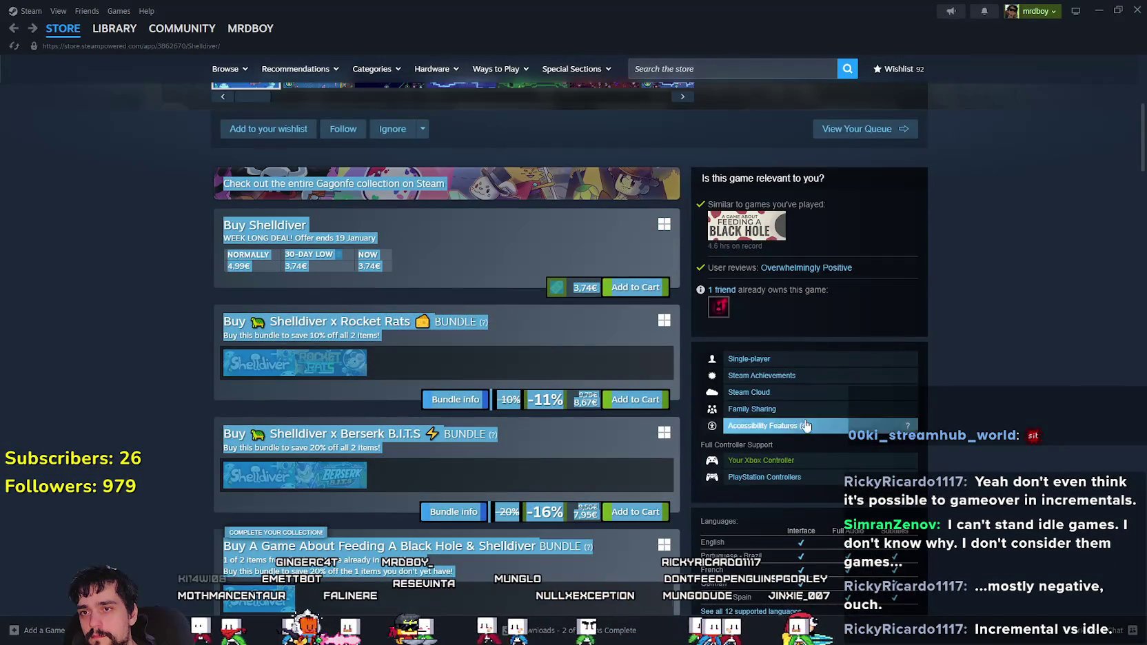
pyautogui.scroll(1, 814, 429)
pyautogui.scroll(-5, 703, 398)
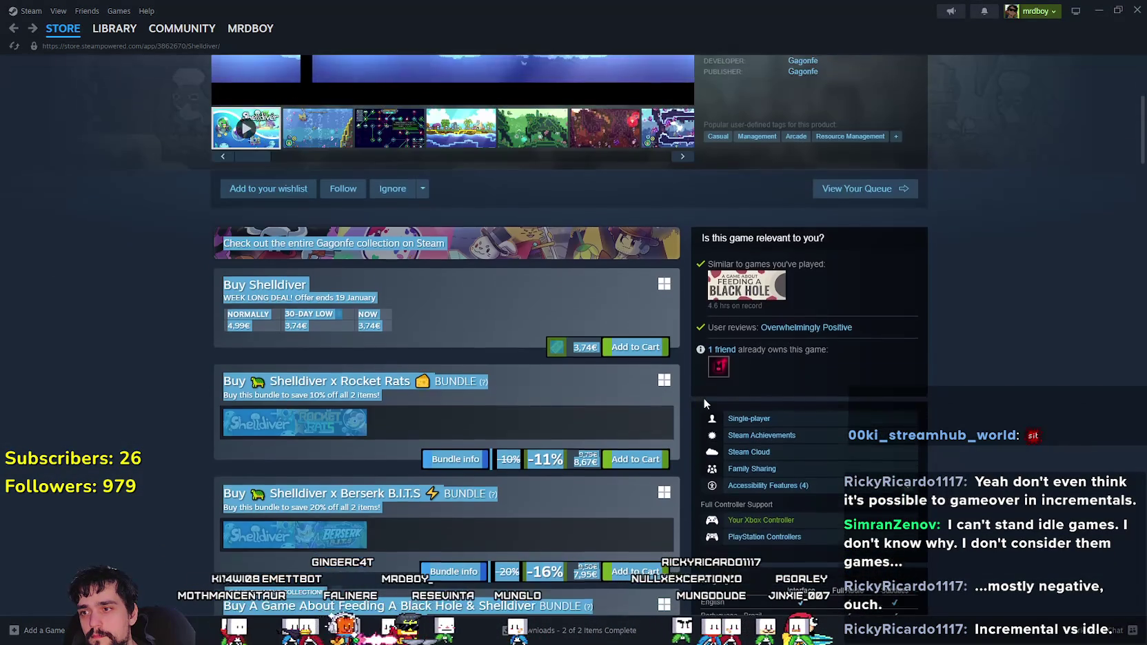
pyautogui.click(170, 379)
pyautogui.scroll(-5, 172, 369)
pyautogui.scroll(10, 173, 364)
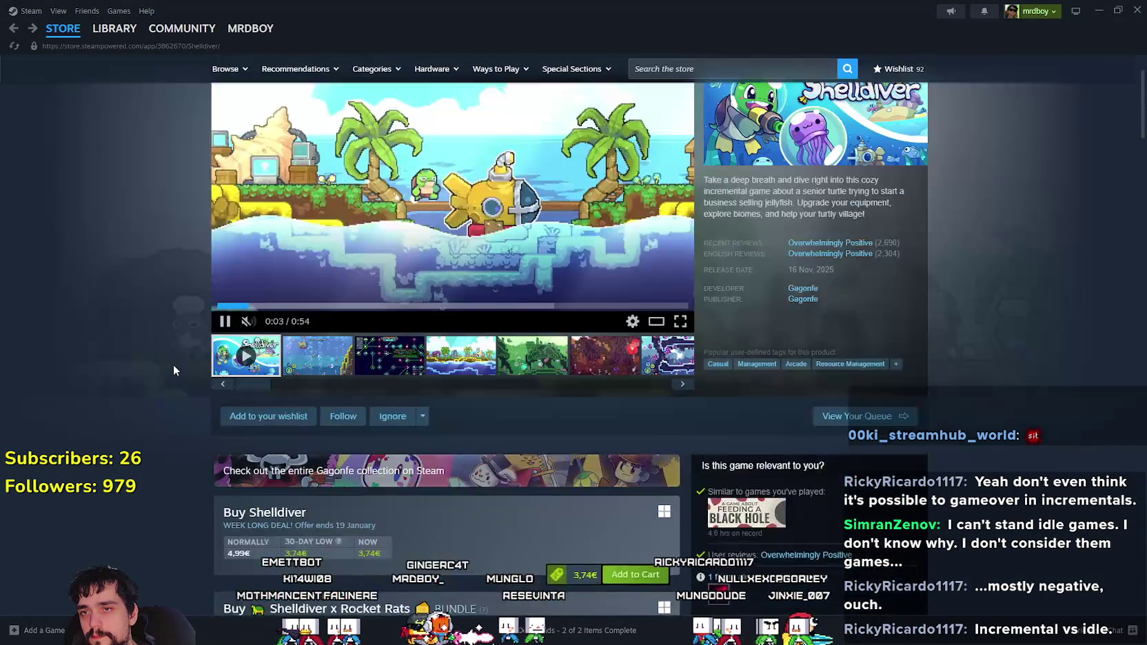
pyautogui.click(802, 359)
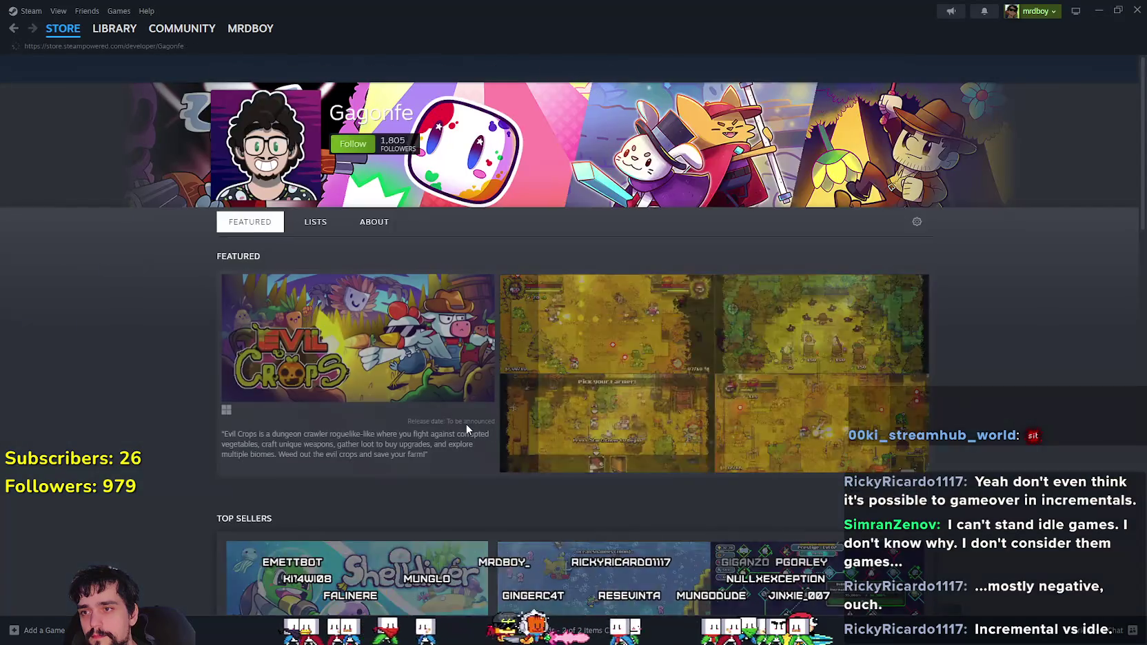
# - Scroll down Gagonfe's game list, previewing the game thumbnails
pyautogui.scroll(-4, 483, 420)
pyautogui.scroll(3, 506, 419)
pyautogui.moveTo(371, 299)
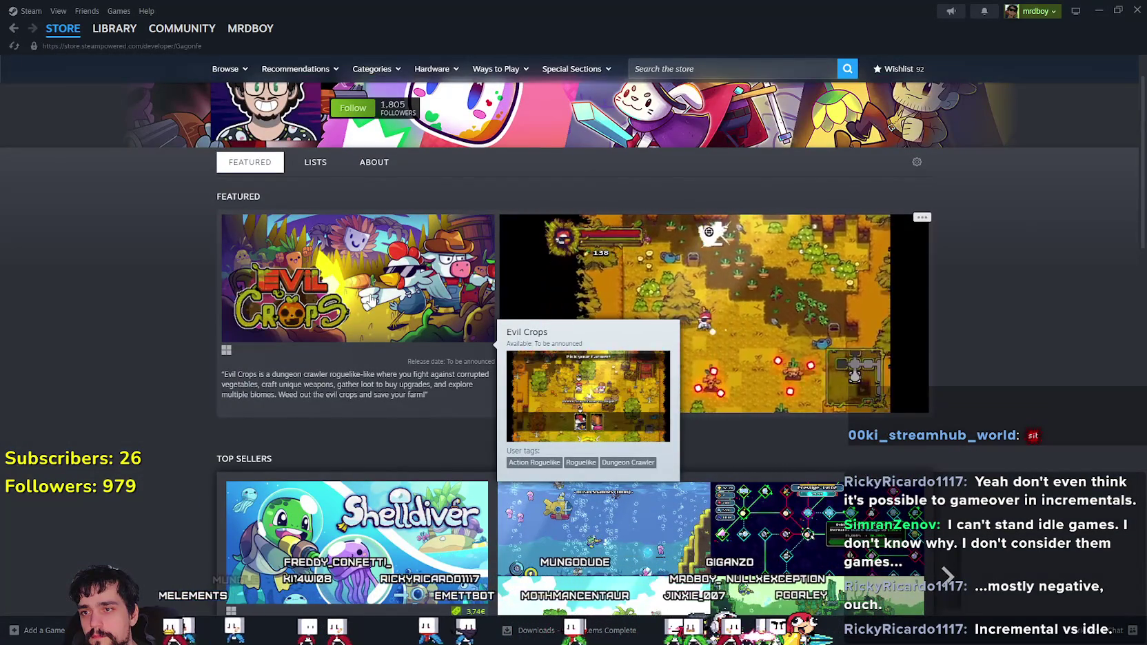
pyautogui.scroll(-3, 360, 309)
pyautogui.scroll(-5, 428, 310)
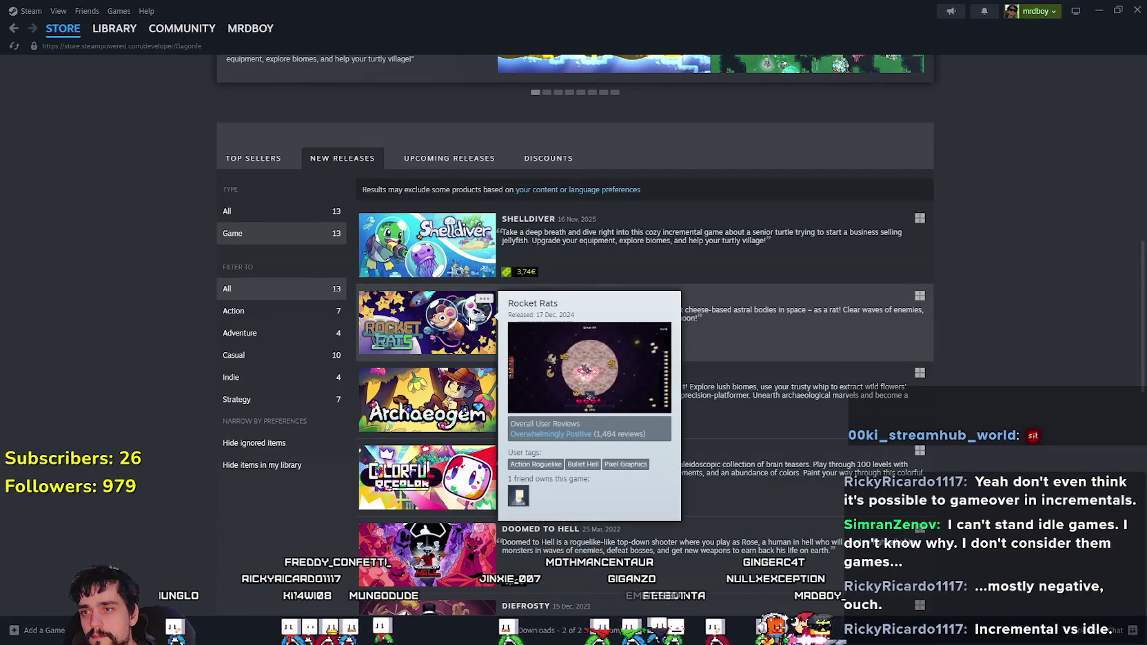
pyautogui.scroll(-2, 448, 313)
pyautogui.moveTo(417, 300)
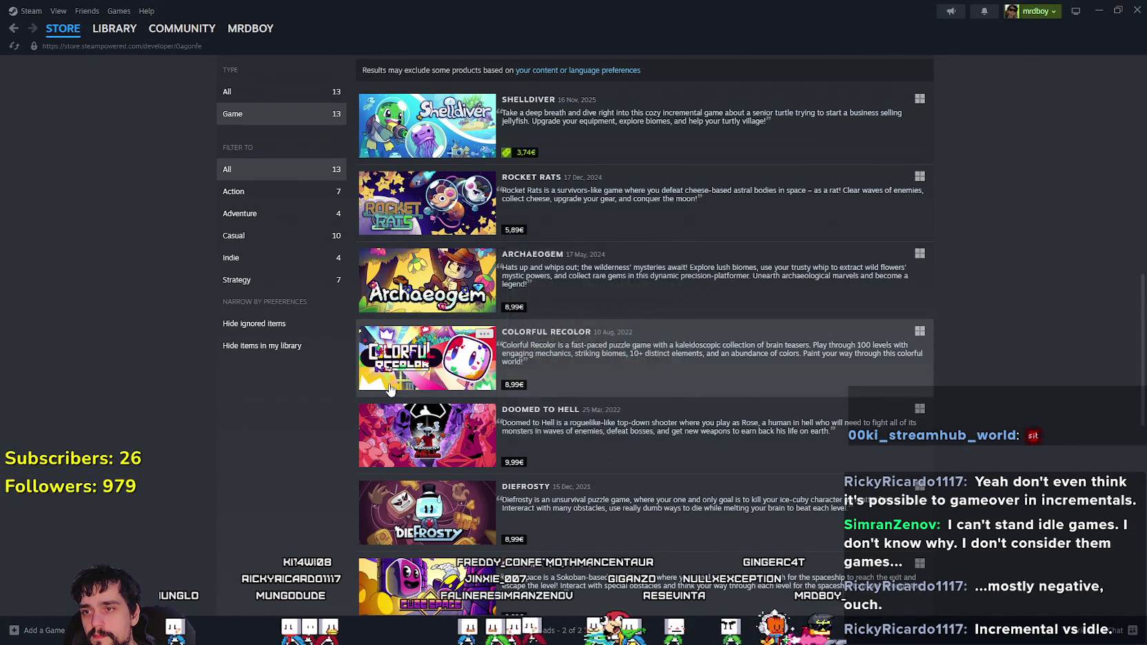
pyautogui.scroll(-3, 970, 398)
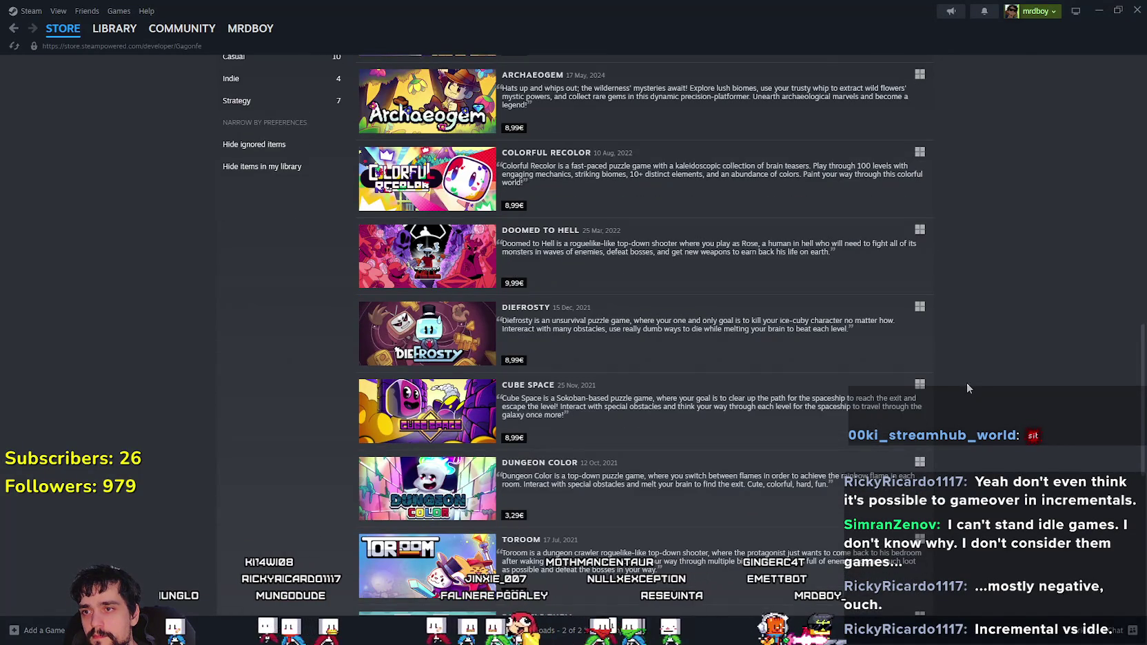
pyautogui.scroll(-2, 965, 383)
pyautogui.moveTo(439, 129)
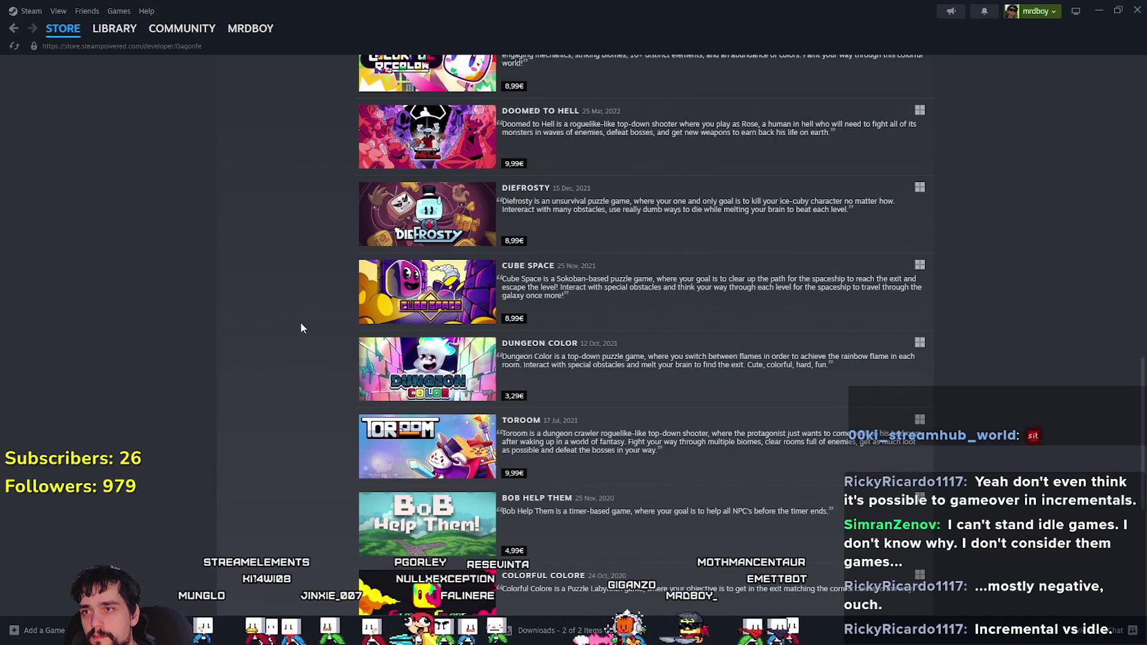
pyautogui.moveTo(412, 235)
pyautogui.scroll(-6, 411, 235)
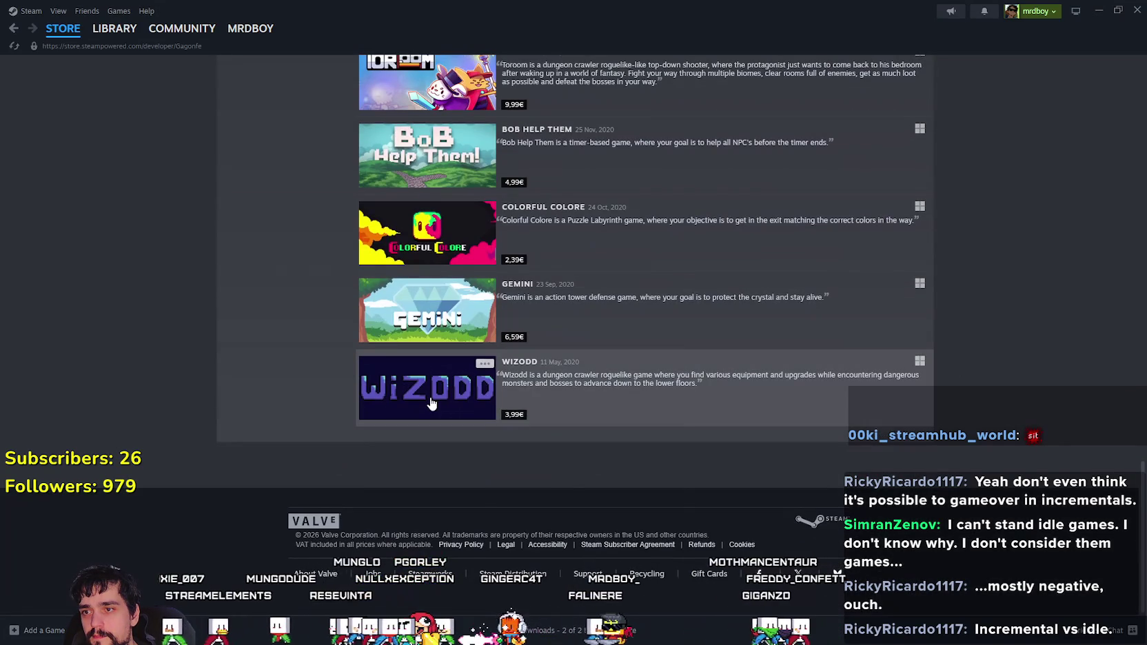
pyautogui.moveTo(432, 403)
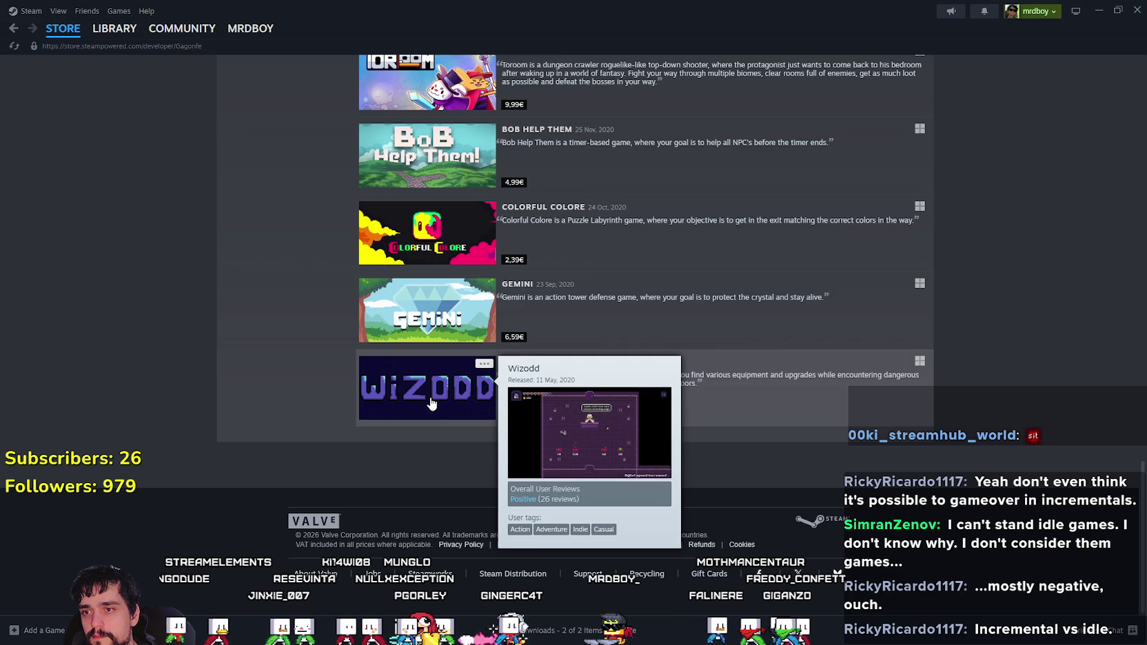
pyautogui.moveTo(411, 333)
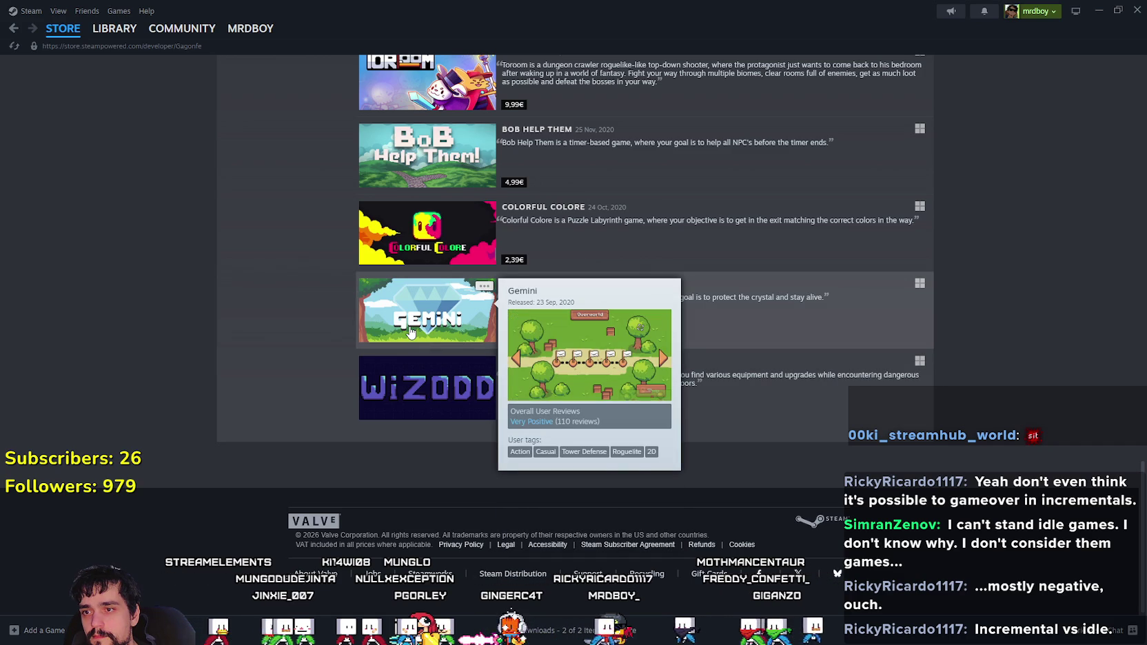
# - Scroll back up through the list and open the Rocket Rats store page
pyautogui.scroll(2, 411, 333)
pyautogui.scroll(3, 414, 338)
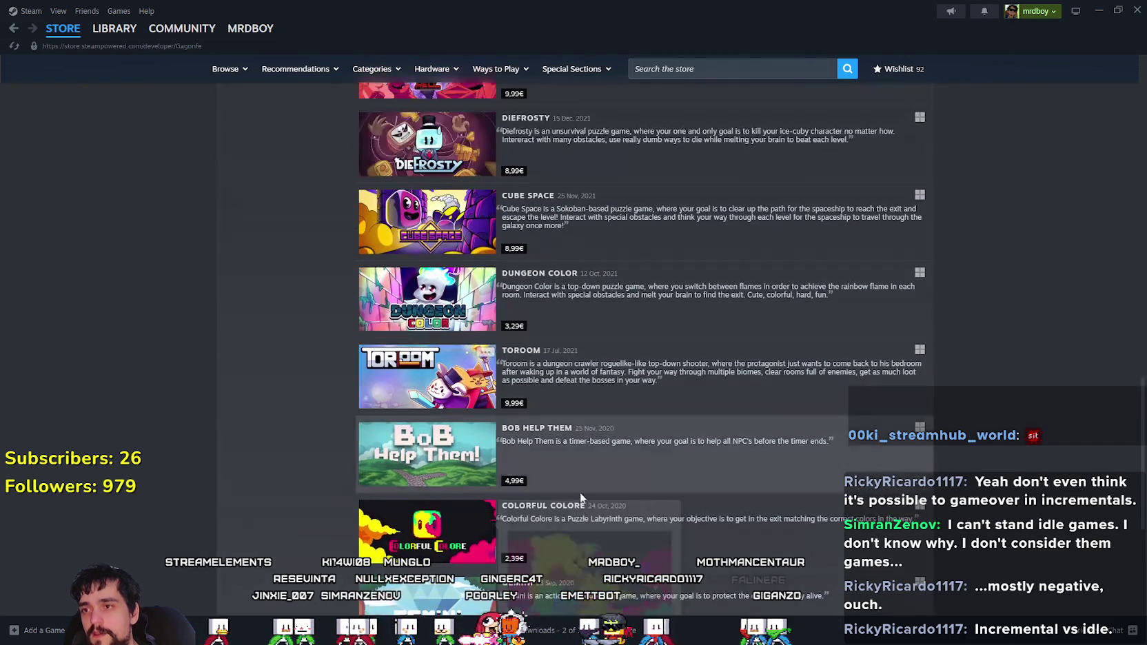
pyautogui.scroll(-3, 933, 491)
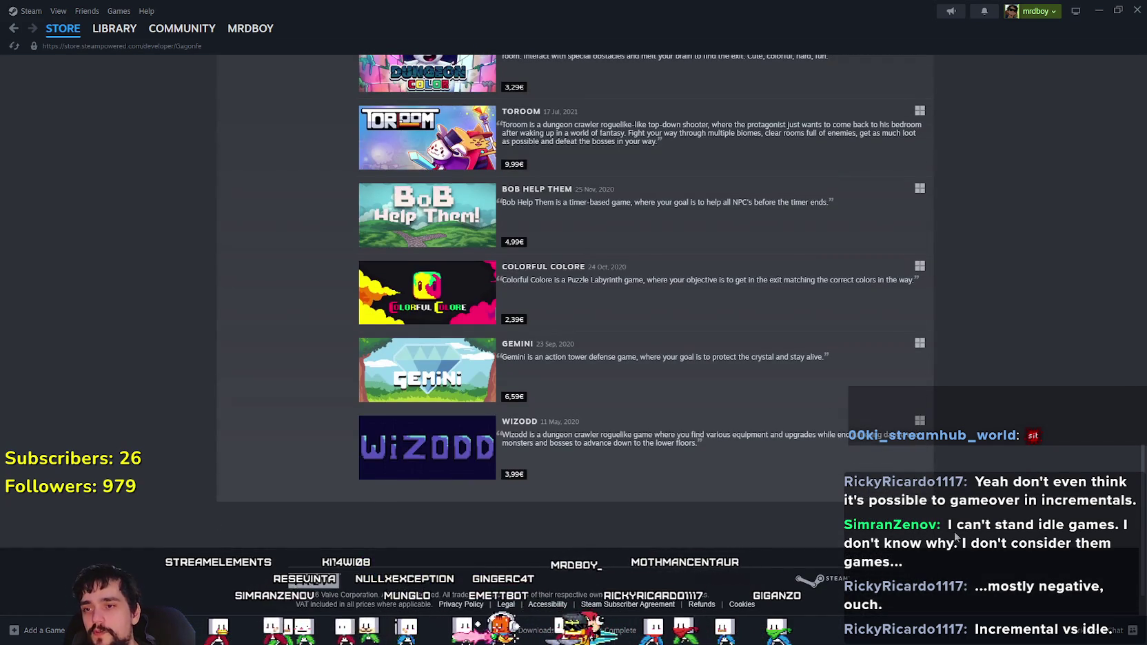
pyautogui.scroll(7, 678, 450)
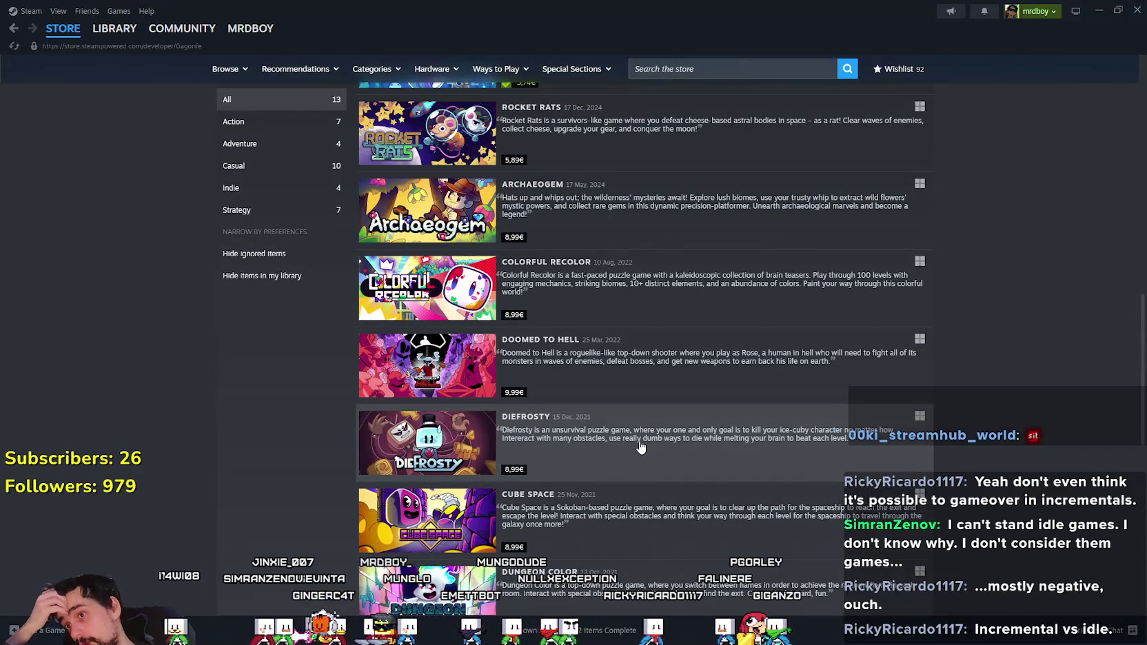
pyautogui.scroll(-2, 635, 440)
pyautogui.scroll(-5, 603, 453)
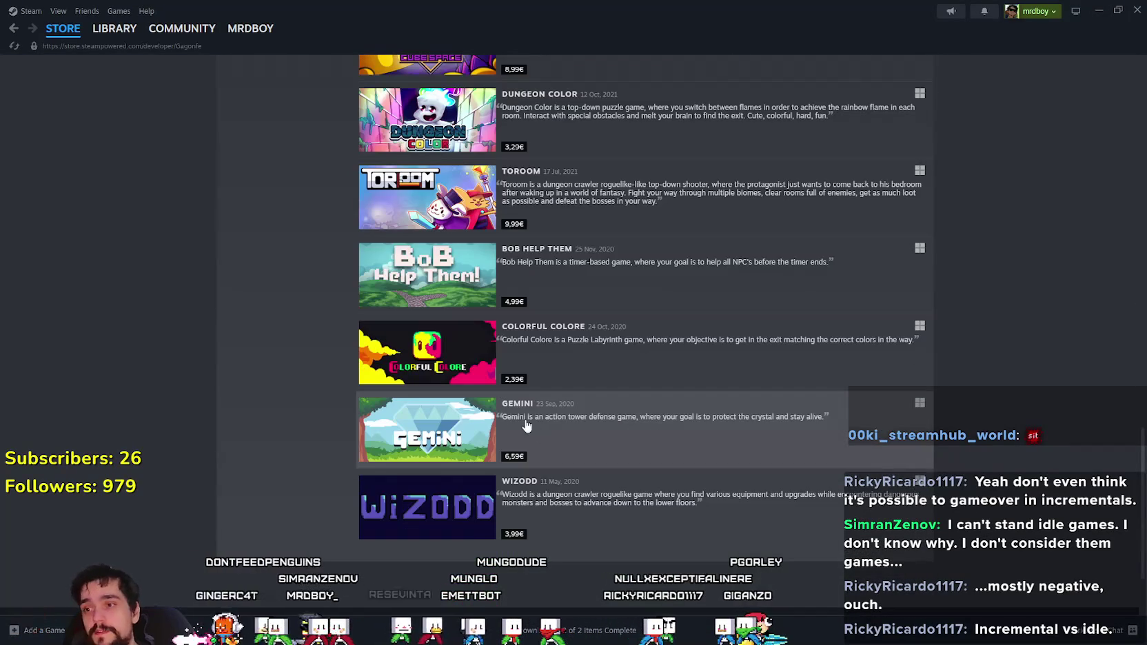
pyautogui.moveTo(447, 441)
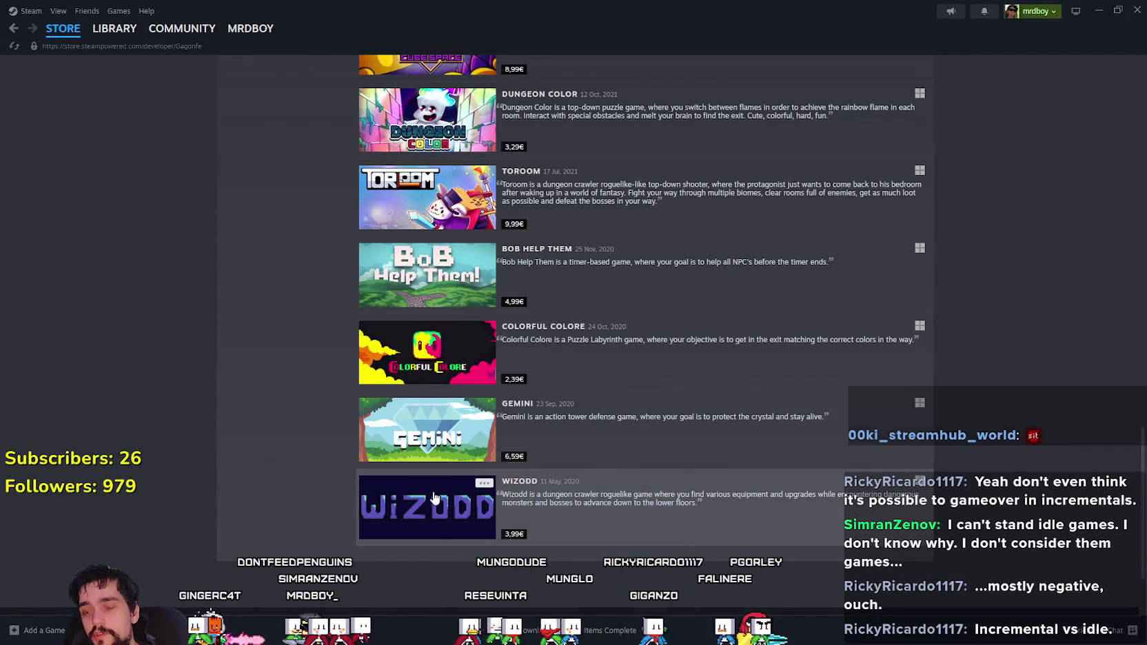
pyautogui.moveTo(434, 499)
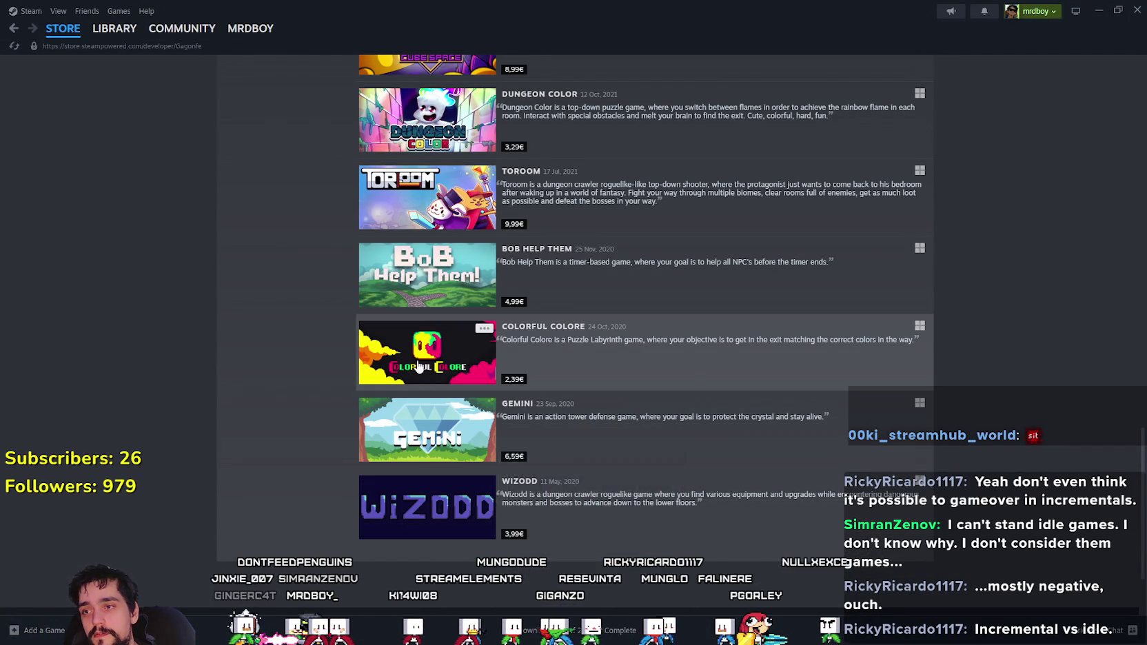
pyautogui.scroll(2, 448, 284)
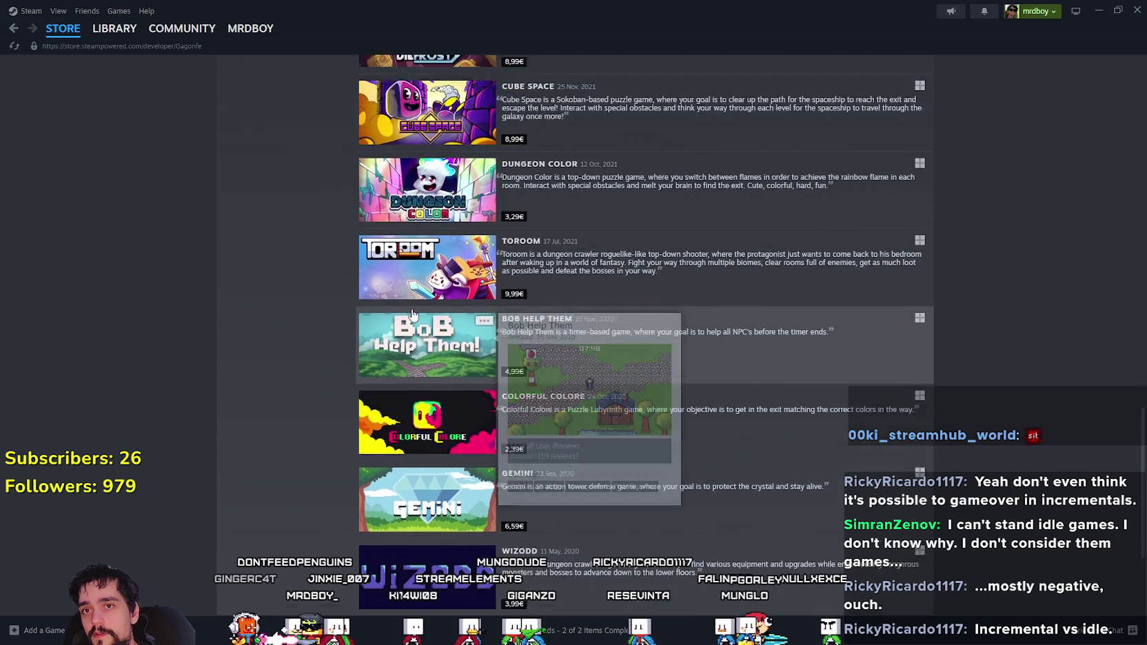
pyautogui.moveTo(432, 471)
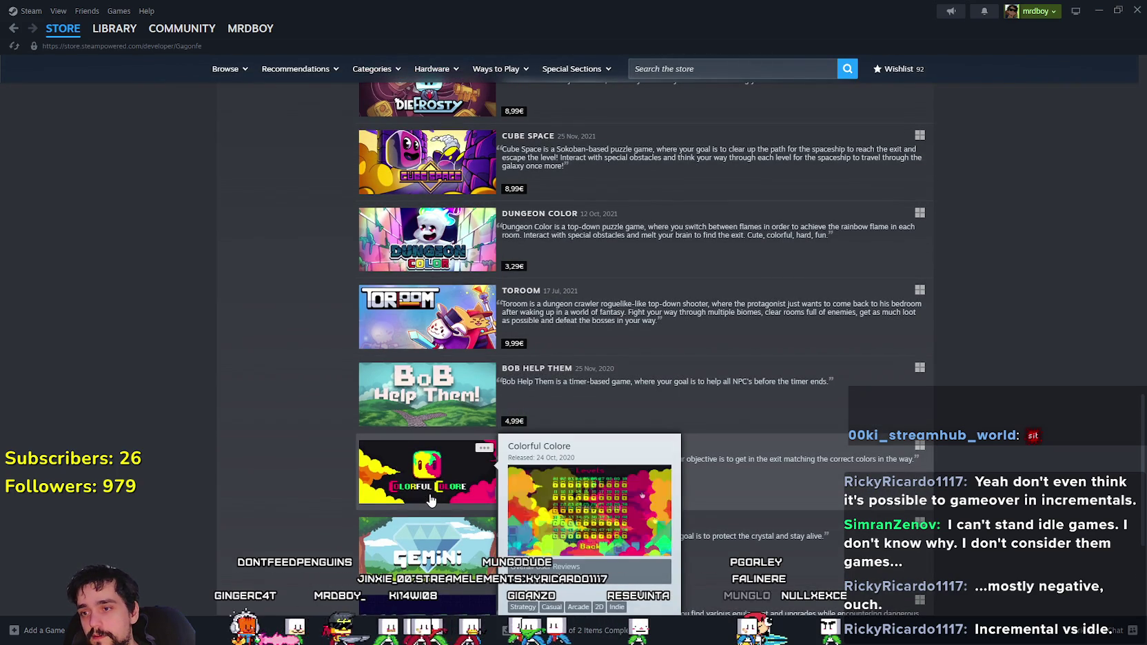
pyautogui.scroll(2, 429, 524)
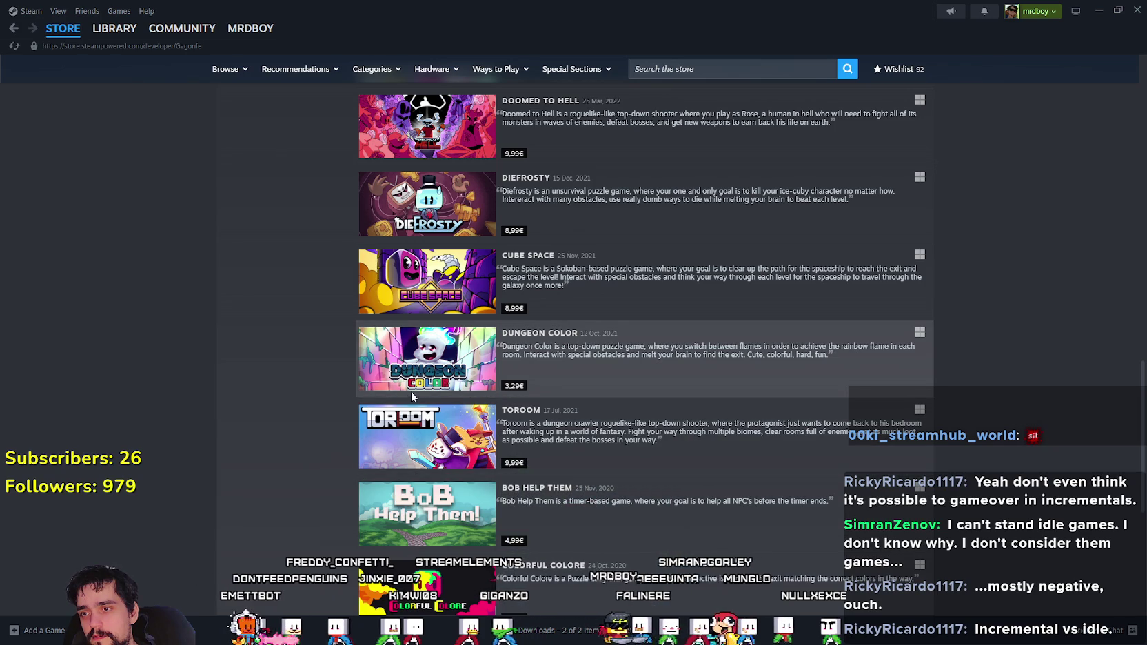
pyautogui.moveTo(458, 280)
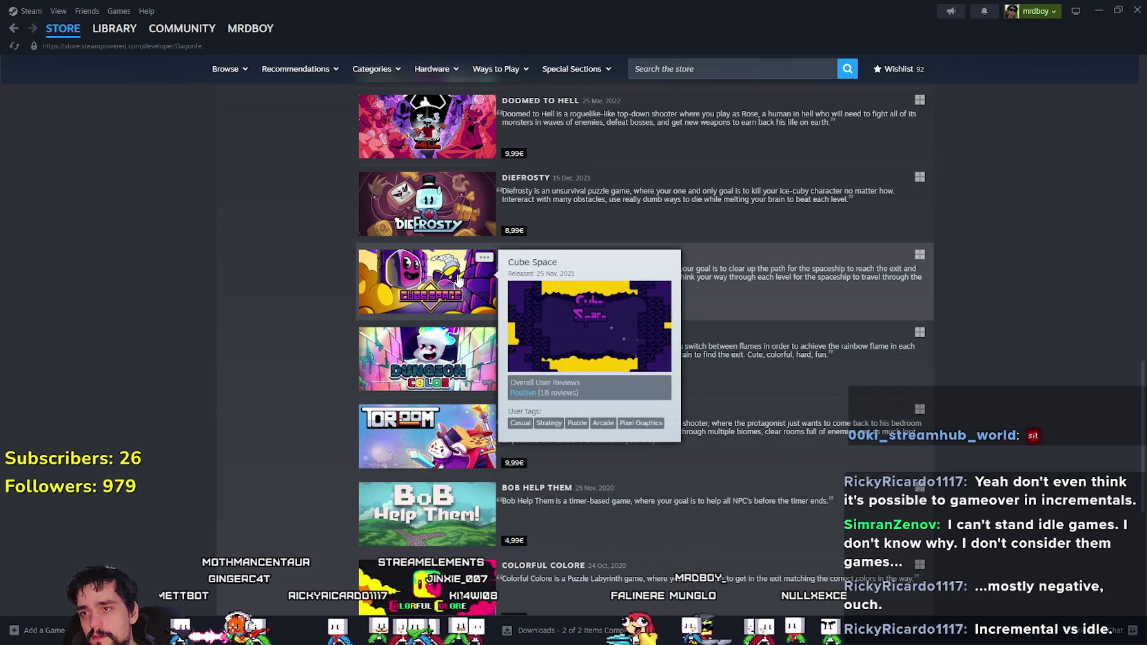
pyautogui.scroll(2, 416, 320)
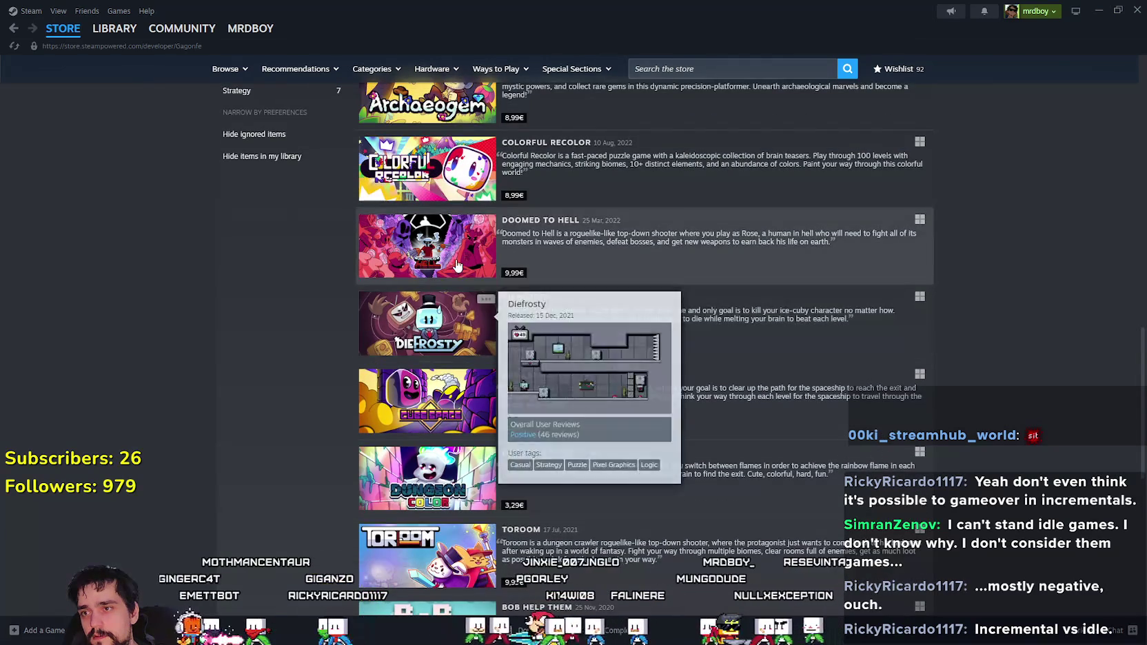
pyautogui.scroll(2, 453, 261)
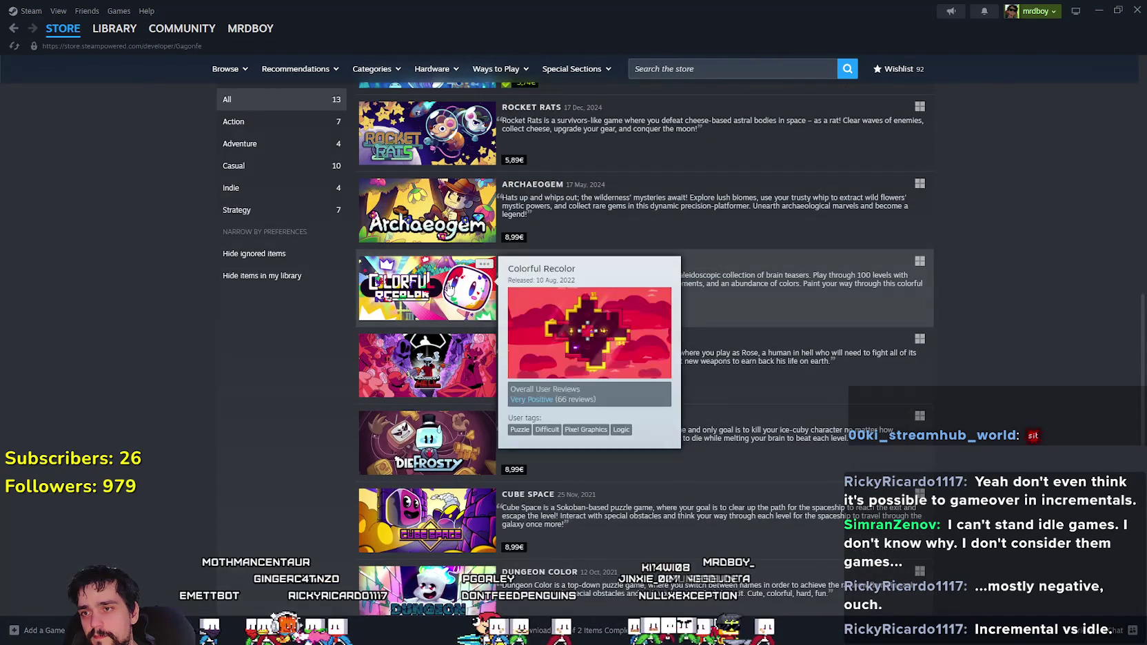
pyautogui.scroll(4, 453, 279)
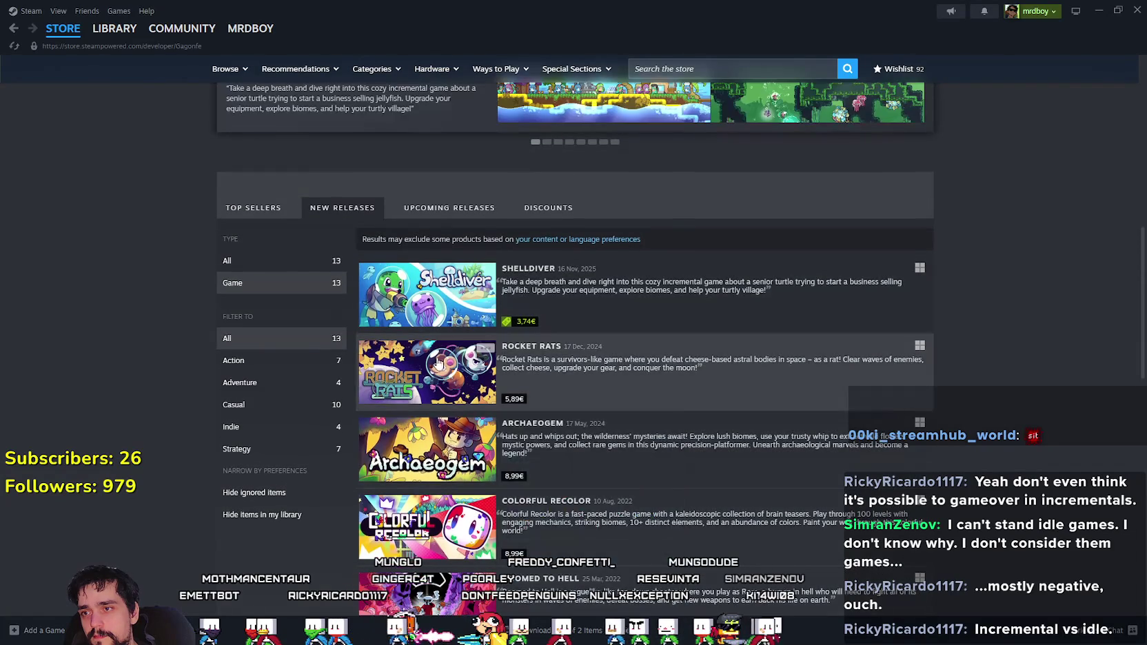
pyautogui.moveTo(439, 364)
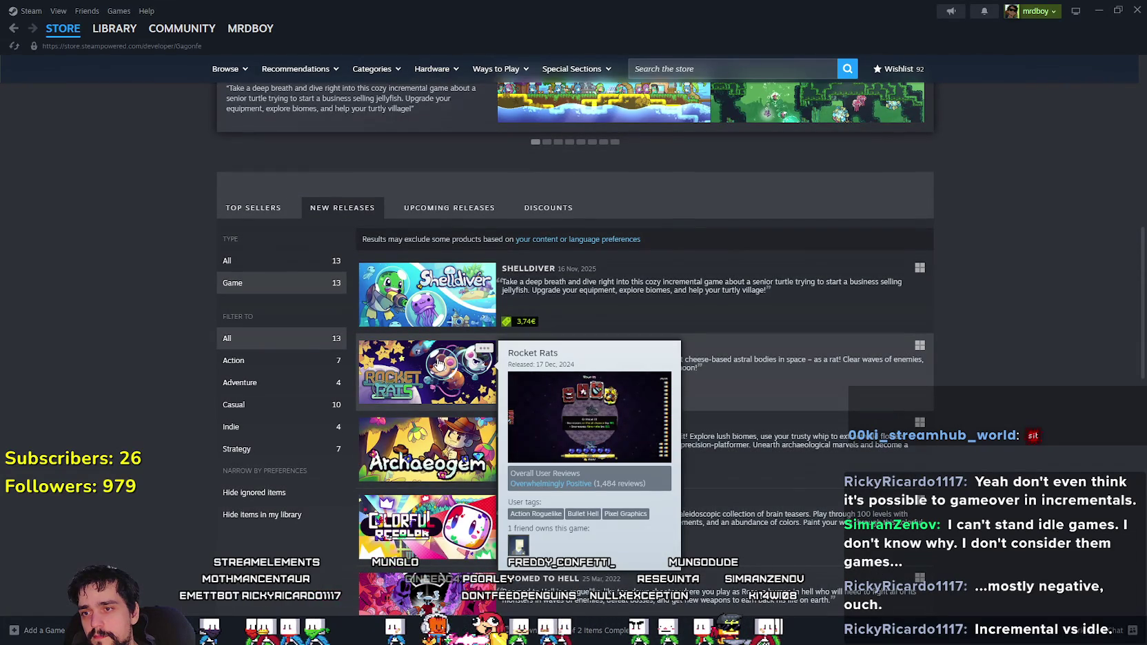
pyautogui.click(800, 365)
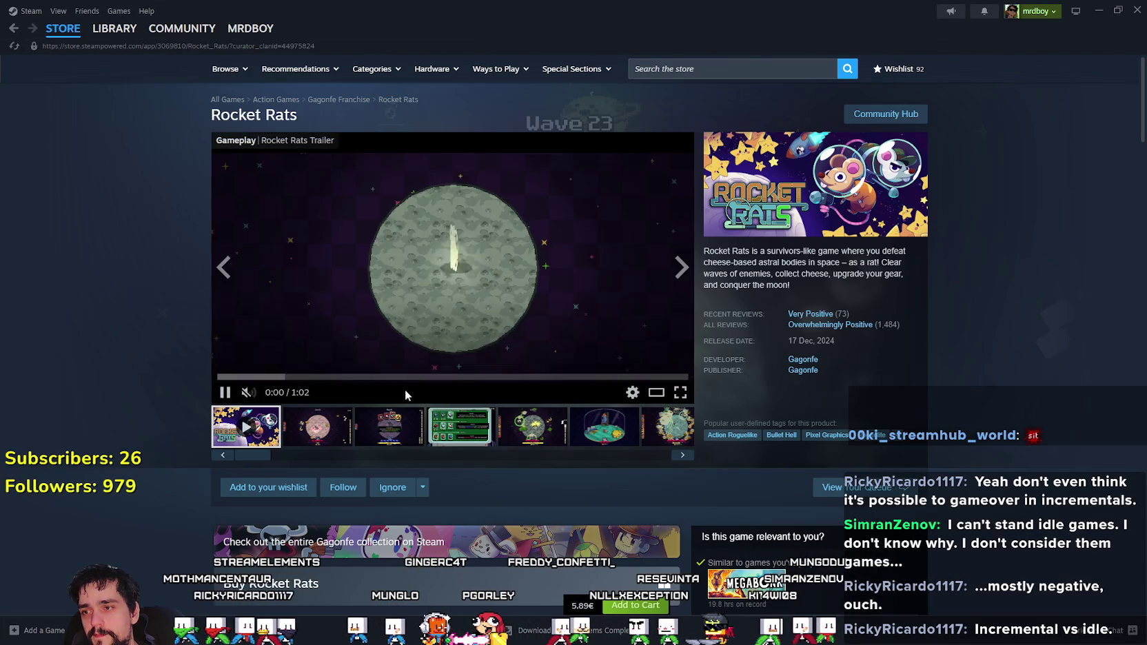
# - Flip from the trailer through all the Rocket Rats screenshots
pyautogui.click(686, 280)
pyautogui.click(685, 277)
pyautogui.click(686, 277)
pyautogui.click(686, 277)
pyautogui.click(685, 277)
pyautogui.click(686, 277)
pyautogui.click(686, 277)
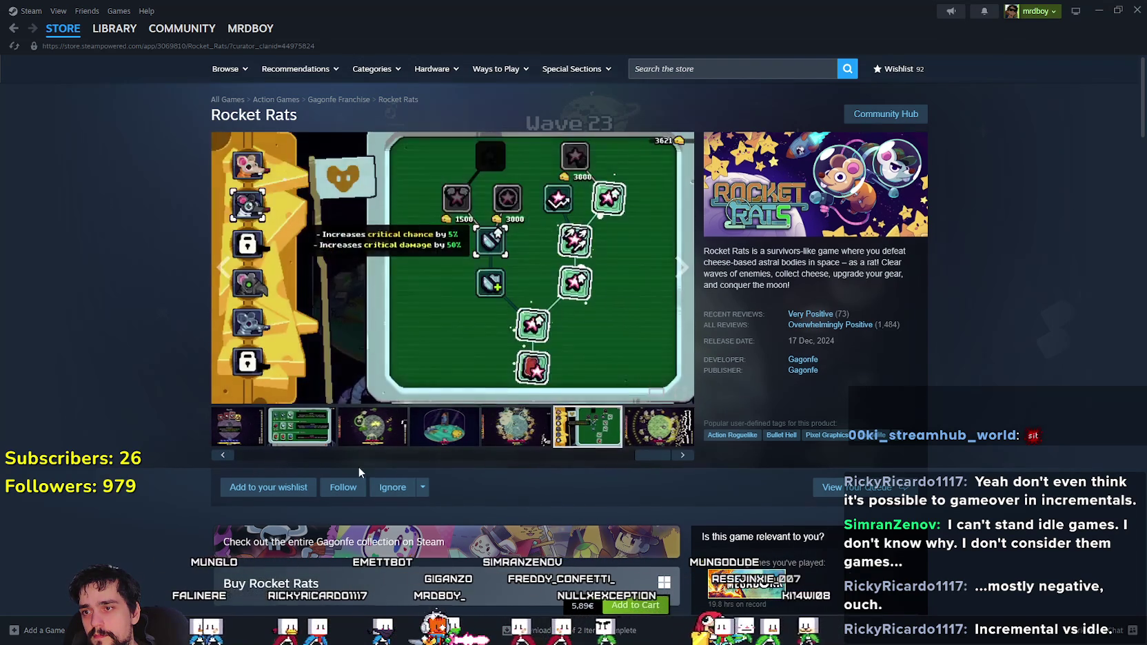
# - Scroll down the Rocket Rats page, then return to the Steam store front page
pyautogui.scroll(-5, 356, 462)
pyautogui.scroll(-15, 354, 456)
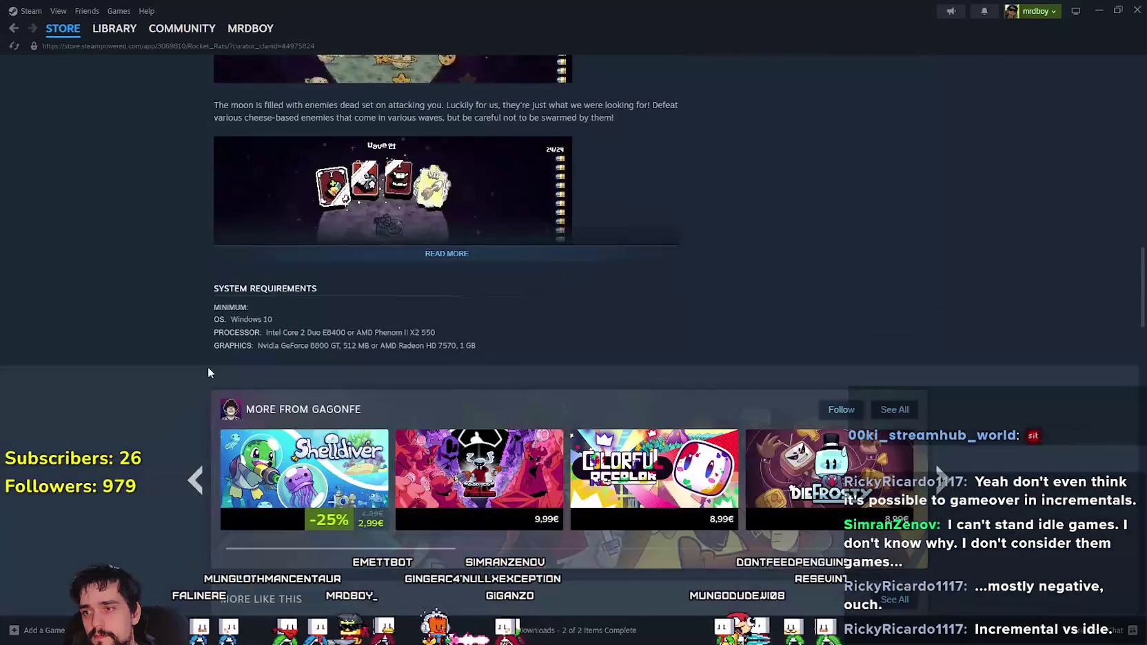
pyautogui.click(69, 31)
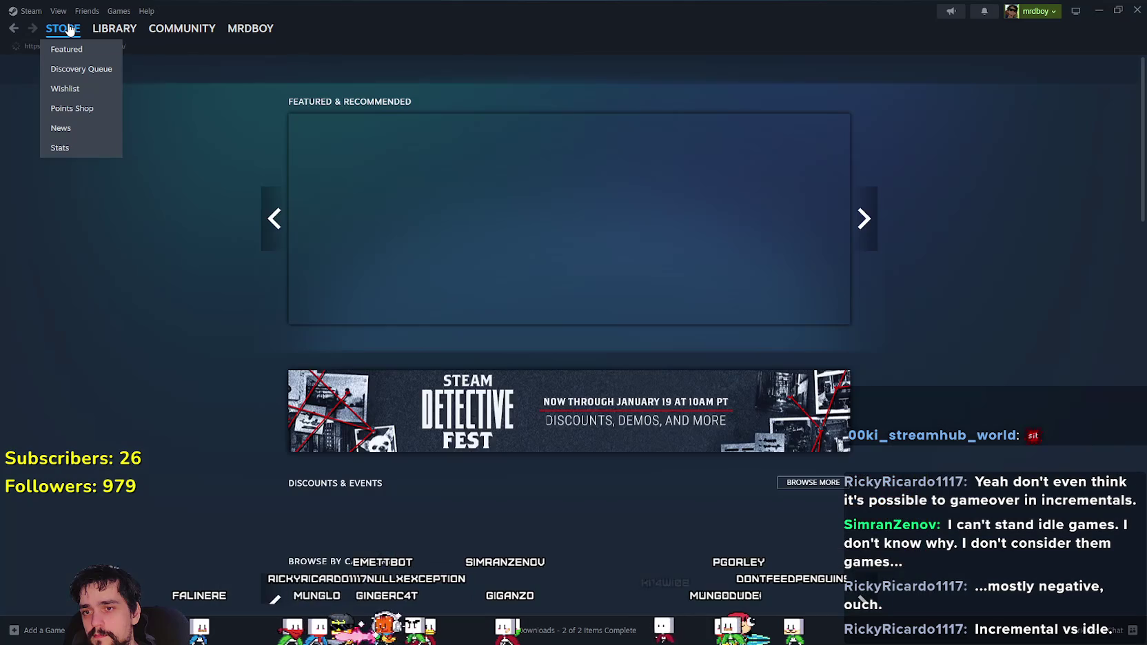
# - Search the Steam store for 'RM' and open the MR FARMBOY store page
pyautogui.click(735, 69)
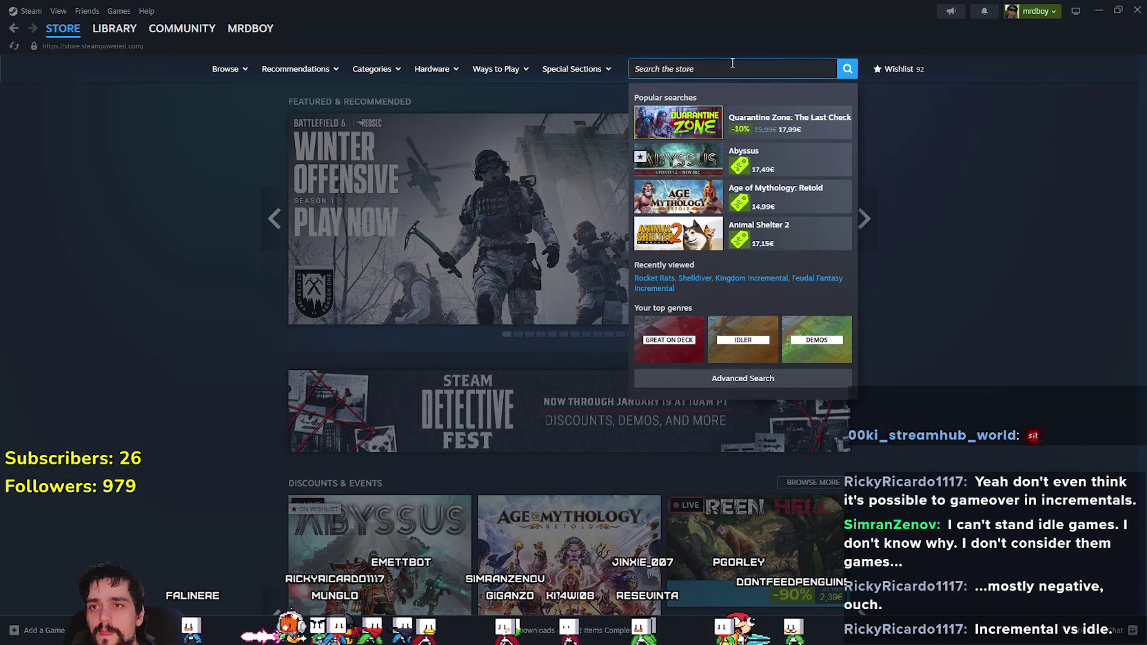
pyautogui.write('MR FARM')
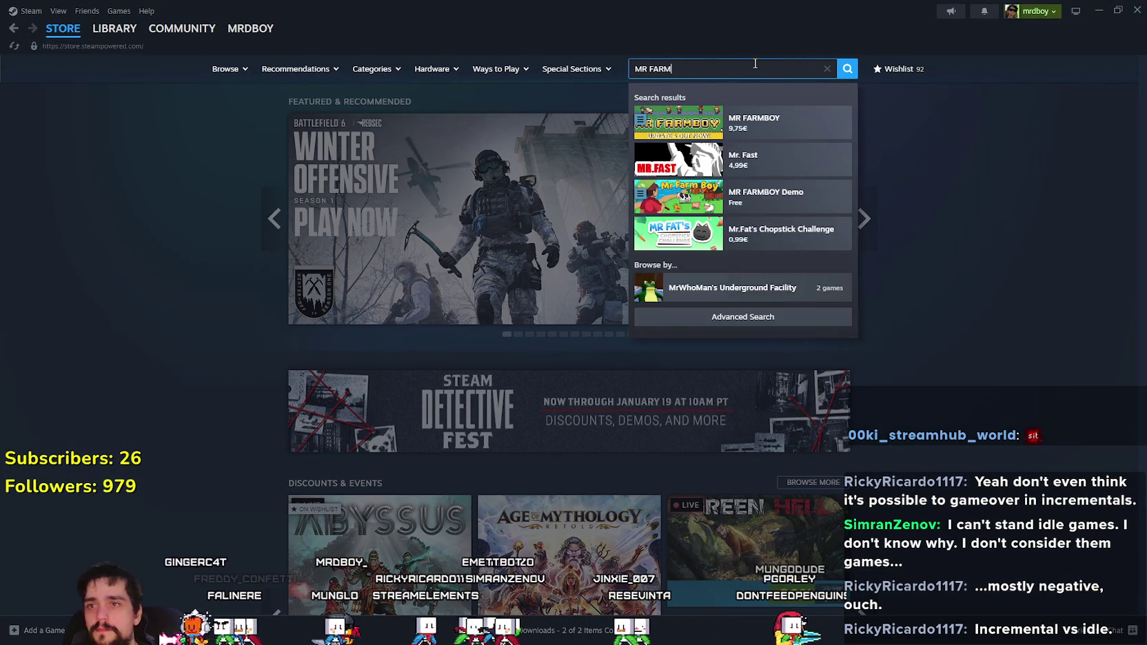
pyautogui.click(786, 123)
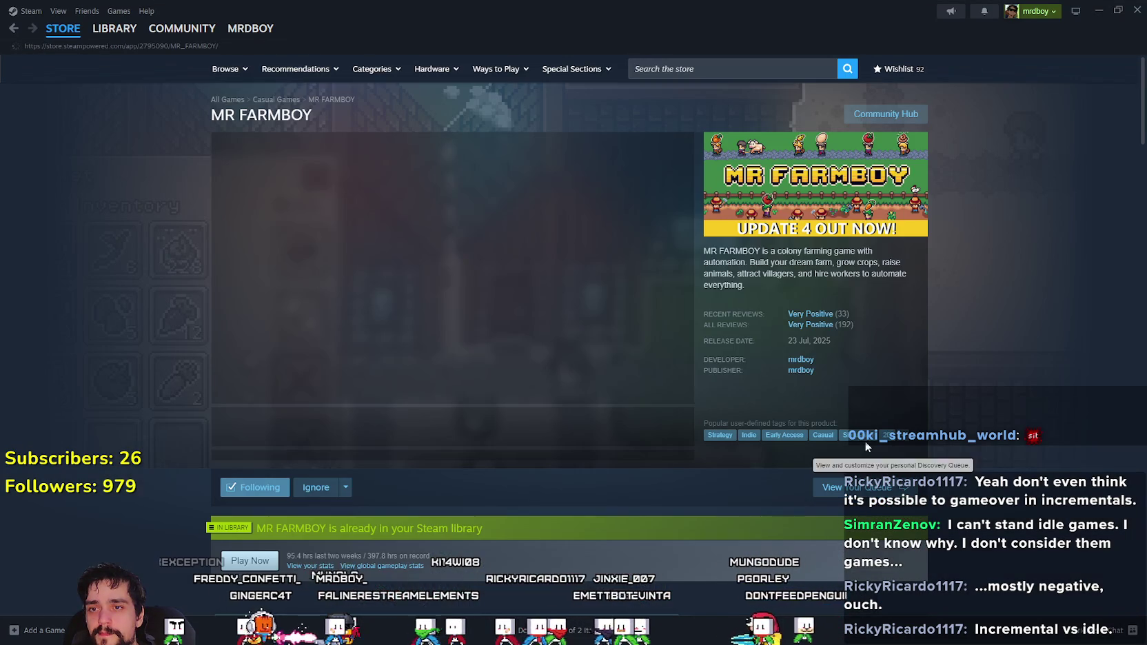
# - Scroll through the MR FARMBOY store page, then minimize Steam
pyautogui.moveTo(824, 332)
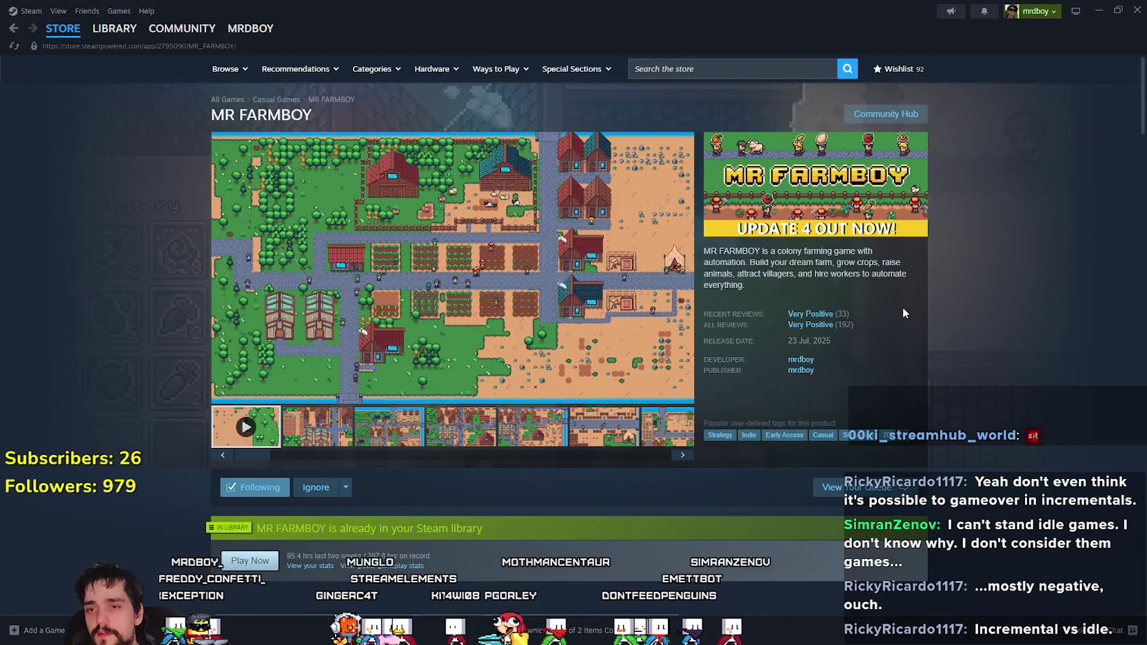
pyautogui.moveTo(820, 334)
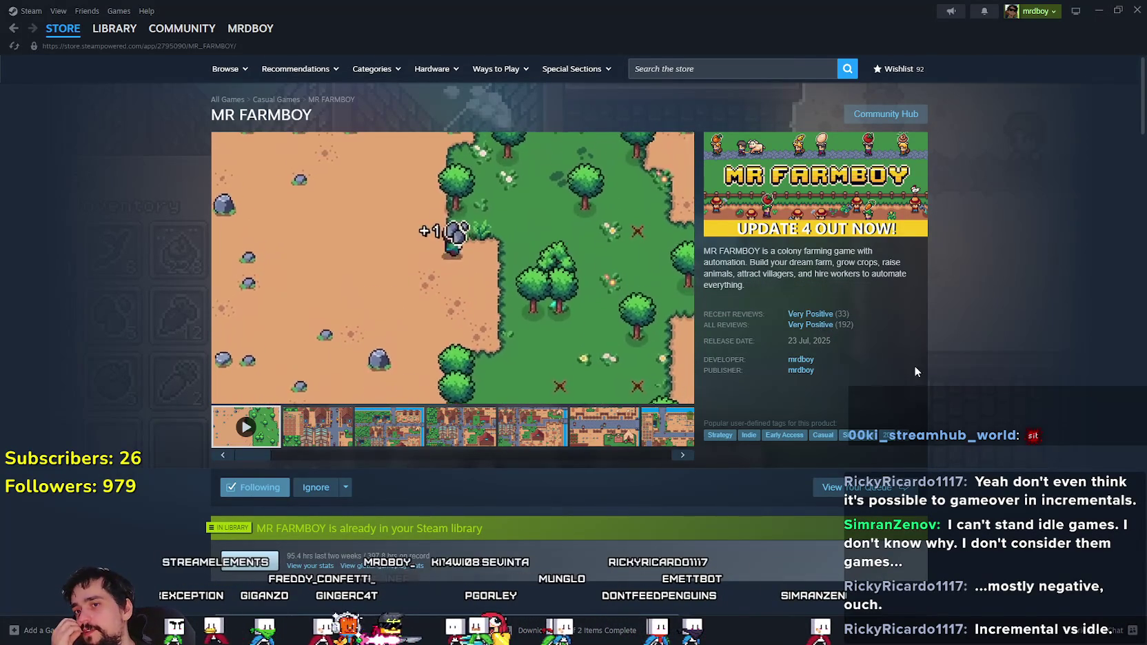
pyautogui.scroll(-1, 963, 374)
pyautogui.scroll(-5, 963, 374)
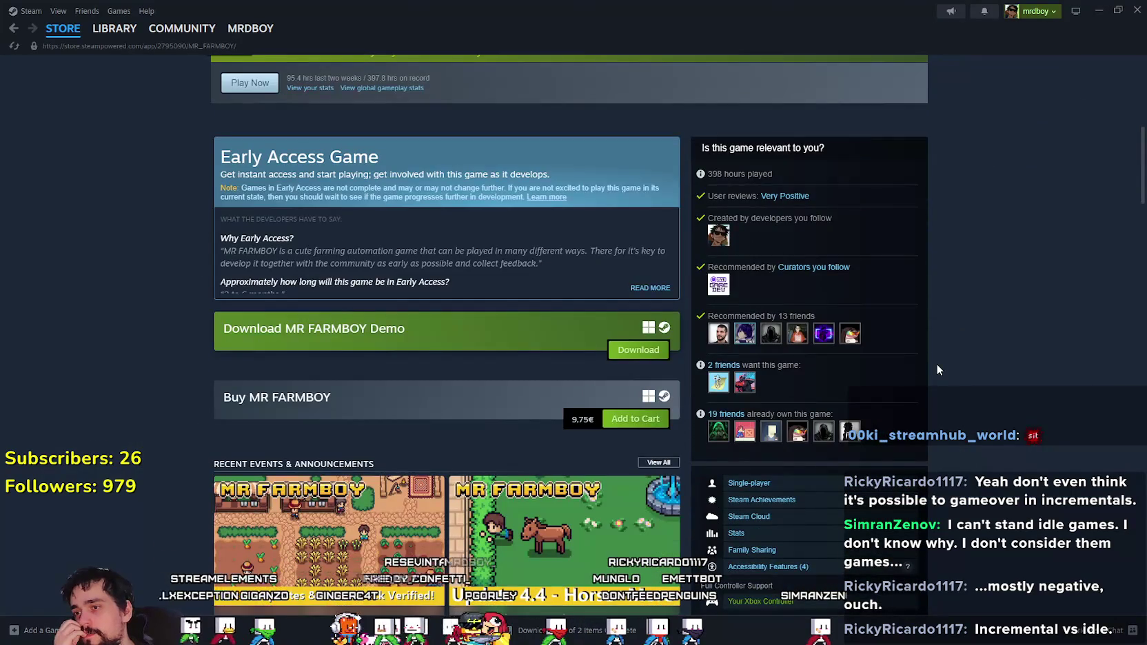
pyautogui.scroll(1, 936, 363)
pyautogui.scroll(5, 918, 385)
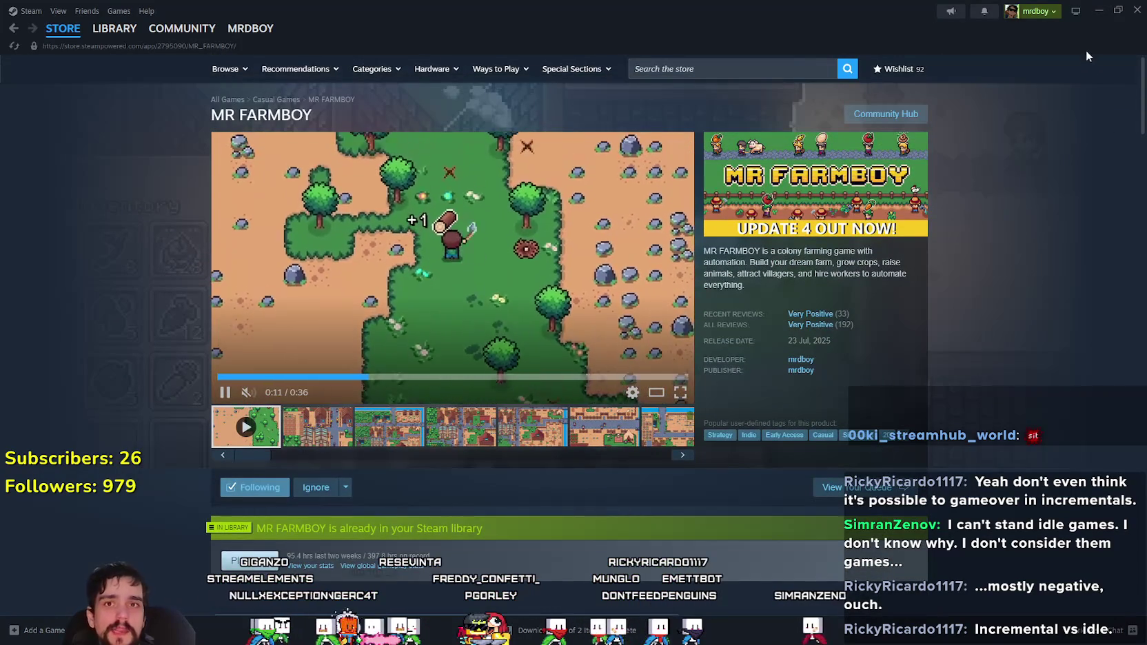
pyautogui.click(1096, 12)
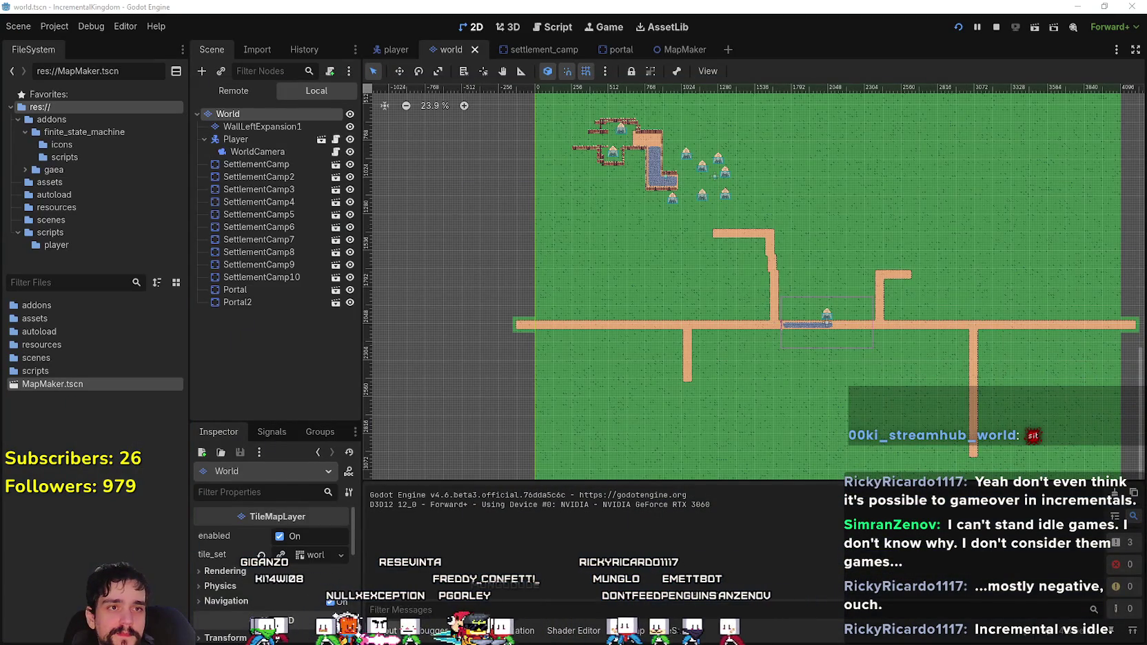
# - Zoom the world scene viewport in and back out
pyautogui.scroll(2, 869, 348)
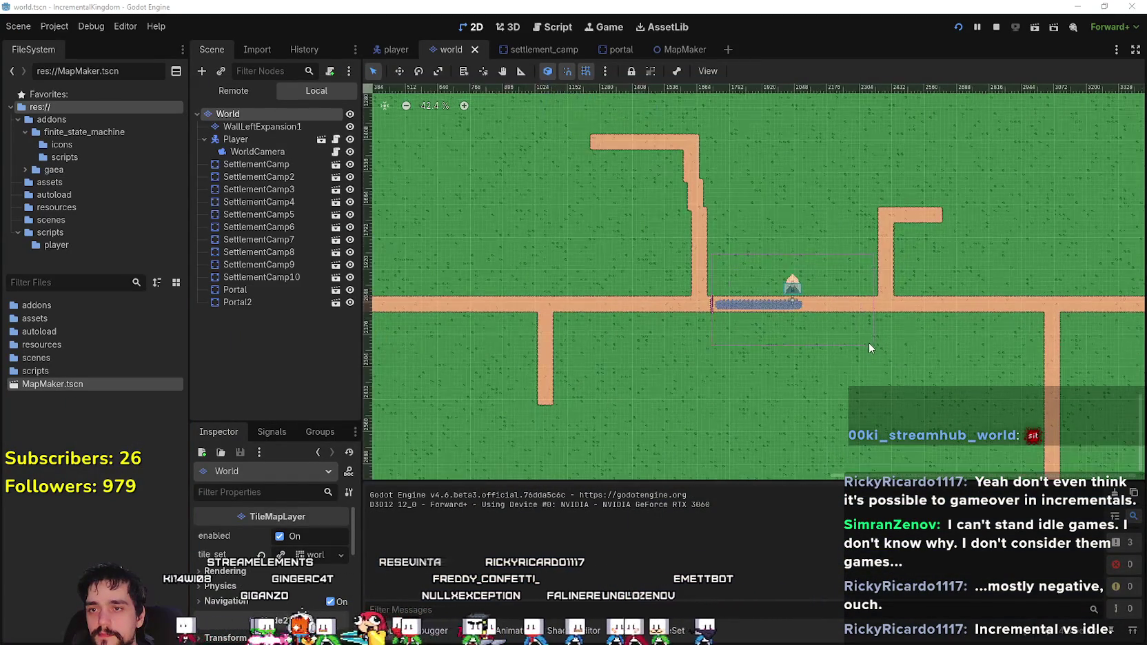
pyautogui.scroll(-1, 862, 277)
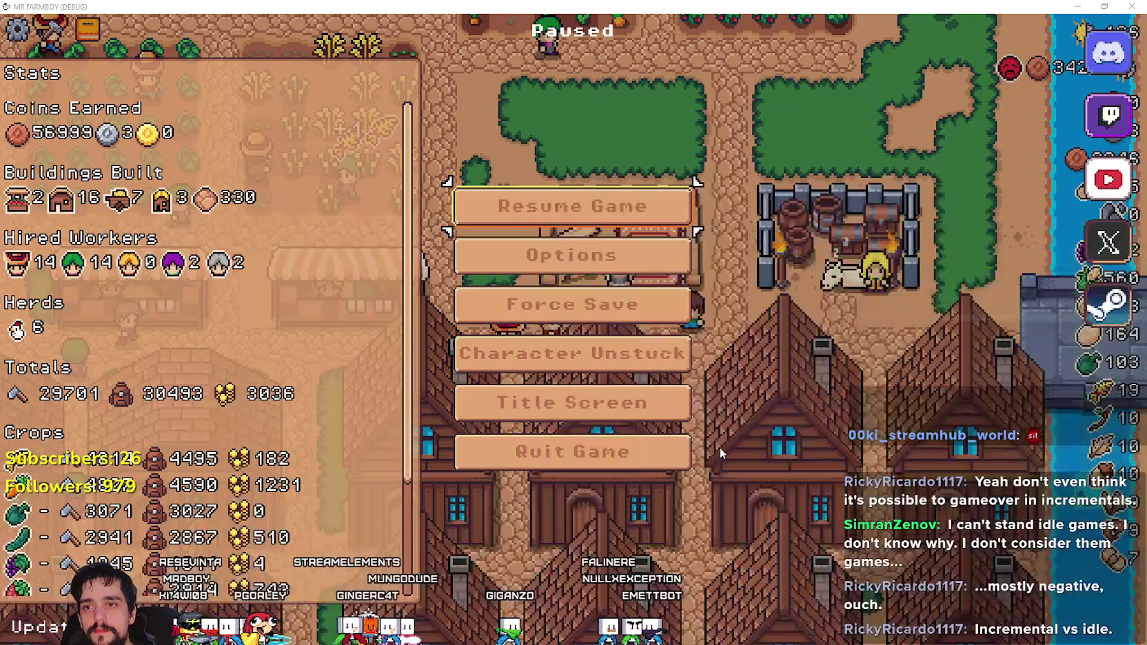
# - Choose Resume Game from the pause menu to unpause MR FARMBOY
pyautogui.click(623, 201)
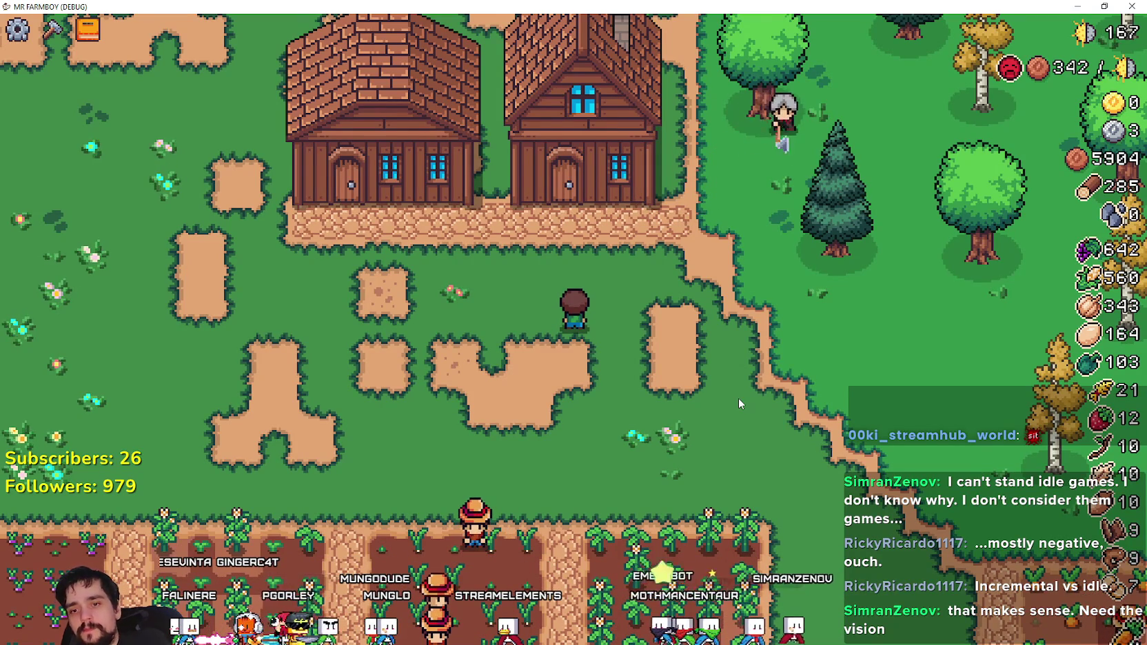
# - Walk the farmer around the houses and west onto open grass, then open crafting
pyautogui.press('d')
pyautogui.press('s')
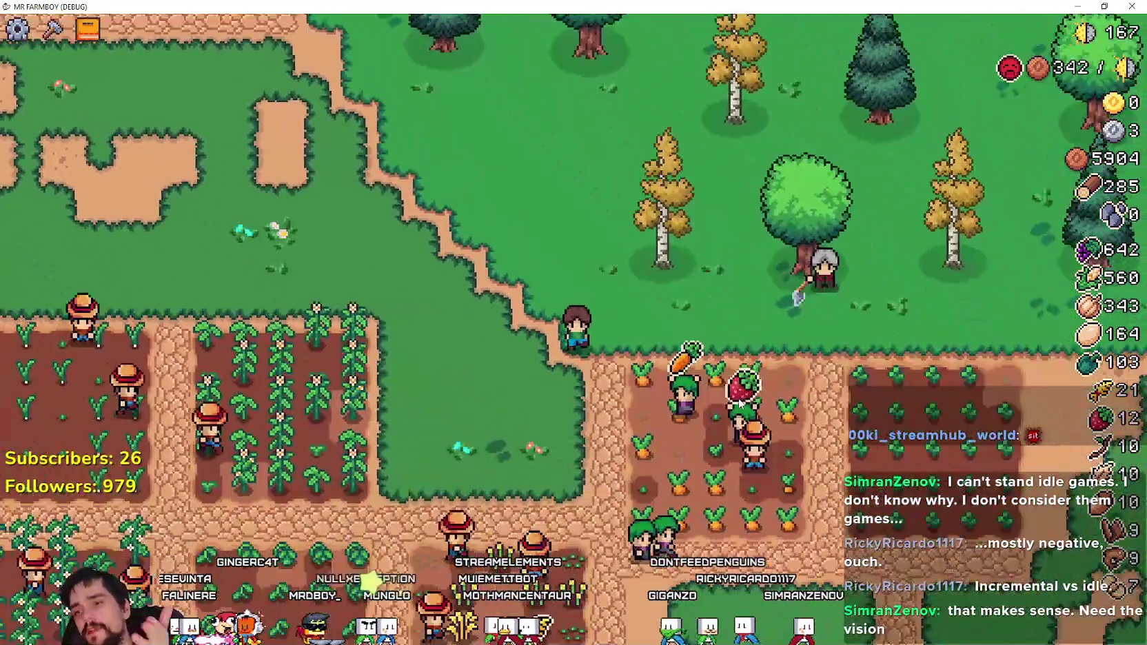
pyautogui.press('a')
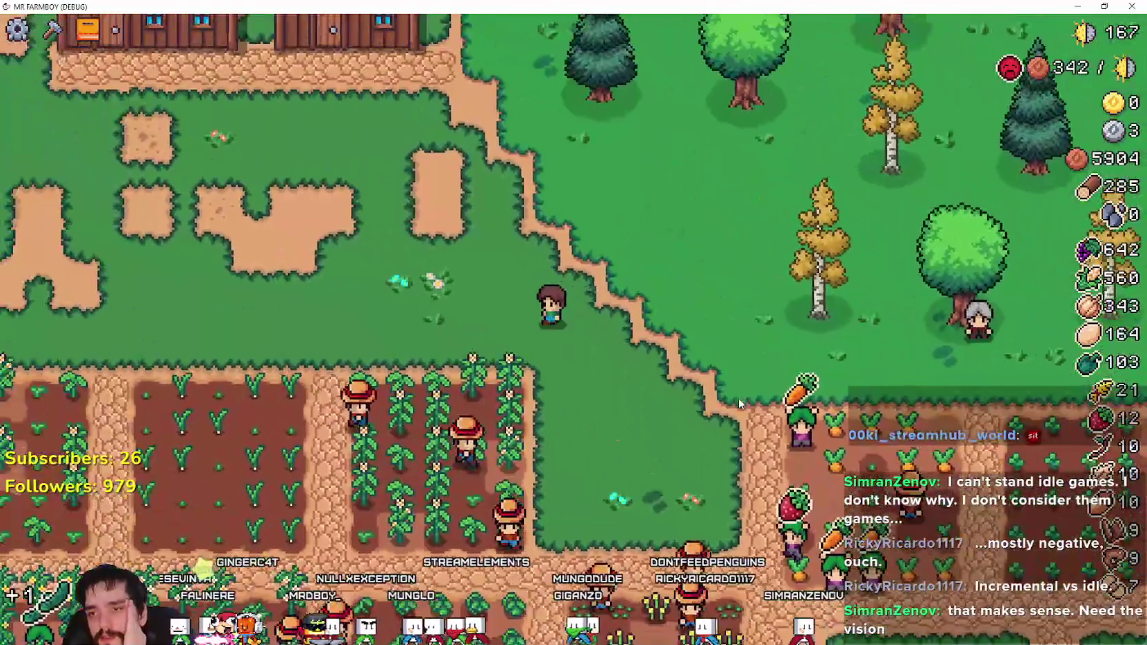
pyautogui.press('a')
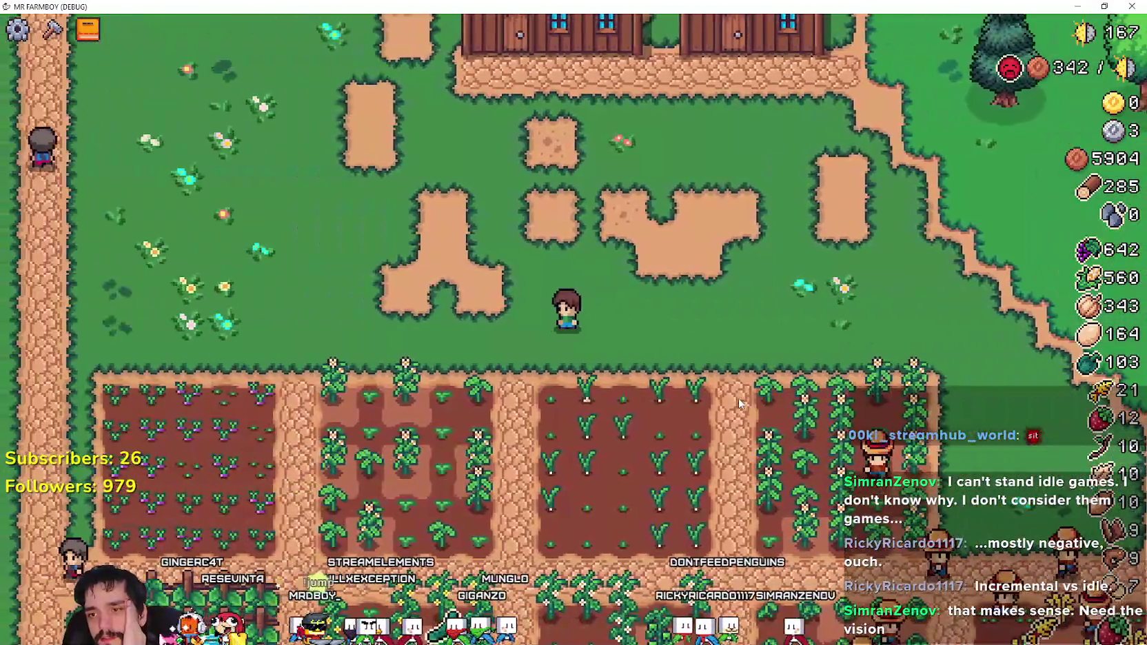
pyautogui.press('w')
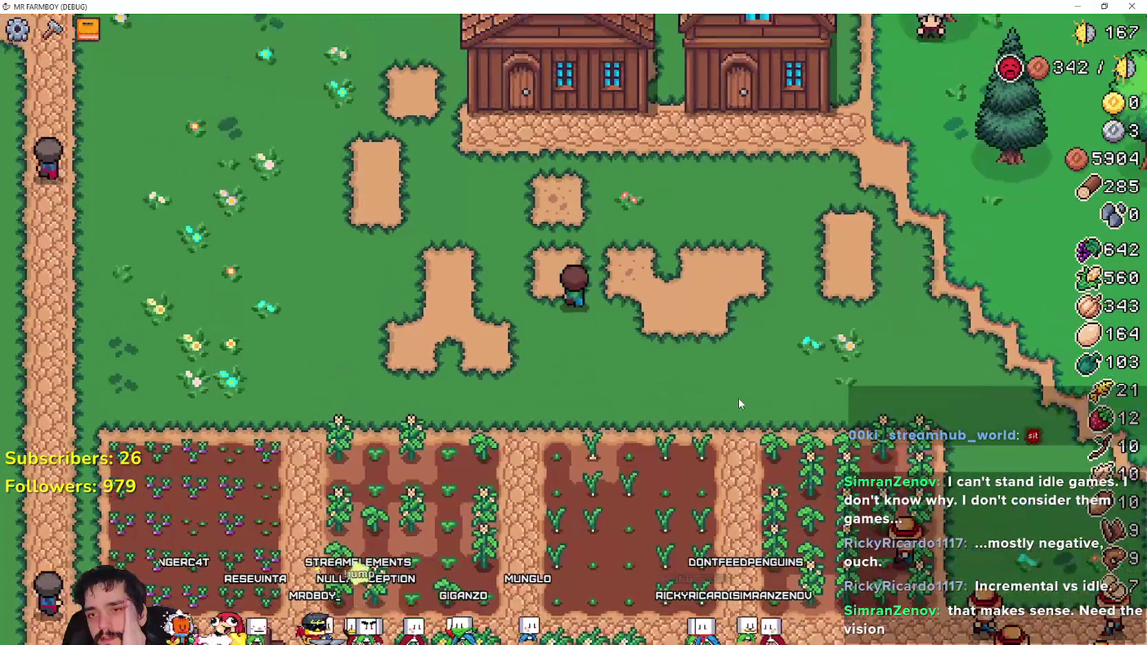
pyautogui.press('d')
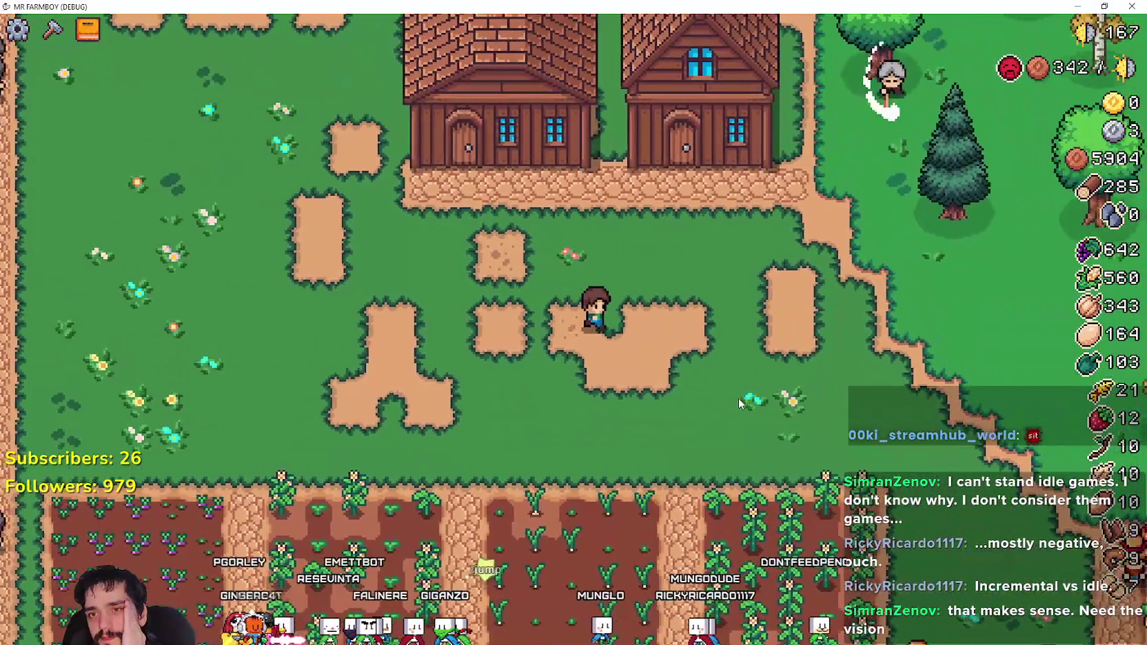
pyautogui.press('d')
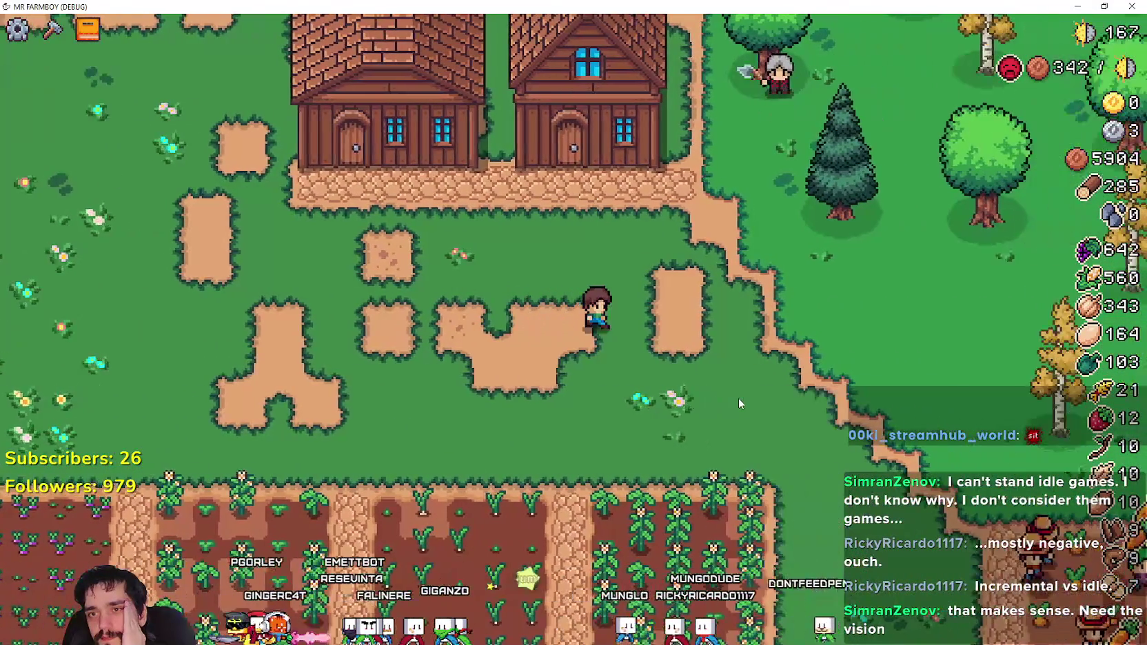
pyautogui.press('s')
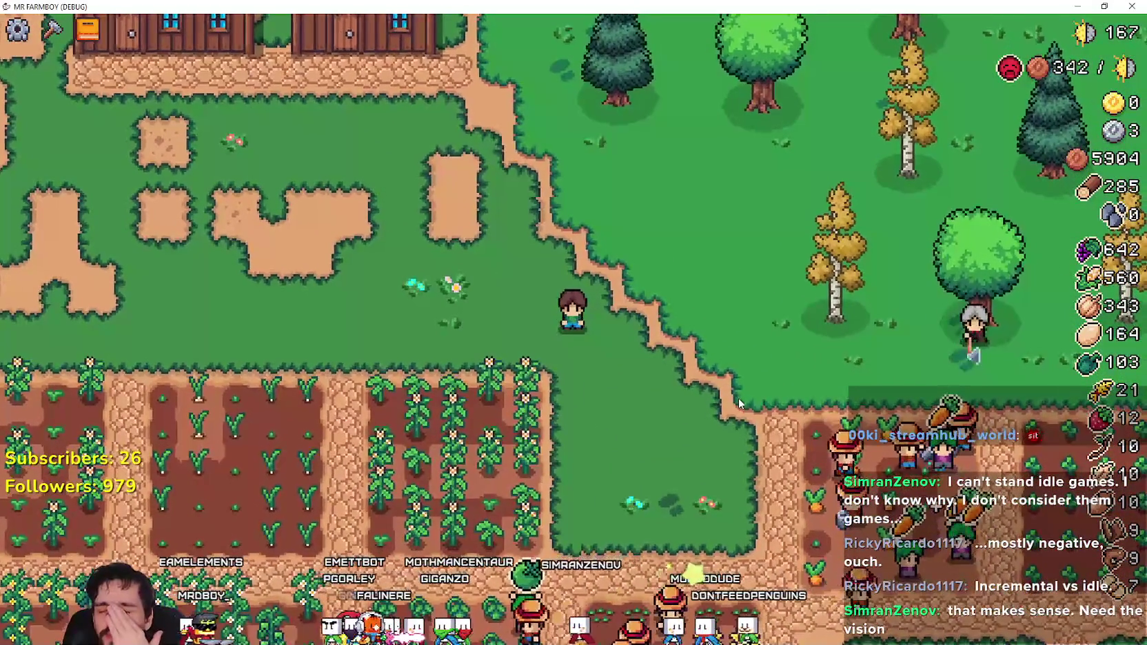
pyautogui.press('w')
pyautogui.press('a')
pyautogui.press('a')
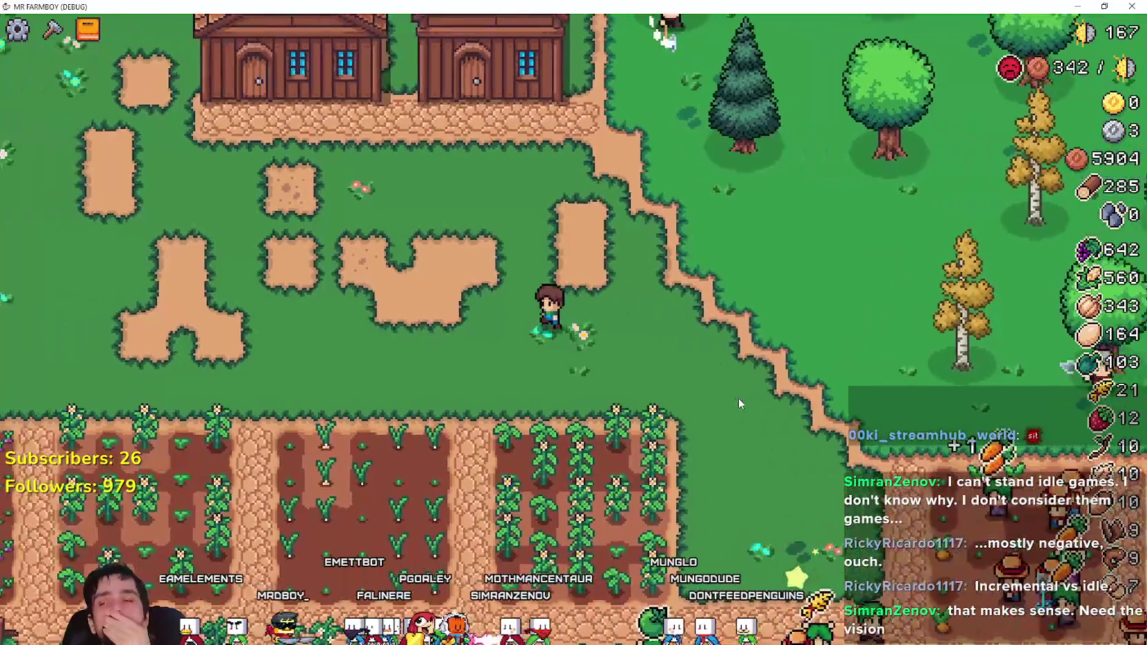
pyautogui.press('a')
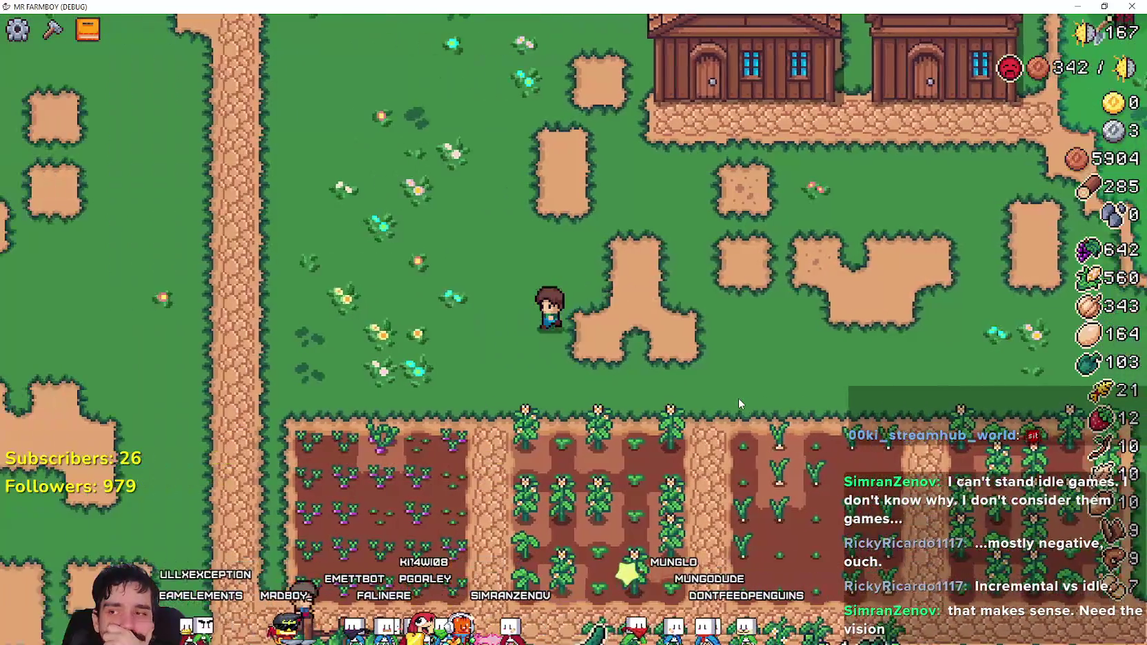
pyautogui.press('a')
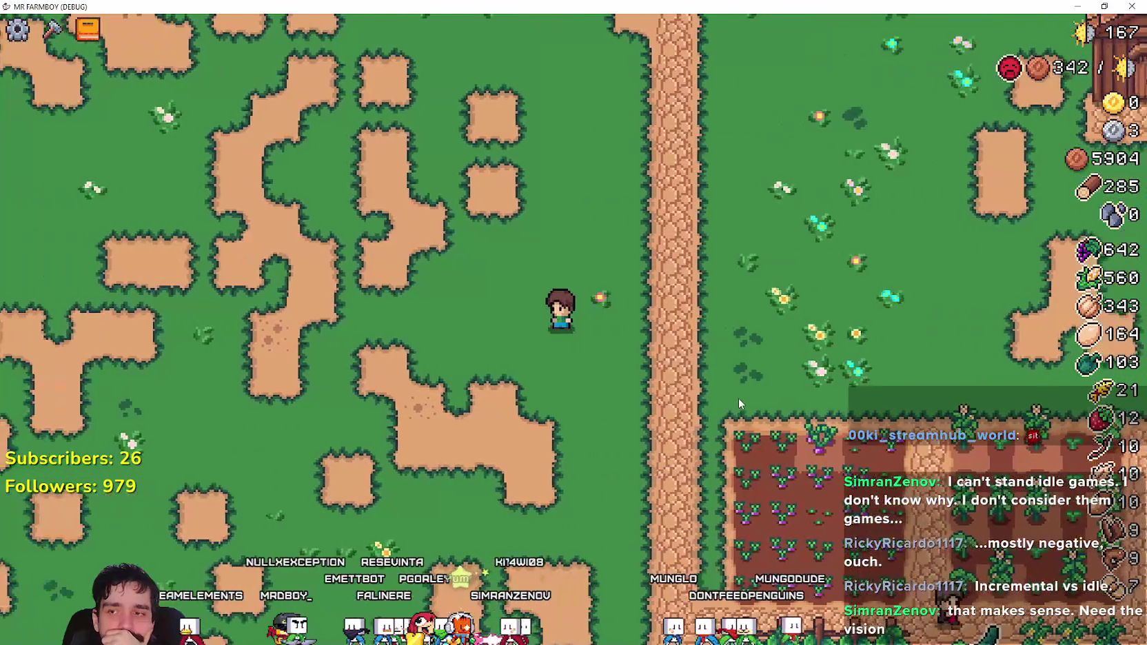
pyautogui.press('c')
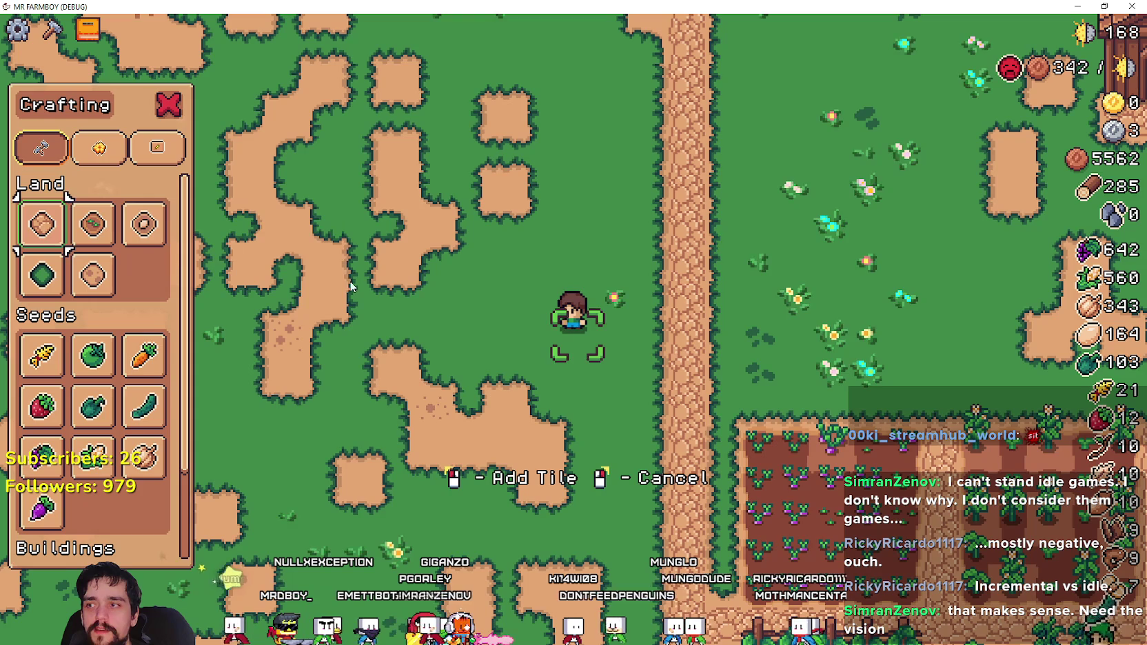
# - Place tiles joining the dirt patch beside the farmer to the main cobble path
pyautogui.click(667, 356)
pyautogui.press('s')
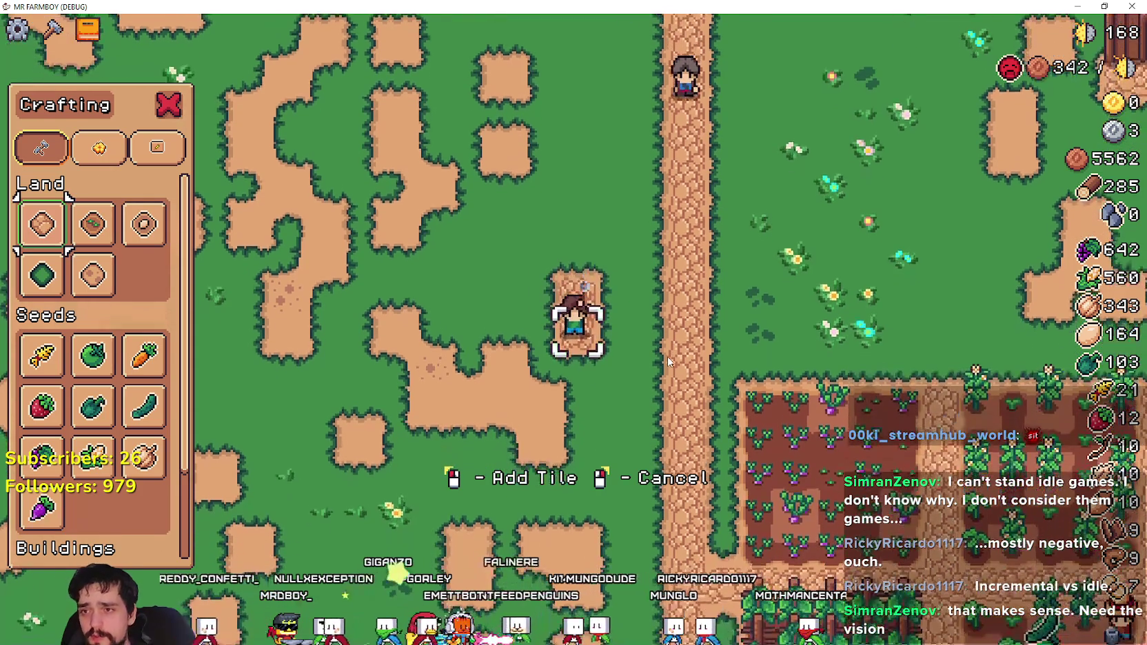
pyautogui.press('d')
pyautogui.click(664, 356)
pyautogui.press('a')
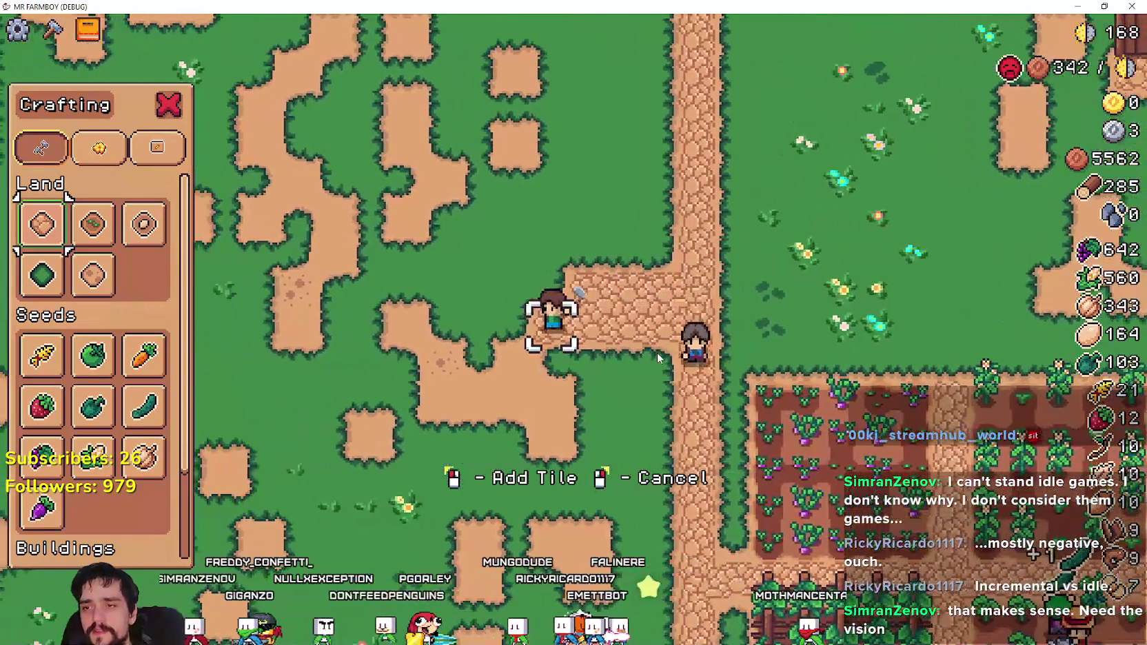
pyautogui.click(658, 358)
# - Extend the cobble path west to the farmer's spot and show the Decorations recipes
pyautogui.press('a')
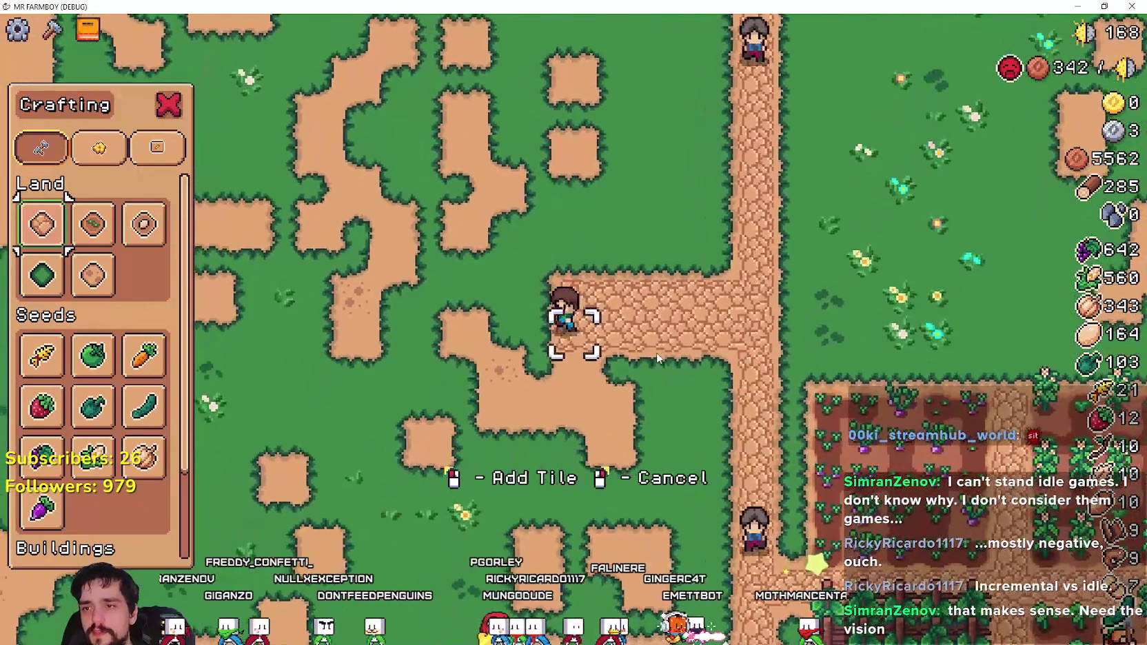
pyautogui.click(656, 352)
pyautogui.press('a')
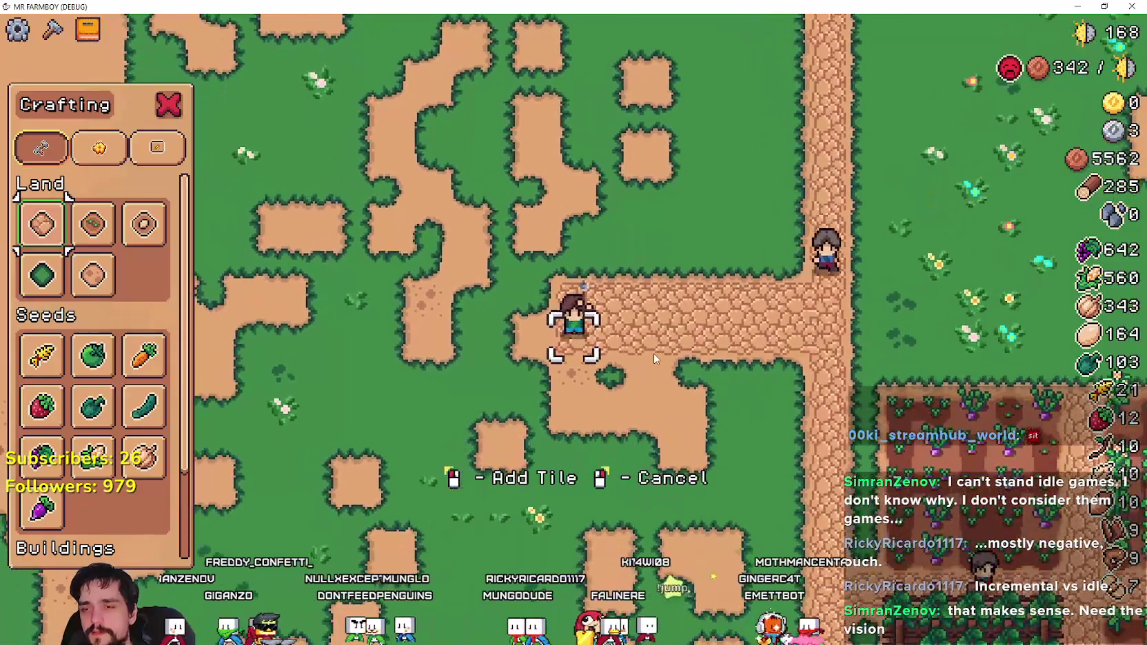
pyautogui.click(655, 357)
pyautogui.press('a')
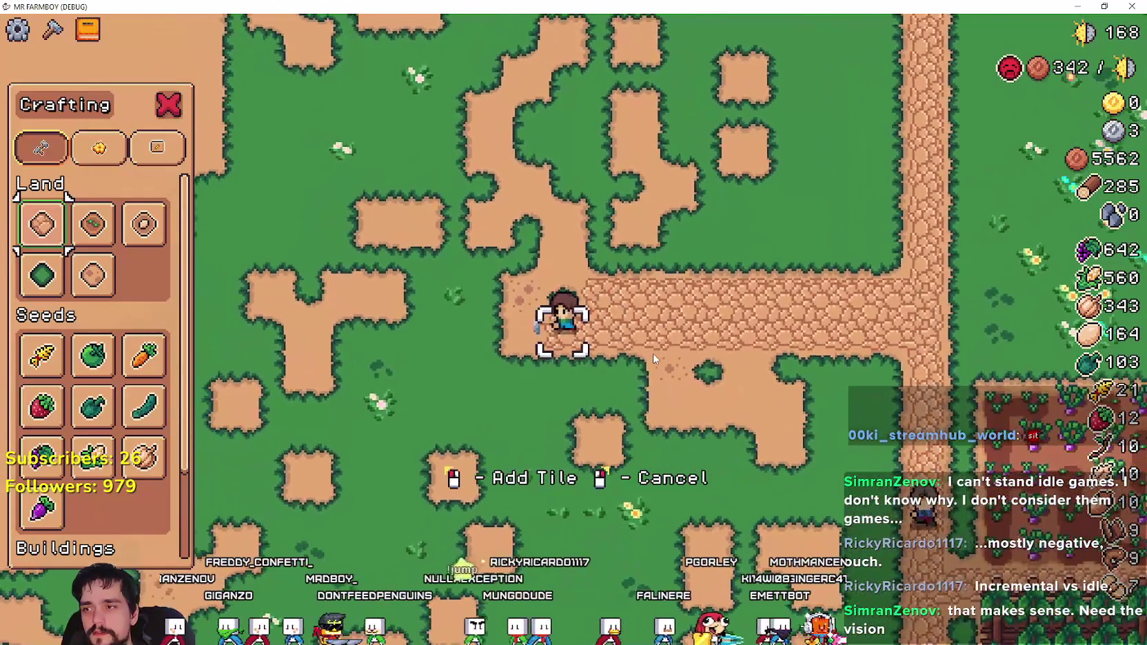
pyautogui.press('a')
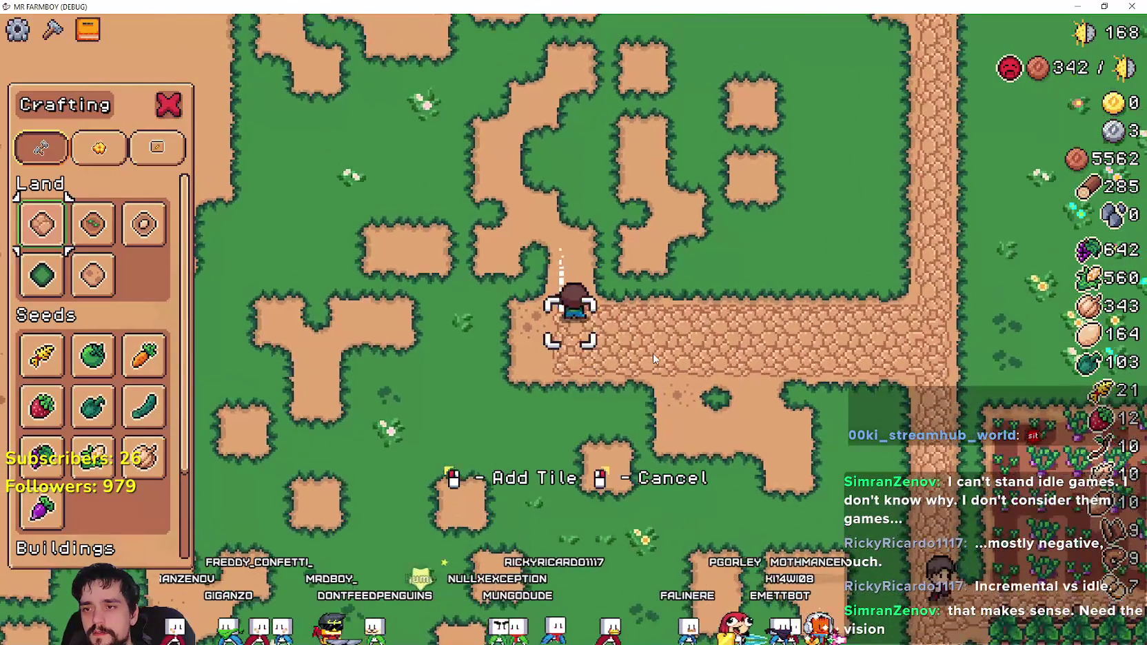
pyautogui.scroll(-2, 126, 334)
pyautogui.click(100, 147)
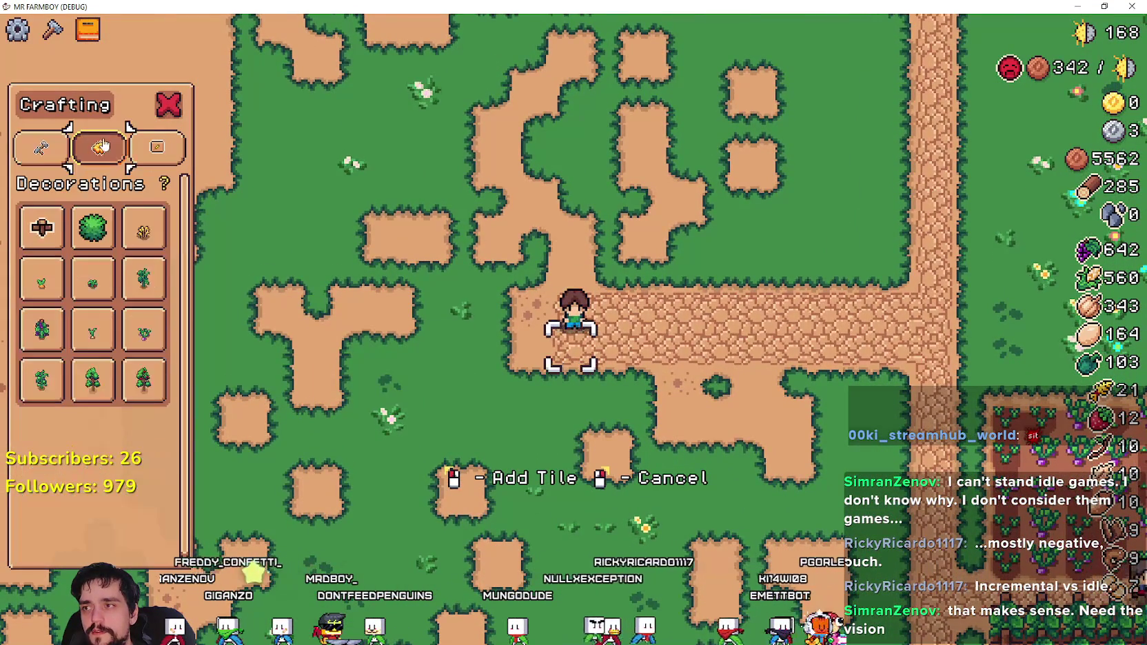
# - Select Wood Fence and build a fence line along the upper edge of the path
pyautogui.click(25, 217)
pyautogui.press('d')
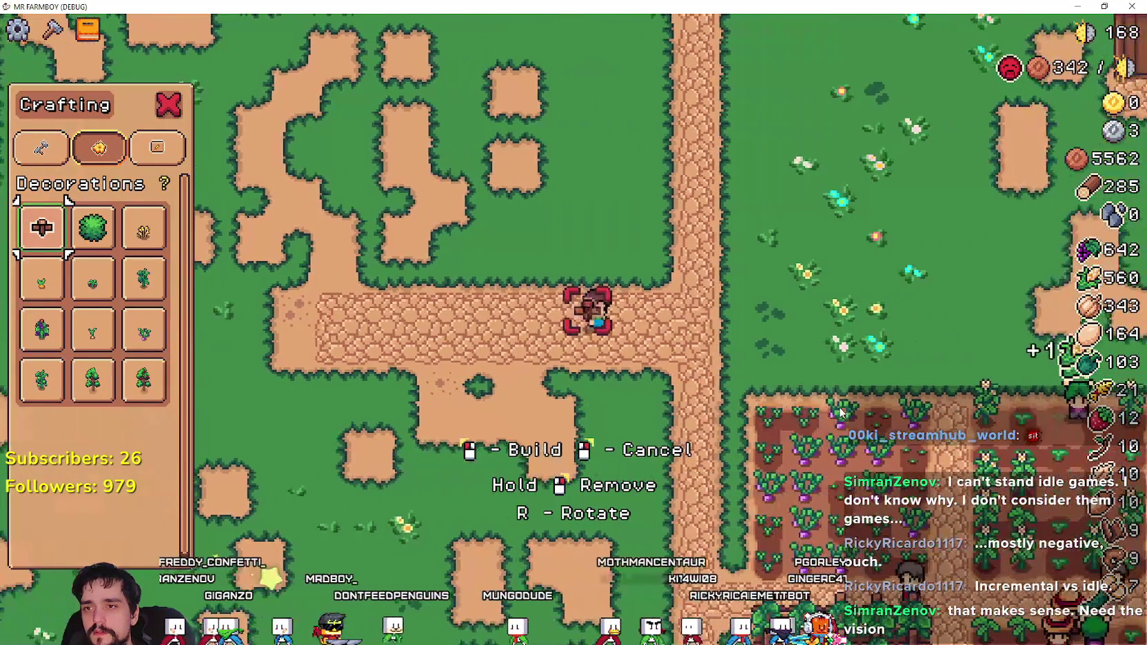
pyautogui.press('w')
pyautogui.press('a')
pyautogui.click(744, 391)
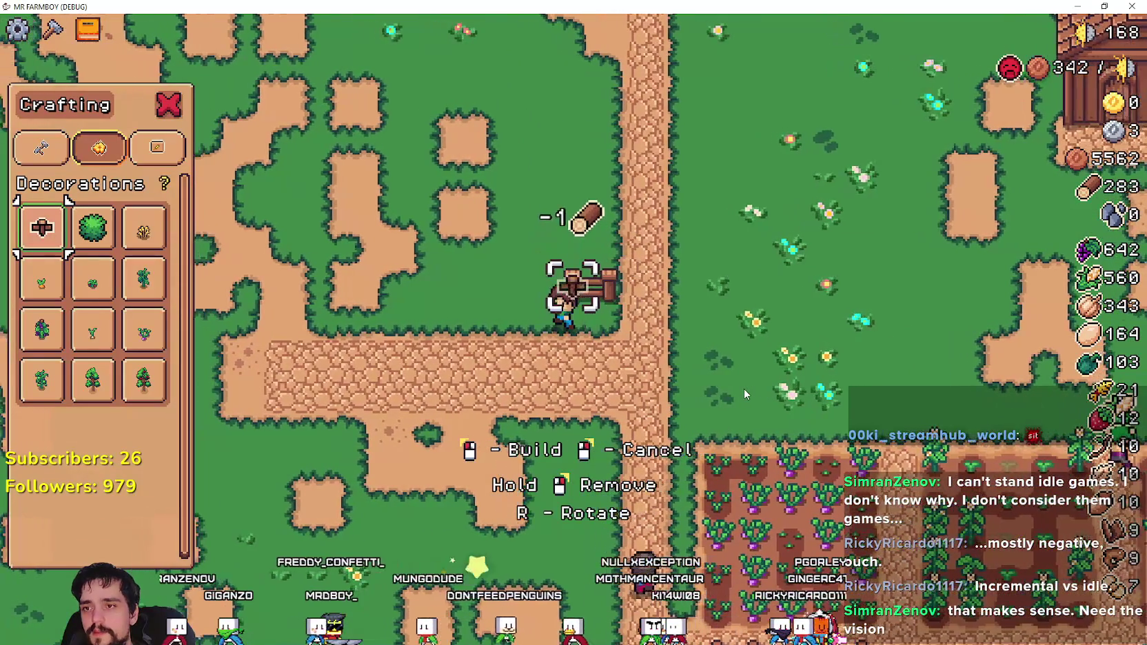
pyautogui.press('a')
pyautogui.click(744, 389)
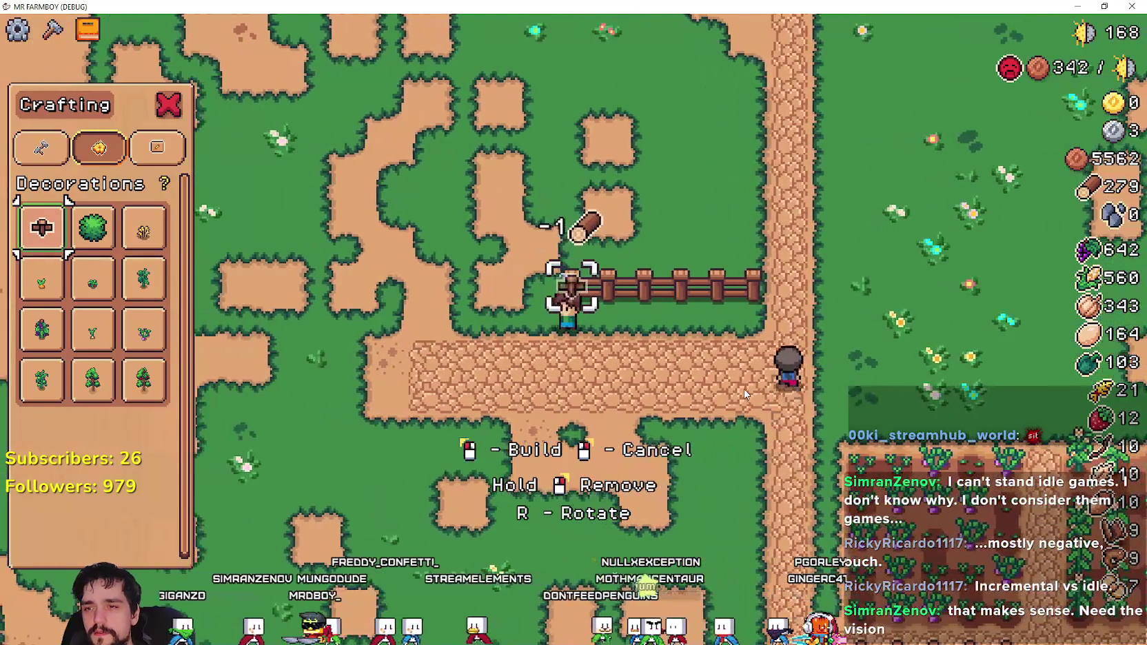
pyautogui.press('a')
pyautogui.click(744, 389)
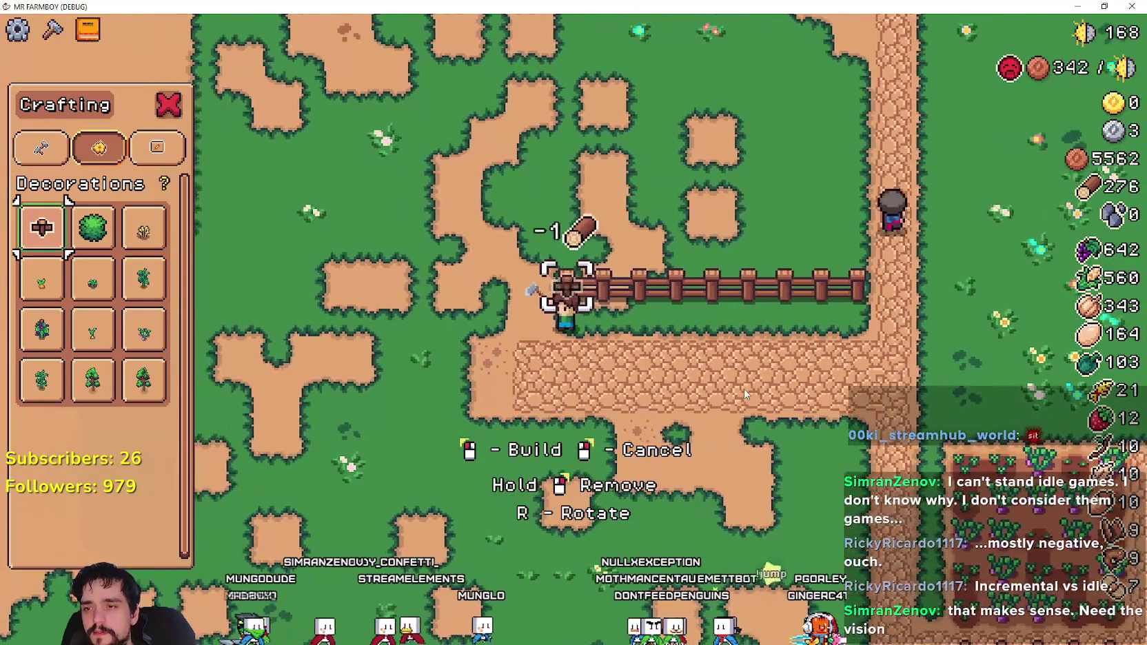
# - Build a second wood fence line along the lower edge of the path, heading left
pyautogui.press('s')
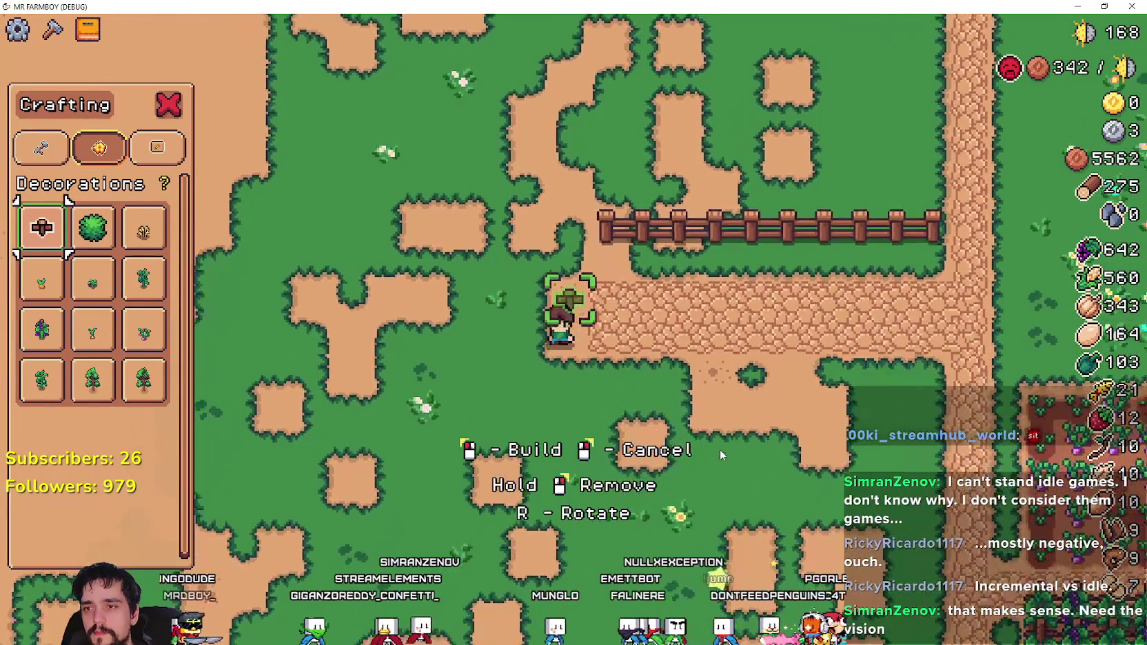
pyautogui.press('a')
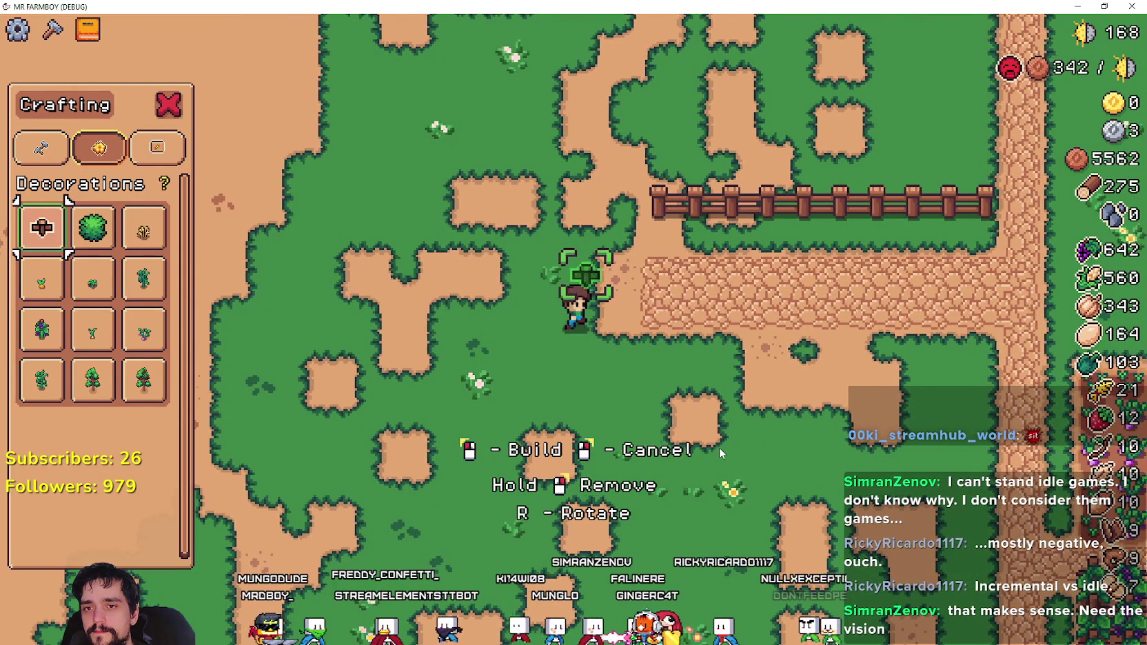
pyautogui.press('d')
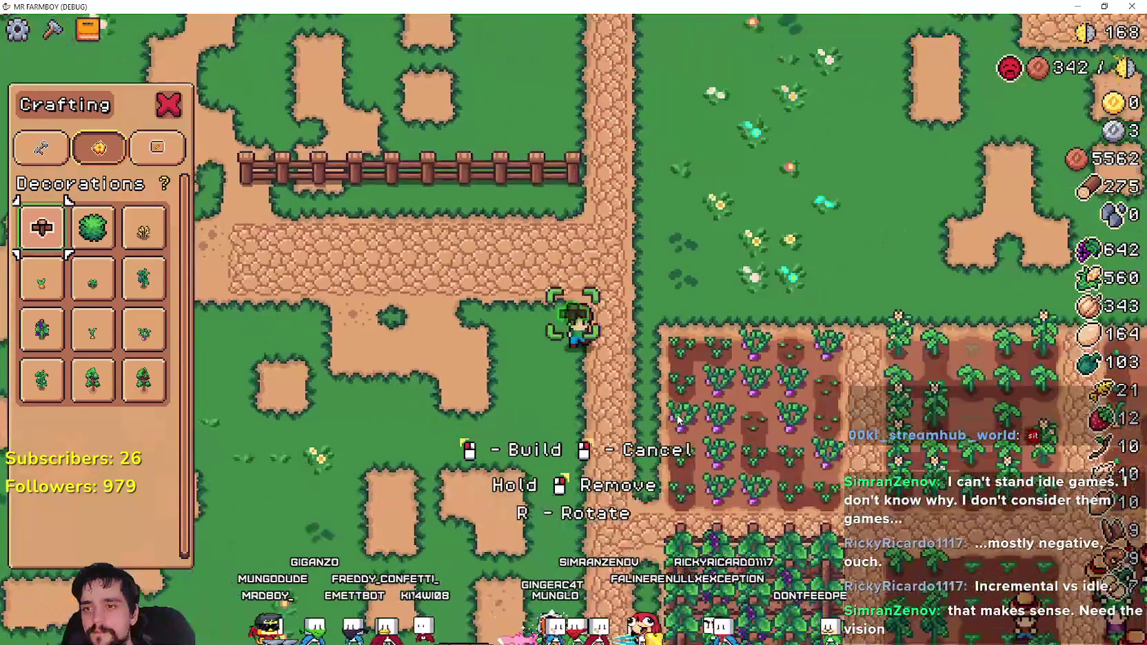
pyautogui.press('s')
pyautogui.click(675, 414)
pyautogui.press('a')
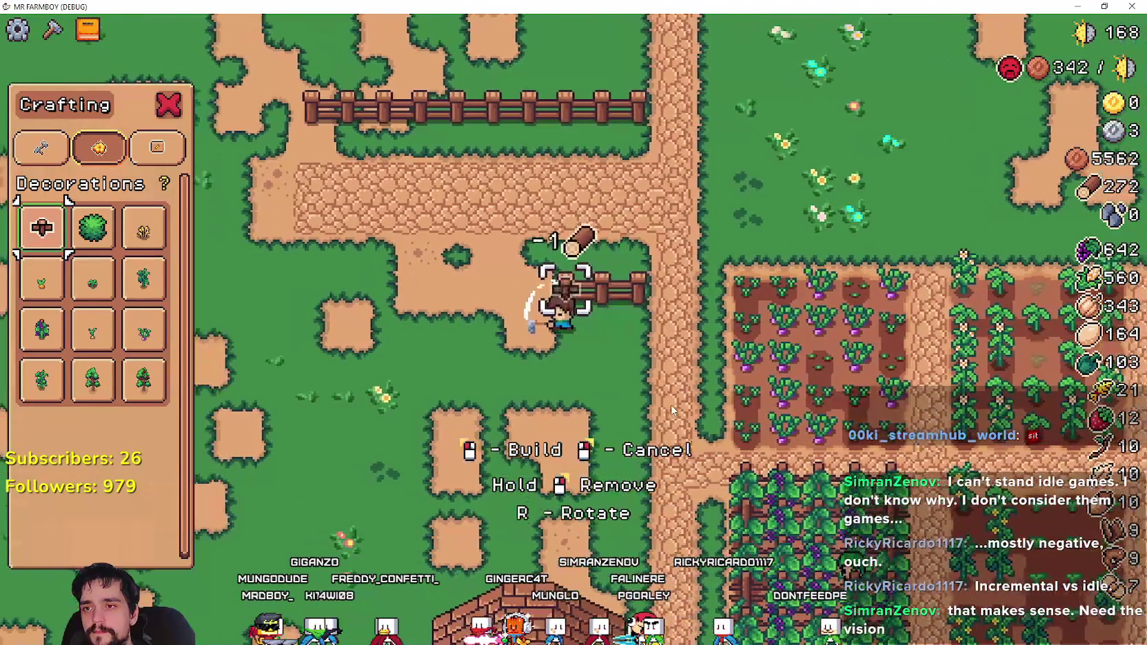
pyautogui.press('a')
pyautogui.click(672, 410)
pyautogui.click(672, 410)
pyautogui.click(672, 410)
pyautogui.click(672, 410)
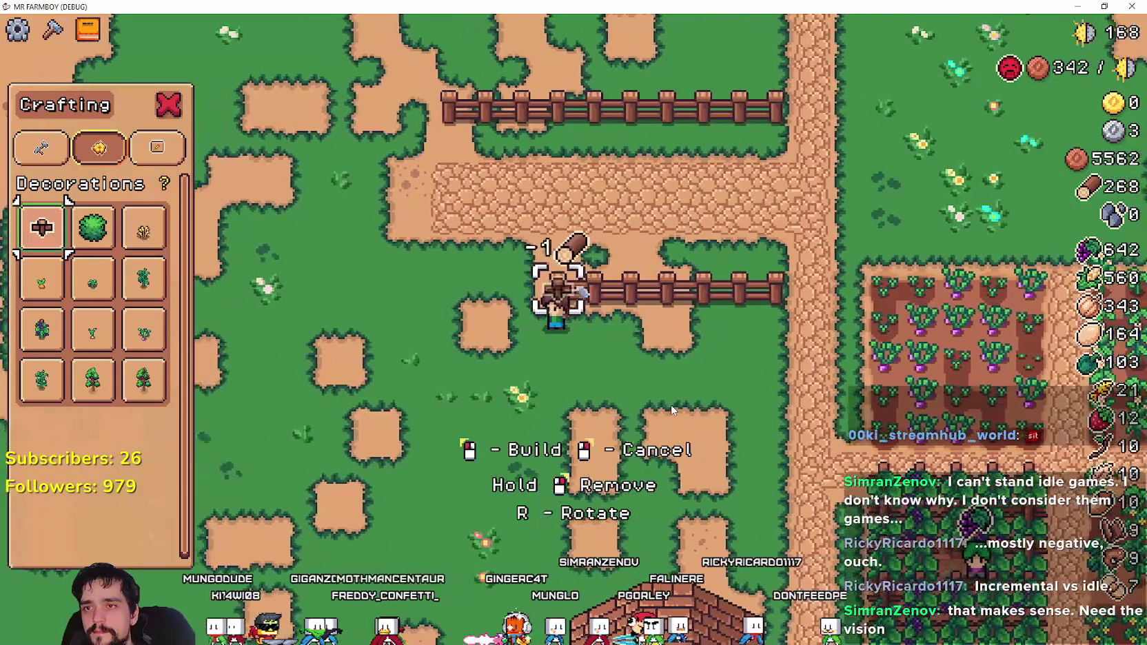
pyautogui.press('a')
pyautogui.click(672, 411)
pyautogui.click(672, 410)
pyautogui.click(672, 410)
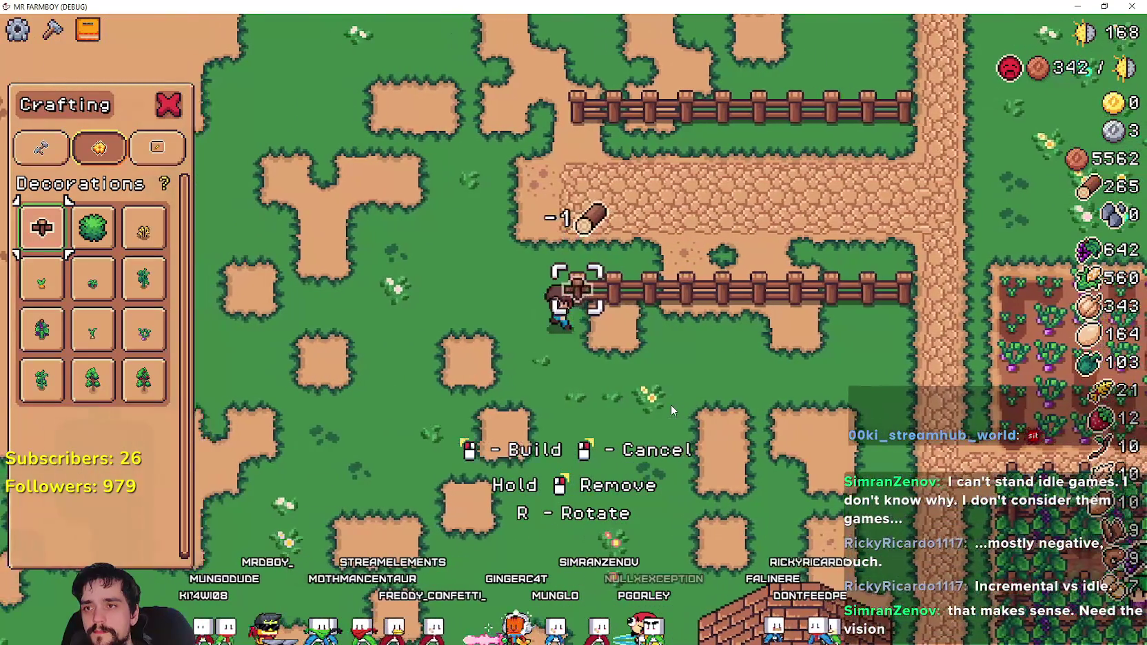
pyautogui.press('a')
pyautogui.click(670, 405)
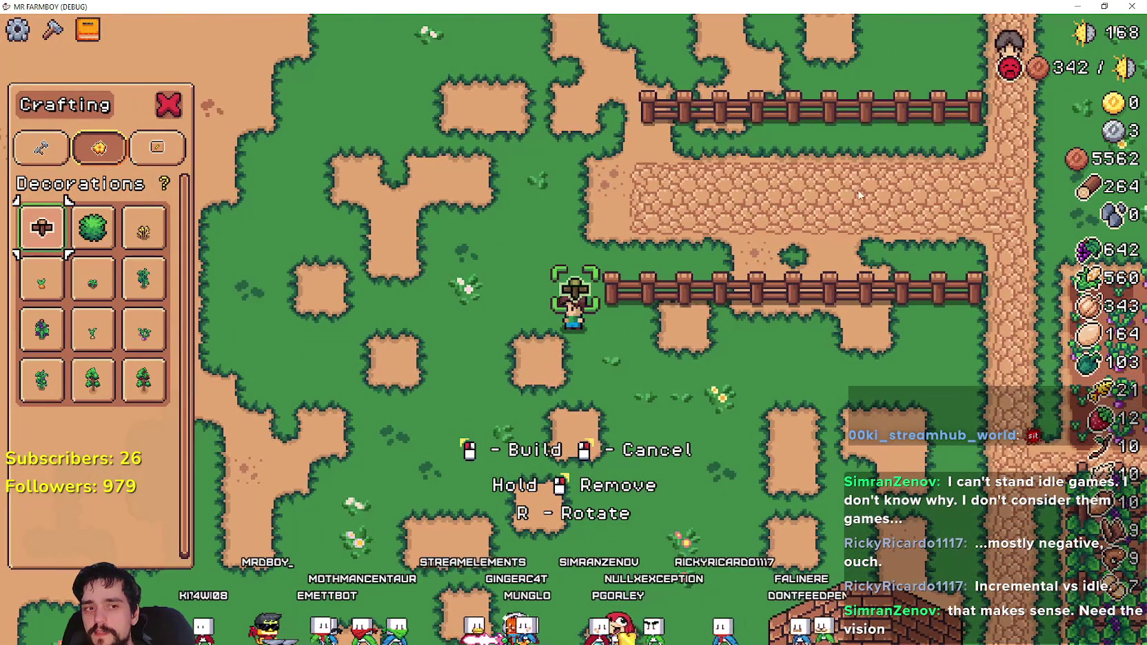
# - Cancel fence building and walk the farmer right along the cobblestone path
pyautogui.rightClick(527, 300)
pyautogui.press('w')
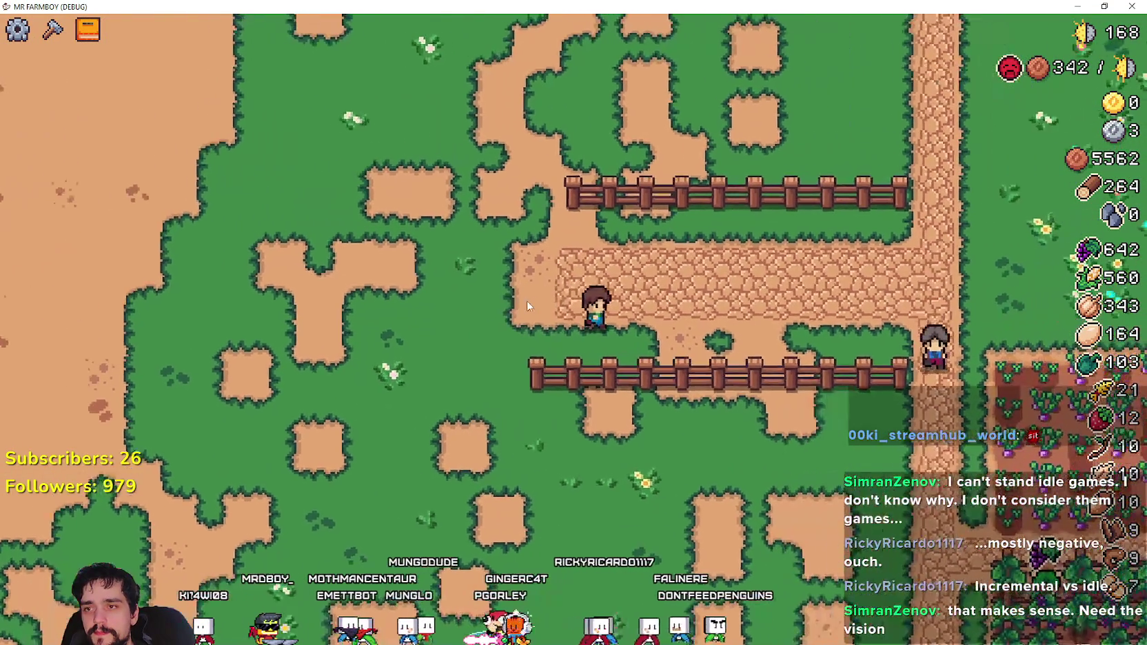
pyautogui.press('d')
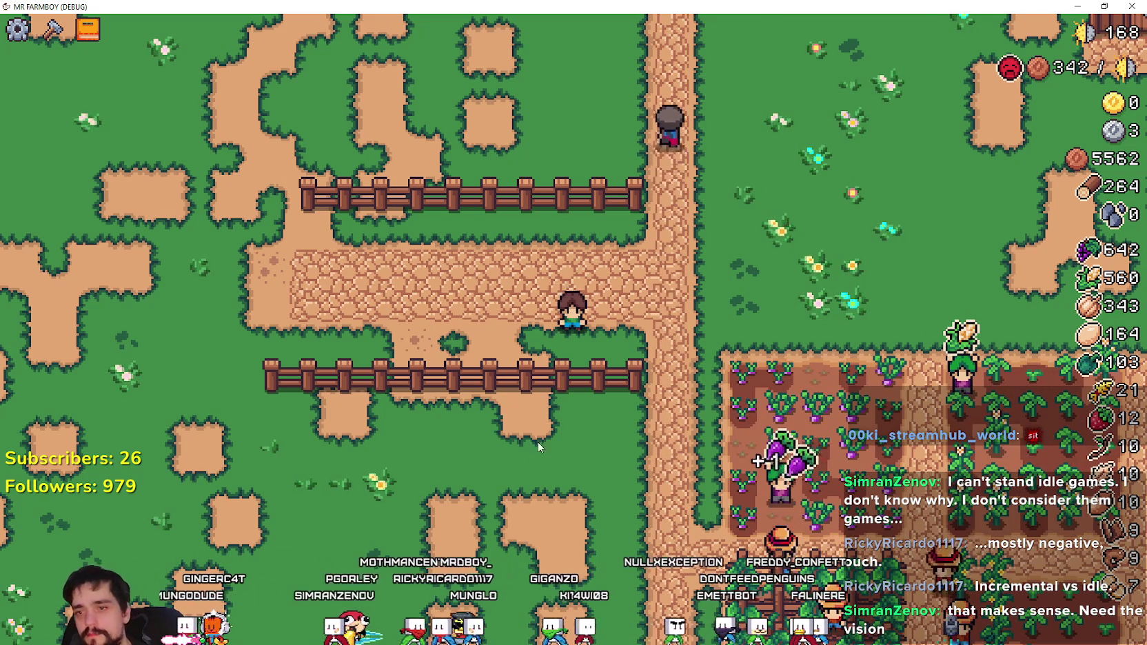
# - Walk the farmer right and down into the crop field
pyautogui.scroll(-2, 536, 448)
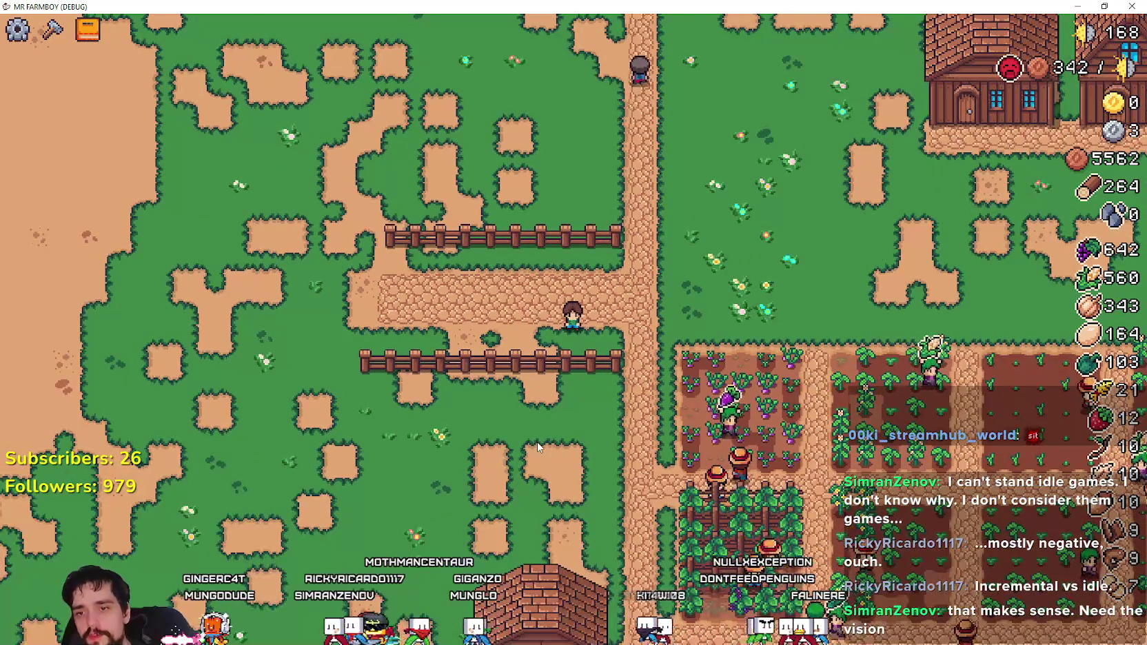
pyautogui.press('d')
pyautogui.press('d')
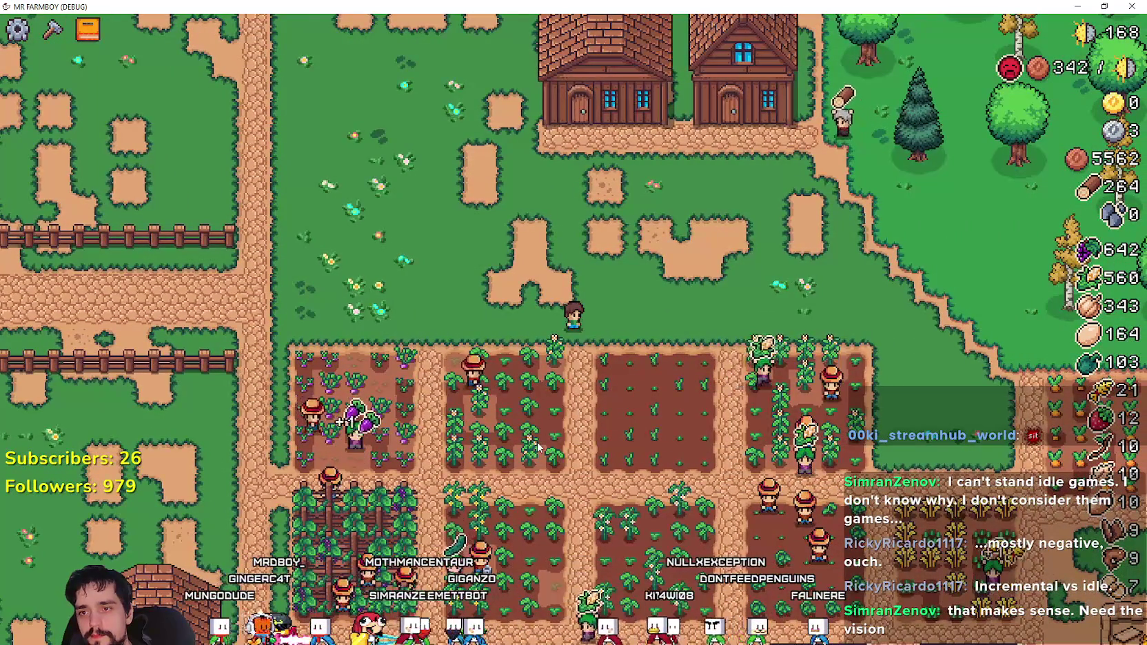
pyautogui.press('s')
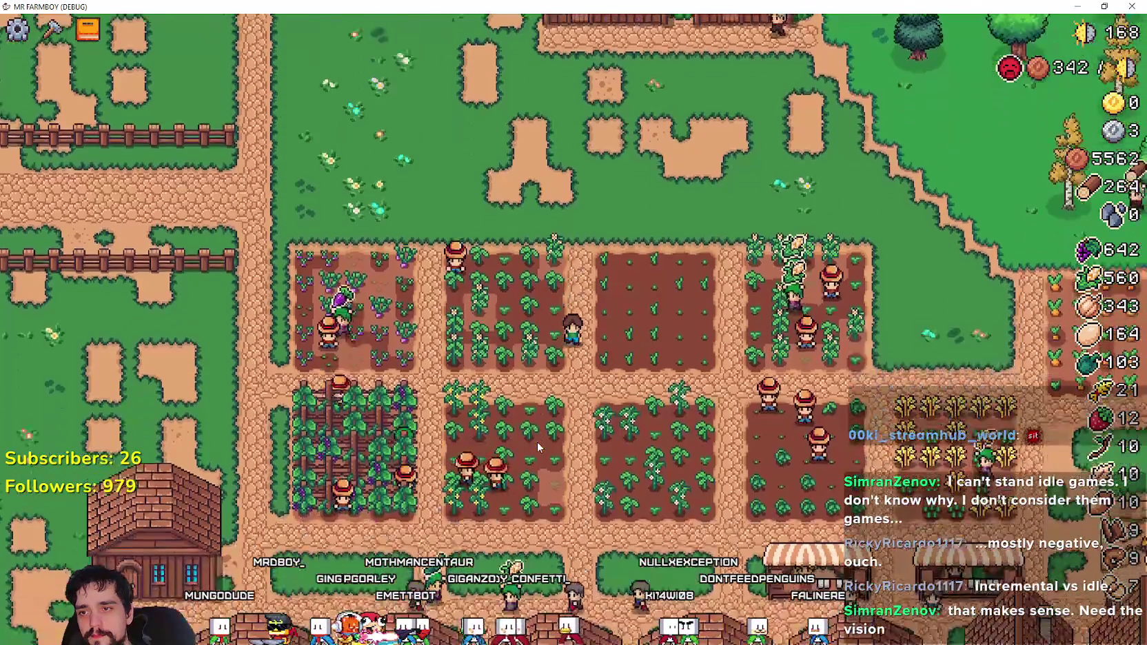
pyautogui.press('d')
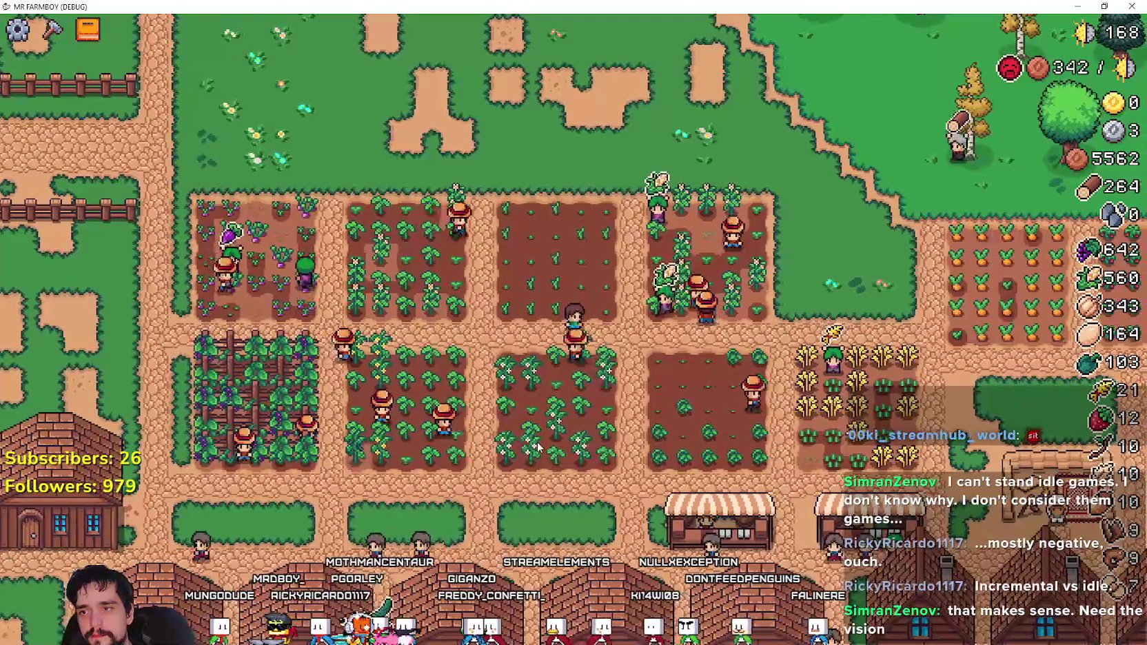
pyautogui.scroll(-3, 537, 442)
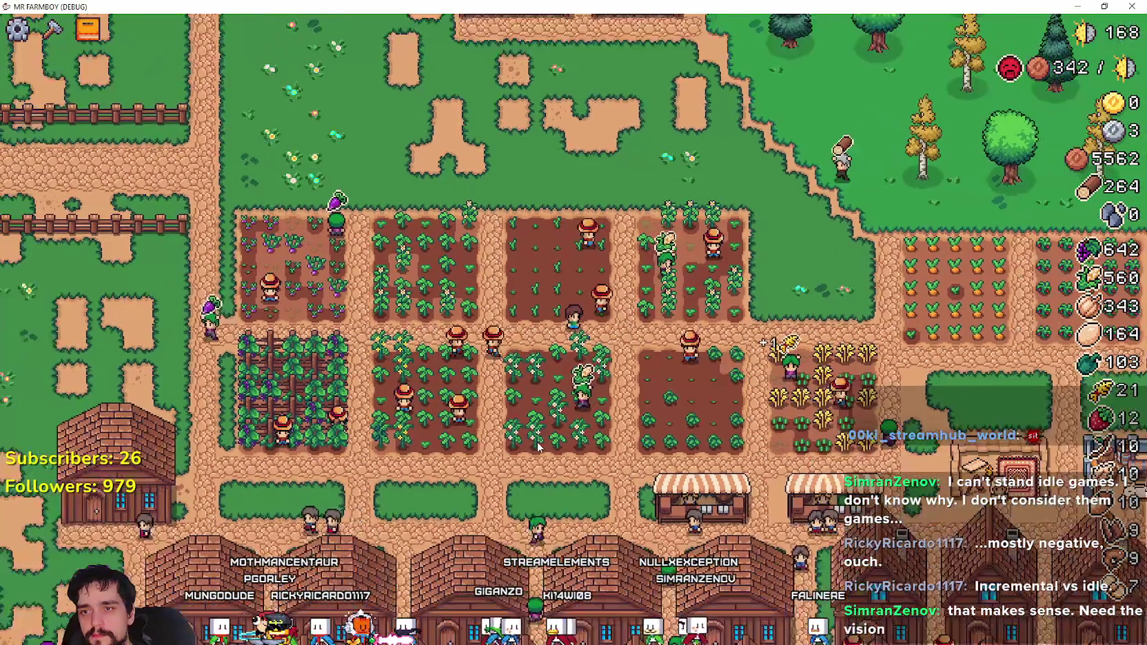
pyautogui.scroll(5, 537, 442)
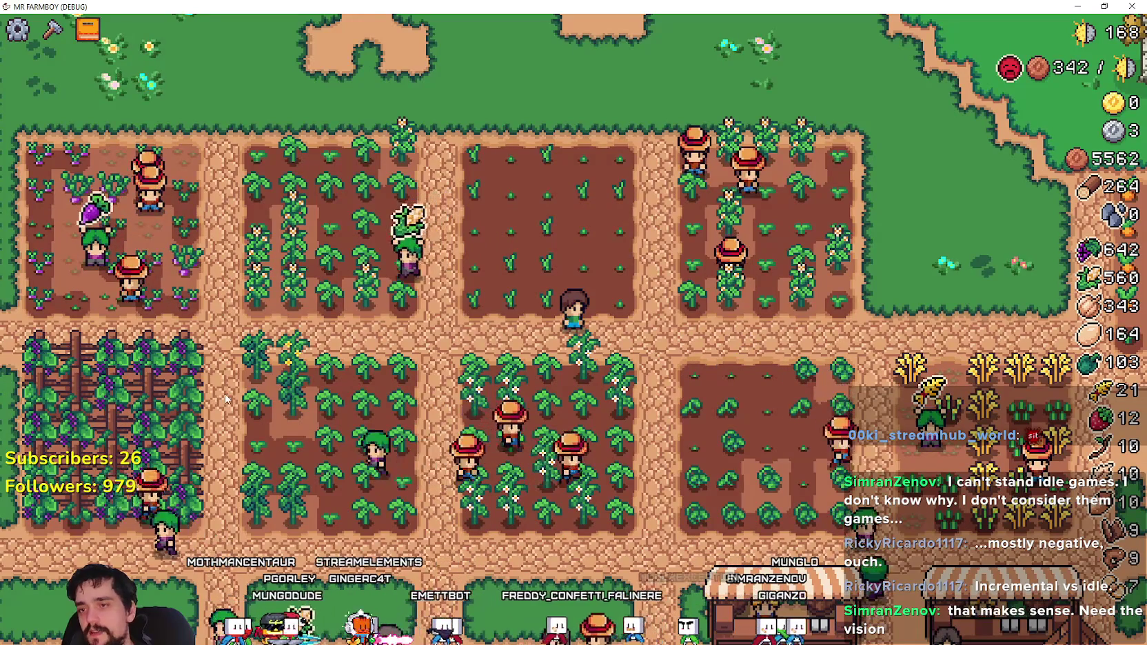
# - Walk back to the fenced path, then restore the game to a smaller window
pyautogui.press('a')
pyautogui.press('a')
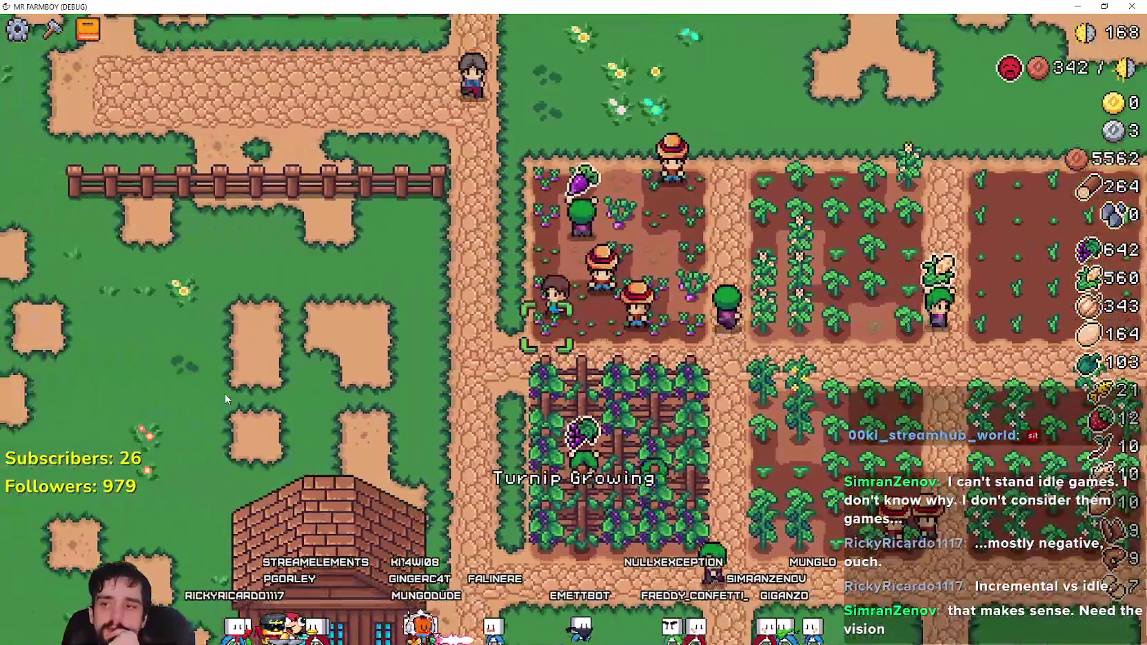
pyautogui.press('w')
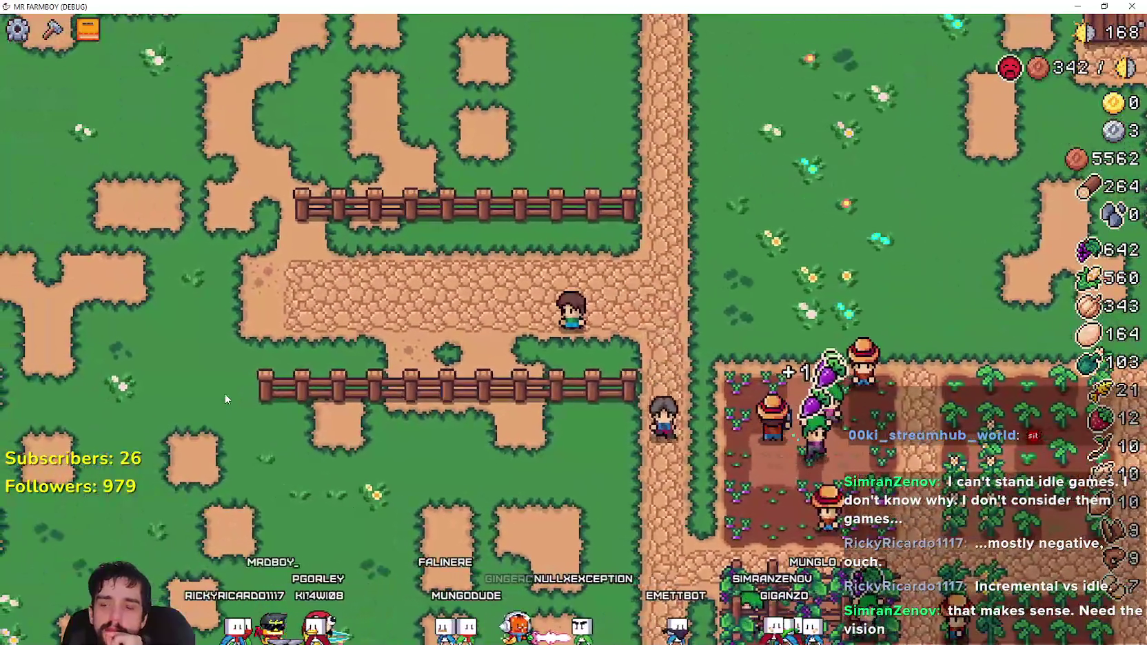
pyautogui.press('w')
pyautogui.press('a')
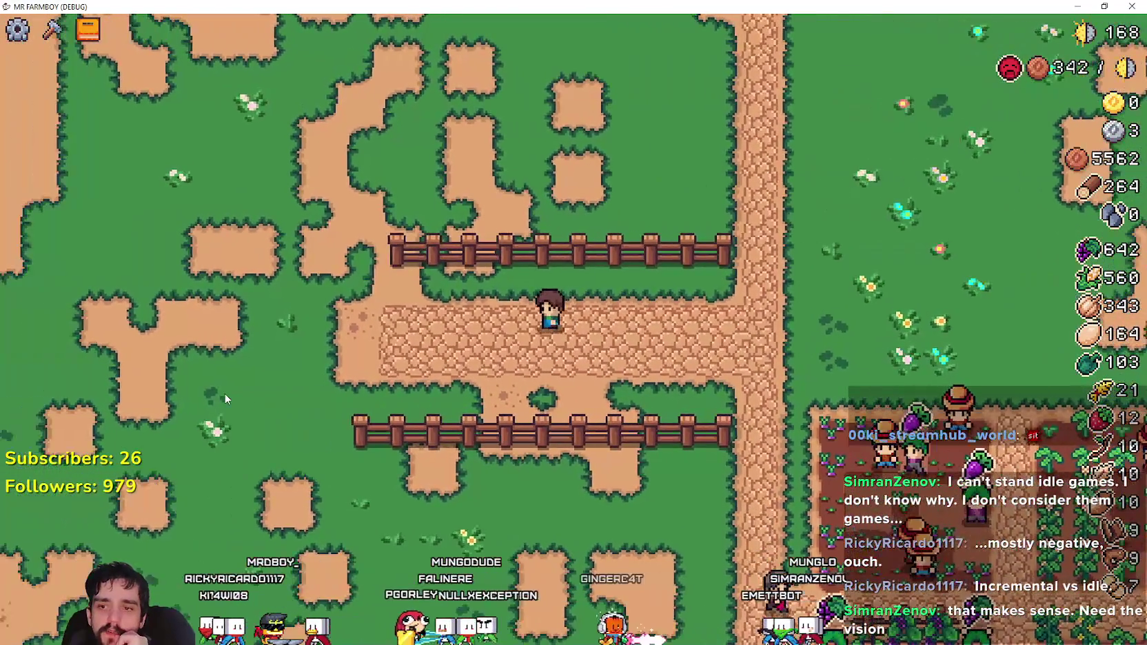
pyautogui.press('d')
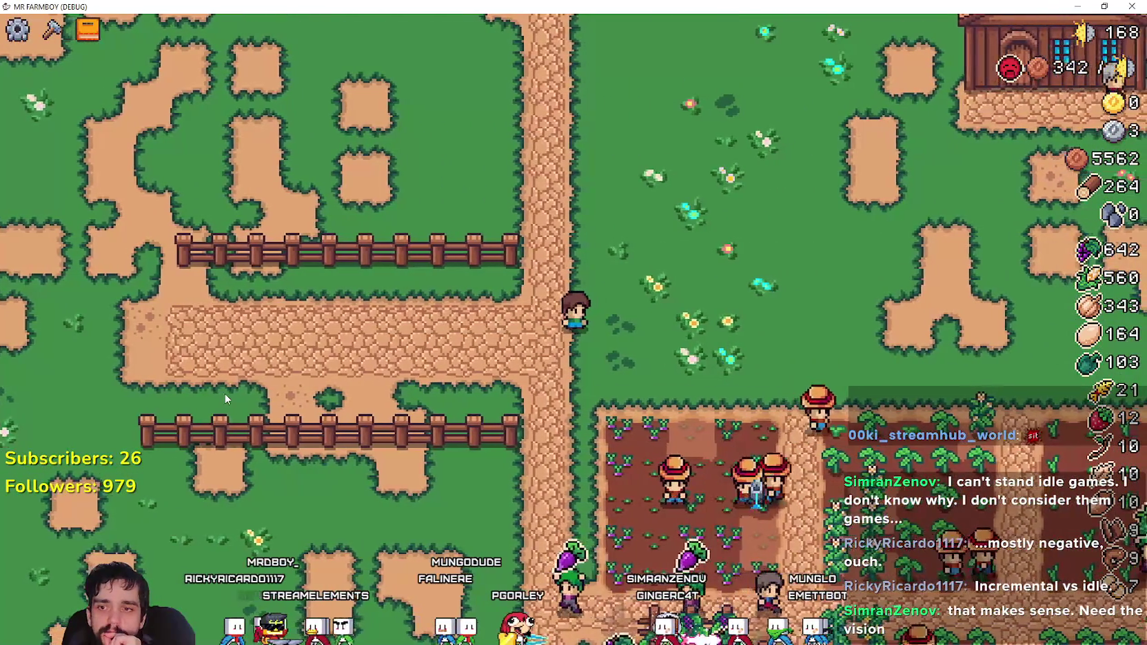
pyautogui.press('a')
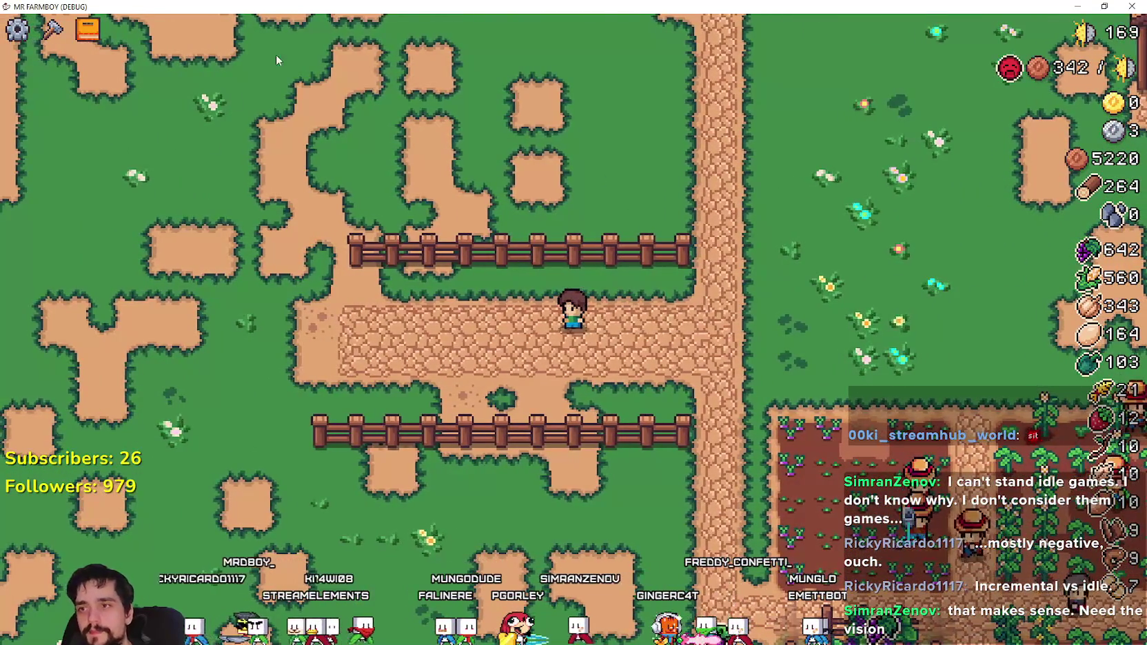
pyautogui.press('super+Down')
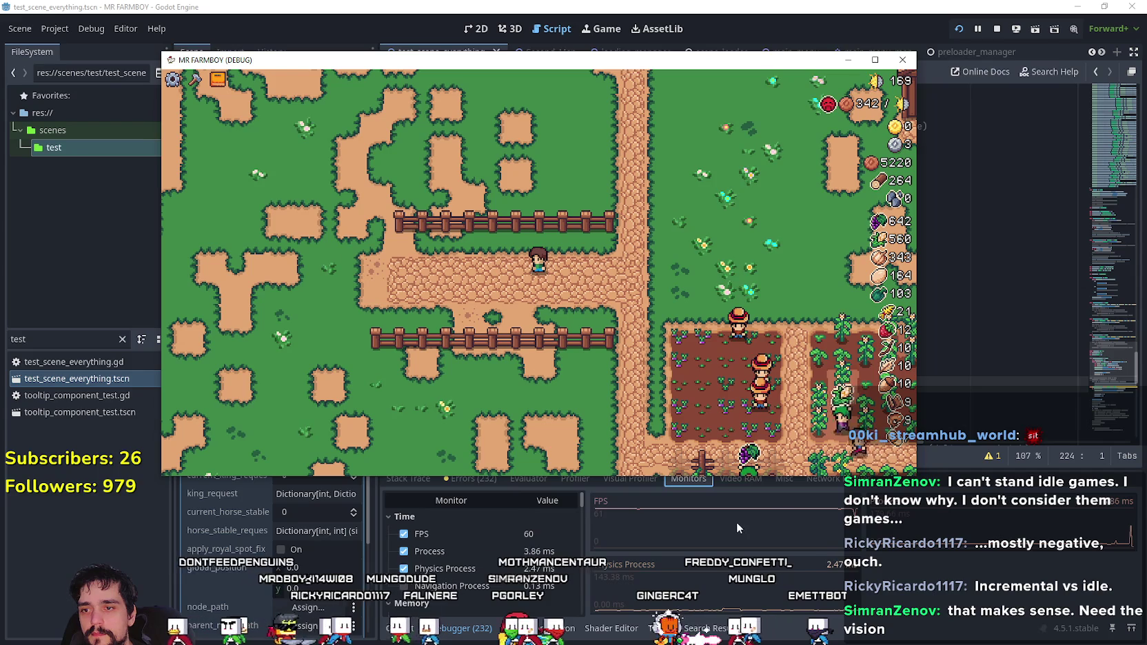
# - Walk the farmer right and left along the path, then bring the Godot editor forward
pyautogui.press('d')
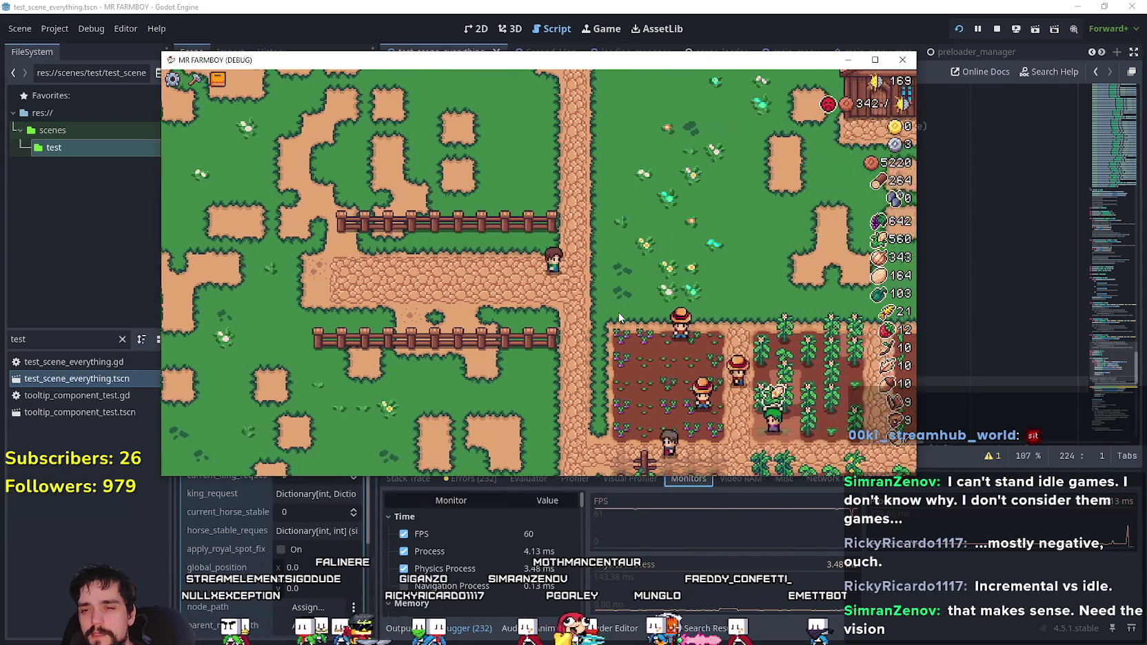
pyautogui.press('d')
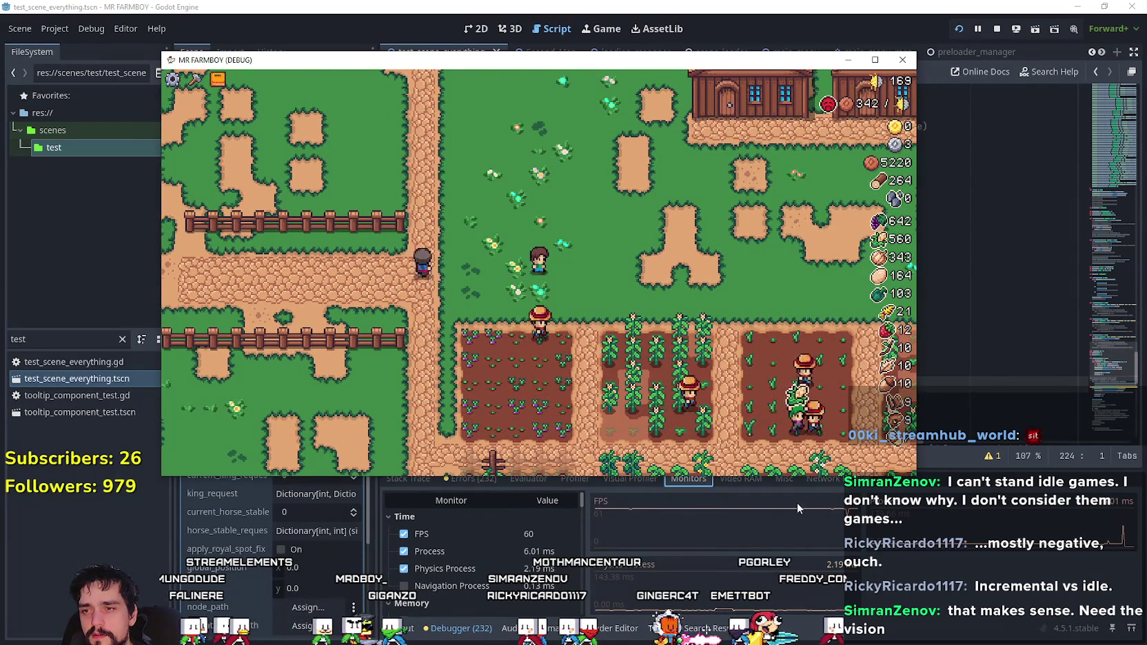
pyautogui.press('a')
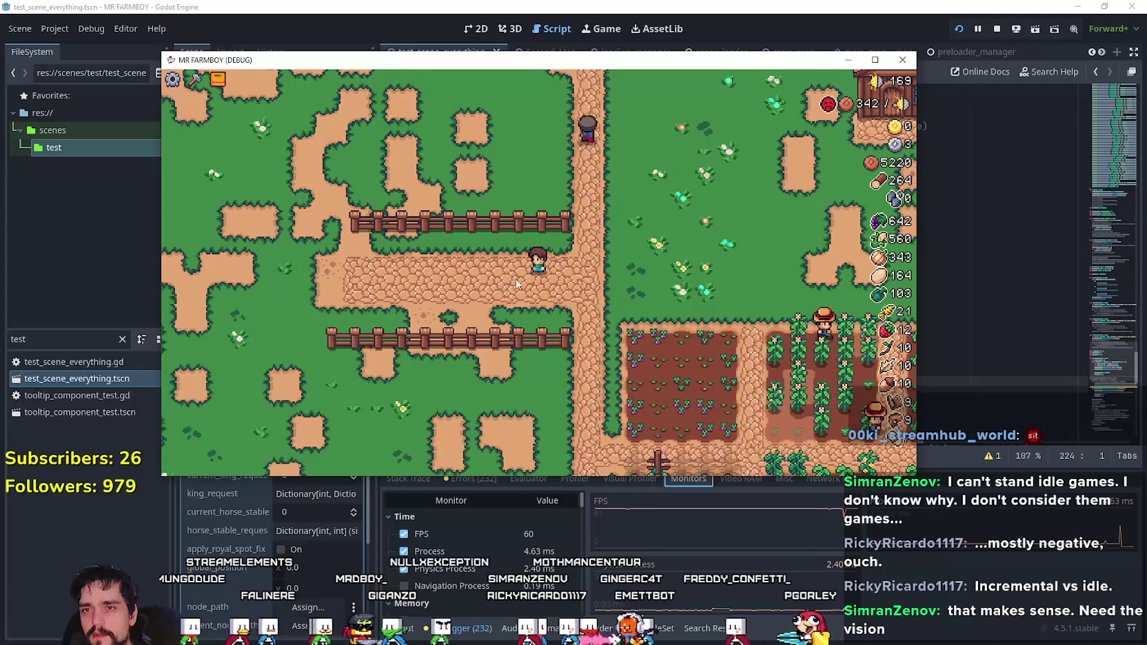
pyautogui.press('d')
pyautogui.click(899, 562)
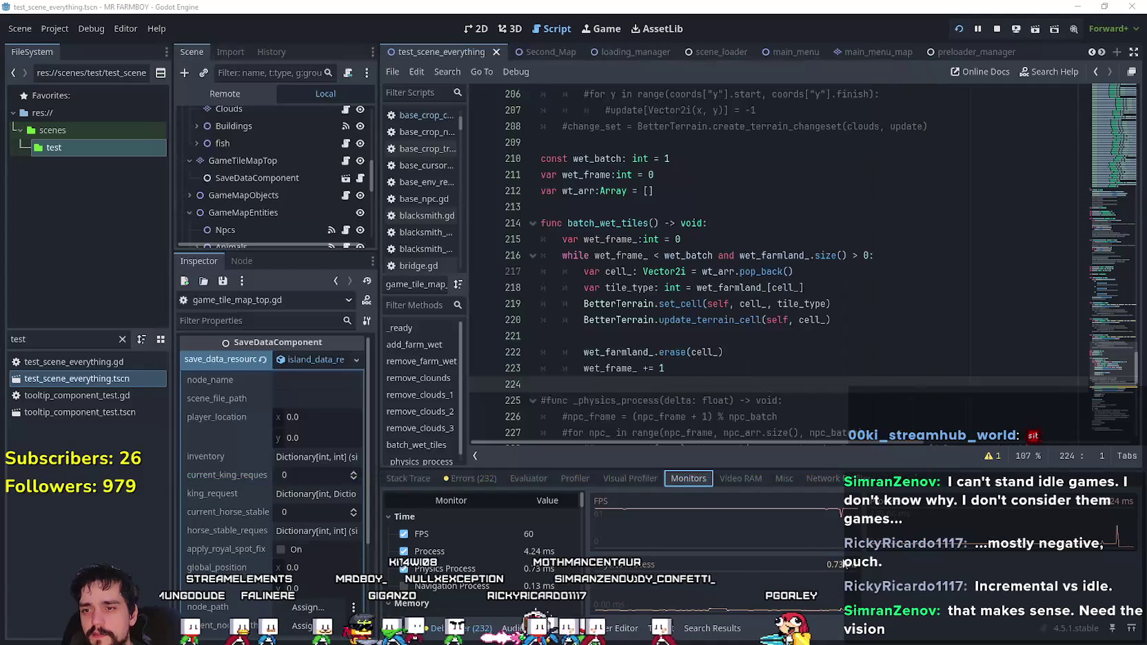
# - Open the Profiler, stop it, enlarge the debugger panel, and start the Visual Profiler
pyautogui.click(561, 478)
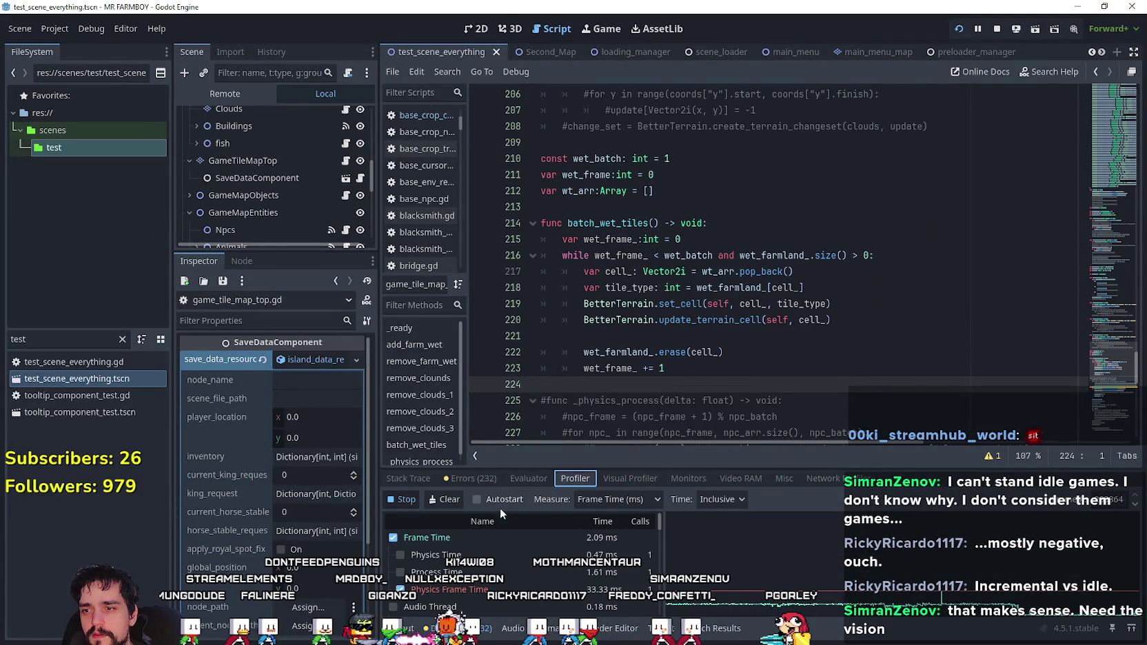
pyautogui.click(413, 501)
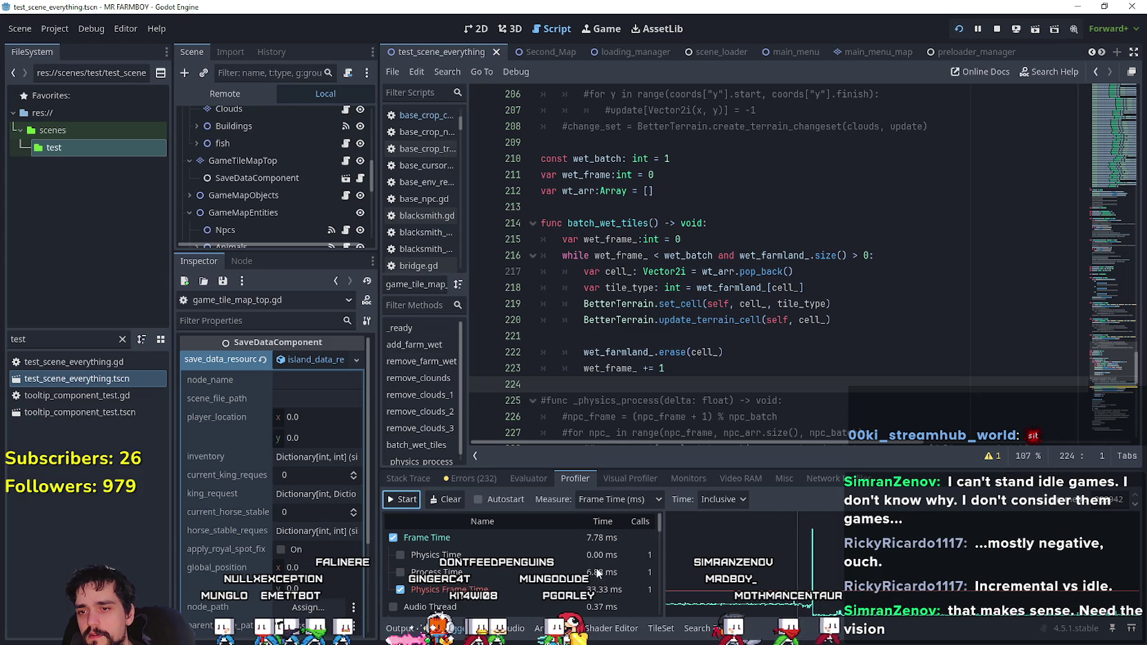
pyautogui.moveTo(621, 466); pyautogui.dragTo(620, 254)
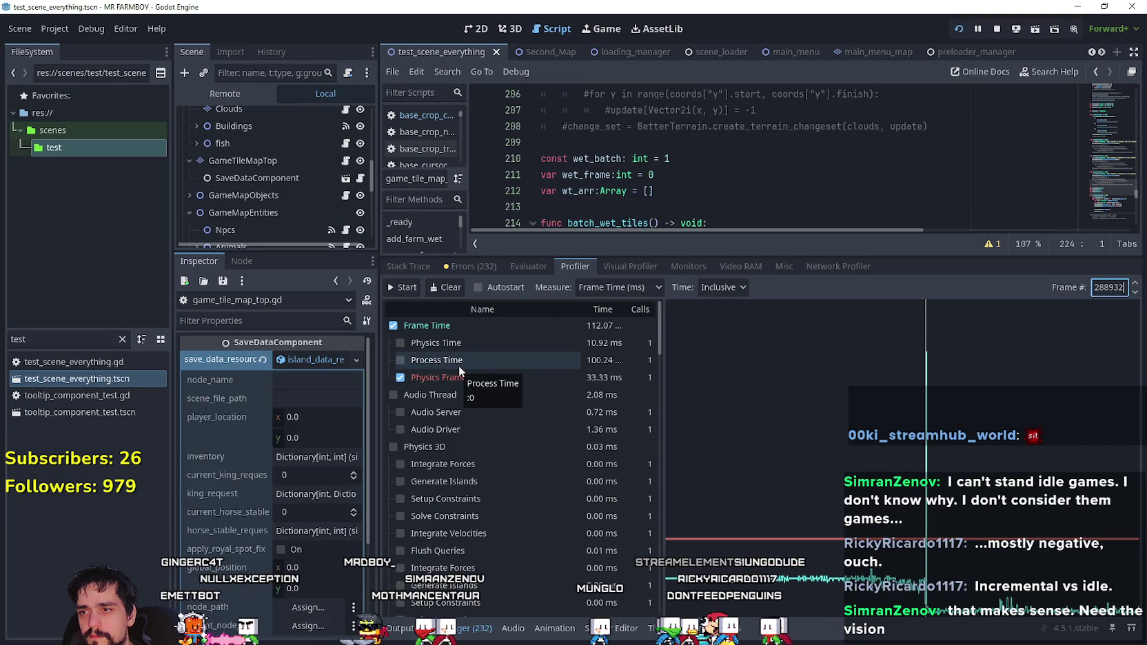
pyautogui.scroll(-5, 570, 521)
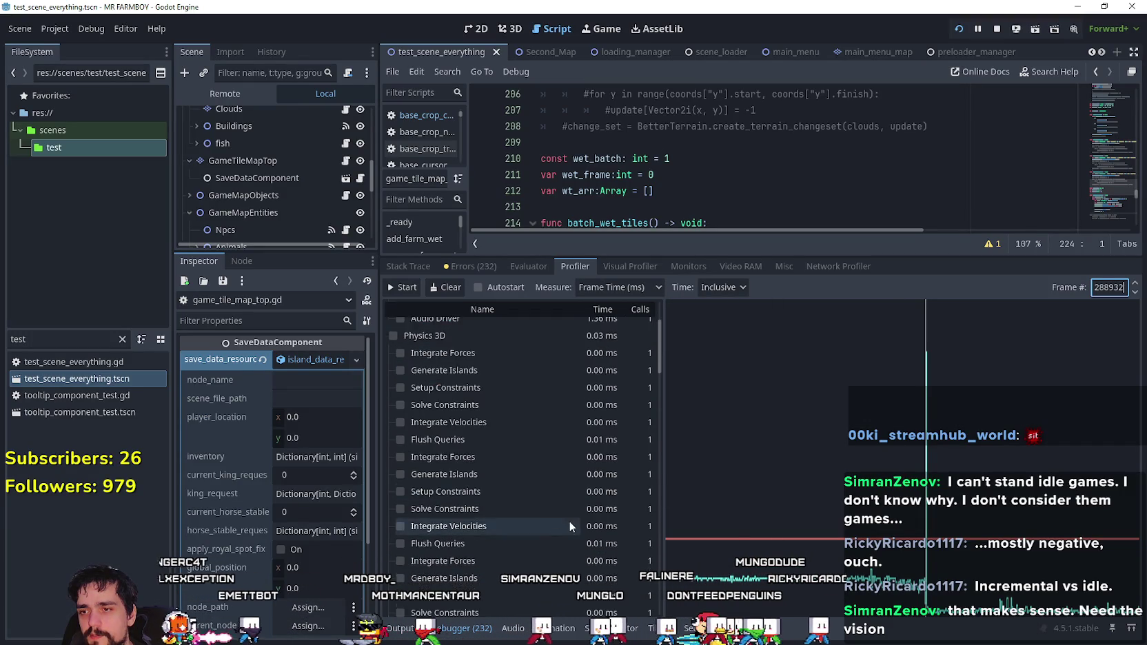
pyautogui.moveTo(661, 358)
pyautogui.mouseDown()
pyautogui.moveTo(675, 552)
pyautogui.moveTo(683, 423)
pyautogui.moveTo(686, 444)
pyautogui.moveTo(671, 463)
pyautogui.moveTo(672, 277)
pyautogui.mouseUp()
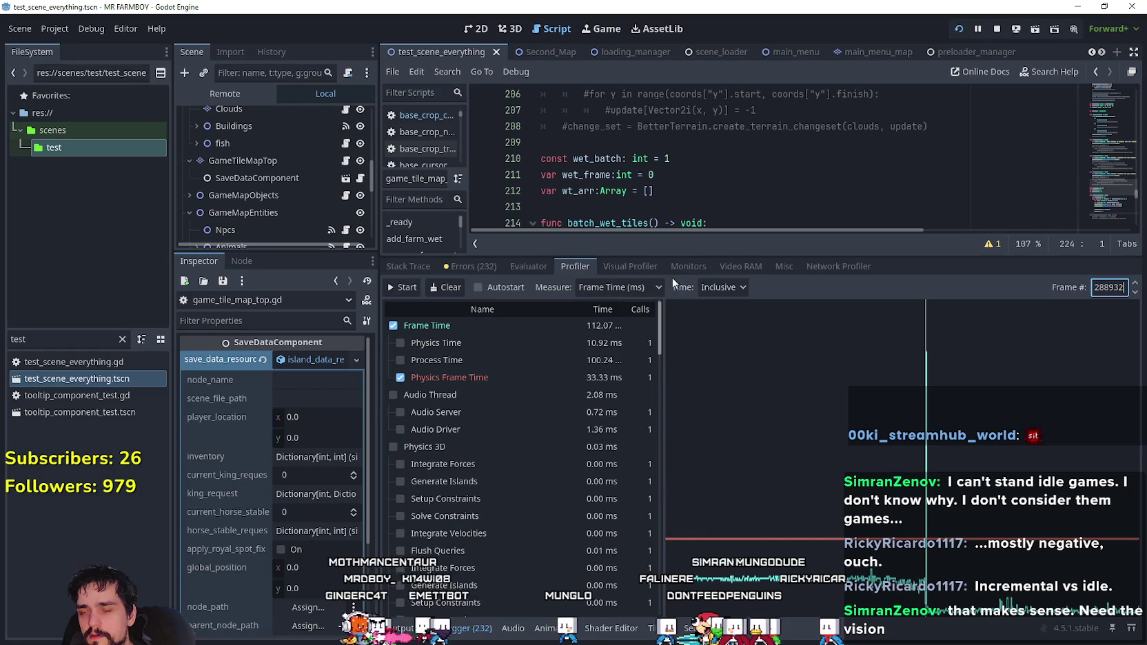
pyautogui.click(630, 267)
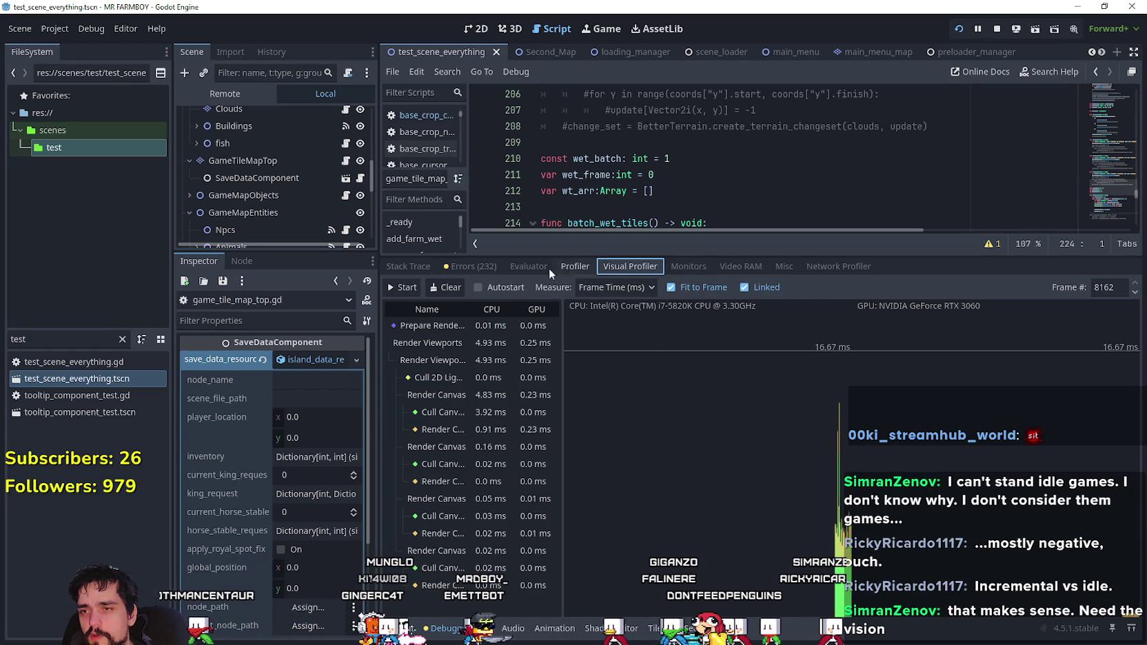
pyautogui.click(402, 287)
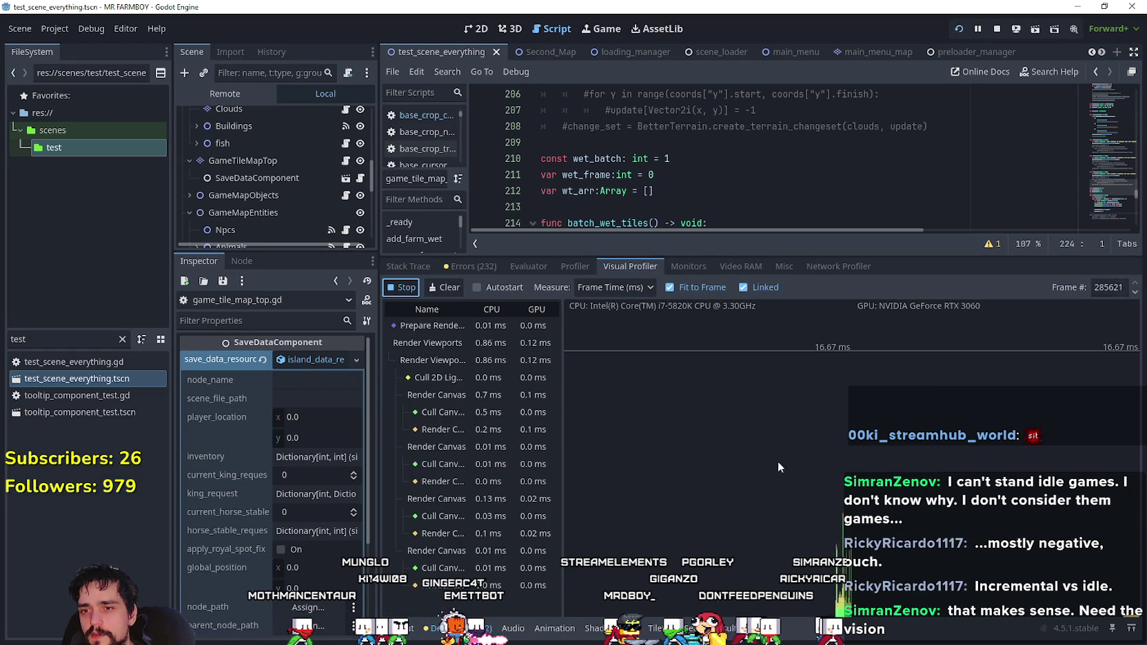
# - Inspect timings for frames 288350 and 288348, then return to the visual profiler and game
pyautogui.click(575, 267)
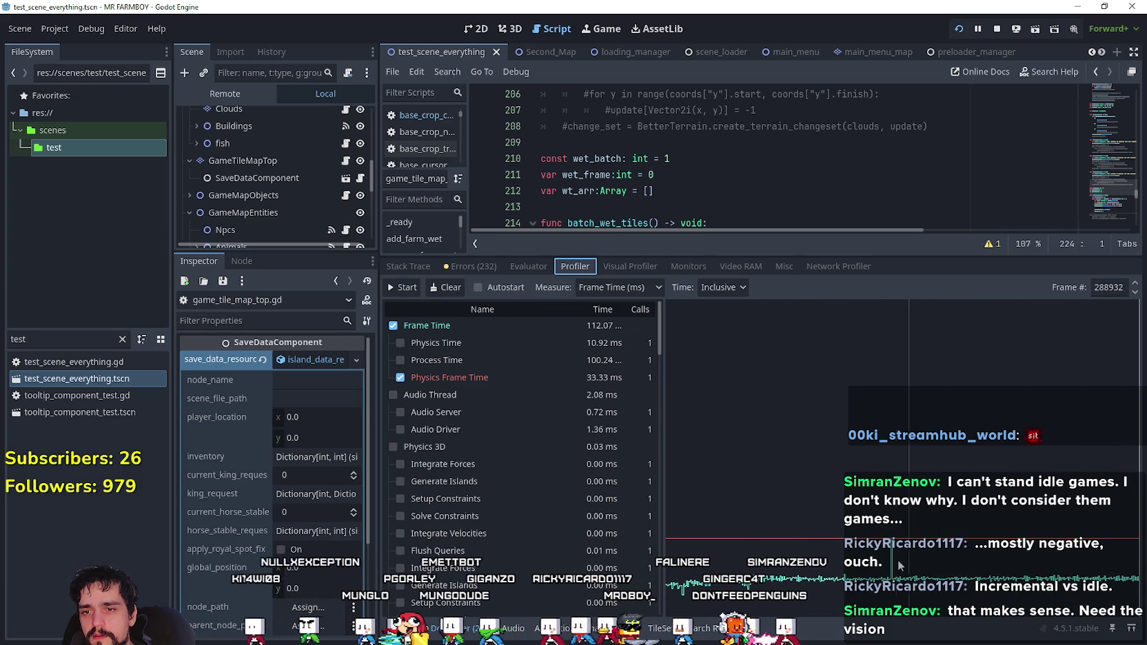
pyautogui.click(683, 413)
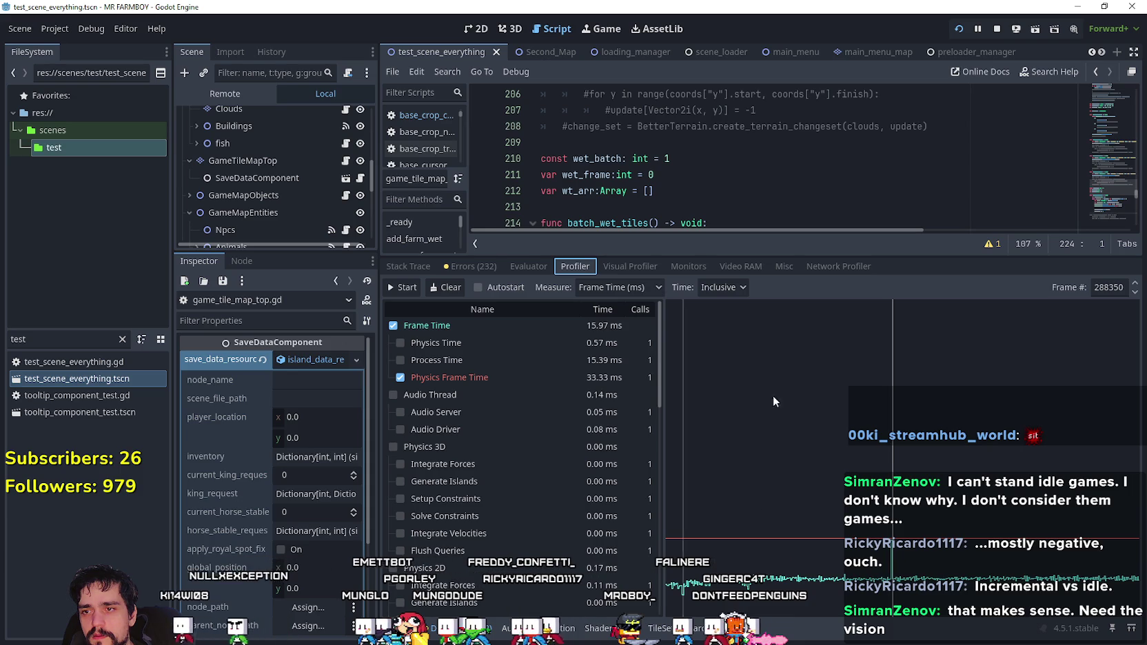
pyautogui.doubleClick(1135, 292)
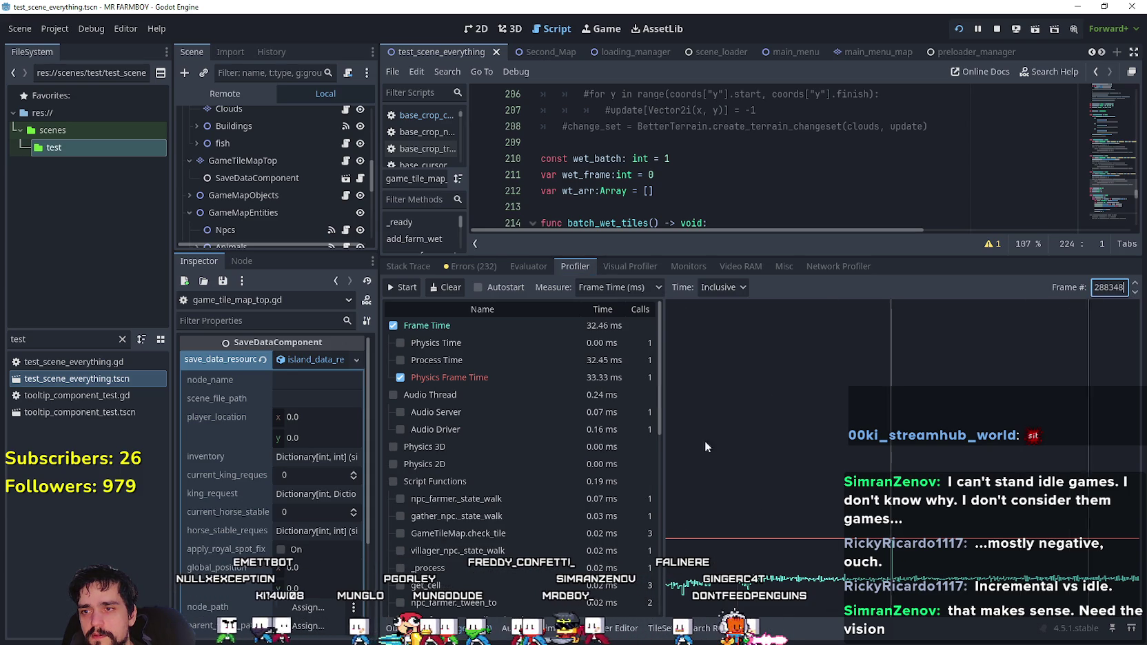
pyautogui.scroll(-5, 523, 469)
pyautogui.scroll(2, 565, 570)
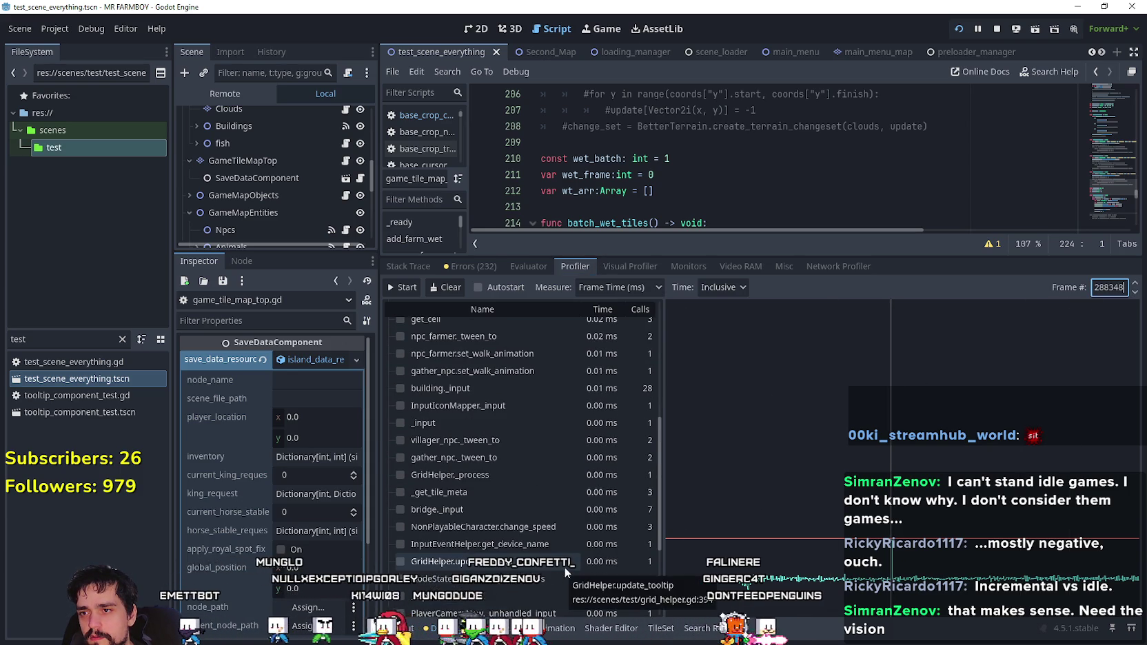
pyautogui.scroll(3, 565, 569)
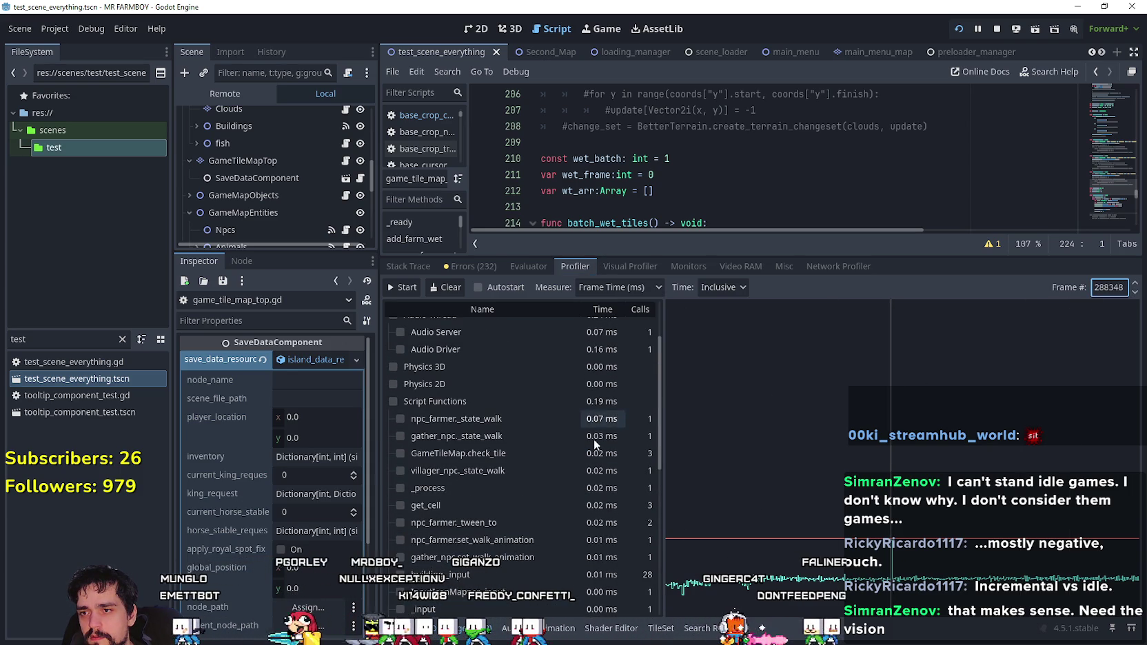
pyautogui.scroll(-2, 605, 555)
pyautogui.scroll(-3, 605, 554)
pyautogui.scroll(6, 600, 557)
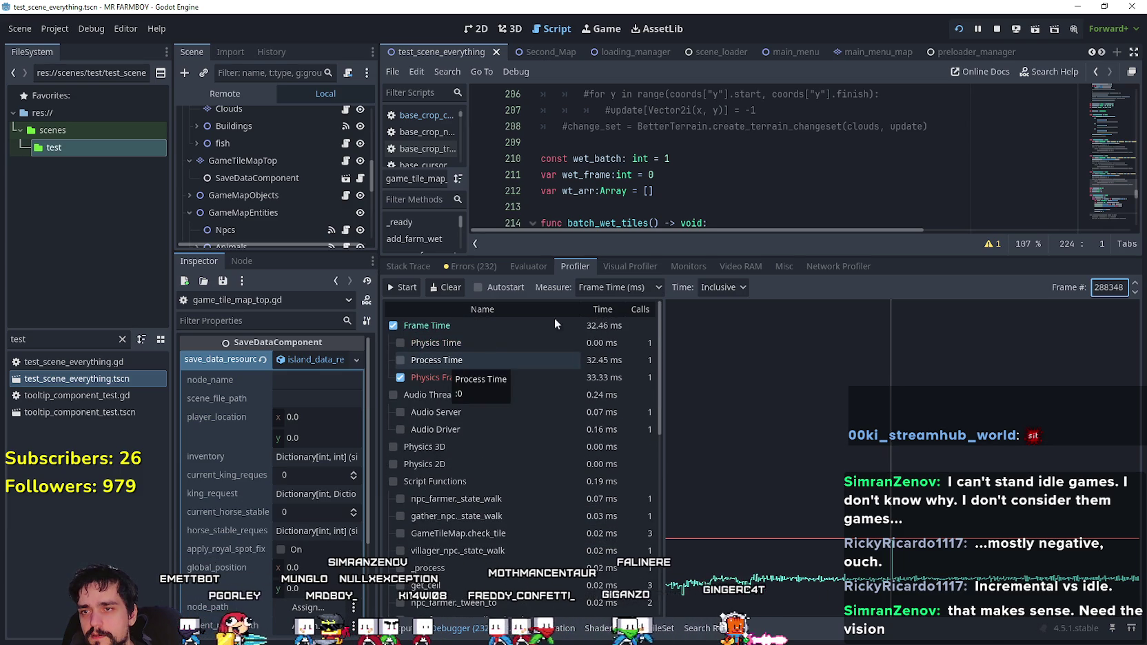
pyautogui.click(618, 269)
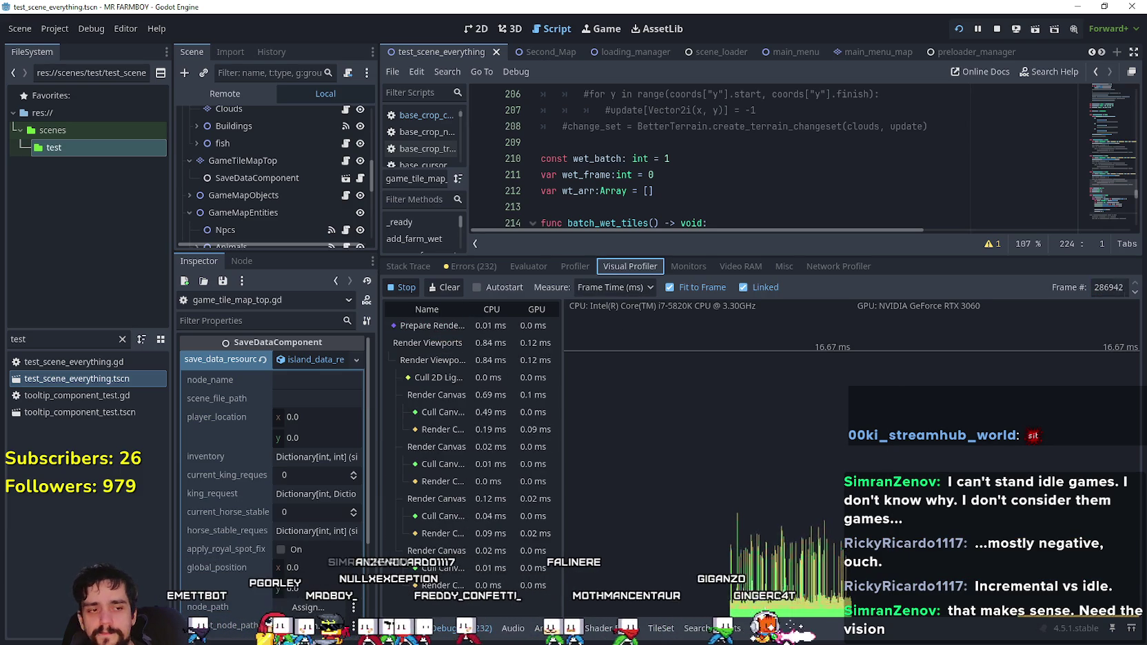
pyautogui.hotkey('alt', 'Tab')
pyautogui.hotkey('alt', 'Tab')
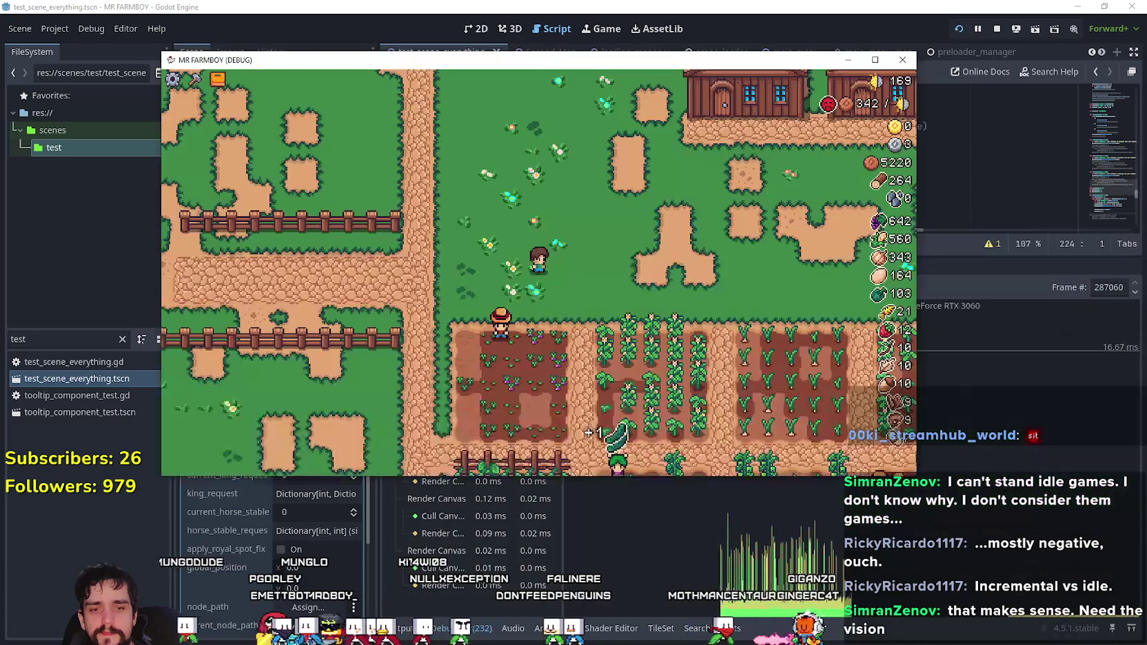
# - Zoom the game view over the fields and check the editor's Monitors graphs
pyautogui.scroll(-4, 599, 363)
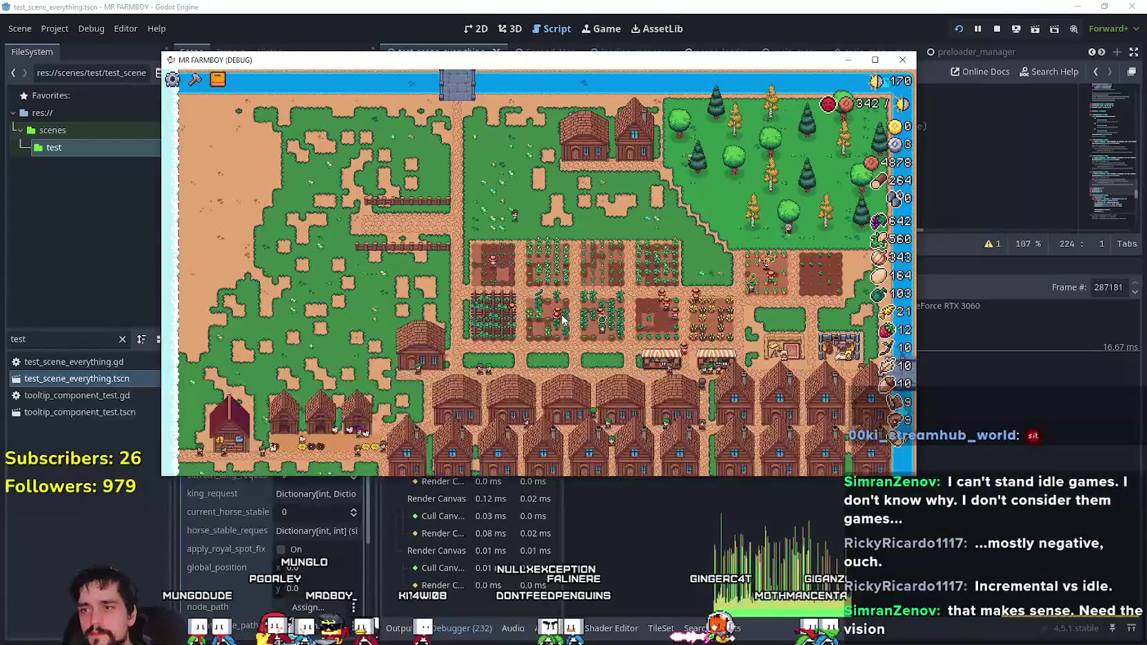
pyautogui.scroll(4, 564, 318)
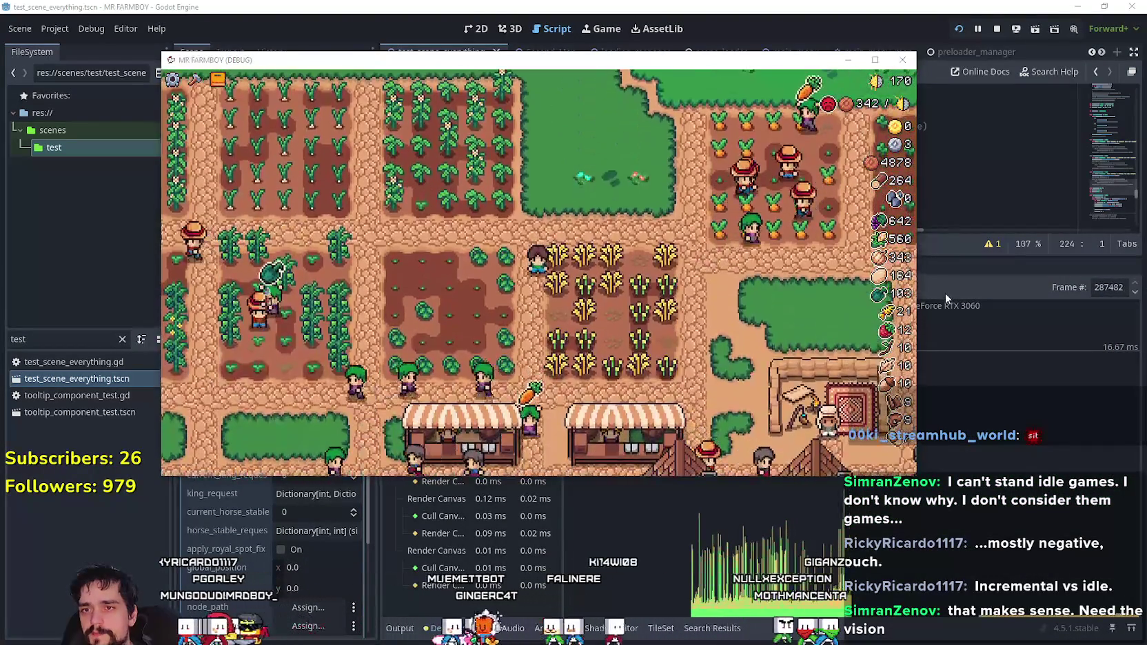
pyautogui.click(945, 293)
pyautogui.click(688, 266)
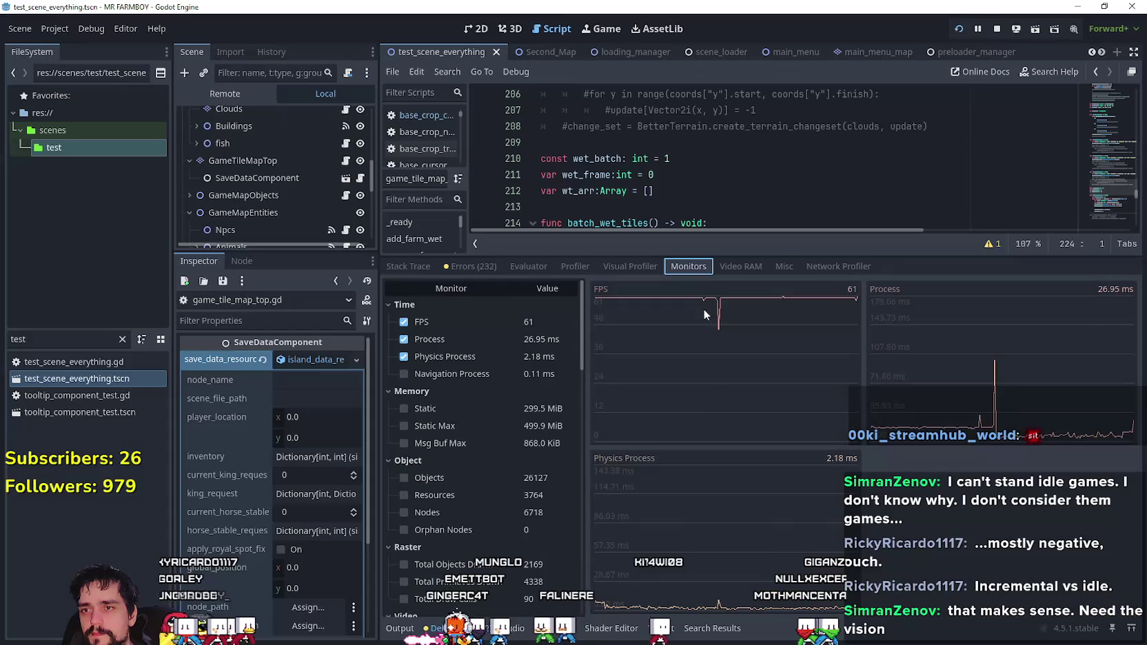
pyautogui.hotkey('alt', 'Tab')
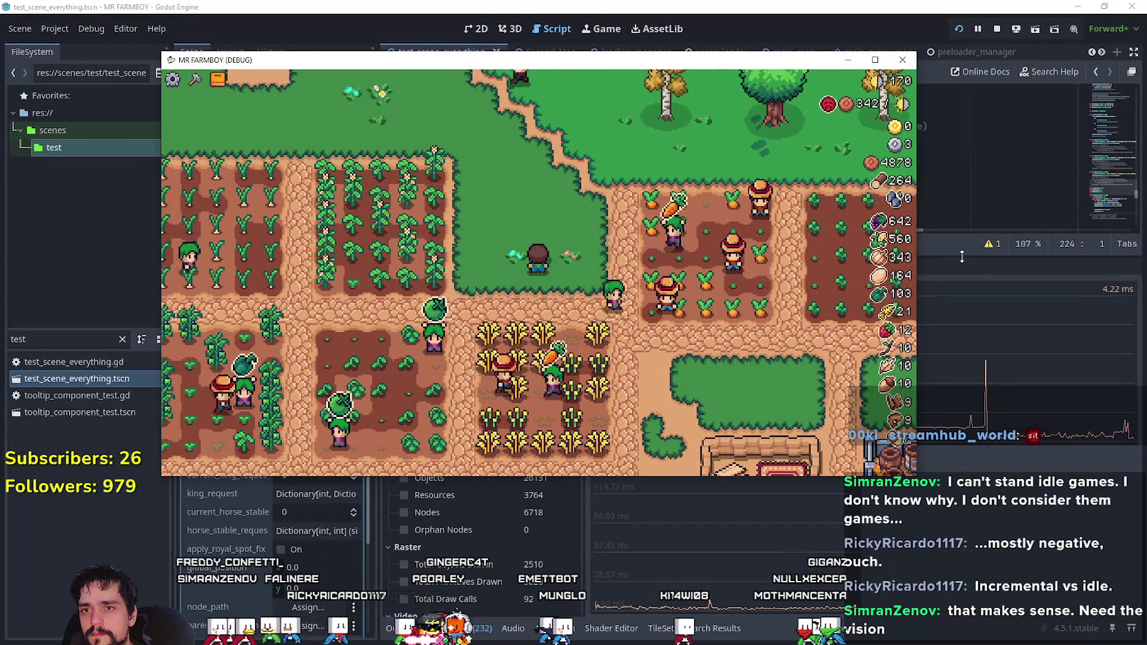
pyautogui.click(958, 326)
pyautogui.hotkey('alt', 'Tab')
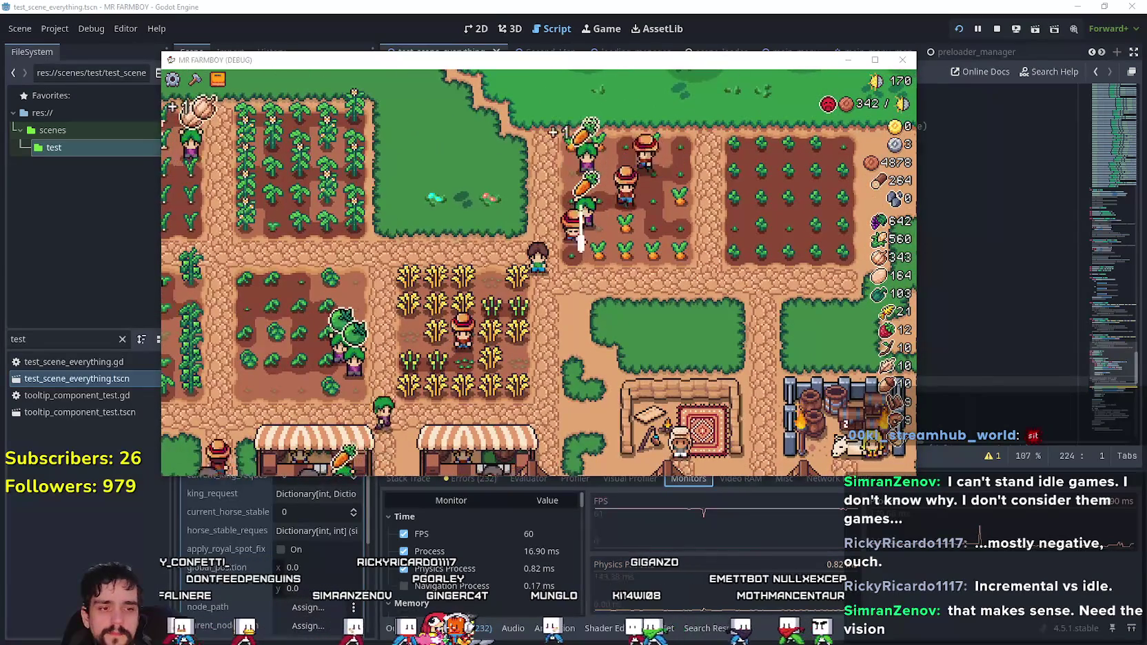
# - Switch to the Hytale store page in the browser and reload it
pyautogui.hotkey('alt', 'Tab')
pyautogui.scroll(3, 992, 275)
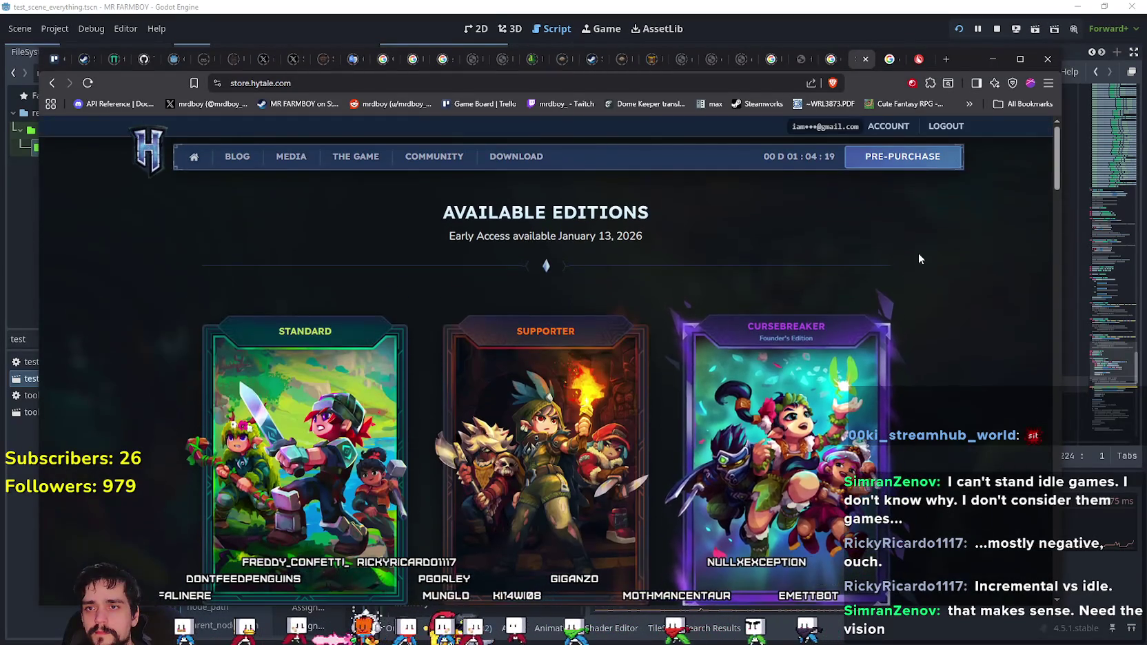
pyautogui.rightClick(918, 253)
pyautogui.click(969, 301)
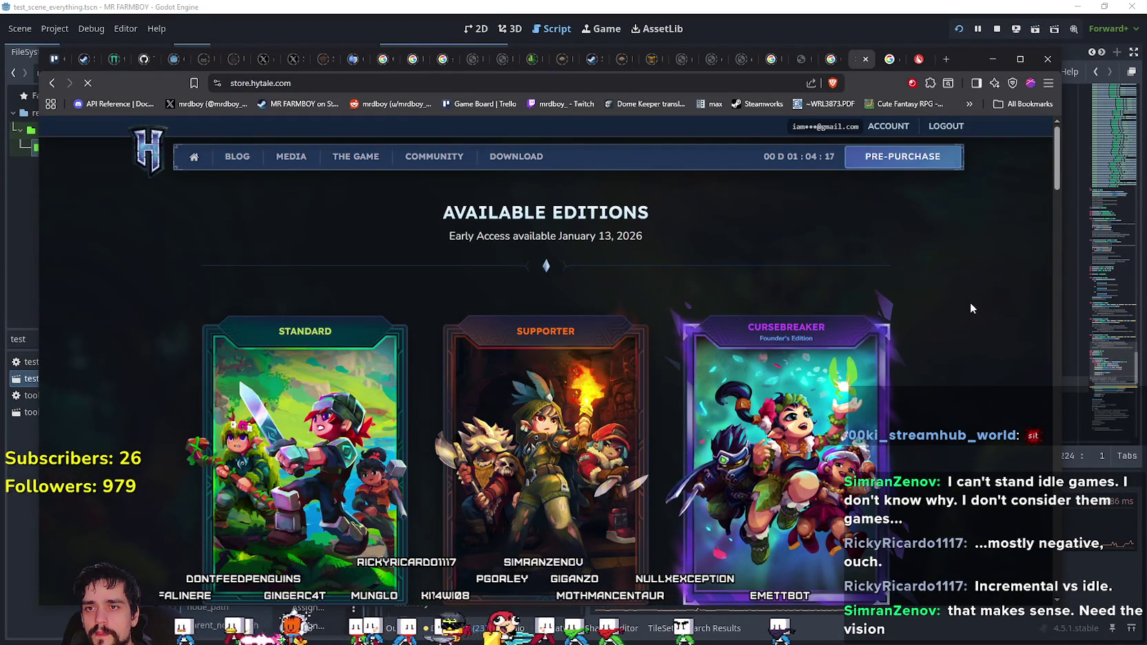
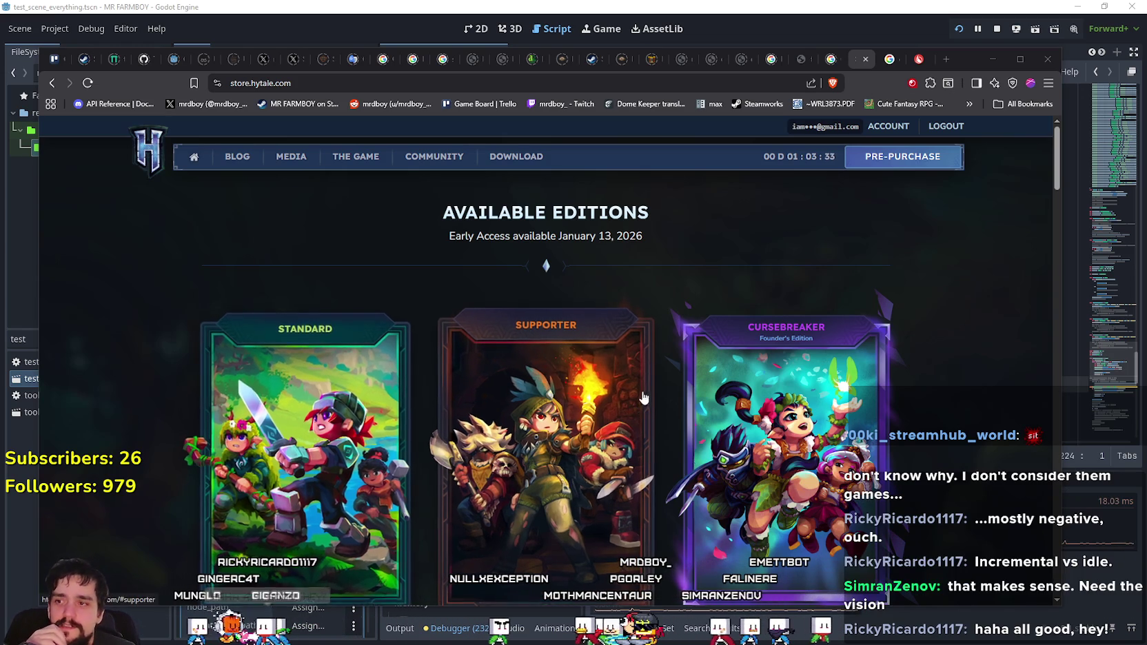
# - Scroll through the Hytale Store editions, then bring the Twitch Hytale directory forward and reload it
pyautogui.scroll(-2, 942, 343)
pyautogui.scroll(2, 931, 345)
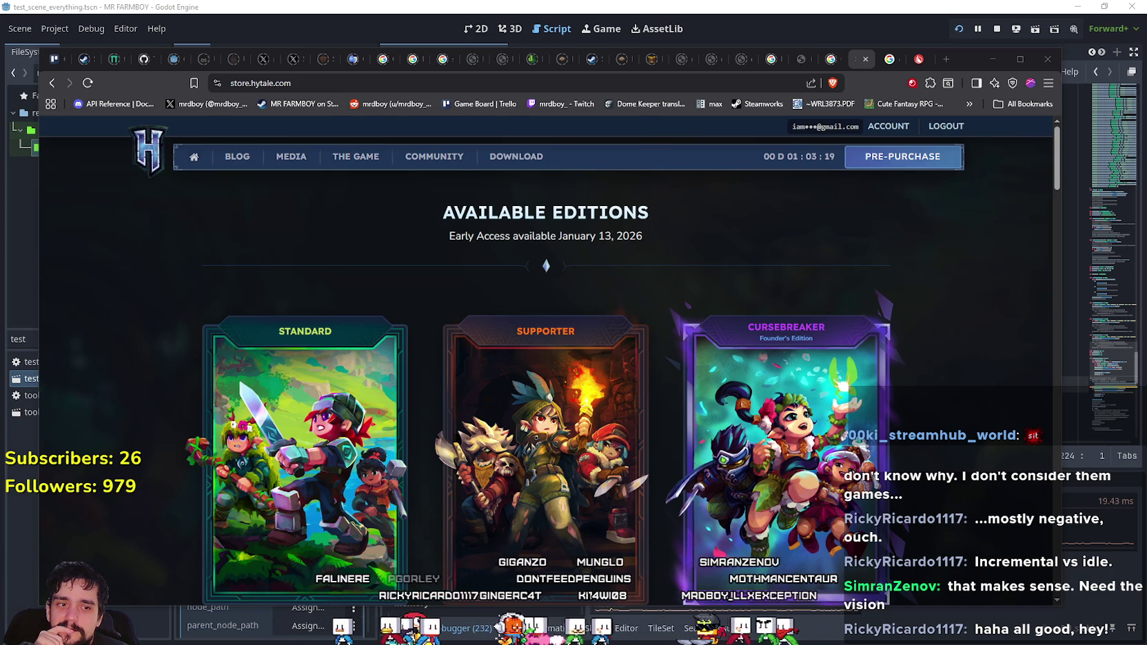
pyautogui.hotkey('alt', 'Tab')
pyautogui.click(42, 147)
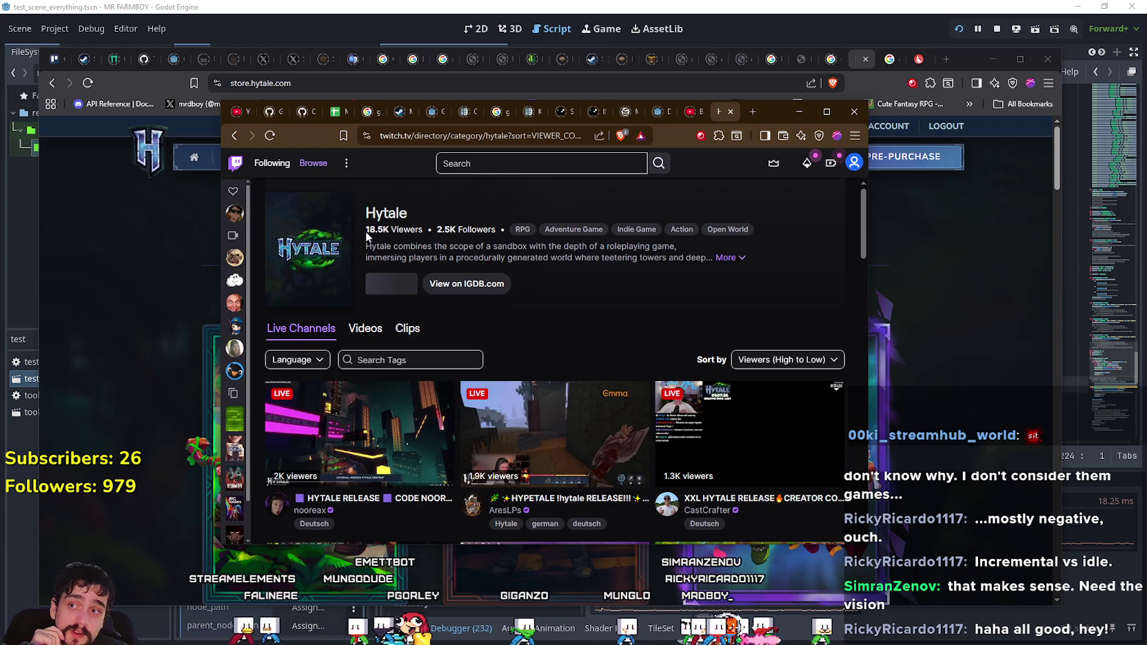
# - Highlight the 18.5K Hytale viewer count and scroll through the biggest live channels
pyautogui.tripleClick(425, 230)
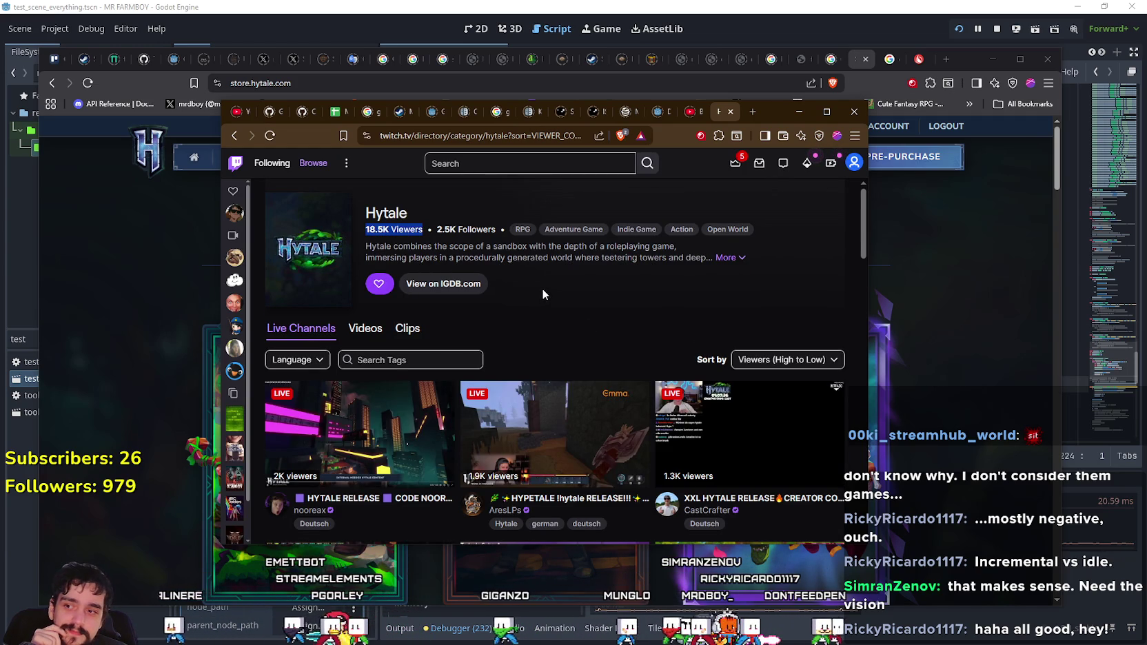
pyautogui.scroll(-1, 543, 294)
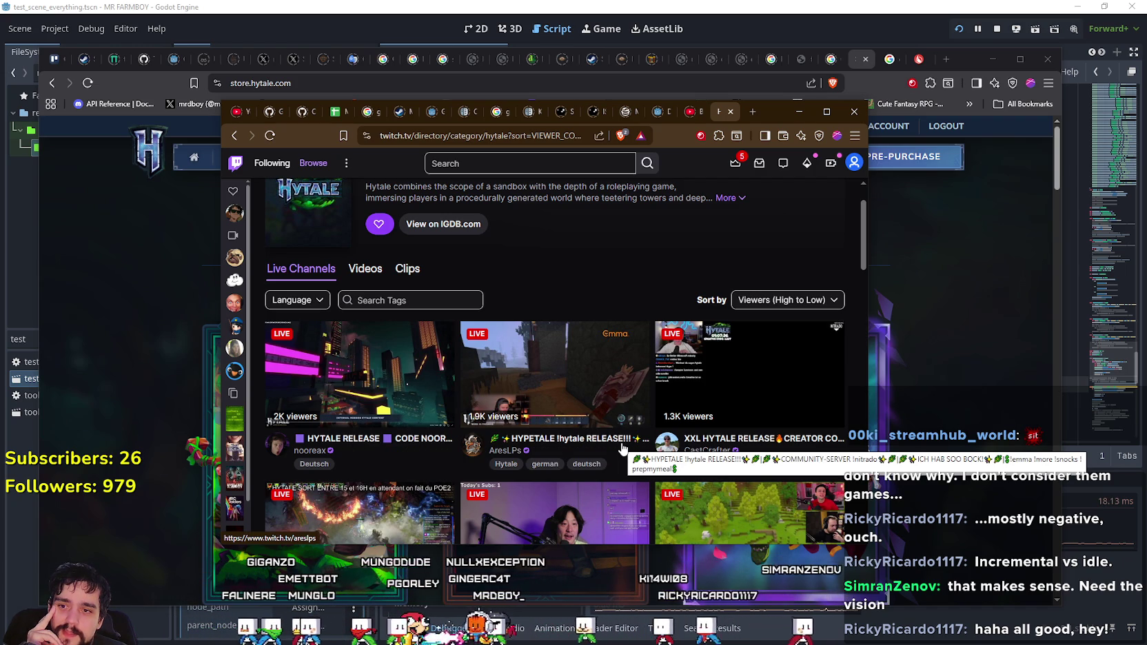
pyautogui.scroll(-3, 622, 449)
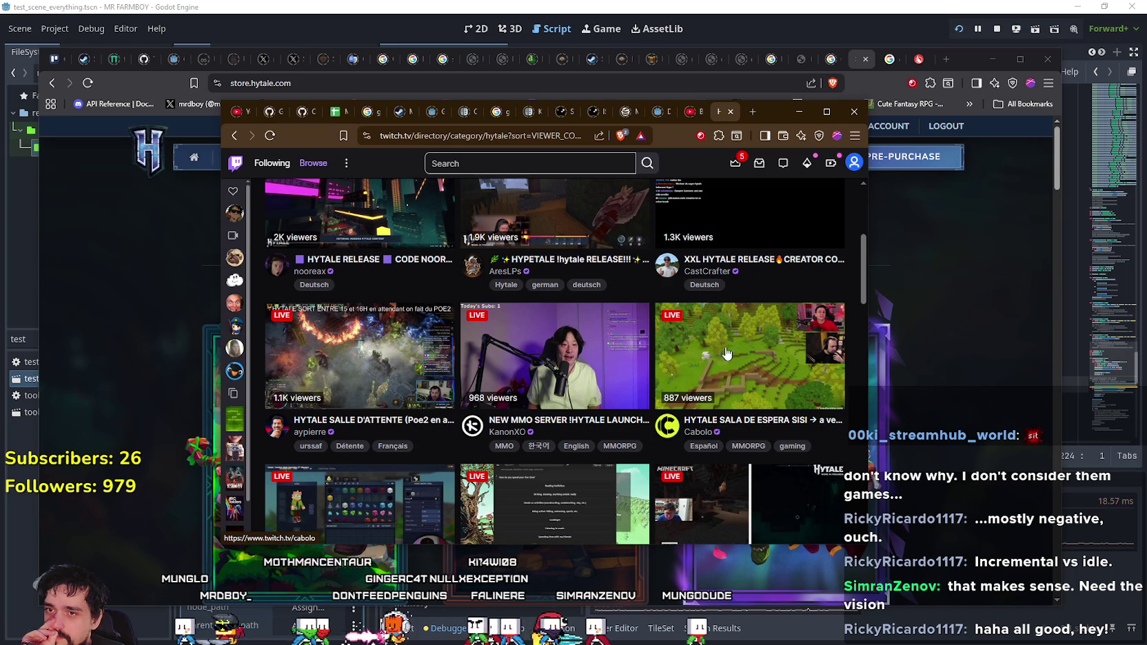
pyautogui.scroll(-3, 589, 447)
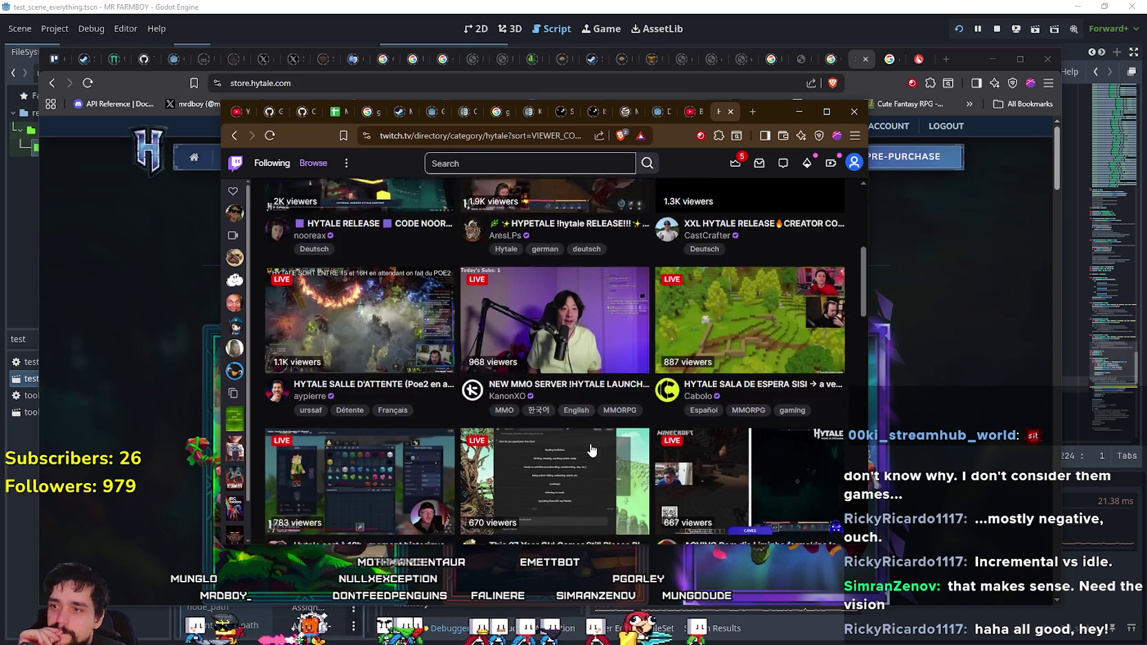
pyautogui.scroll(-4, 589, 443)
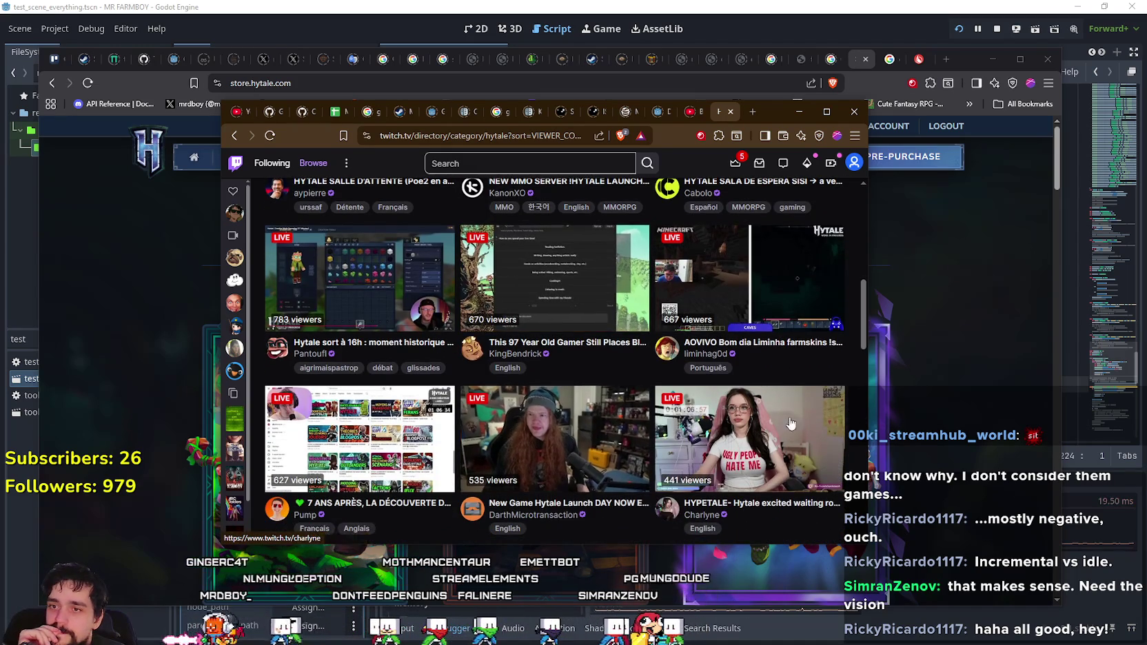
pyautogui.scroll(-1, 728, 444)
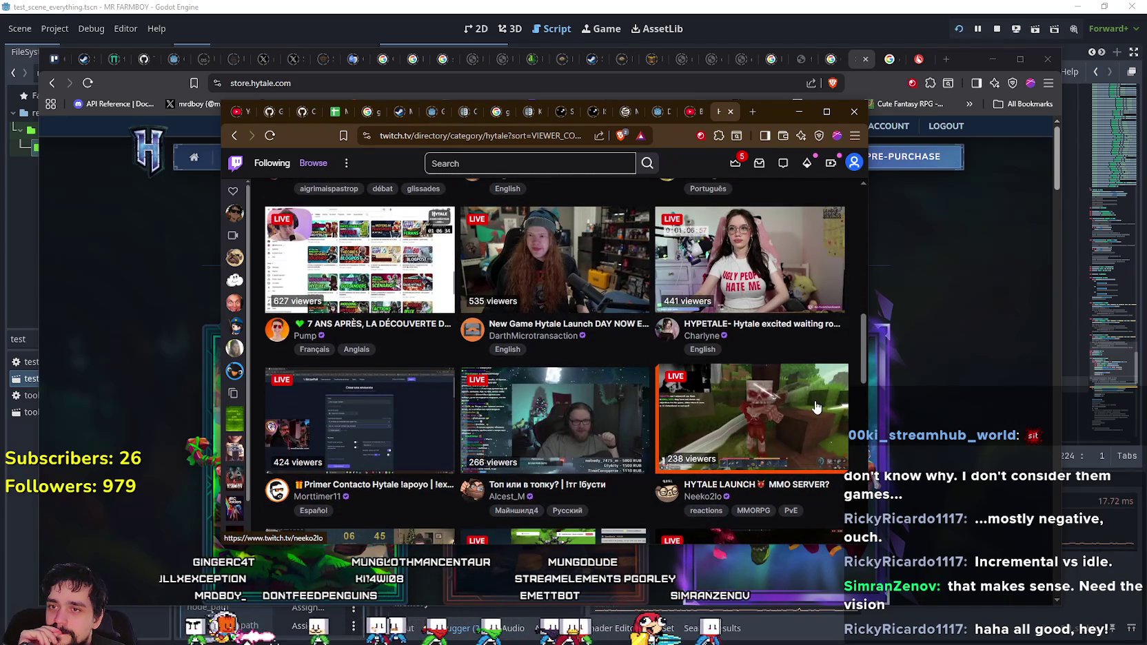
pyautogui.scroll(-1, 812, 409)
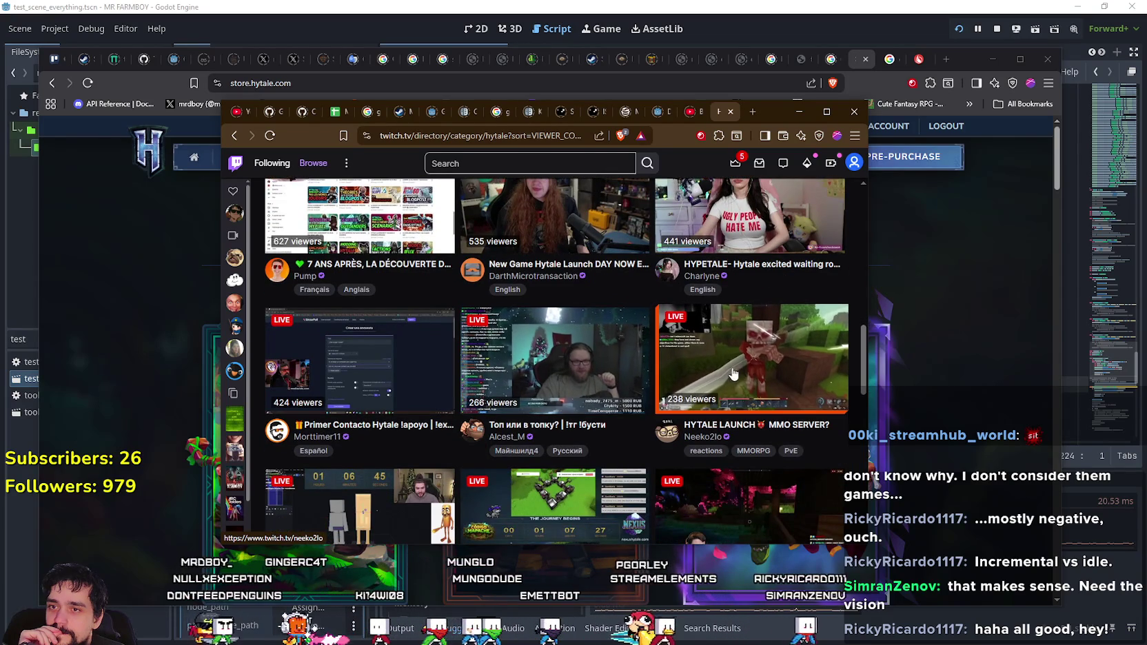
pyautogui.scroll(-1, 729, 409)
pyautogui.scroll(-2, 322, 347)
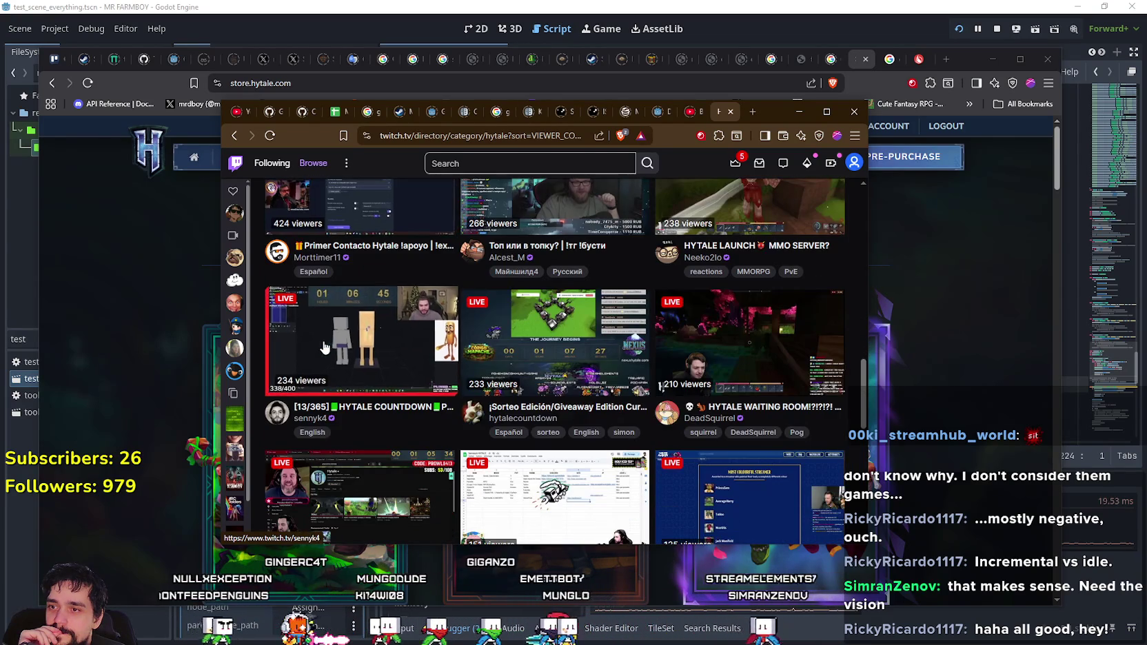
pyautogui.scroll(-4, 729, 398)
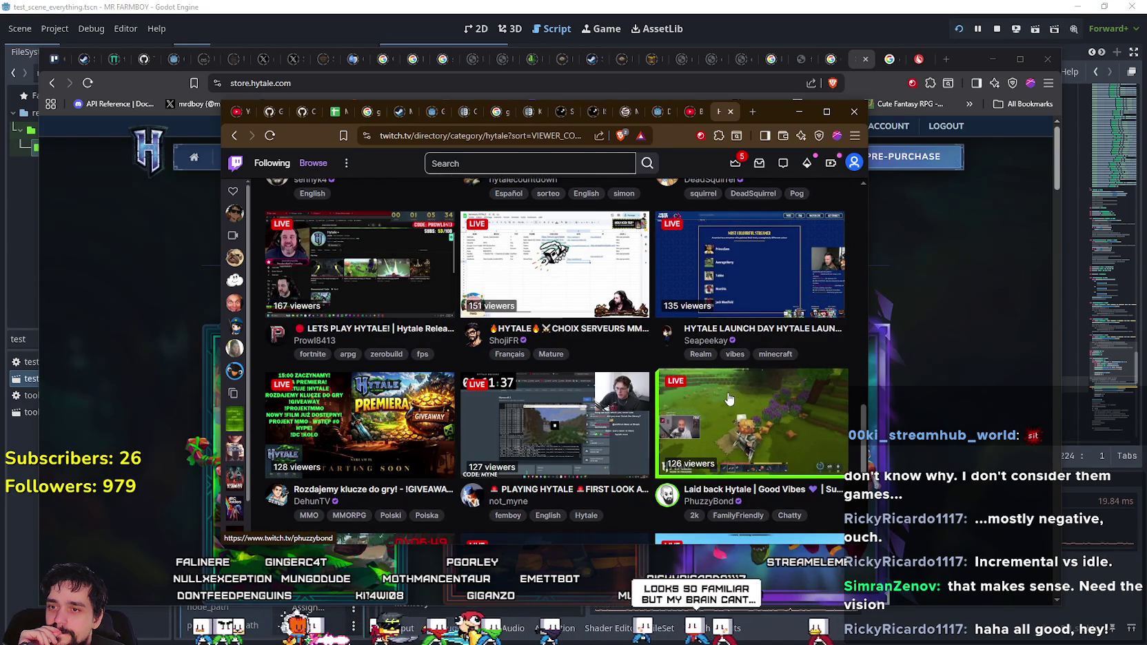
pyautogui.scroll(-3, 655, 472)
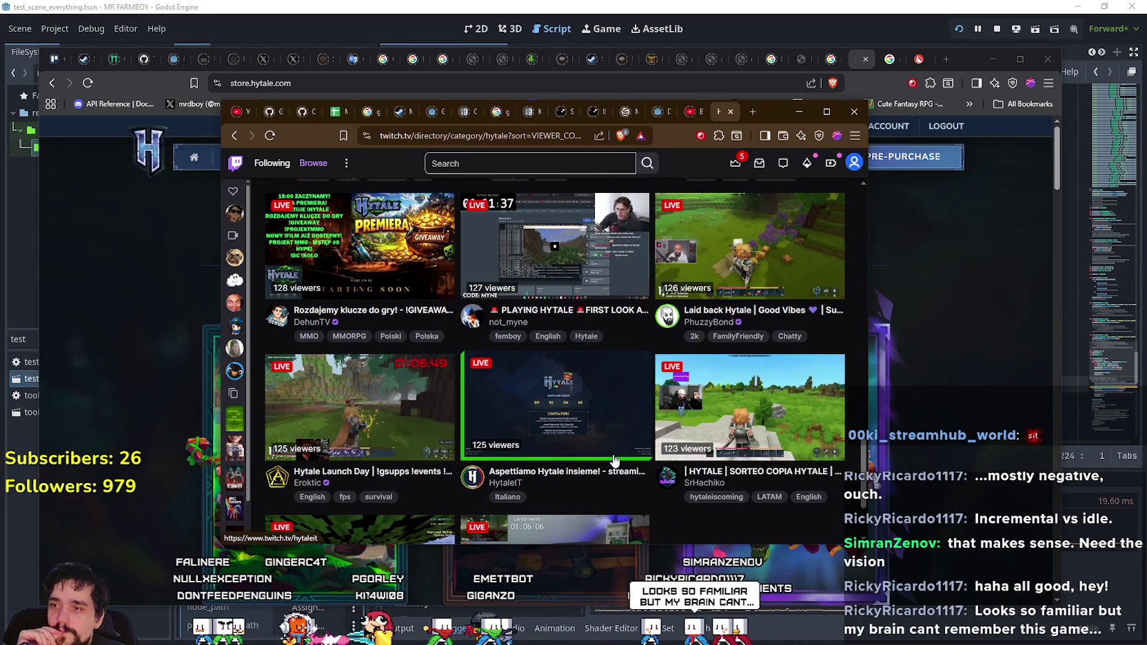
# - Keep scrolling the Live Channels grid down to the streams with two viewers
pyautogui.scroll(-3, 613, 460)
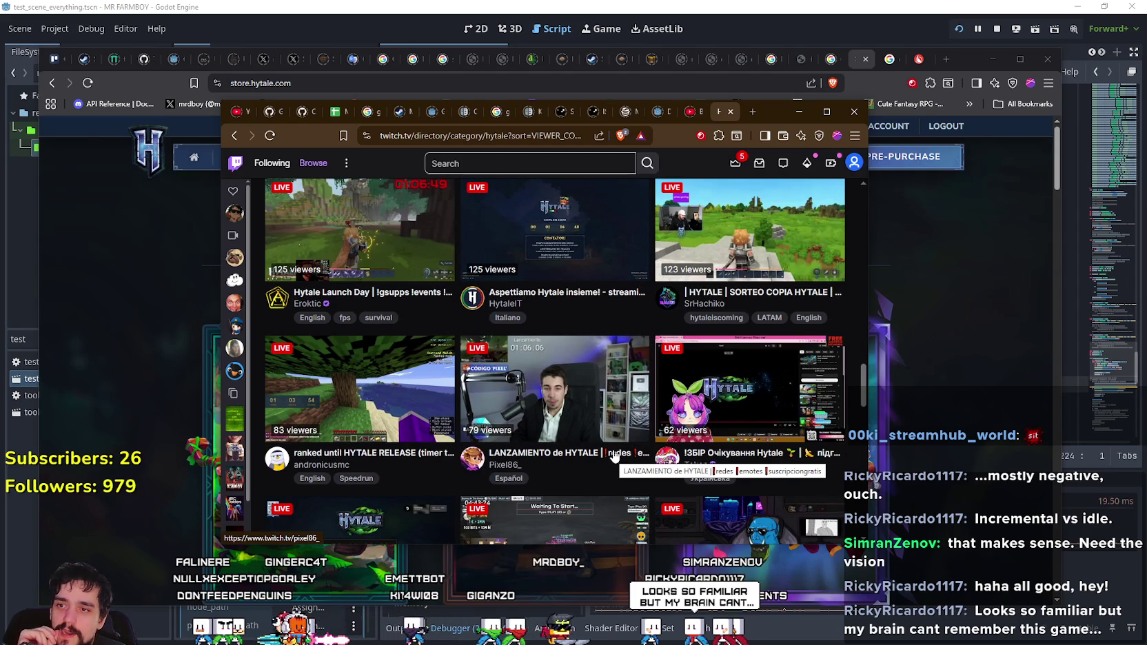
pyautogui.scroll(-10, 613, 460)
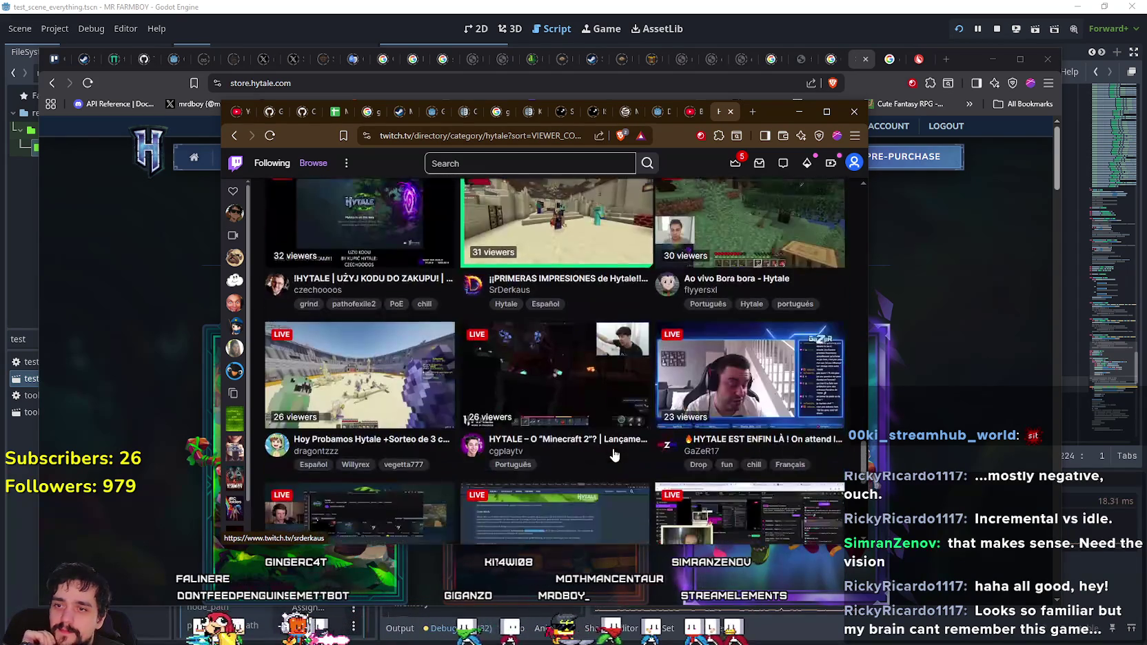
pyautogui.scroll(-5, 613, 455)
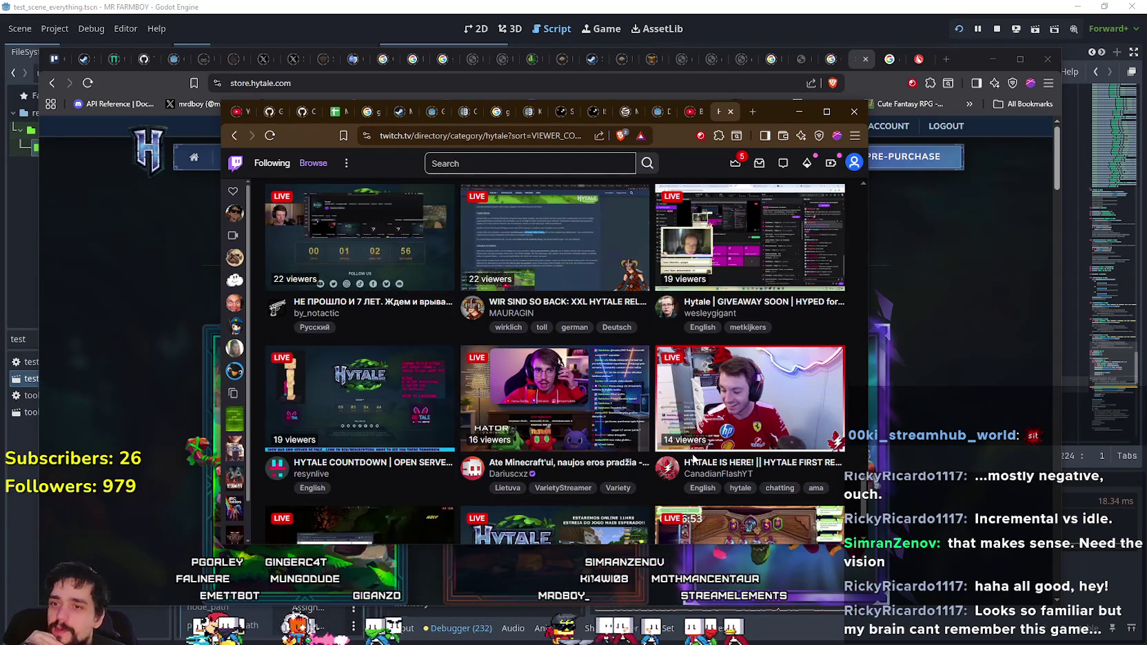
pyautogui.scroll(-4, 630, 430)
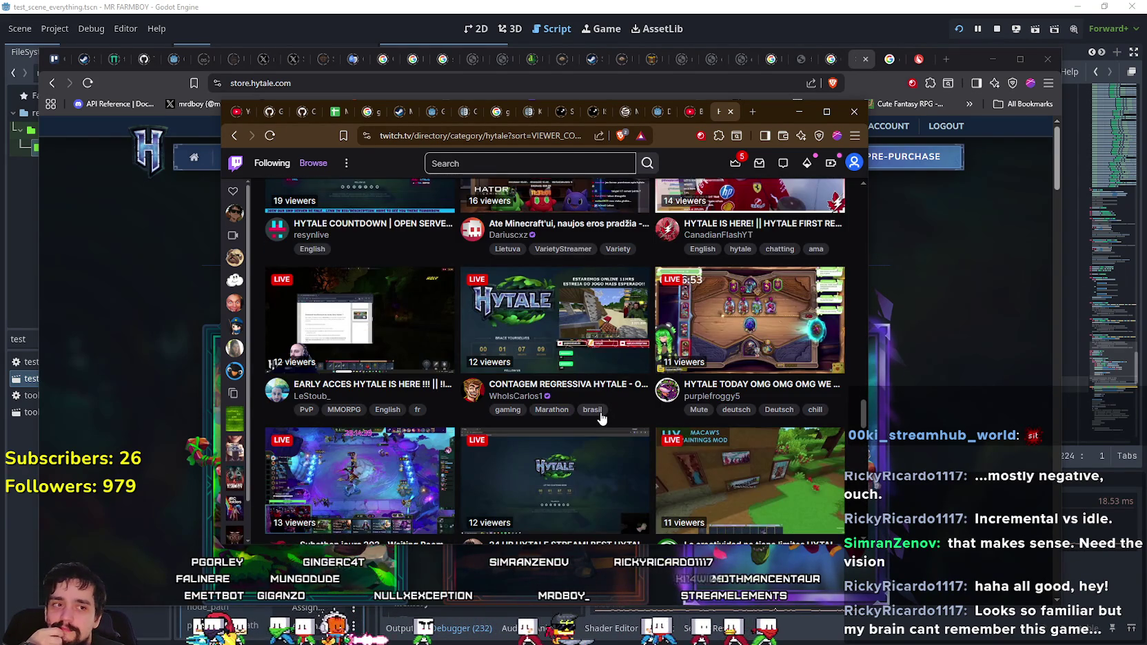
pyautogui.scroll(-2, 601, 417)
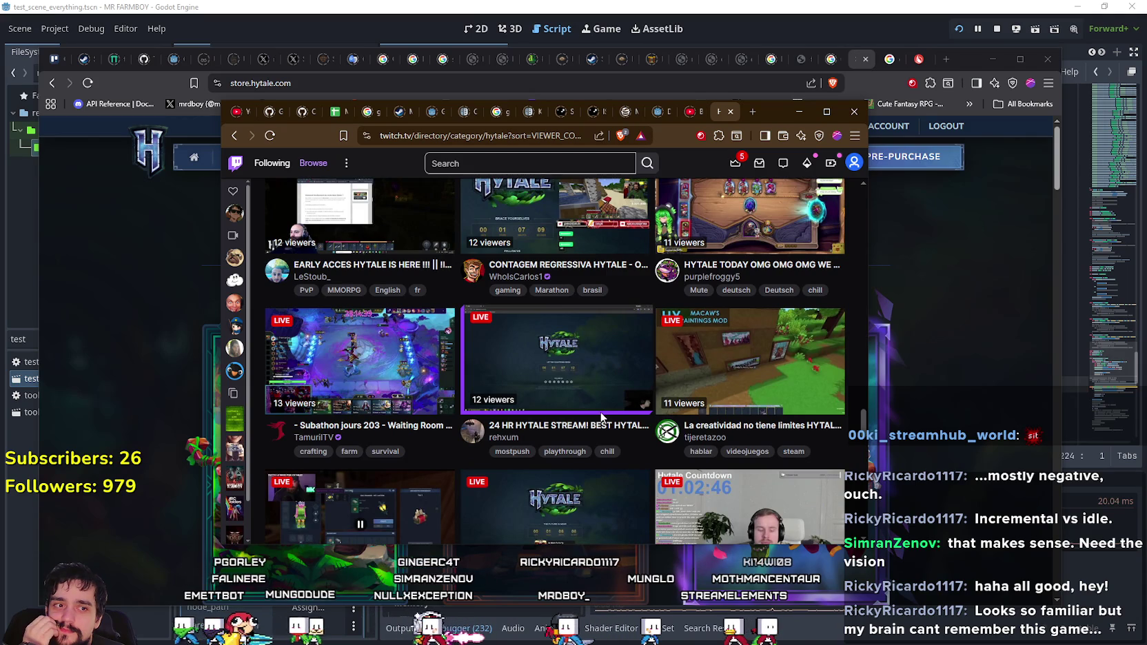
pyautogui.scroll(-3, 603, 417)
pyautogui.scroll(2, 604, 416)
pyautogui.scroll(-2, 603, 415)
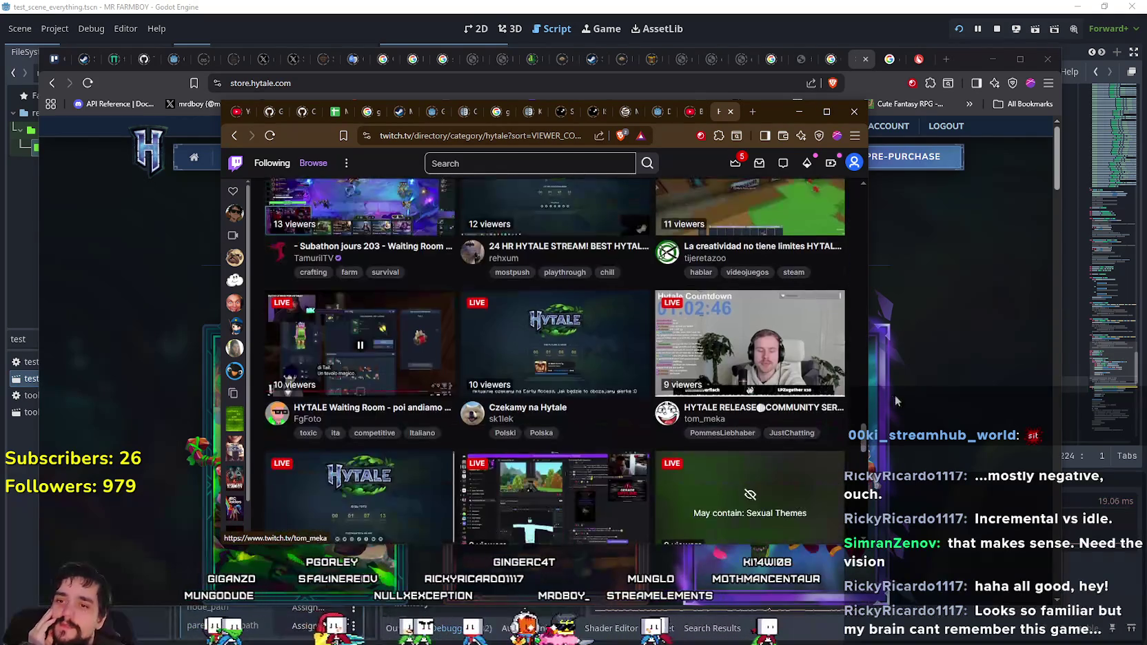
pyautogui.moveTo(862, 426); pyautogui.dragTo(853, 525)
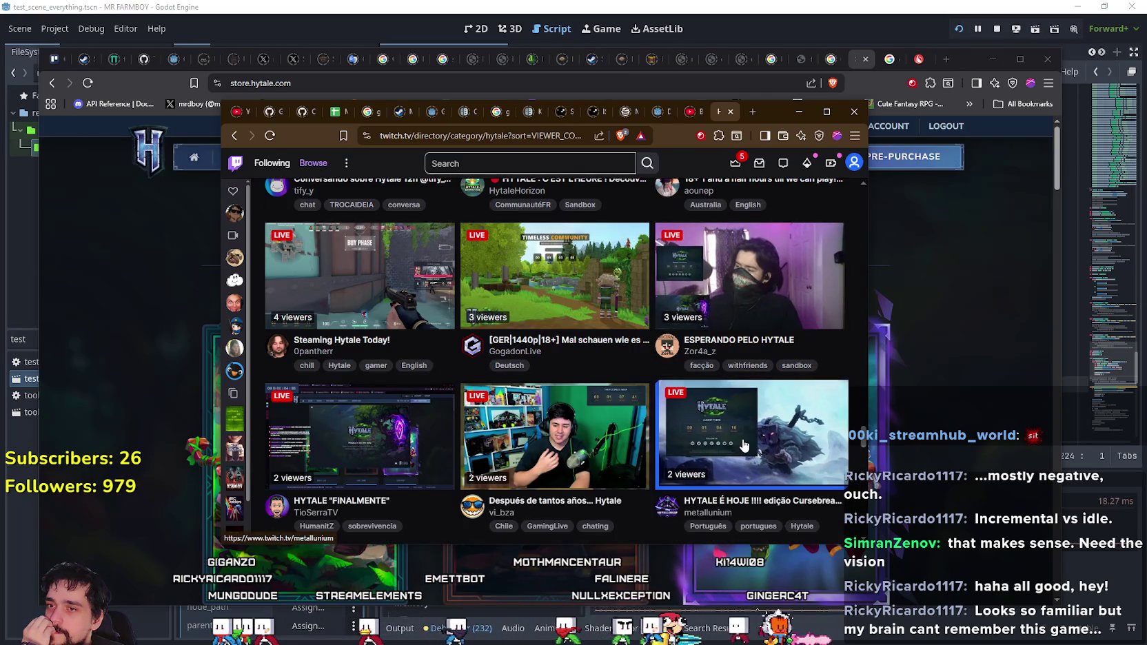
pyautogui.scroll(-4, 414, 373)
pyautogui.scroll(-6, 427, 378)
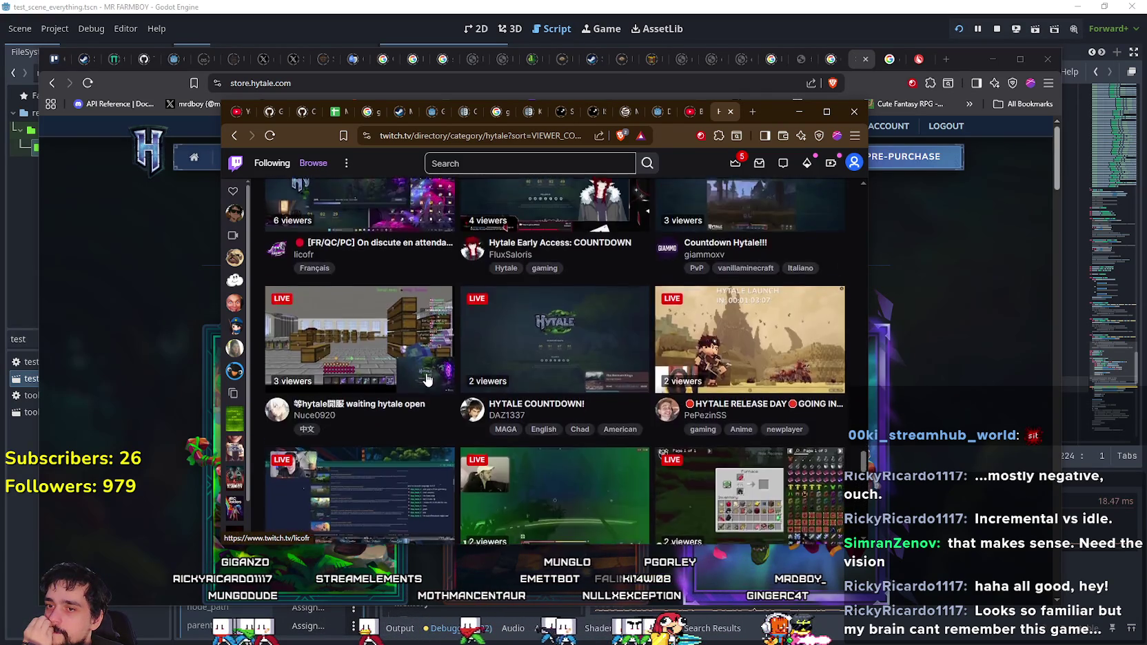
pyautogui.moveTo(863, 498)
pyautogui.mouseDown()
pyautogui.moveTo(863, 514)
pyautogui.moveTo(885, 186)
pyautogui.mouseUp()
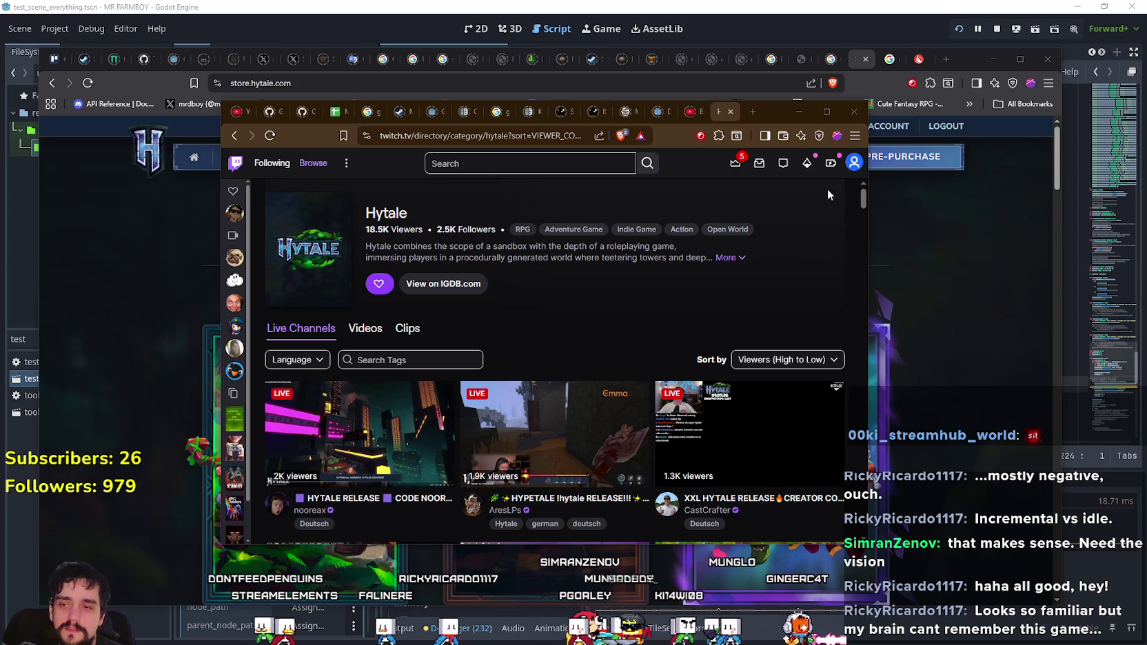
# - Read and close the full Hytale description, then return to the store and harvest a carrot in-game
pyautogui.click(727, 258)
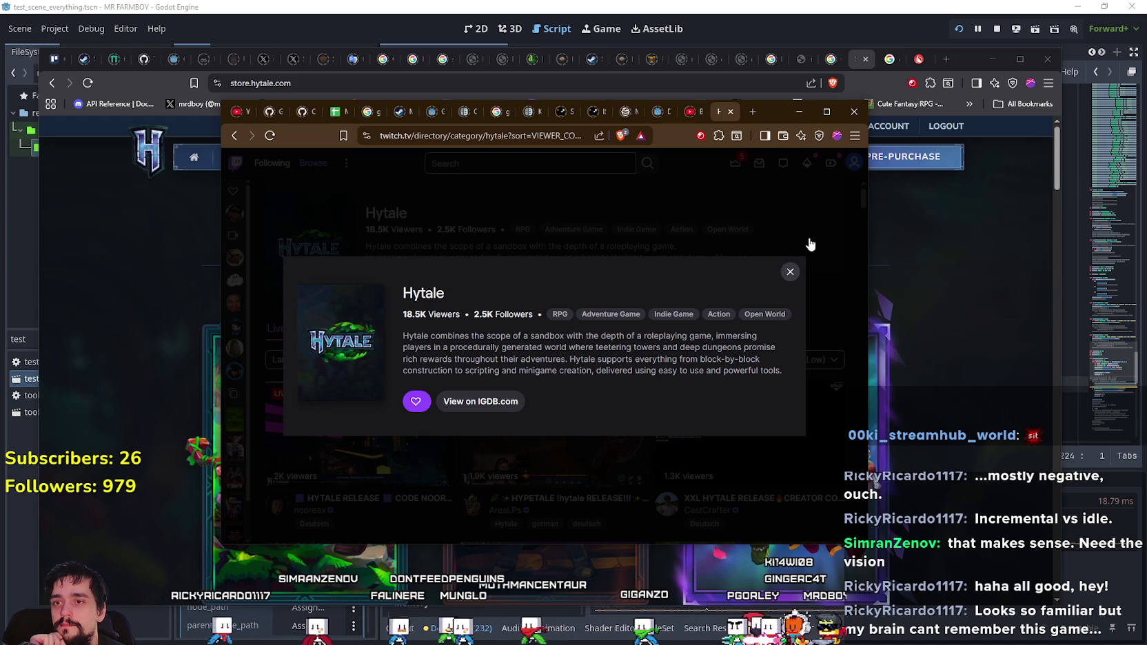
pyautogui.click(835, 206)
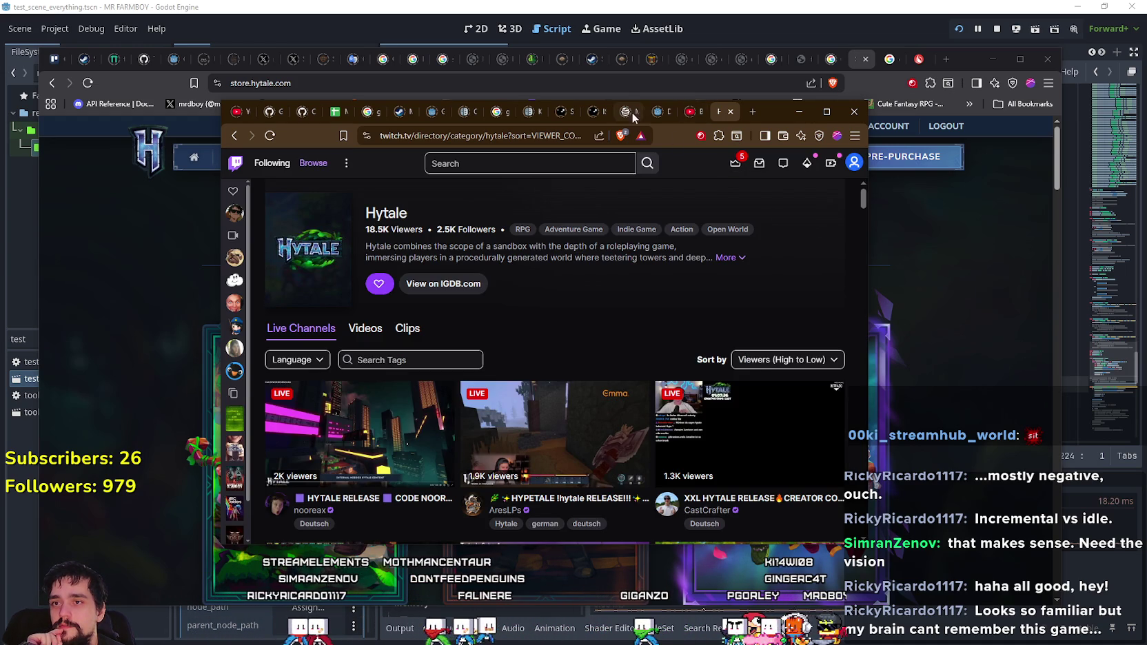
pyautogui.click(213, 288)
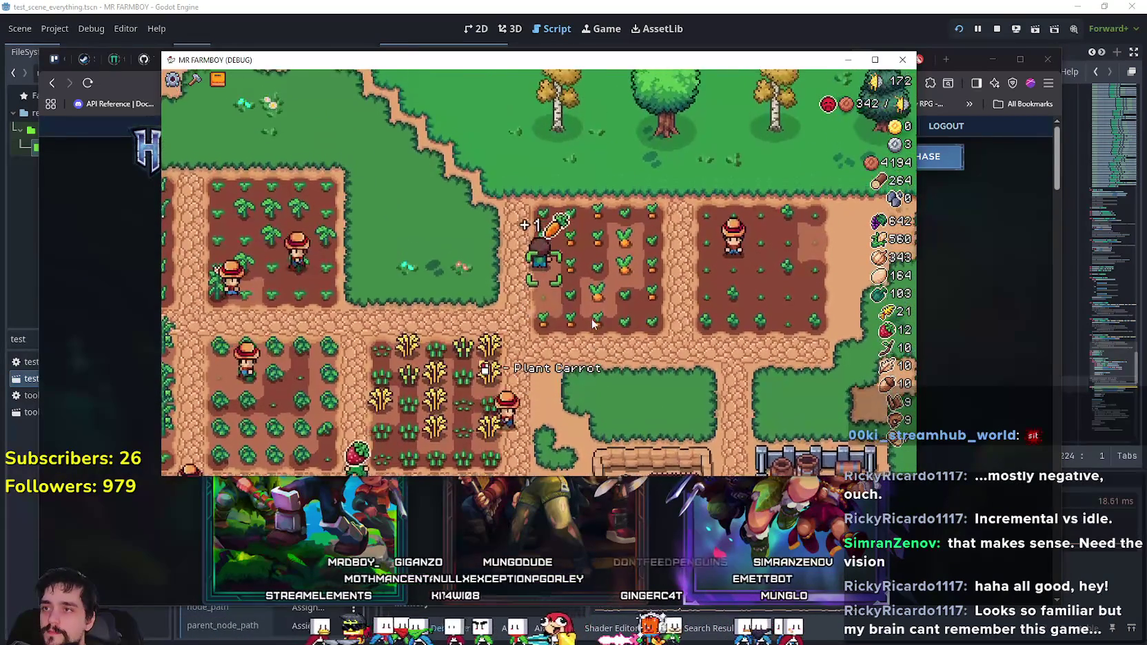
pyautogui.click(601, 326)
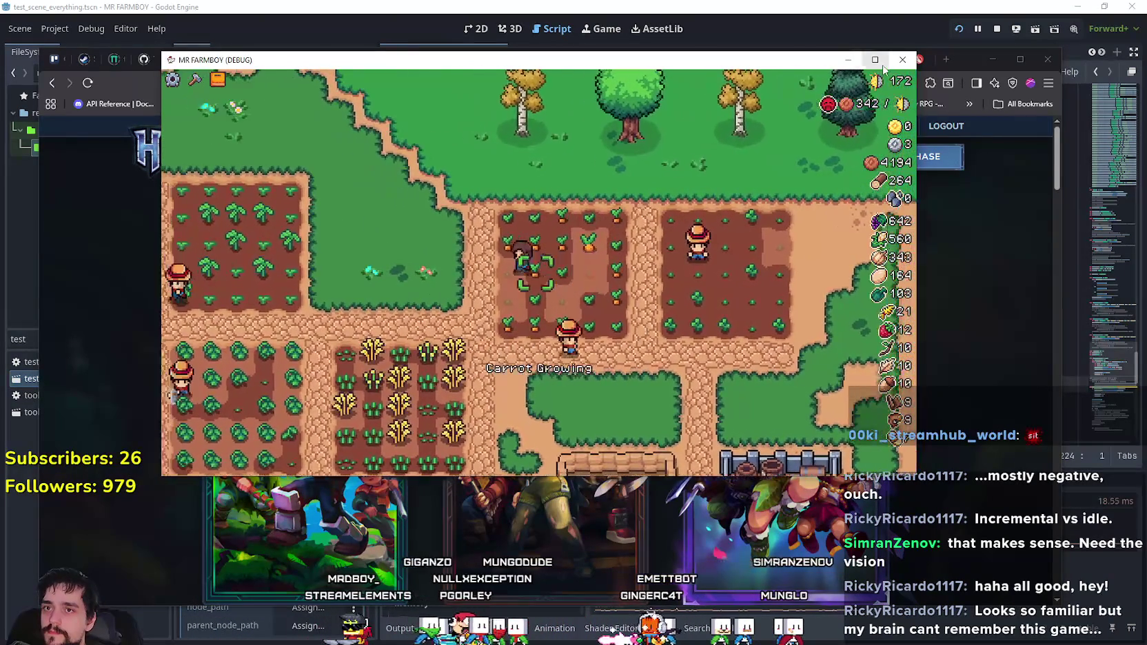
# - Walk the farmer through the wheat field, harvesting wheat along the way
pyautogui.press('super+Up')
pyautogui.press('s')
pyautogui.press('a')
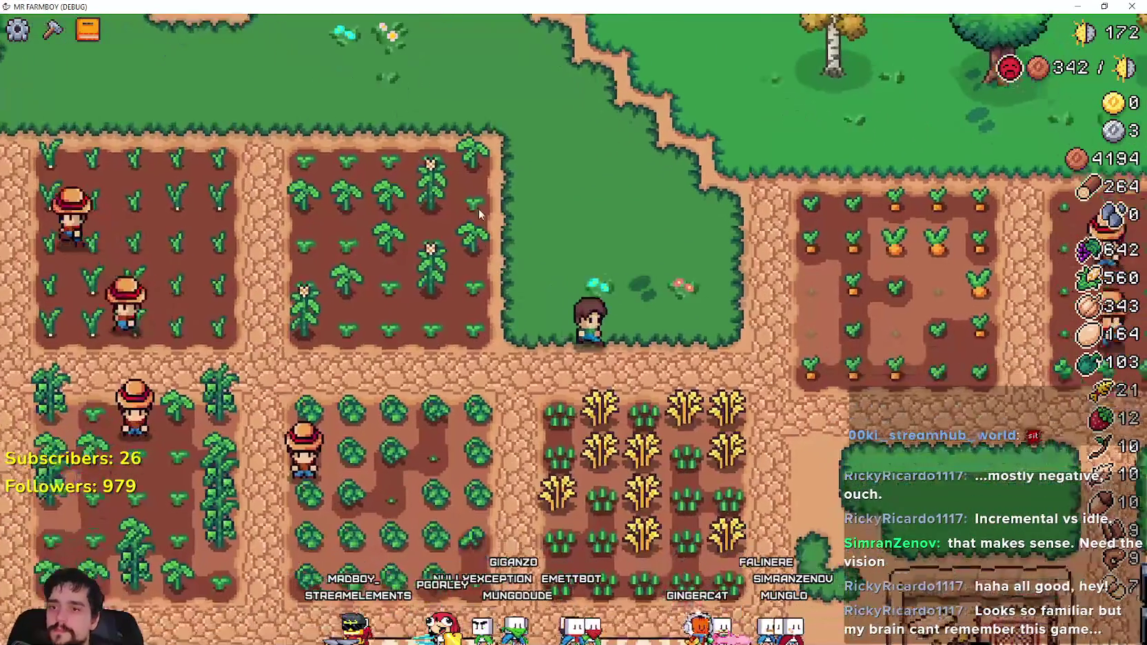
pyautogui.press('d')
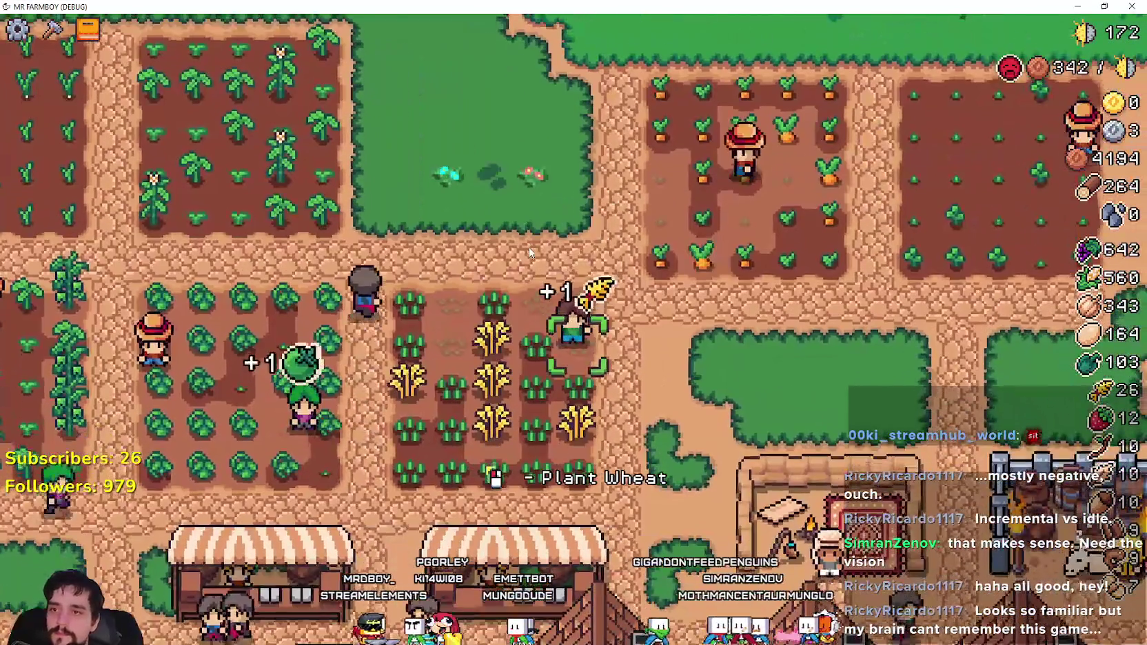
pyautogui.press('s')
pyautogui.press('a')
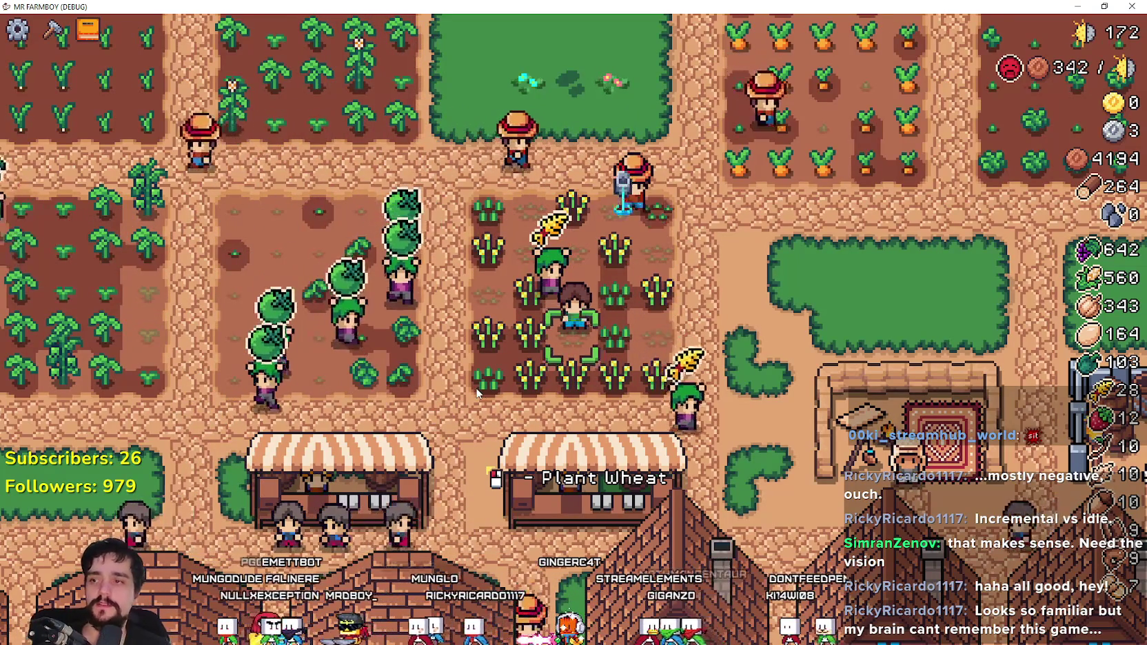
# - At the merchant's stall, check the Wood price of 50, then close the shop and walk away
pyautogui.rightClick(879, 473)
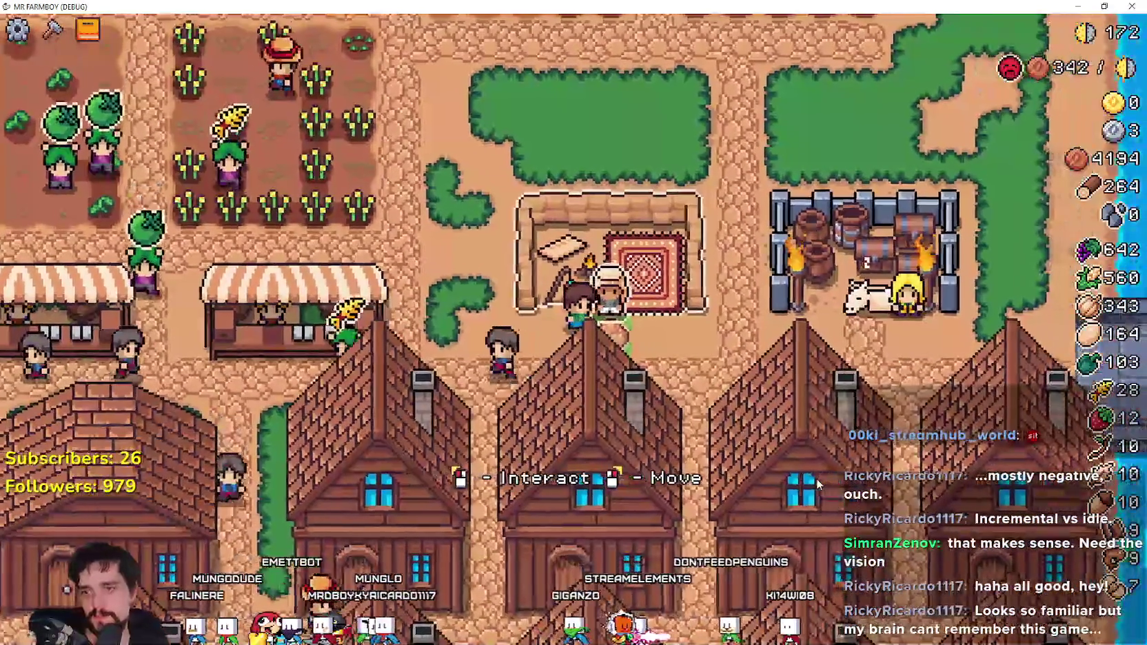
pyautogui.click(583, 276)
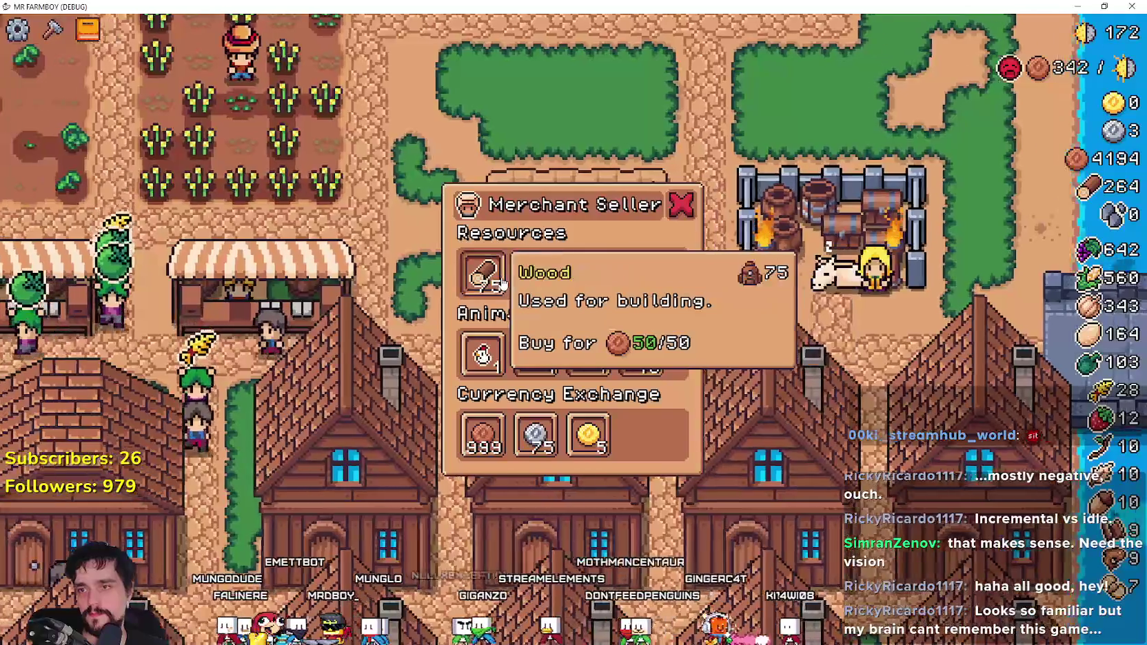
pyautogui.rightClick(428, 110)
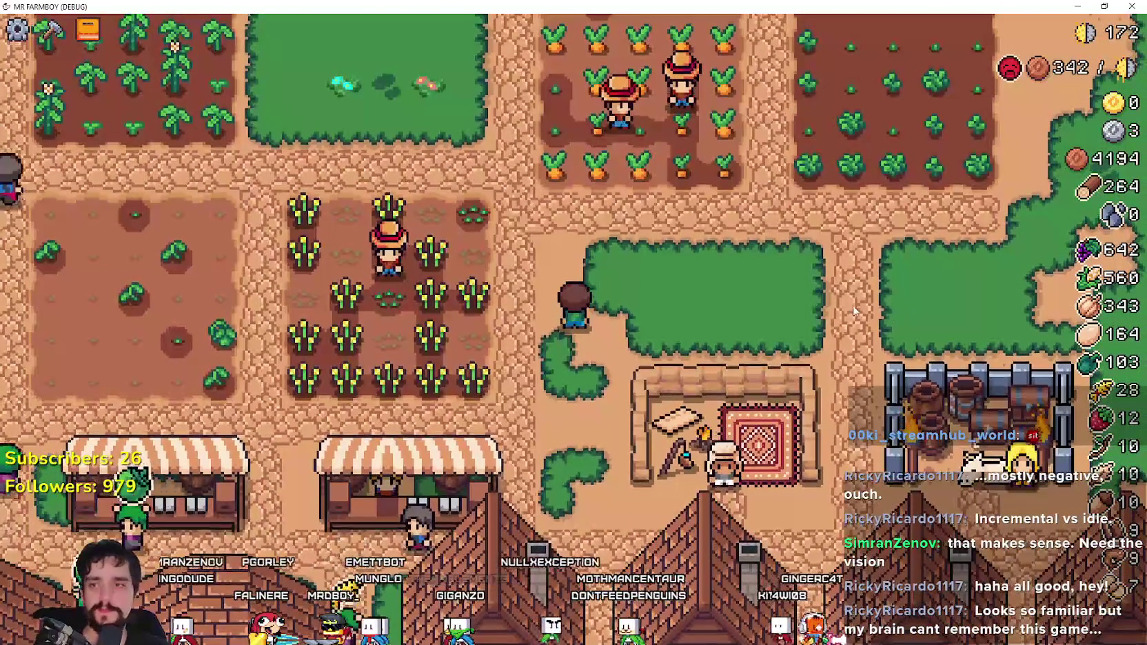
# - Zoom and pan the camera across the whole farm to survey the fields
pyautogui.scroll(-3, 855, 308)
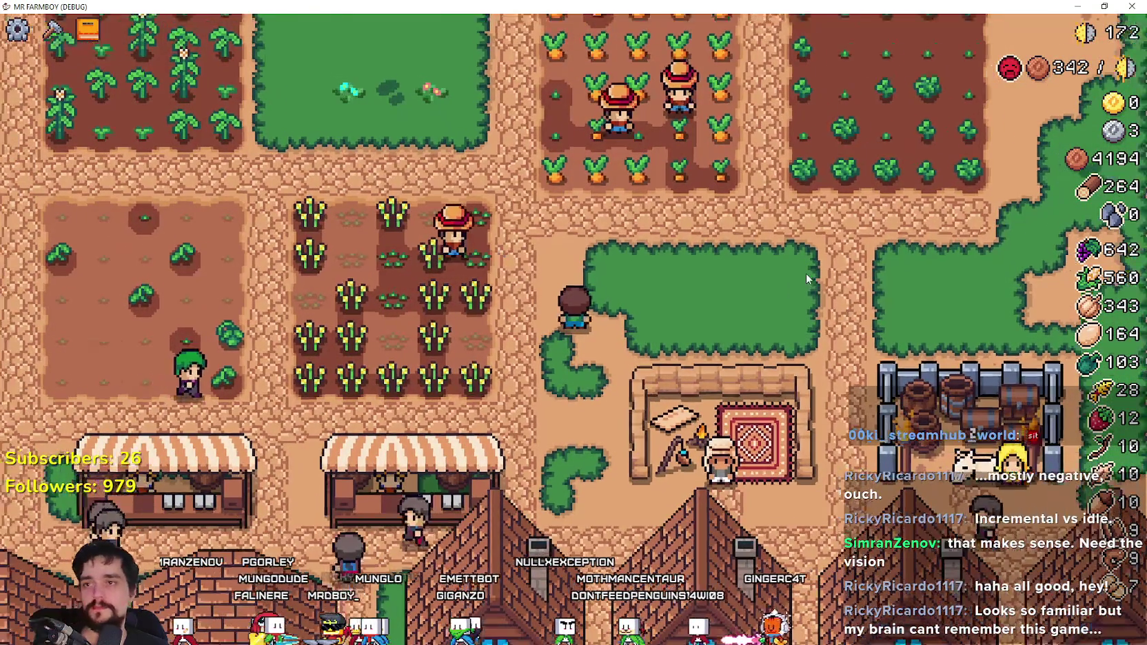
pyautogui.scroll(2, 767, 274)
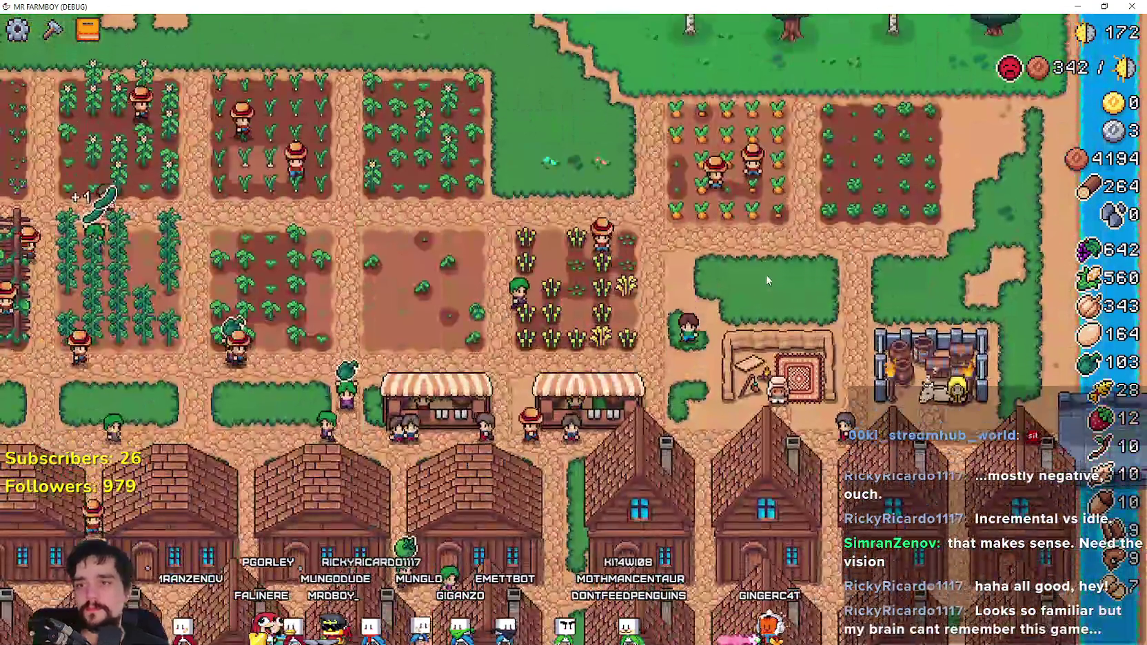
pyautogui.moveTo(767, 274); pyautogui.dragTo(771, 239)
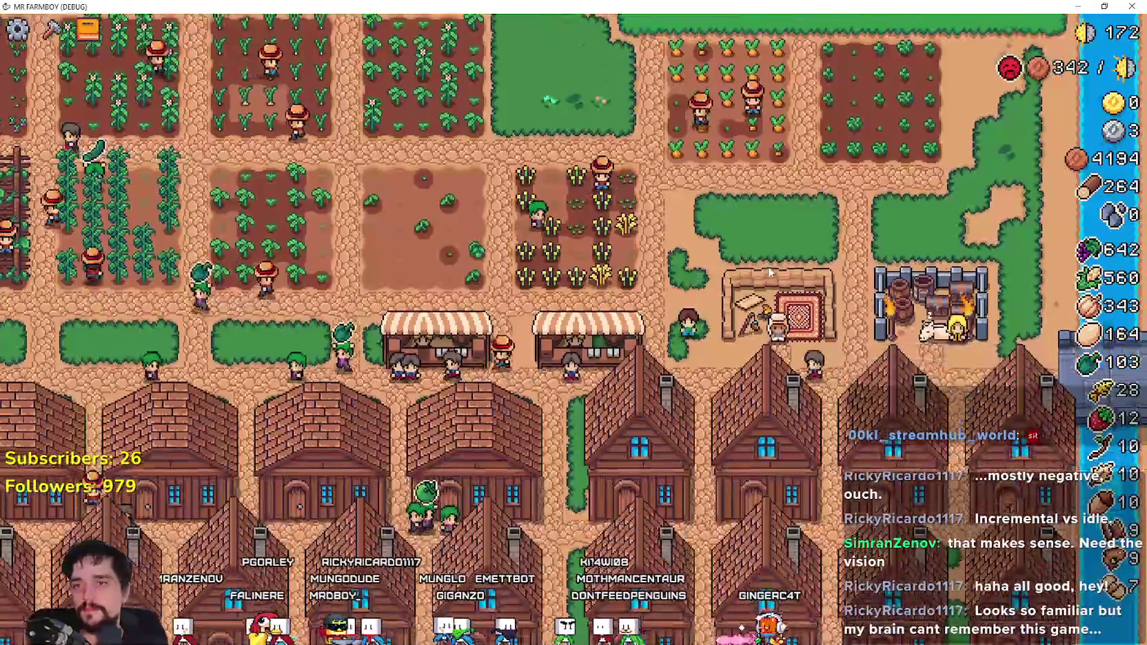
pyautogui.press('Left')
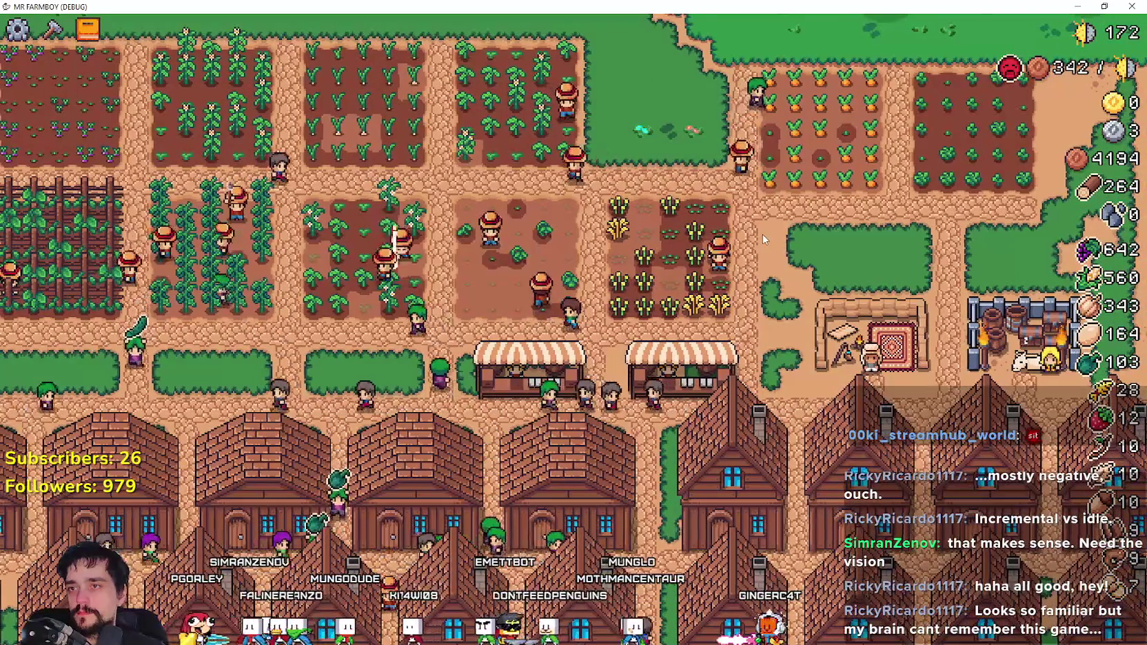
pyautogui.press('Left')
pyautogui.press('Down')
pyautogui.press('Left')
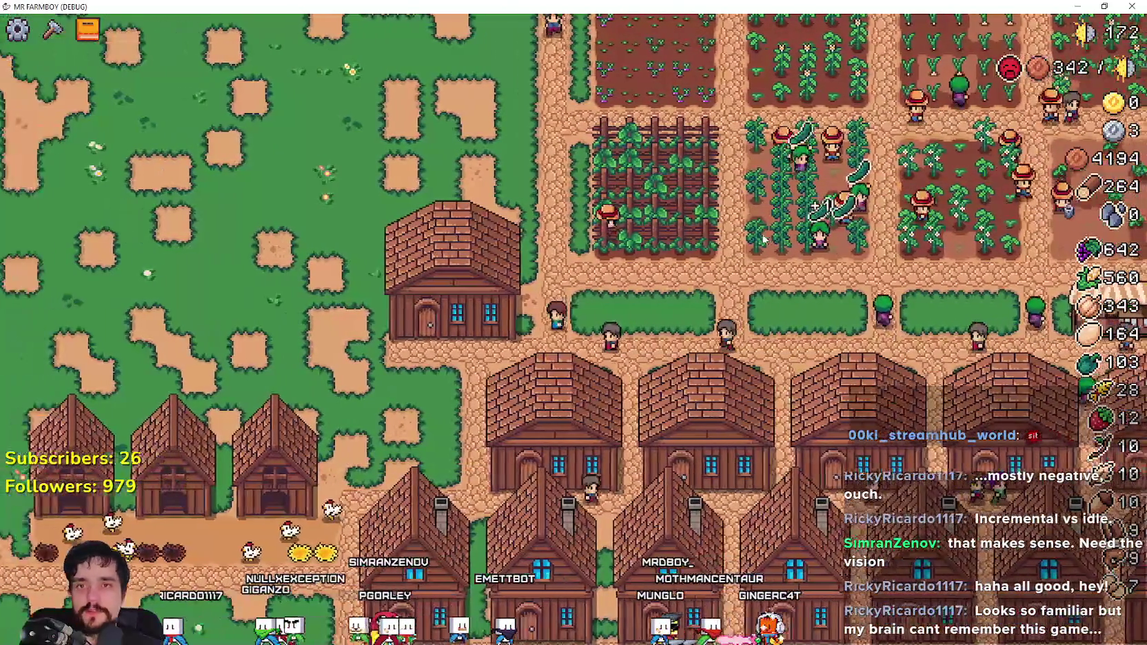
pyautogui.press('Right')
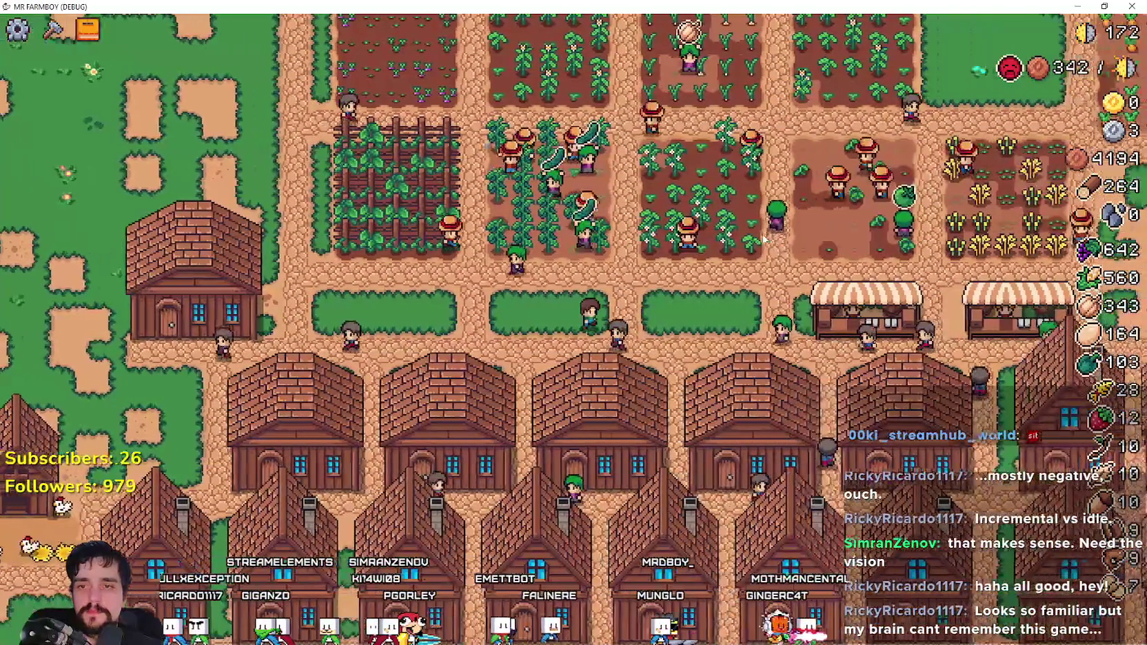
pyautogui.scroll(3, 762, 233)
pyautogui.scroll(-4, 761, 235)
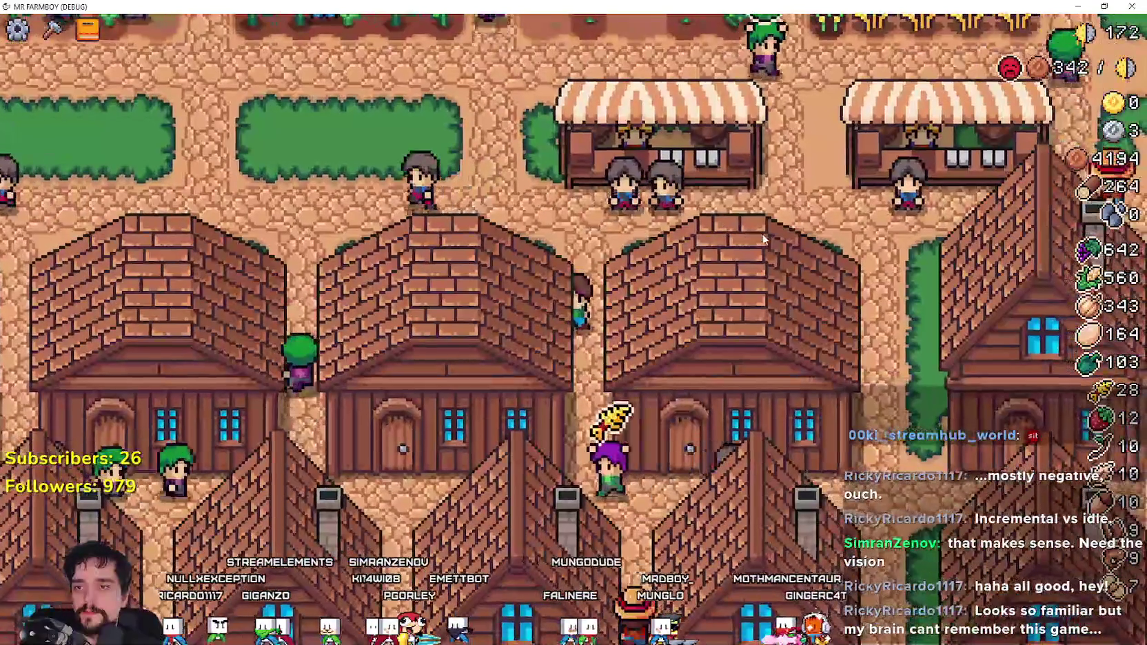
pyautogui.scroll(-2, 762, 238)
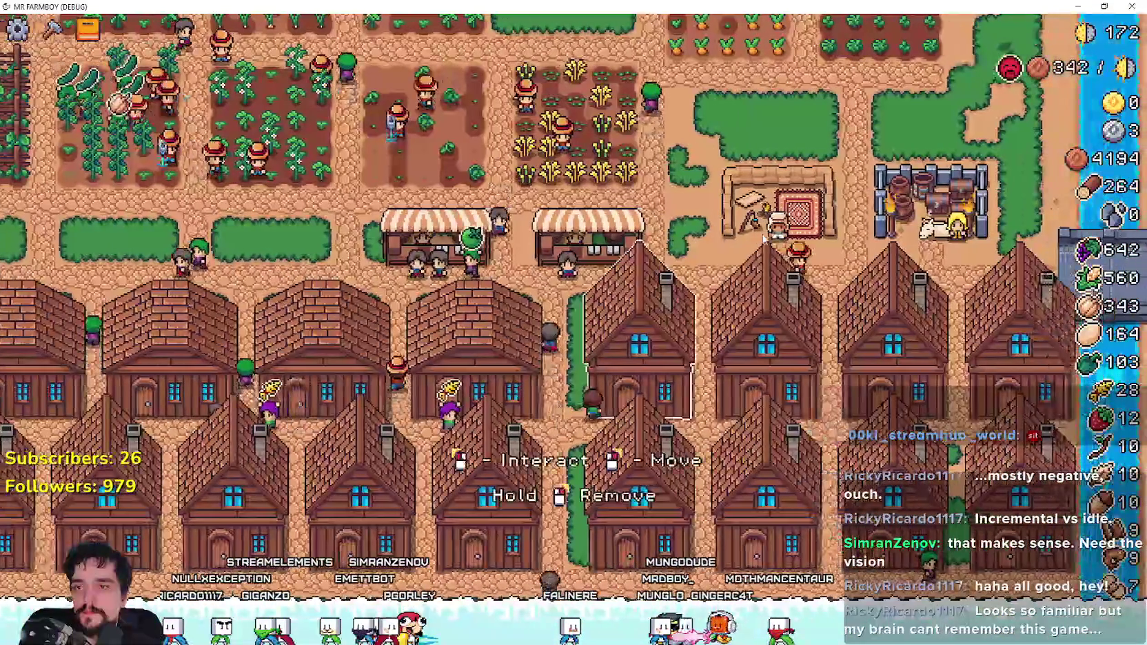
pyautogui.press('w')
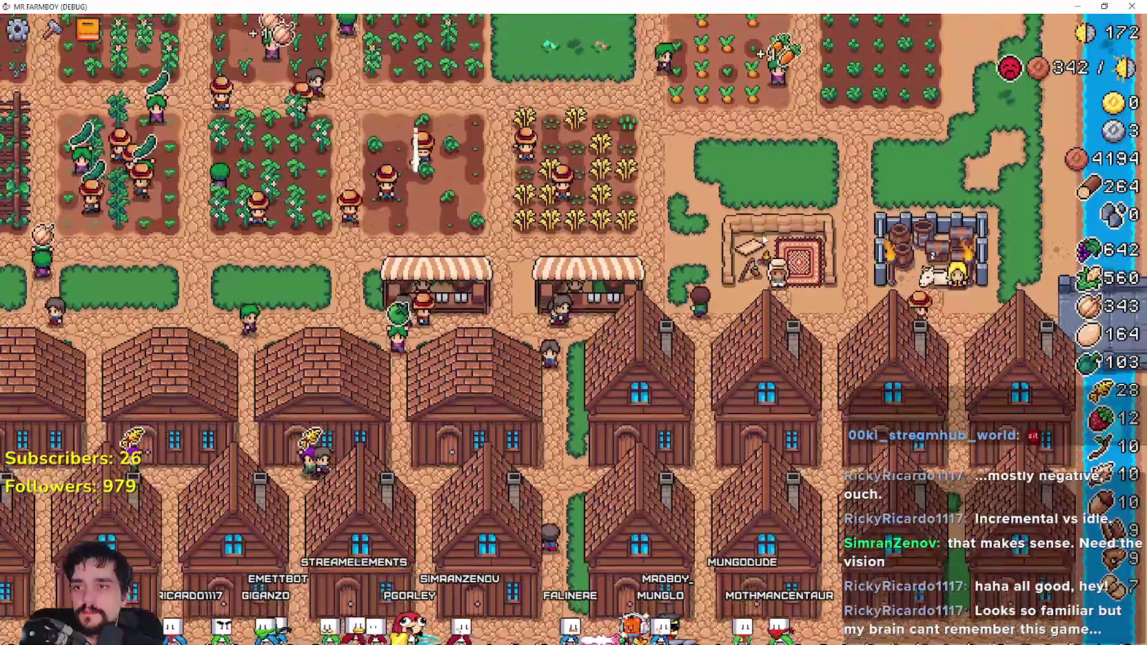
pyautogui.press('a')
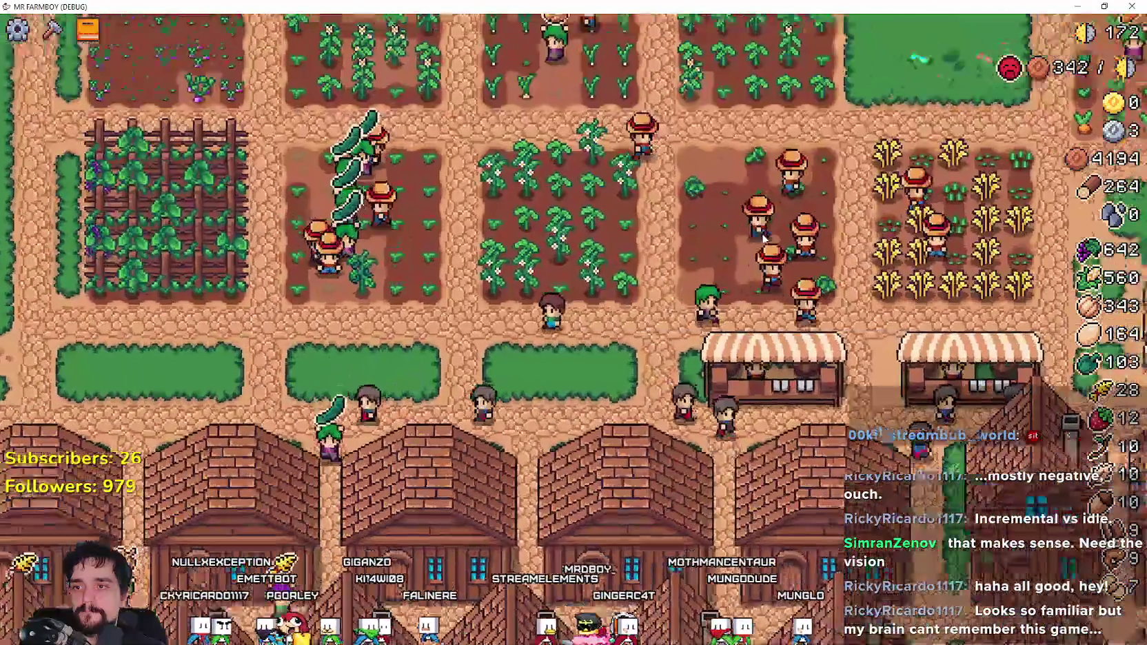
pyautogui.scroll(2, 762, 238)
pyautogui.press('w')
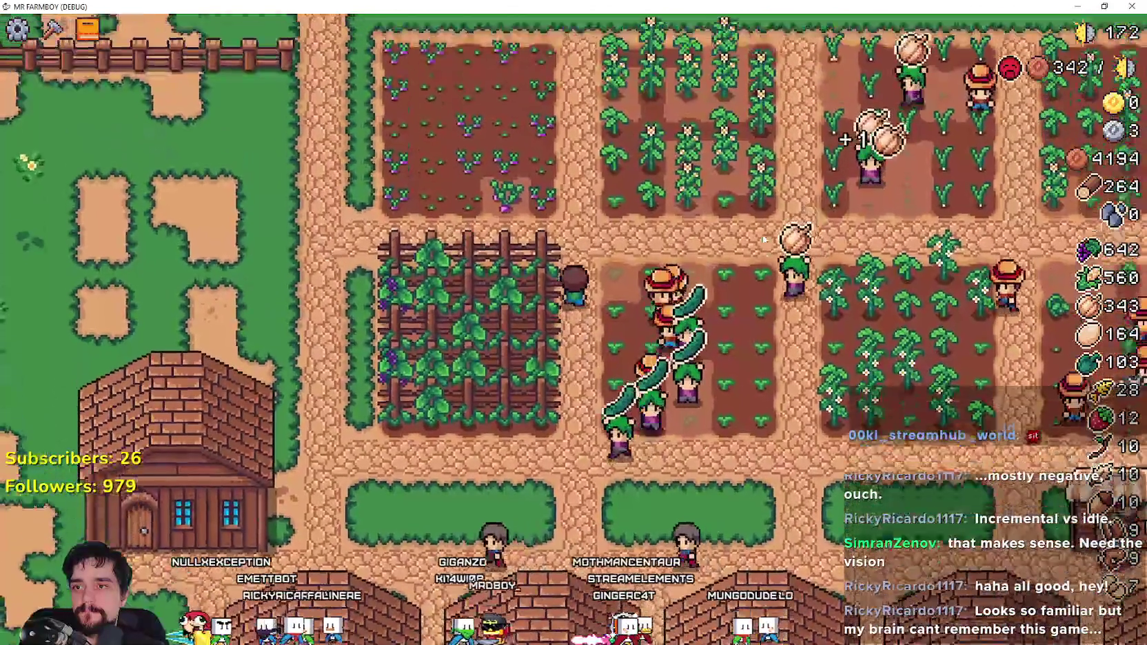
# - Walk the farmer north onto the path and open the Advancements tree's land and buildings upgrades
pyautogui.press('w')
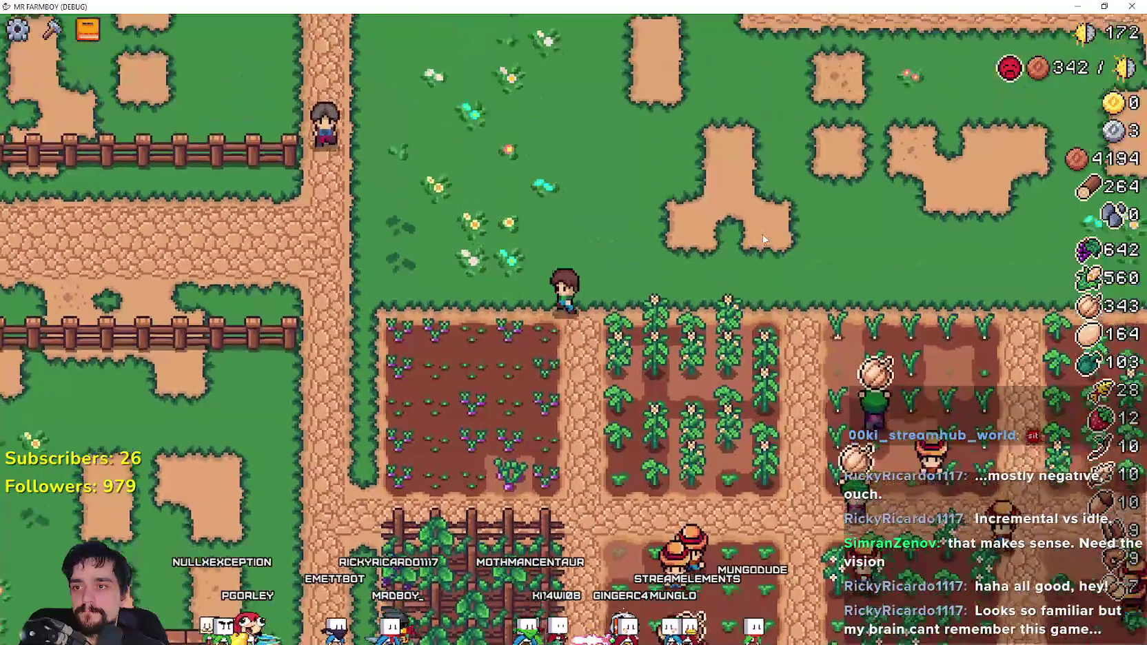
pyautogui.press('a')
pyautogui.press('a')
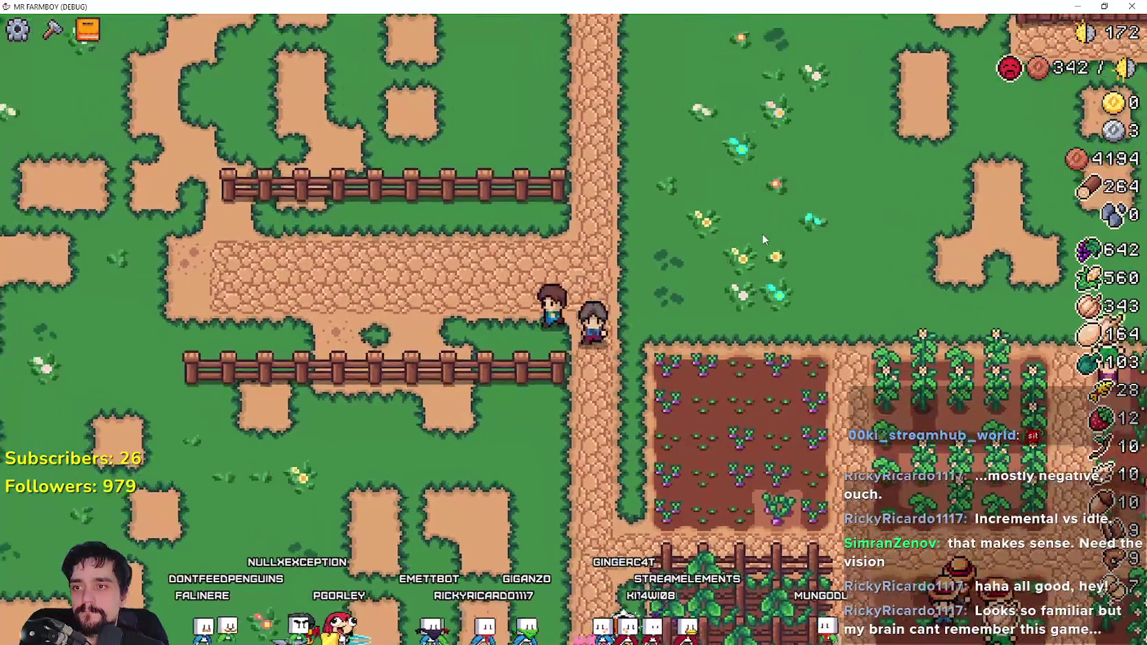
pyautogui.press('d')
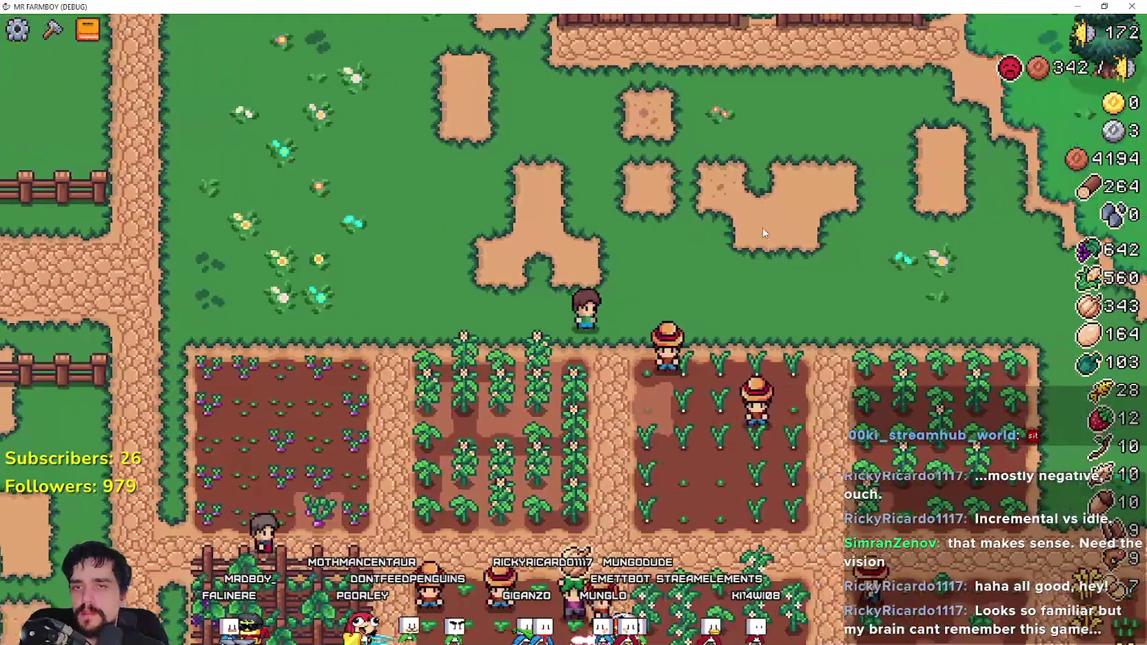
pyautogui.press('b')
pyautogui.click(289, 159)
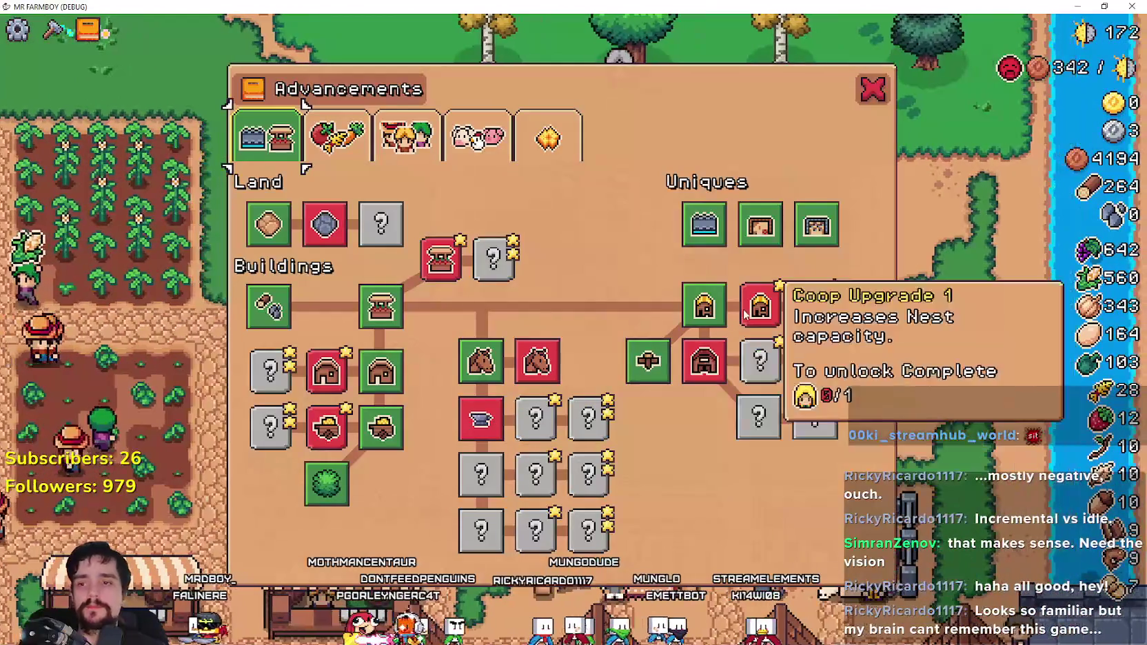
# - Close the Advancements window and walk the farmer down the path toward the envoy's stall
pyautogui.click(870, 96)
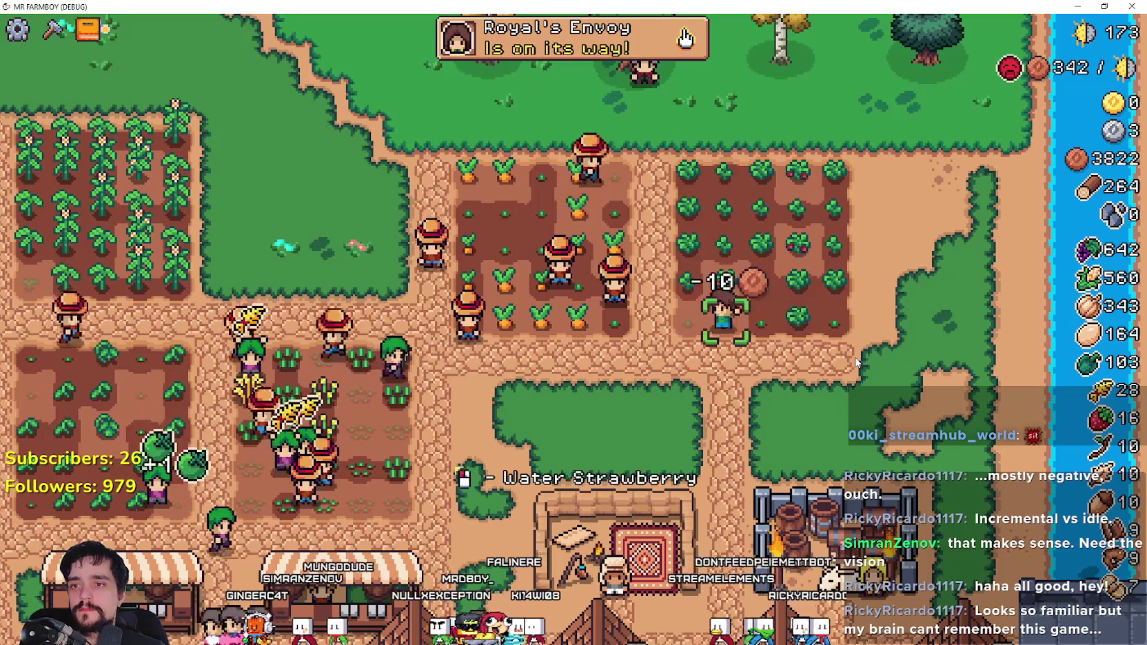
pyautogui.press('s')
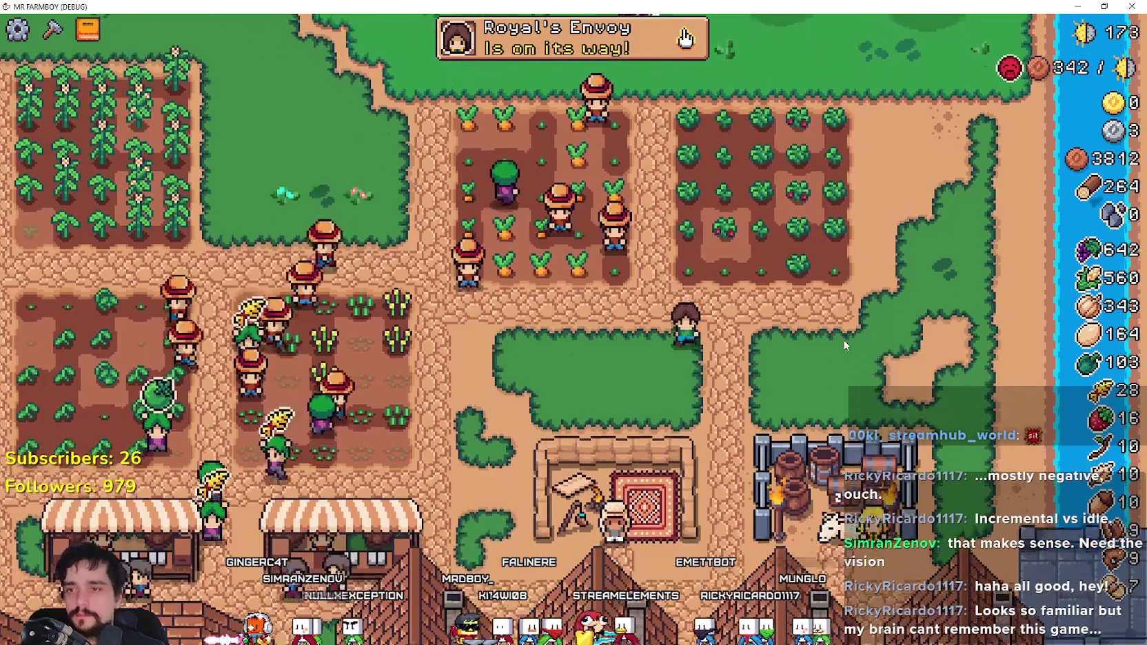
pyautogui.press('c')
pyautogui.press('Escape')
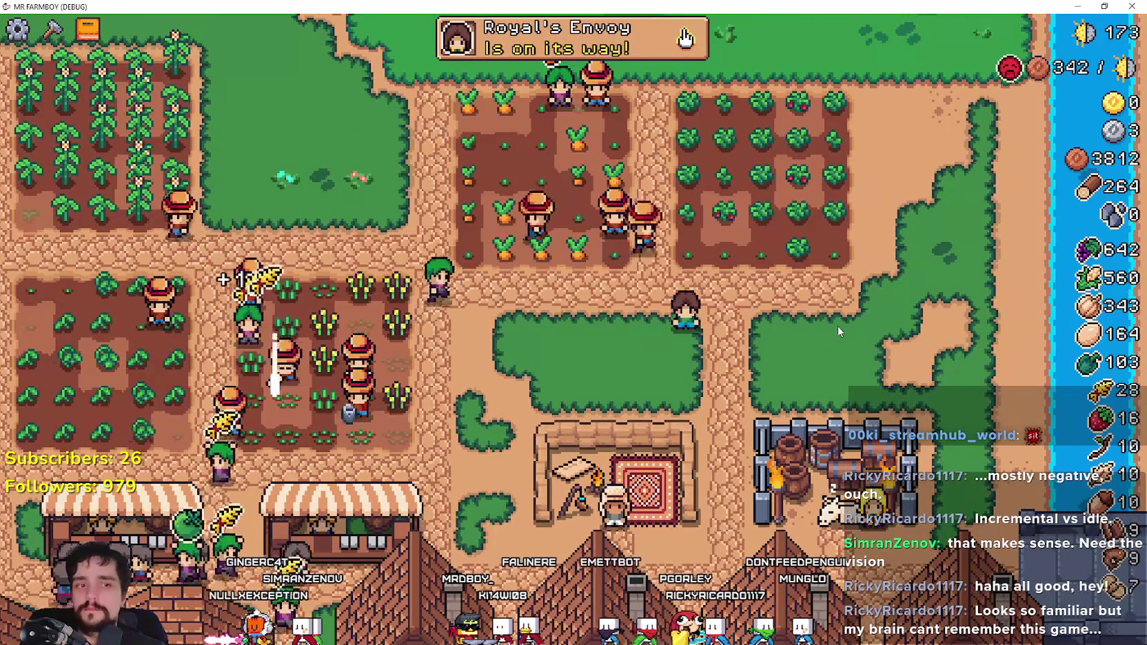
pyautogui.press('s')
pyautogui.press('s')
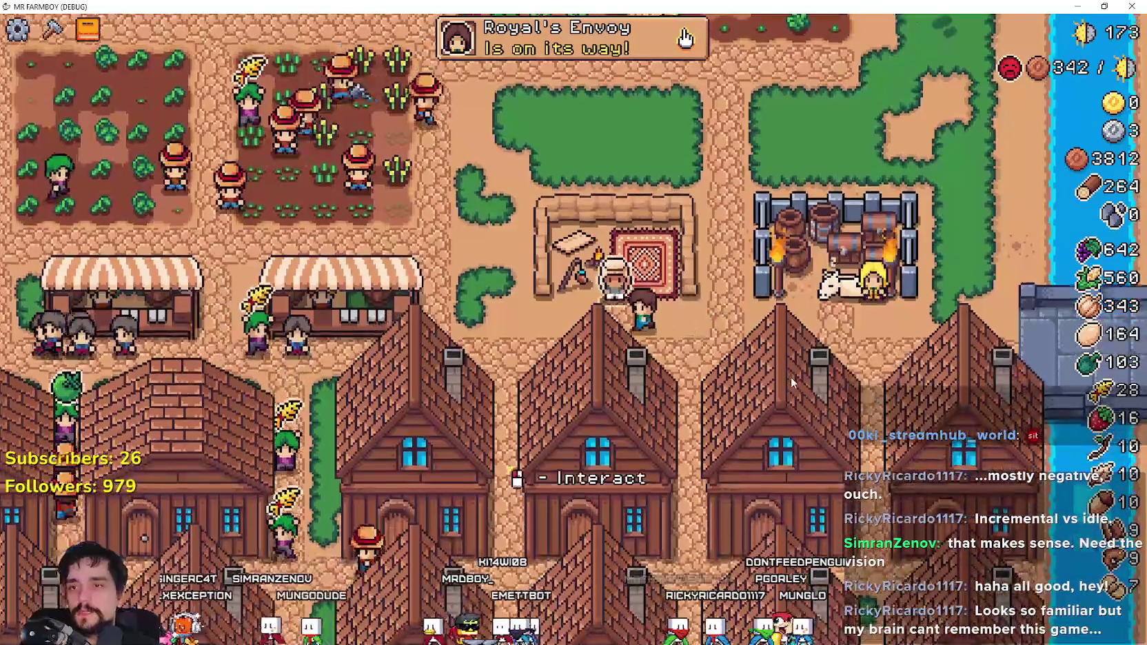
# - Review the King's Envoy land request and its resource targets, close it, and zoom out
pyautogui.press('e')
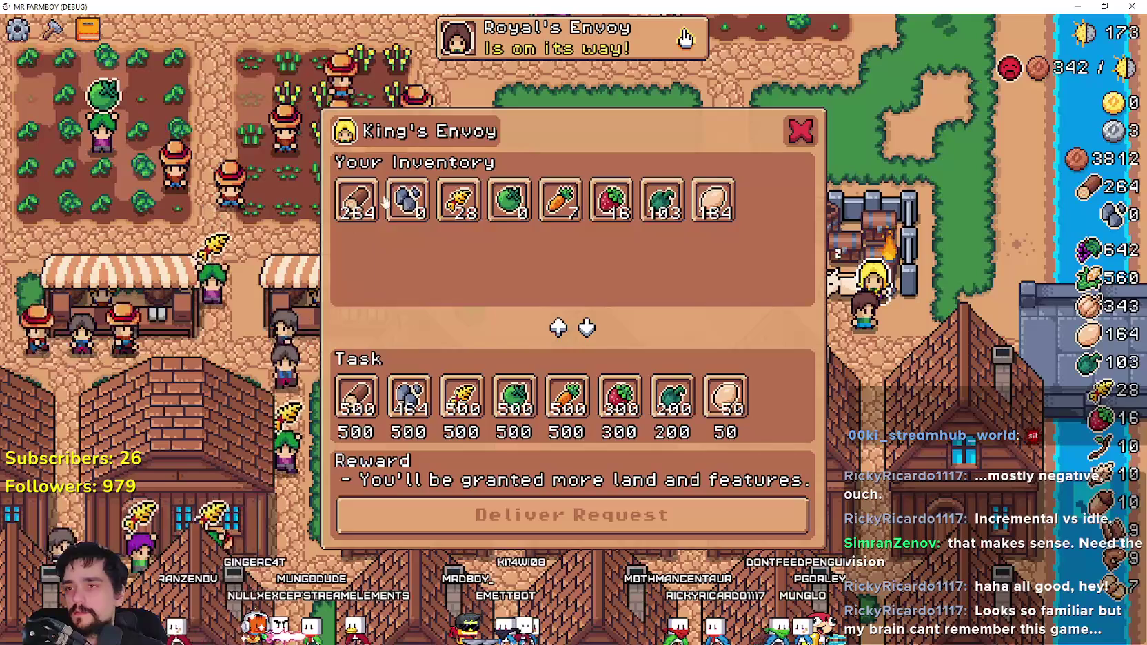
pyautogui.moveTo(414, 203)
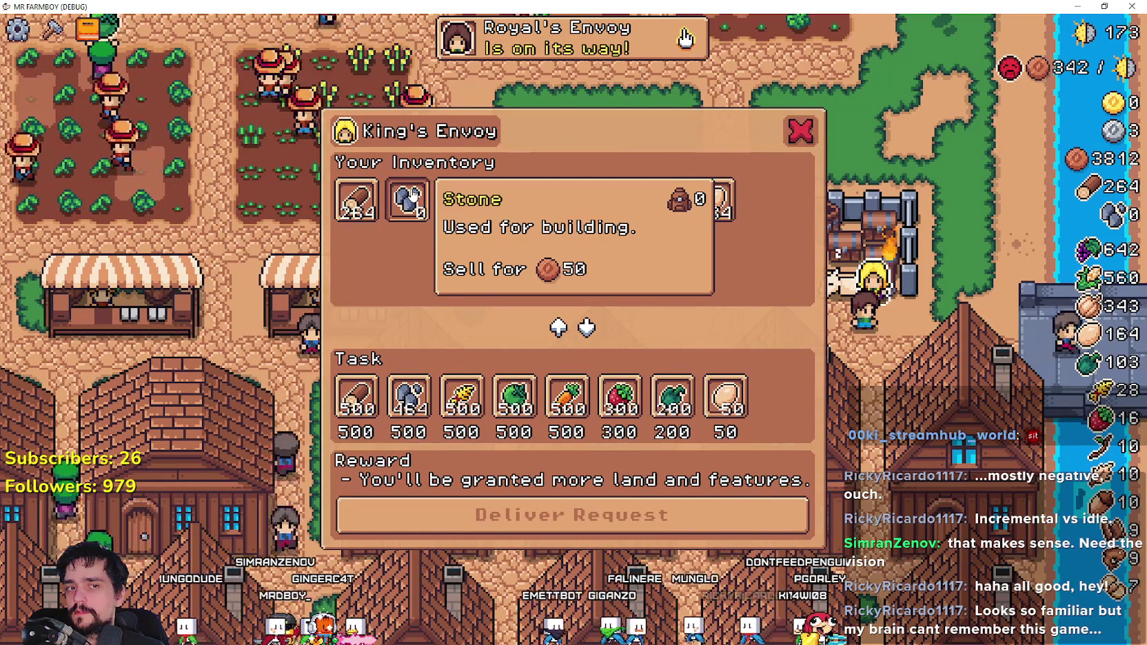
pyautogui.moveTo(384, 393)
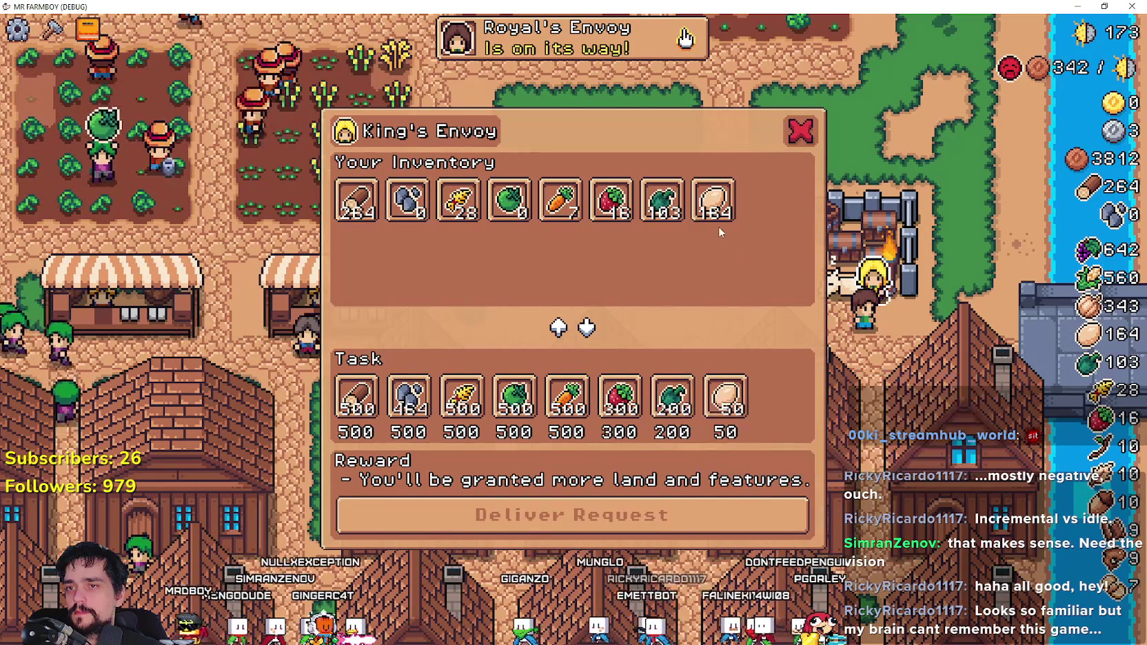
pyautogui.click(800, 131)
pyautogui.click(613, 273)
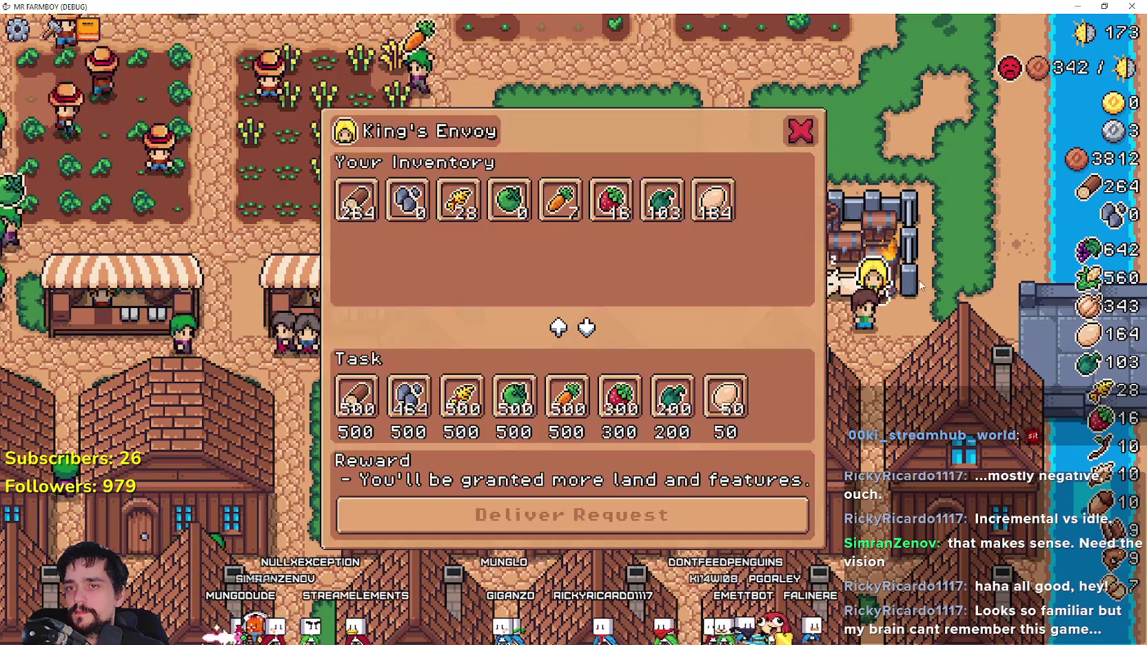
pyautogui.moveTo(353, 412)
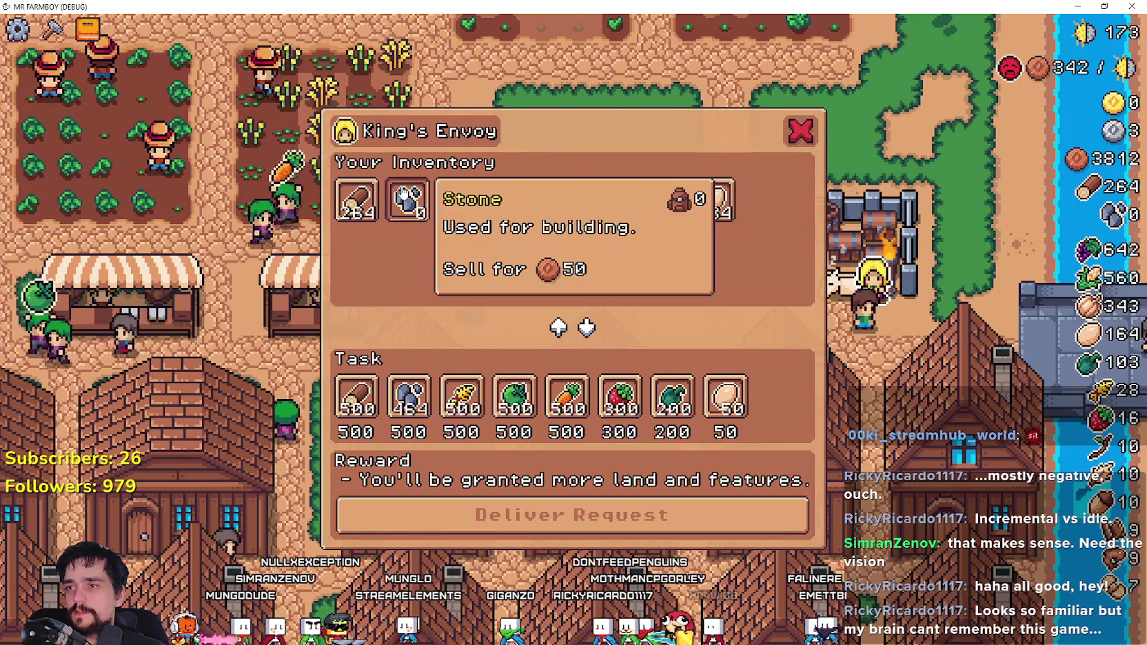
pyautogui.press('Escape')
pyautogui.scroll(-5, 348, 411)
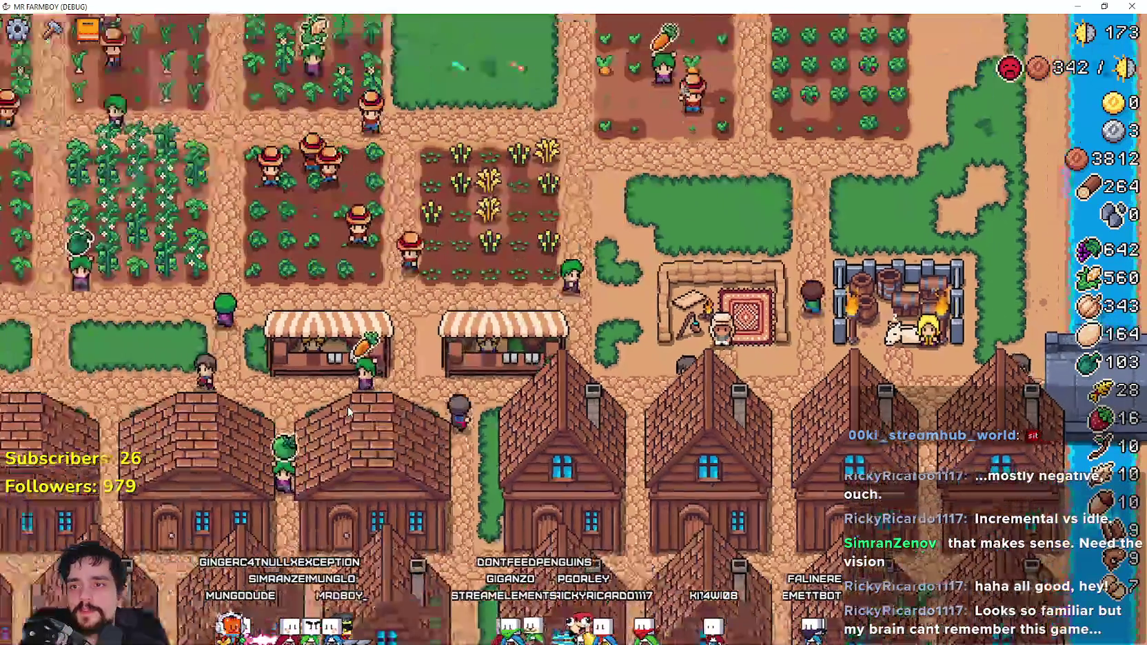
pyautogui.scroll(-3, 348, 411)
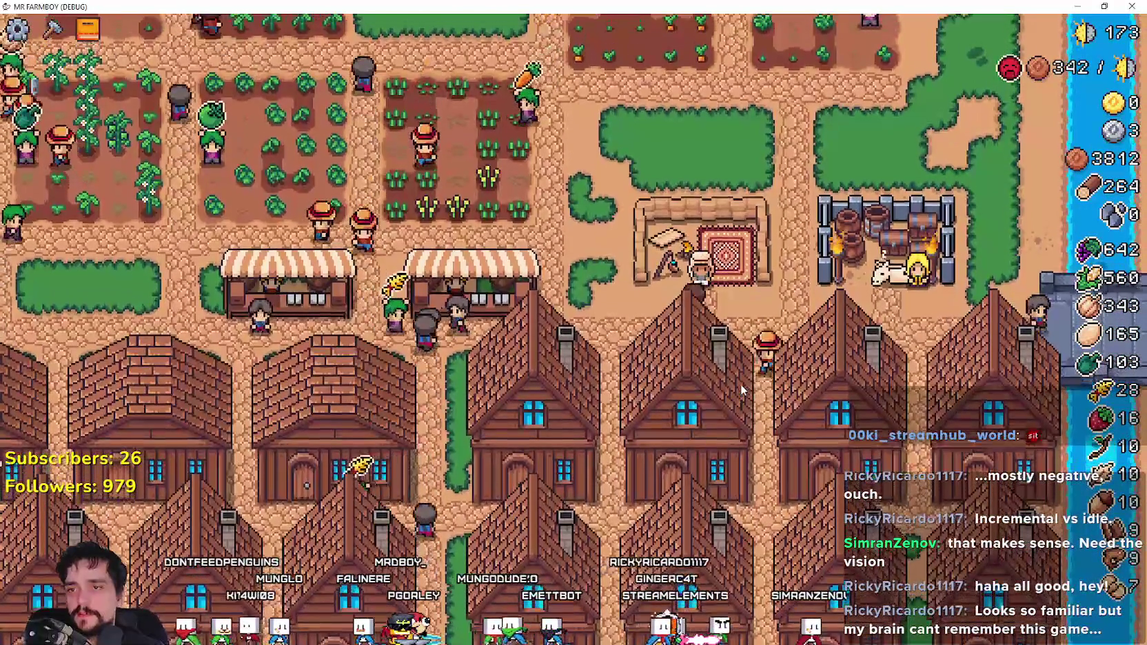
# - Check the Merchant Seller's resource prices, then close the shop
pyautogui.press('e')
pyautogui.moveTo(536, 273)
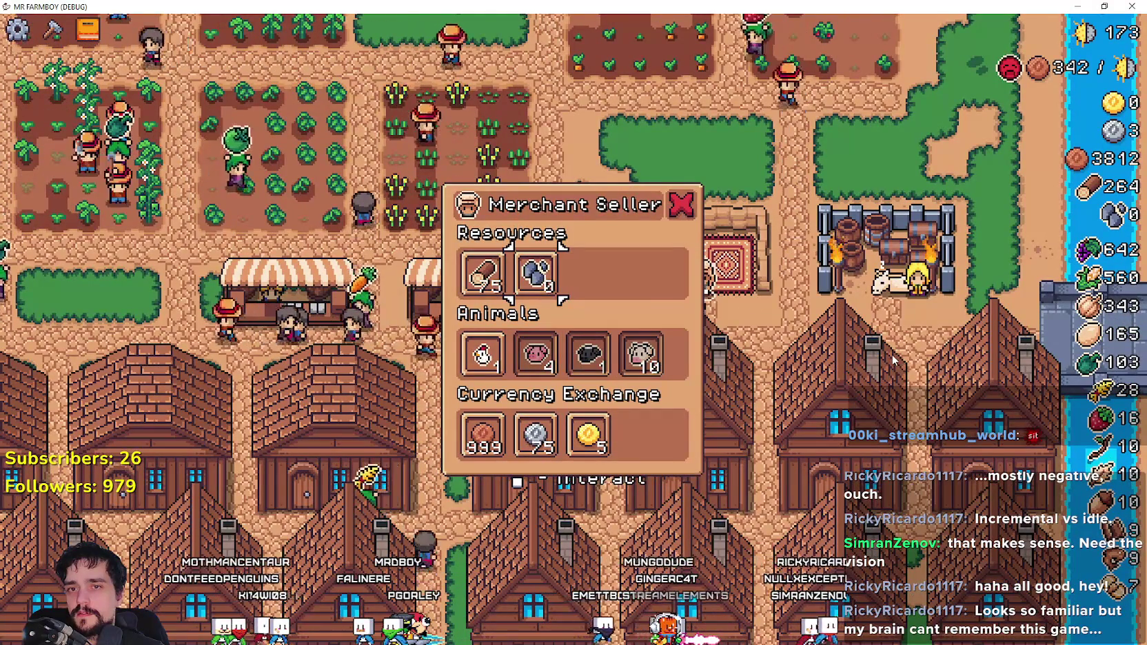
pyautogui.press('Escape')
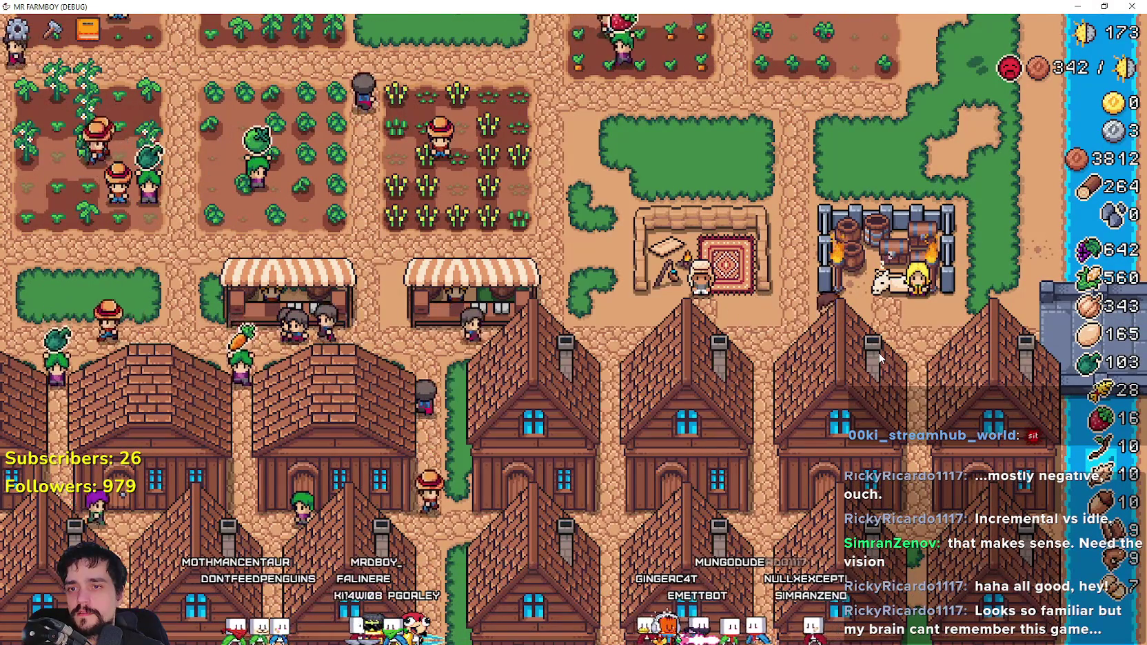
# - Glance at the King's Envoy request again, pause the game, and return to the Godot editor
pyautogui.press('e')
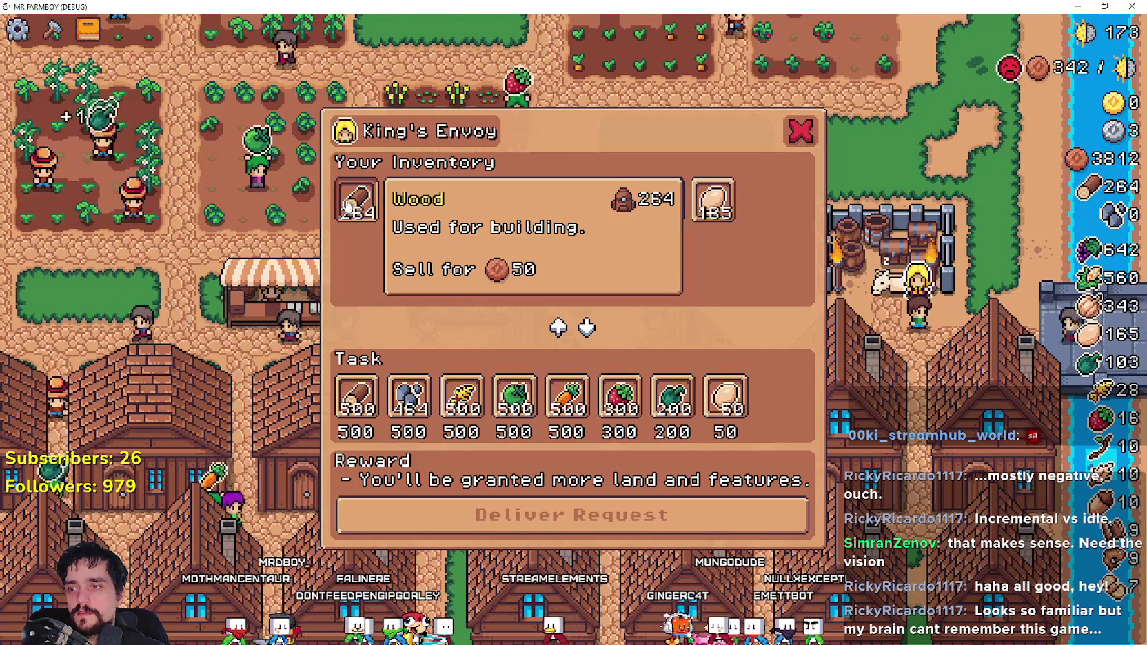
pyautogui.moveTo(404, 209)
pyautogui.press('Escape')
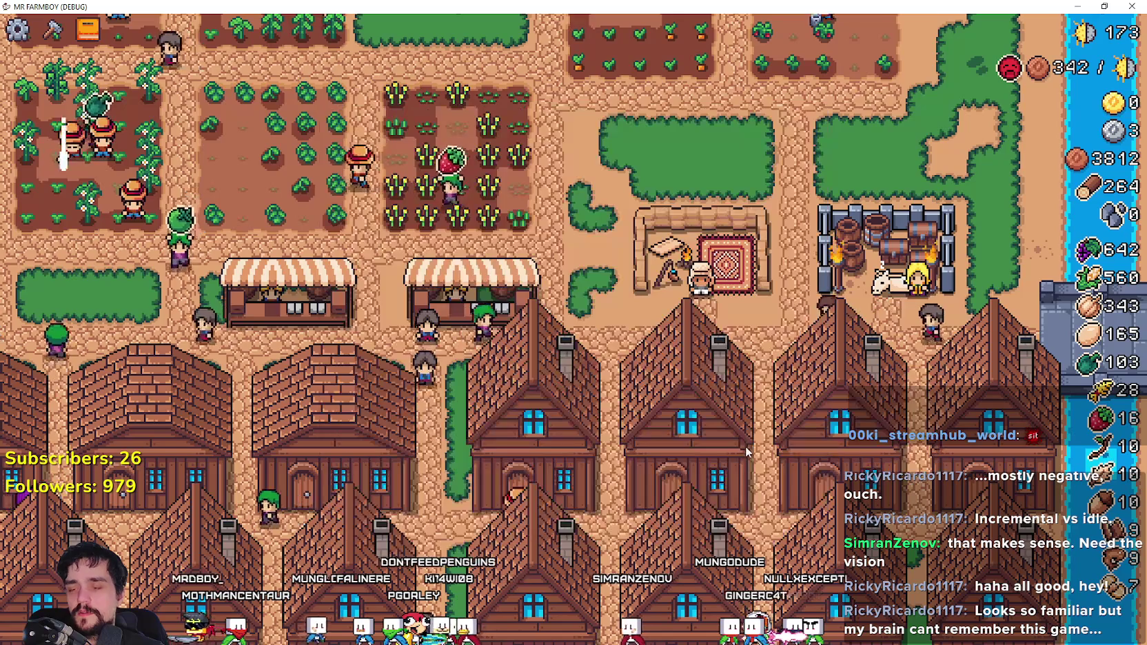
pyautogui.press('Escape')
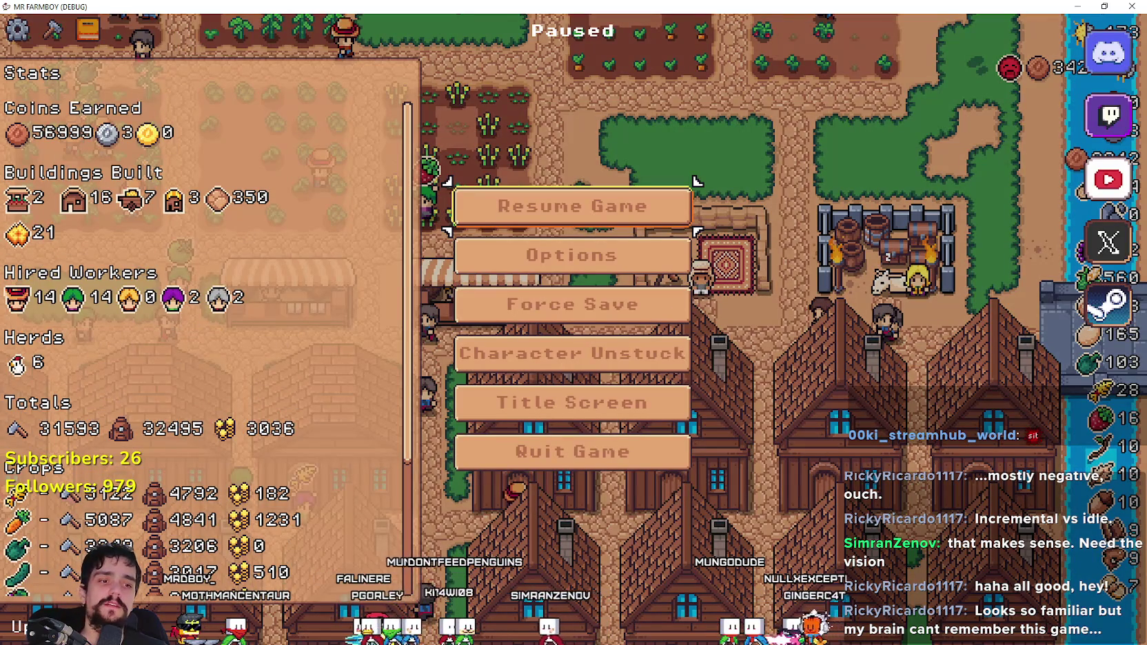
pyautogui.hotkey('alt', 'Tab')
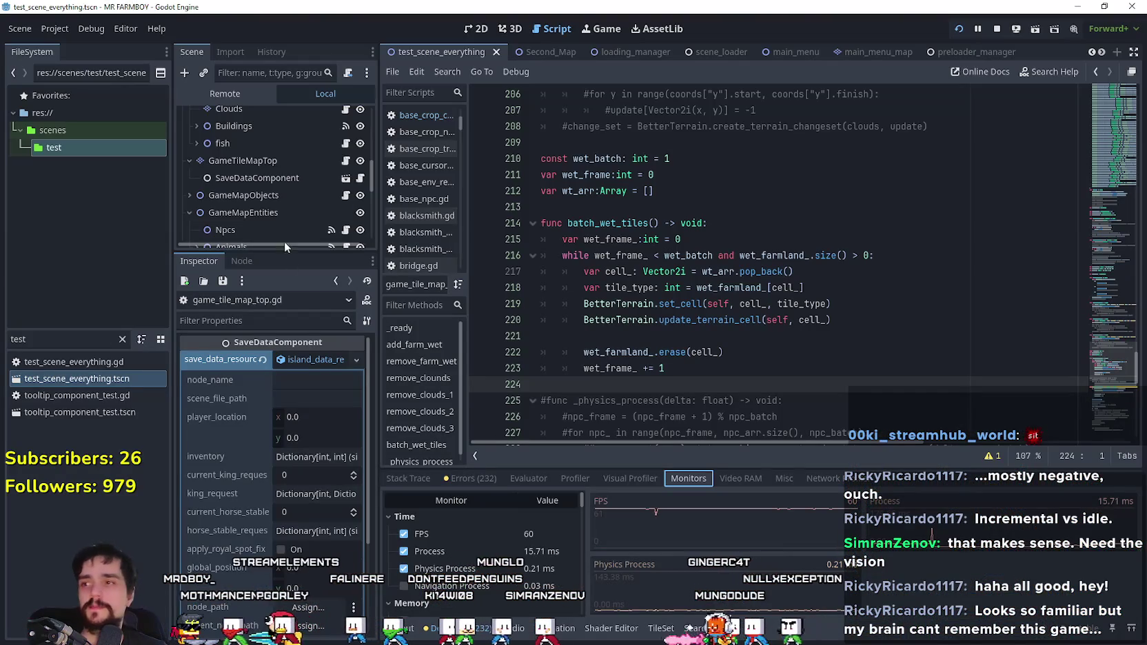
# - In the Remote scene tree, set the running InventoryManager's inventory item 2 to 555
pyautogui.click(247, 94)
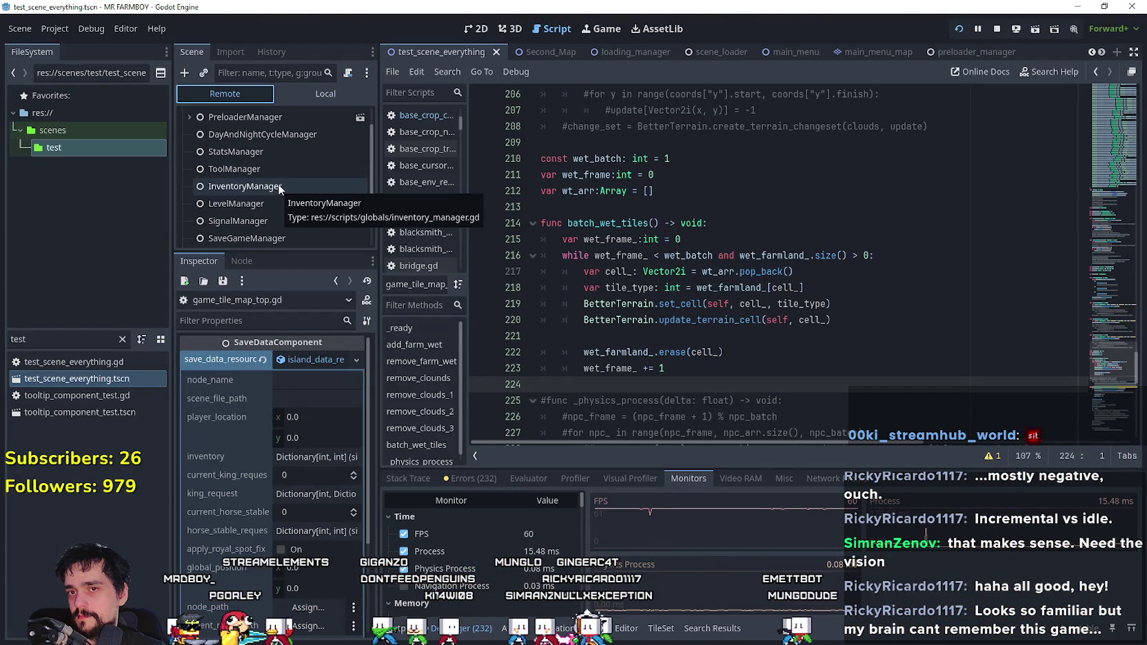
pyautogui.click(280, 188)
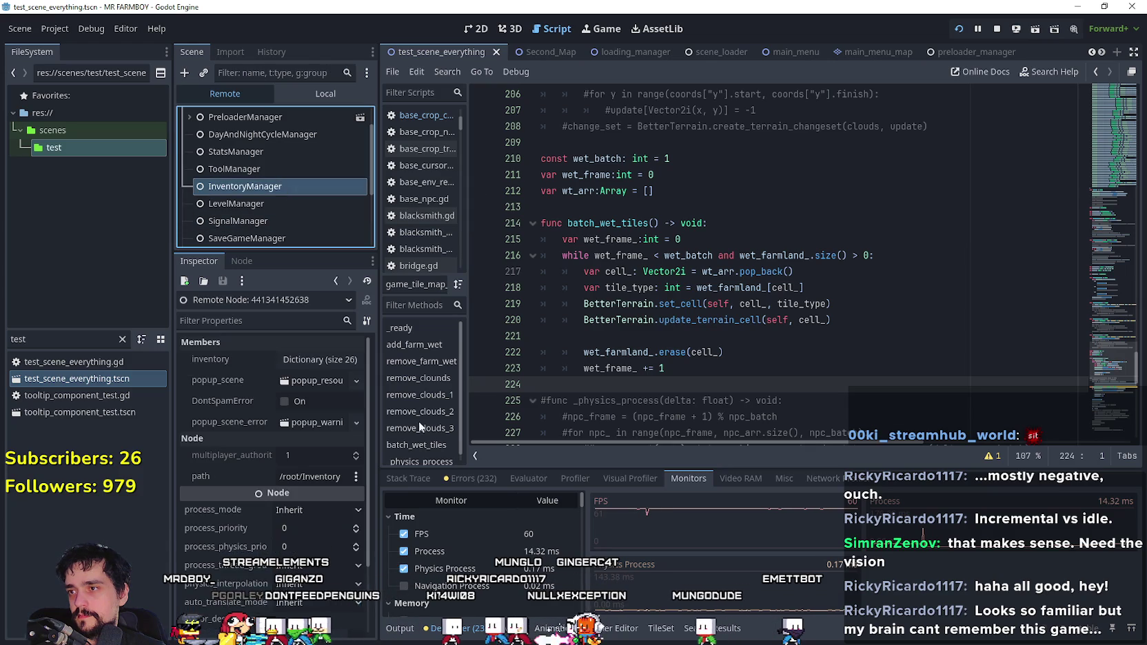
pyautogui.click(333, 365)
pyautogui.click(309, 404)
pyautogui.write('555')
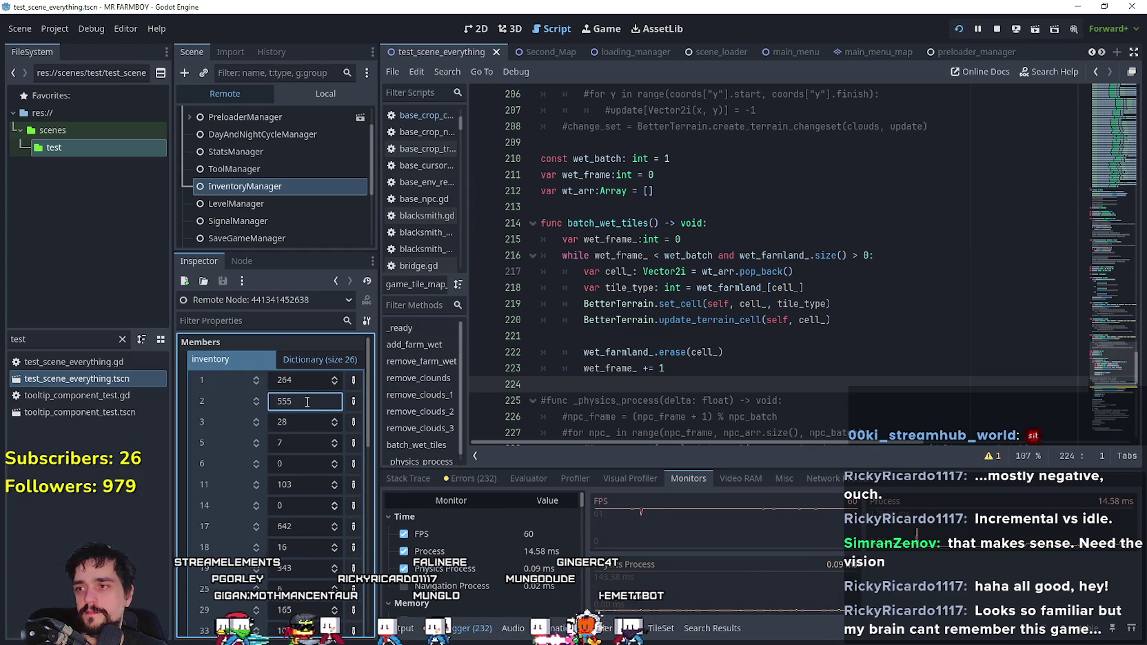
pyautogui.click(307, 89)
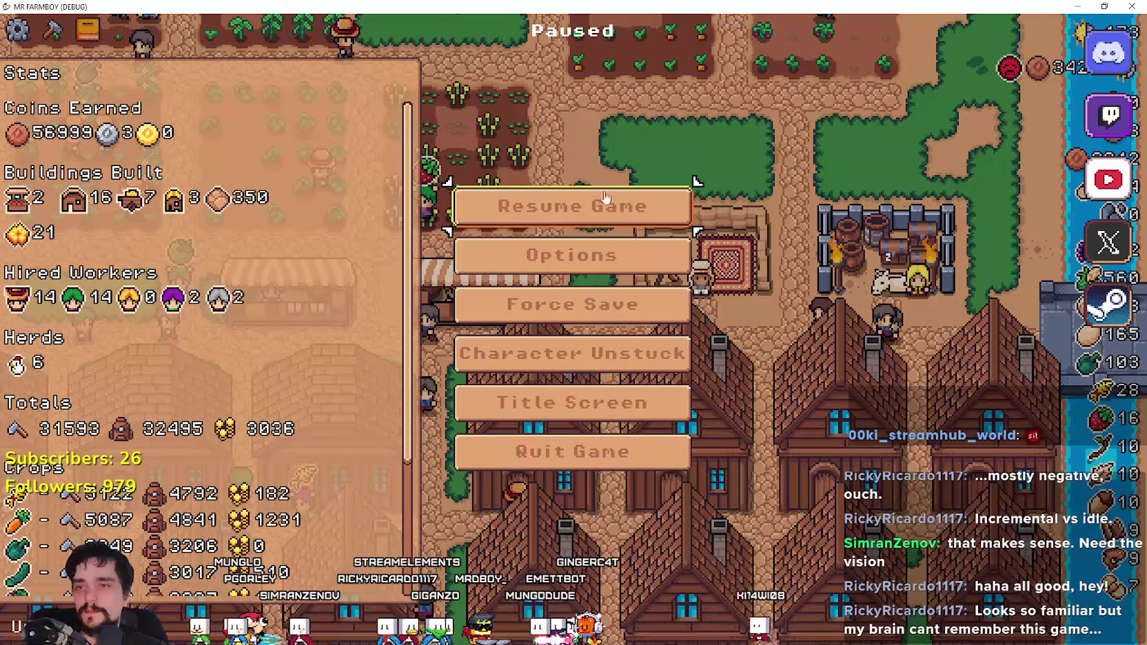
# - Resume the game and deliver stone to the King's Envoy, unlocking the Rye advancement
pyautogui.click(605, 198)
pyautogui.press('e')
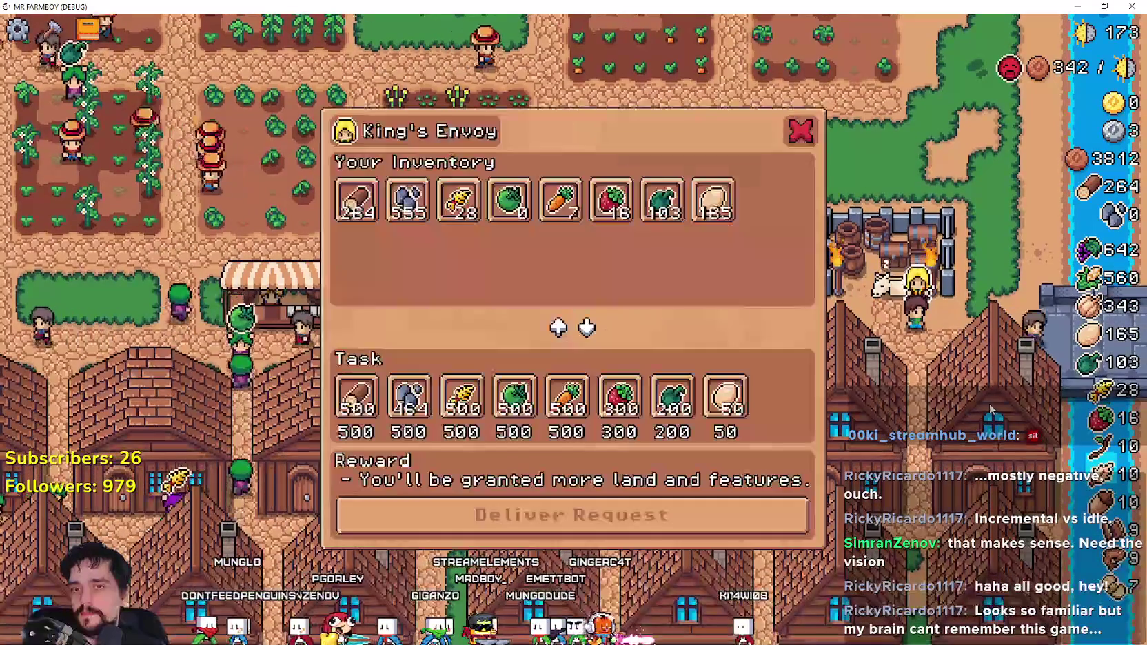
pyautogui.click(408, 200)
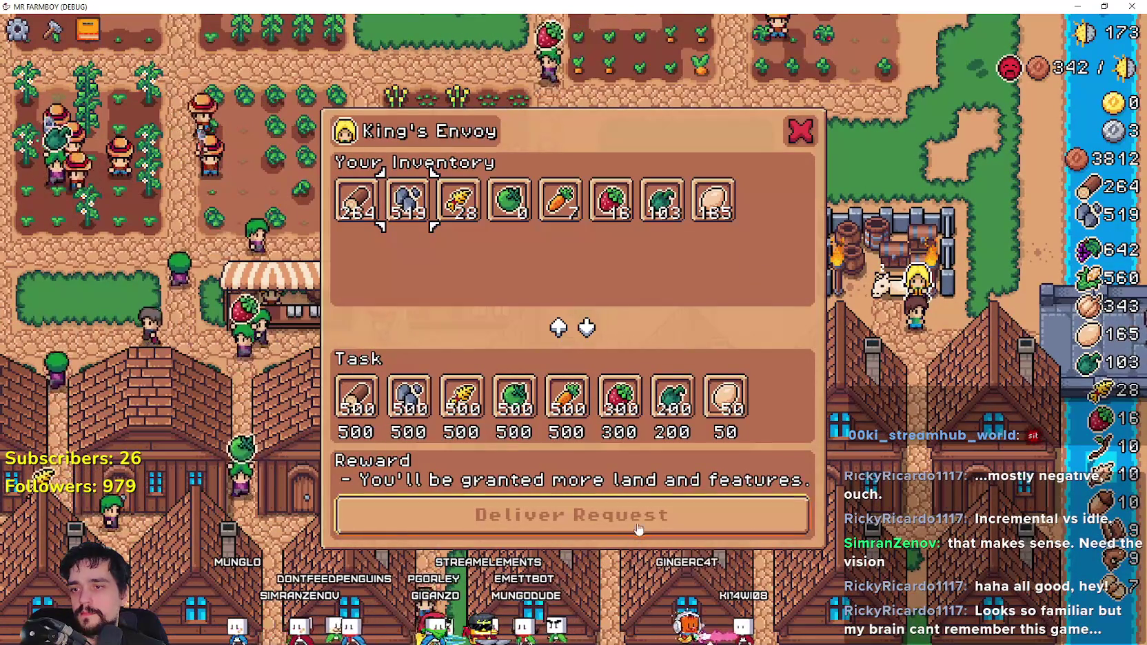
pyautogui.click(639, 529)
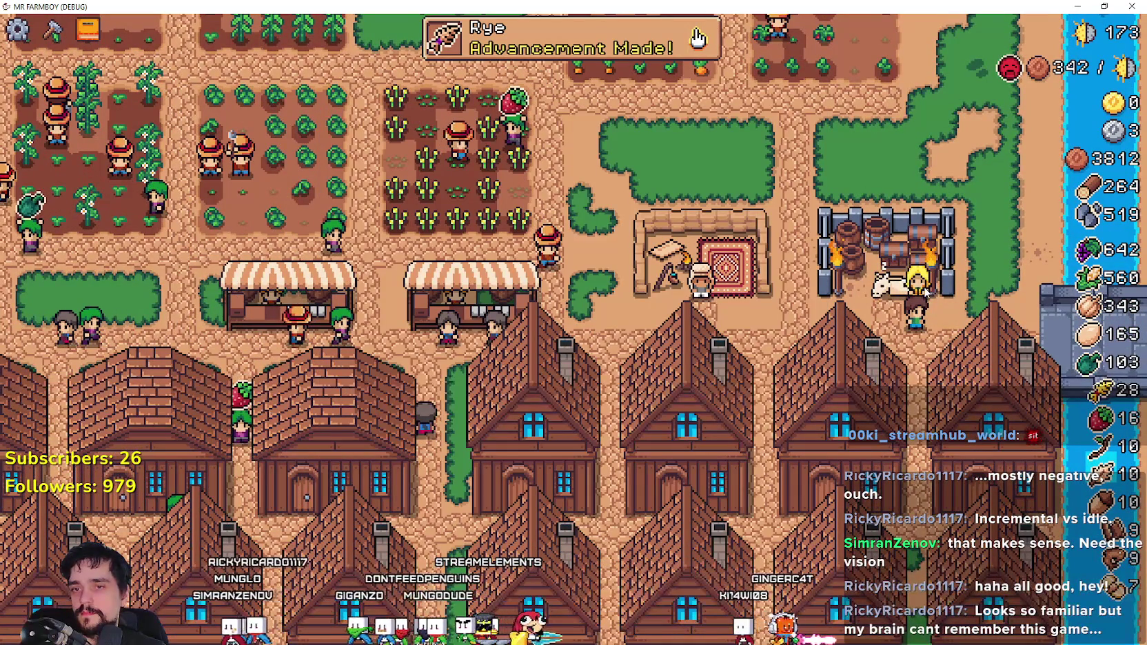
# - Walk the farmer left past the market stalls and open the Advancements window
pyautogui.press('a')
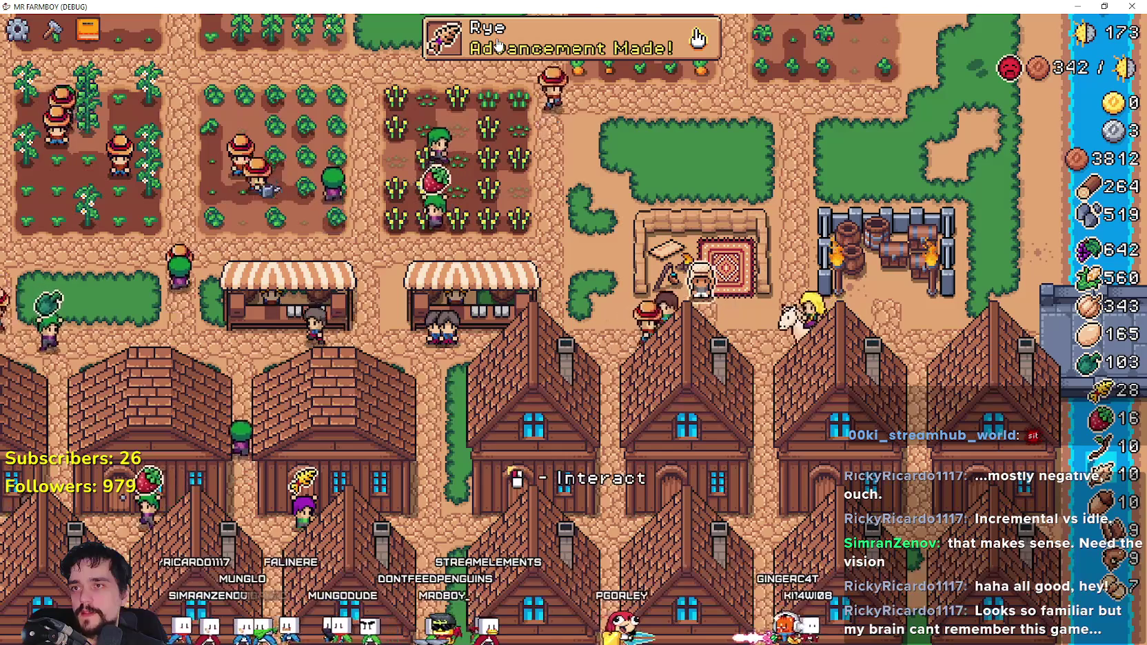
pyautogui.press('a')
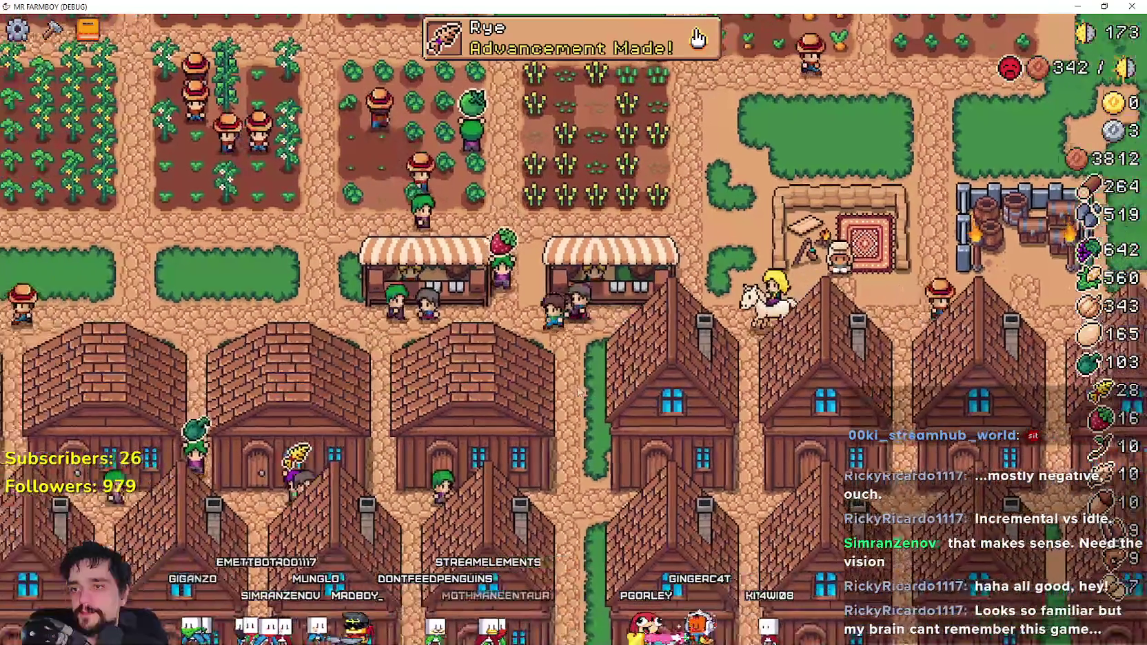
pyautogui.press('a')
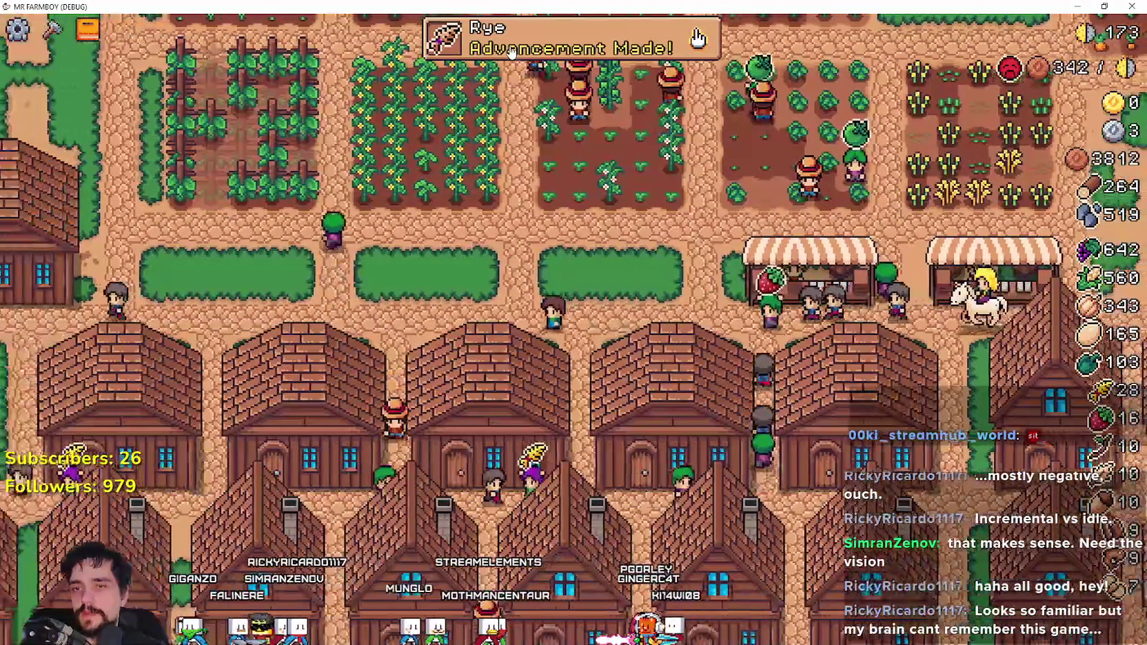
pyautogui.press('a')
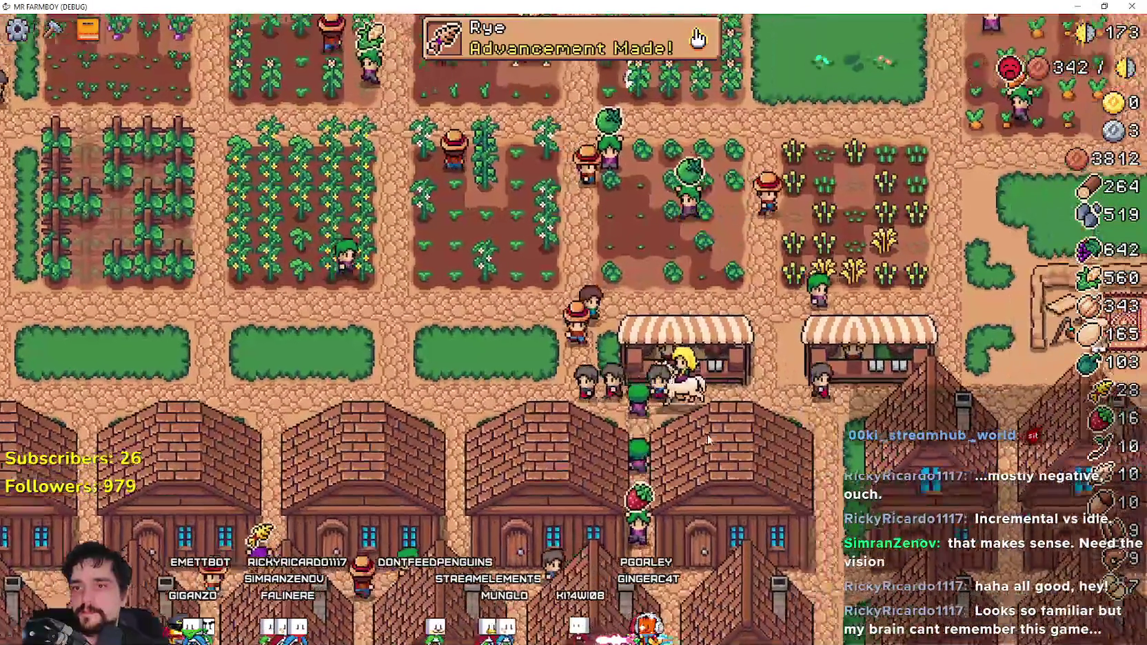
pyautogui.press('a')
pyautogui.press('Tab')
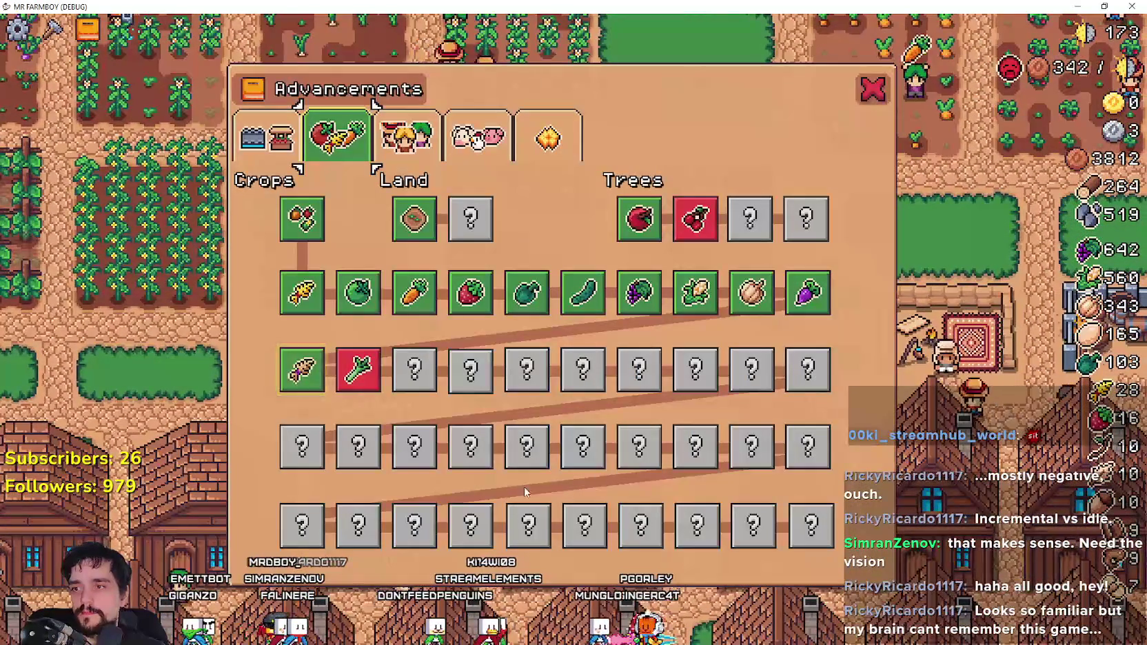
# - Read the Rye and Leek advancement cards for Leek's unlock needs, then close Advancements
pyautogui.moveTo(302, 372)
pyautogui.moveTo(363, 377)
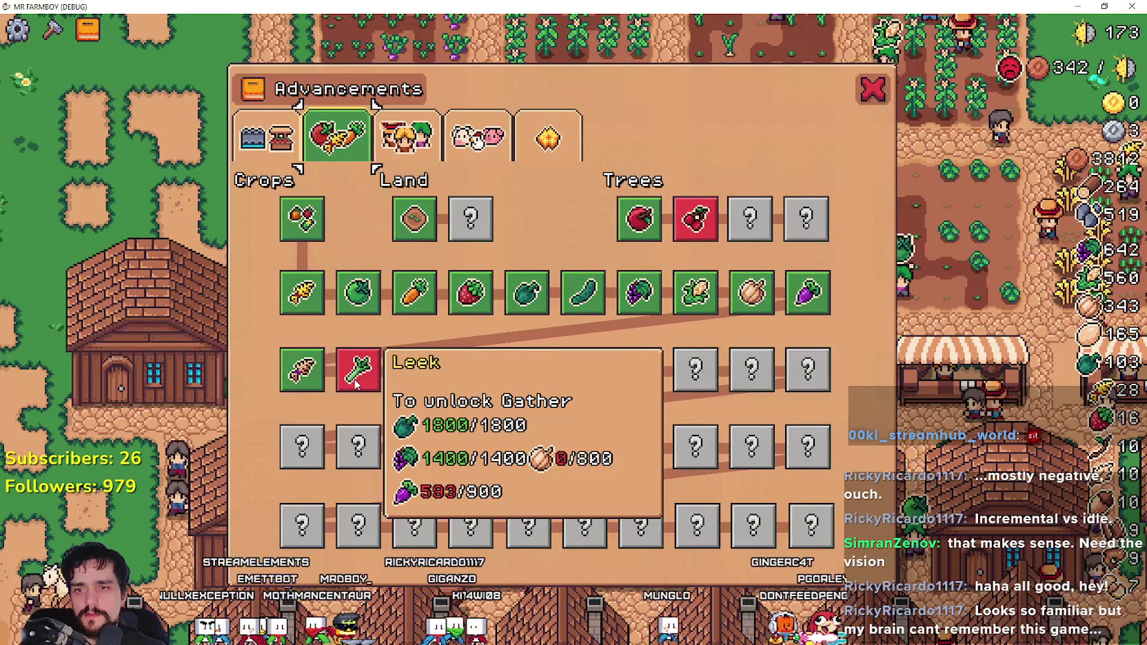
pyautogui.press('c')
pyautogui.press('c')
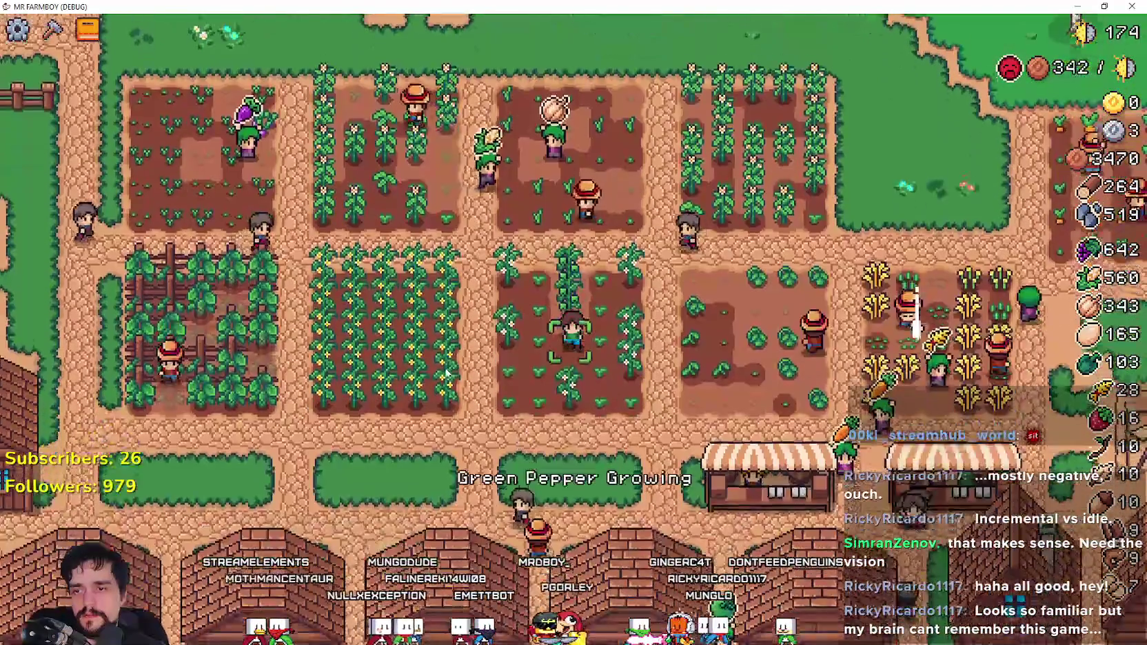
# - Toggle the Crafting panel and the Advancements window open and closed
pyautogui.press('c')
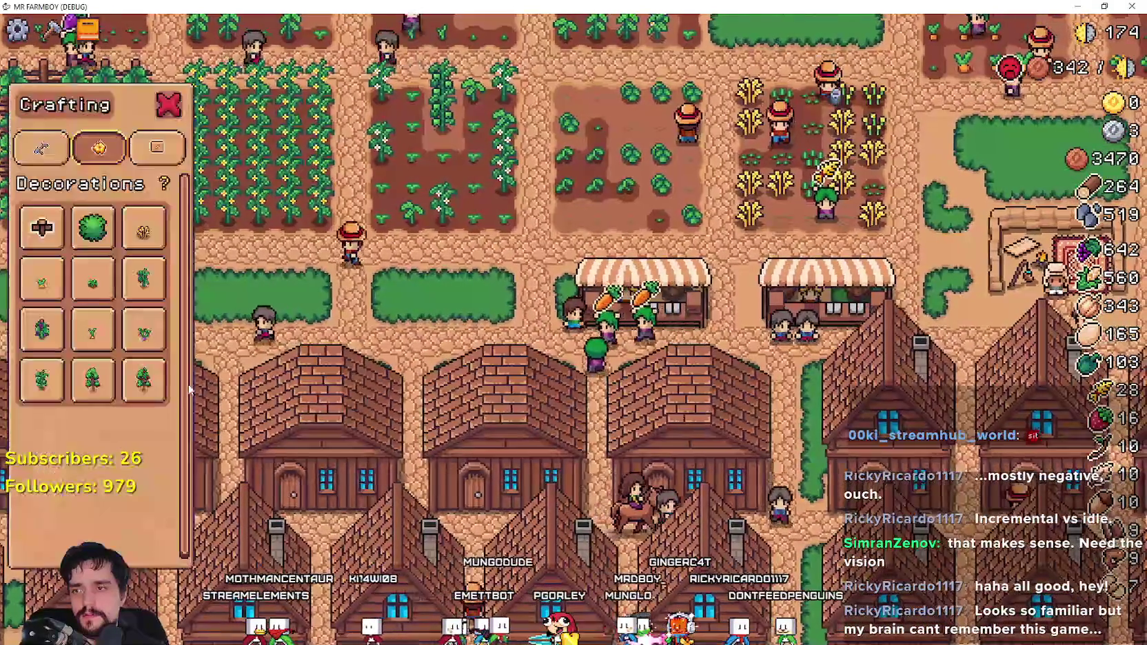
pyautogui.press('c')
pyautogui.press('a')
pyautogui.press('Escape')
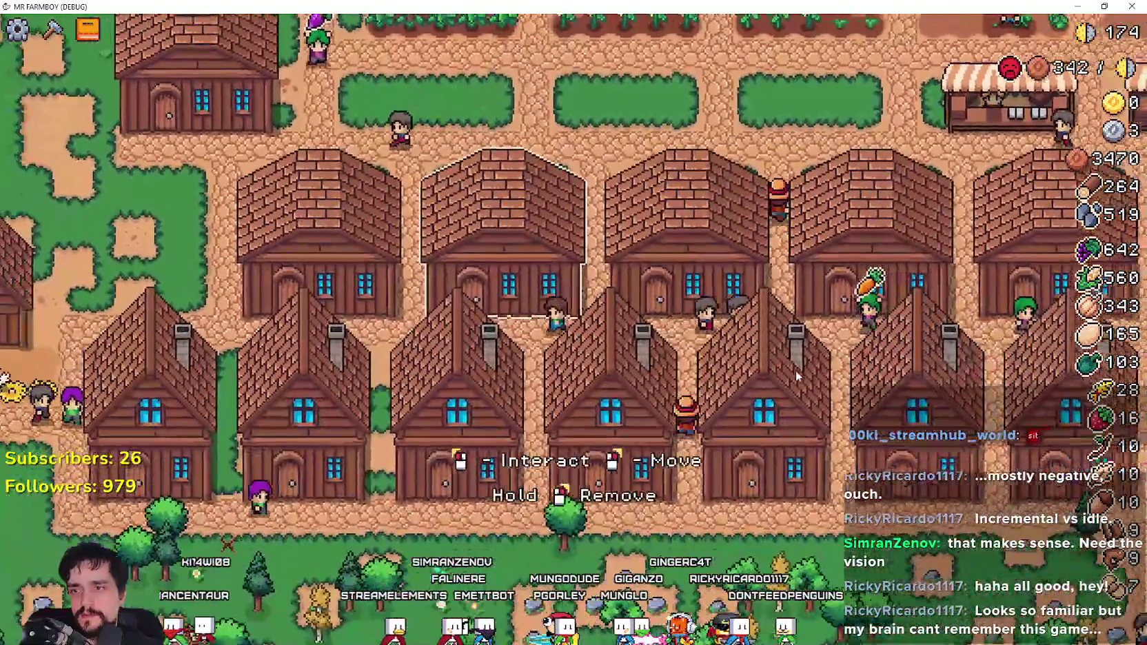
# - Check the warehouse's Garlic stock, then pause the game and switch to the Godot editor
pyautogui.click(793, 373)
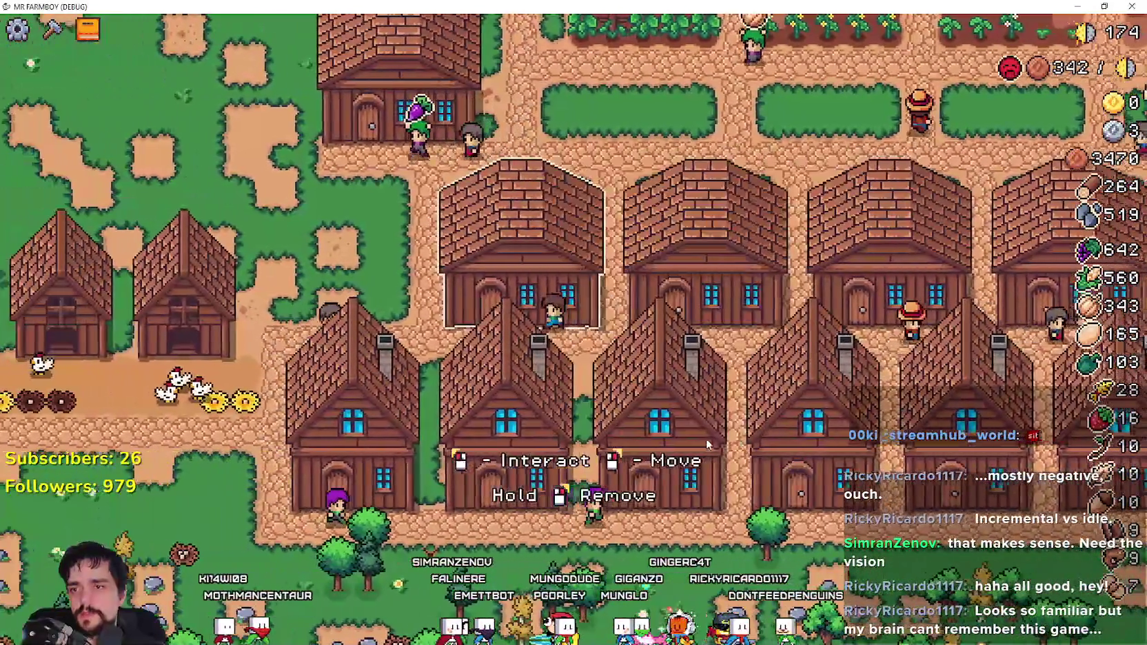
pyautogui.click(522, 471)
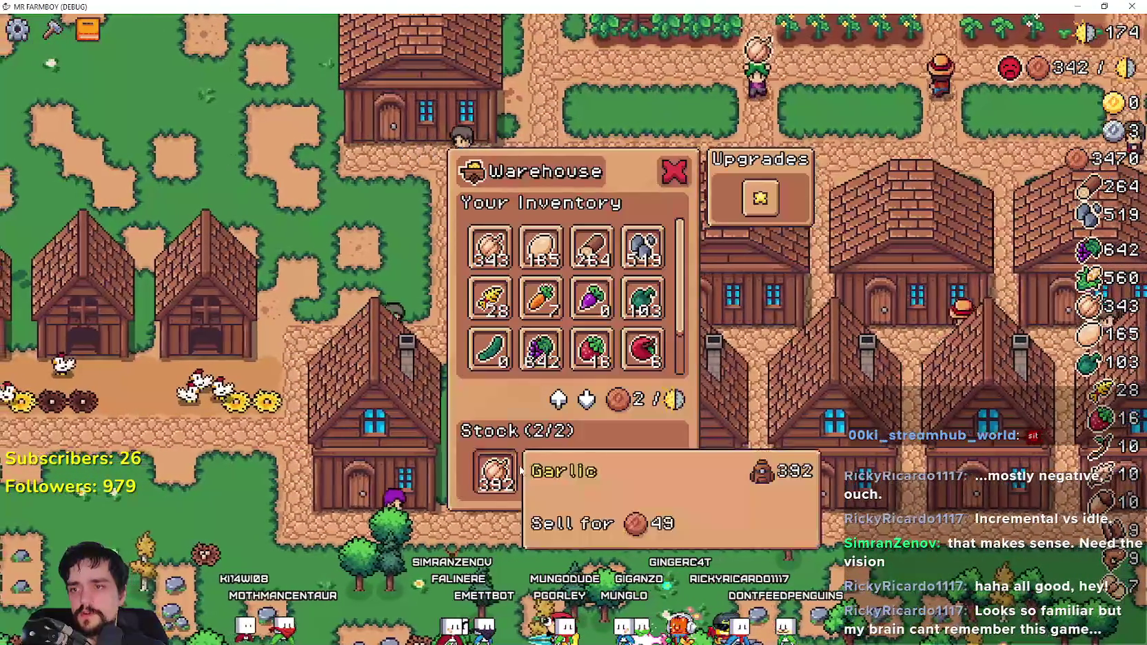
pyautogui.press('Escape')
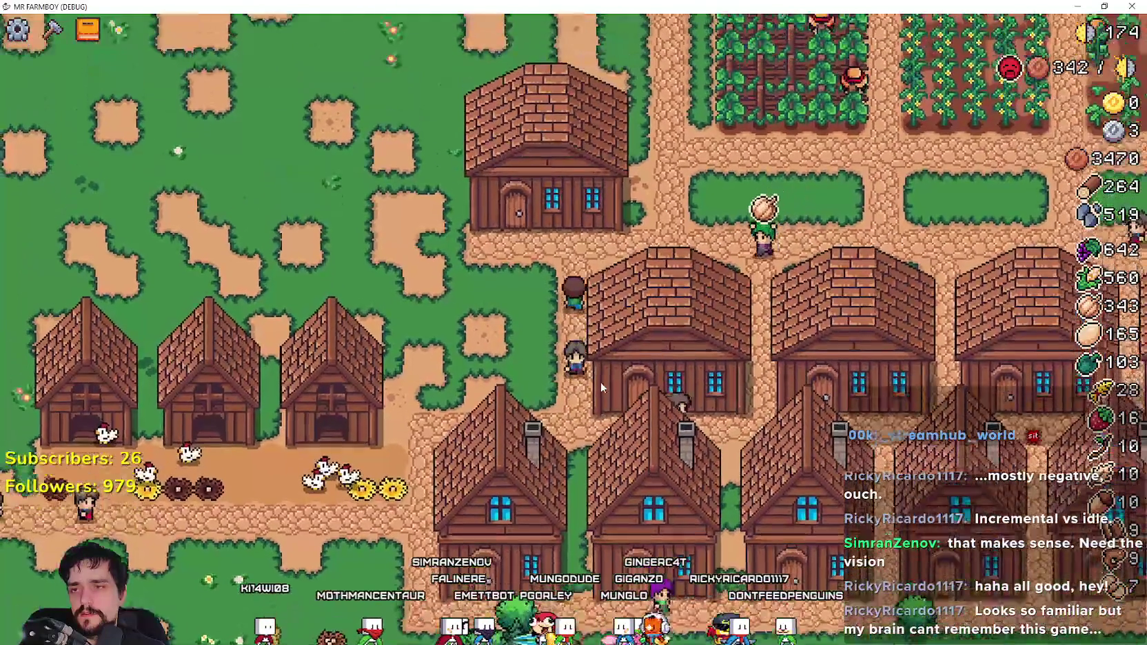
pyautogui.press('Escape')
pyautogui.press('F8')
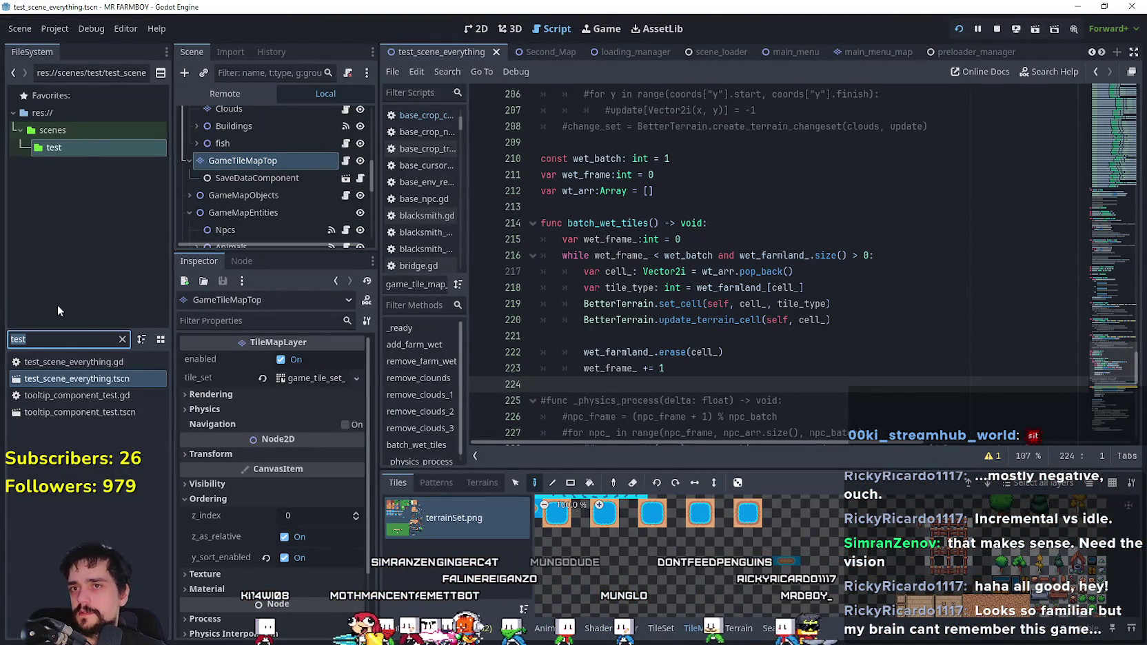
# - Filter files for 'advancem' and open the AdvancementSystem scene, scrolling its scene tree
pyautogui.write('advancem')
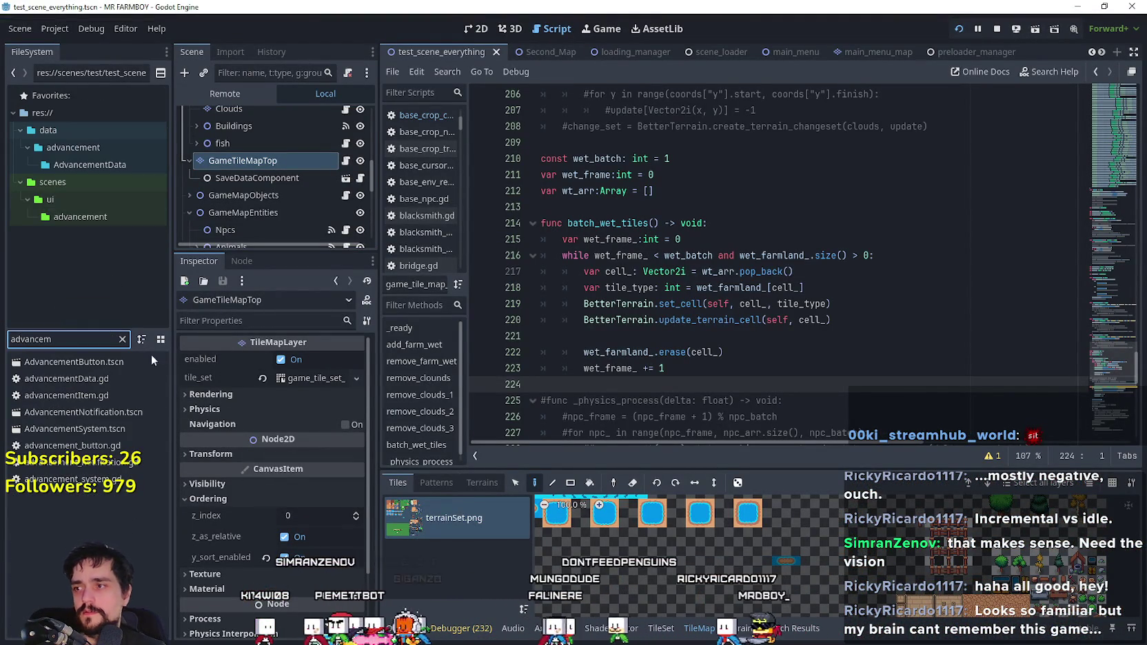
pyautogui.doubleClick(94, 429)
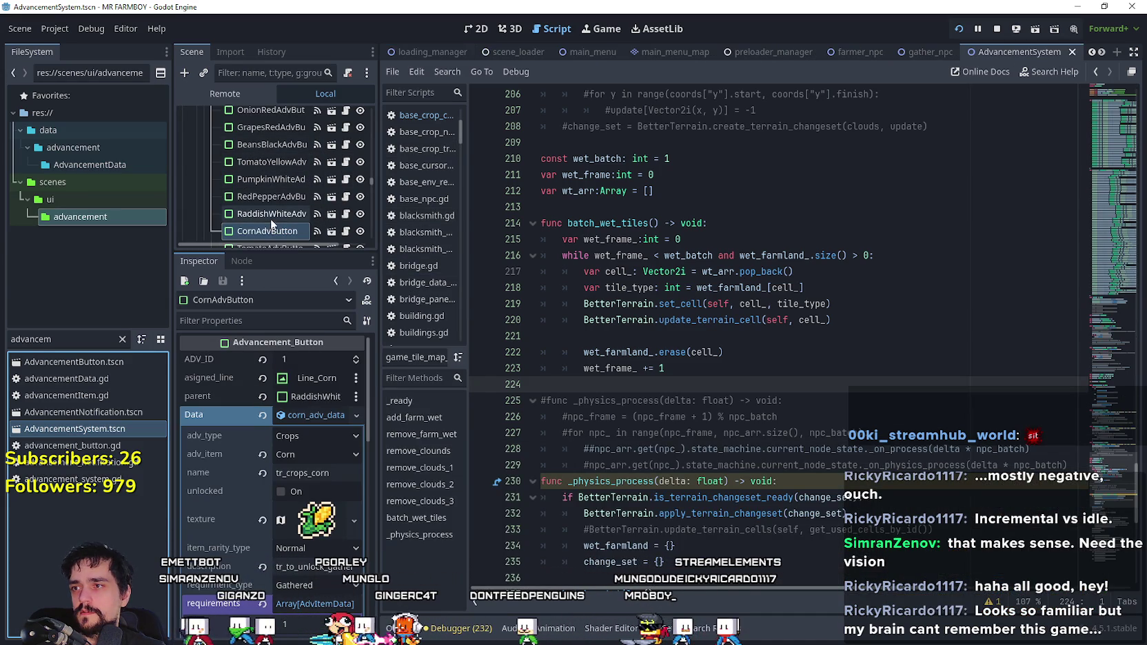
pyautogui.scroll(2, 276, 172)
pyautogui.scroll(2, 275, 157)
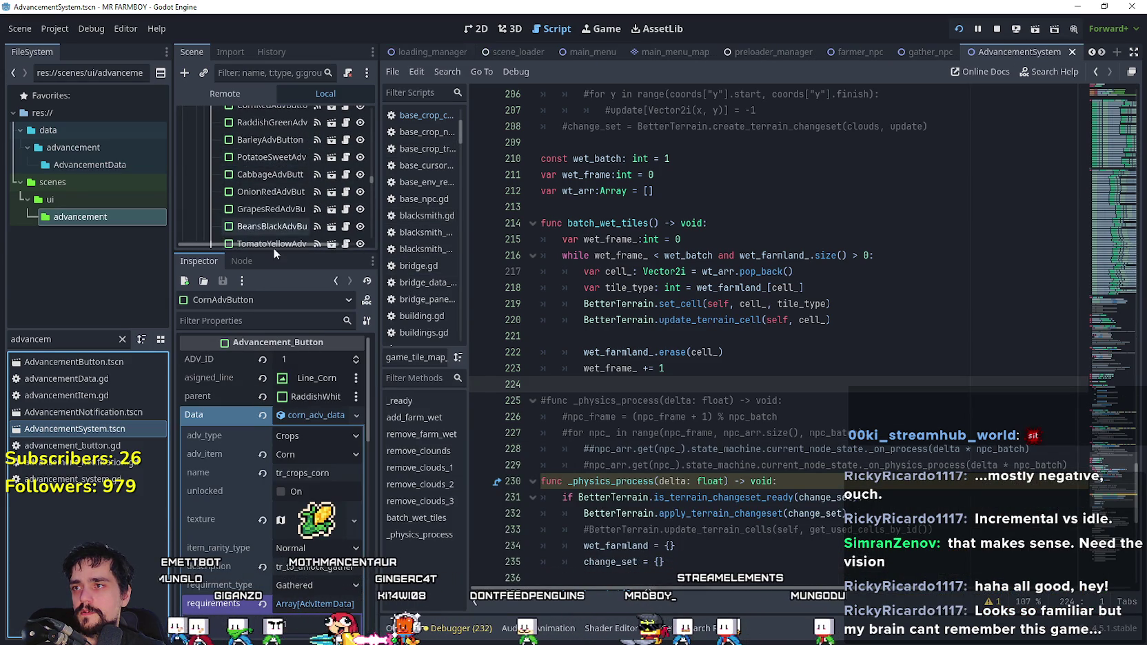
pyautogui.scroll(6, 279, 214)
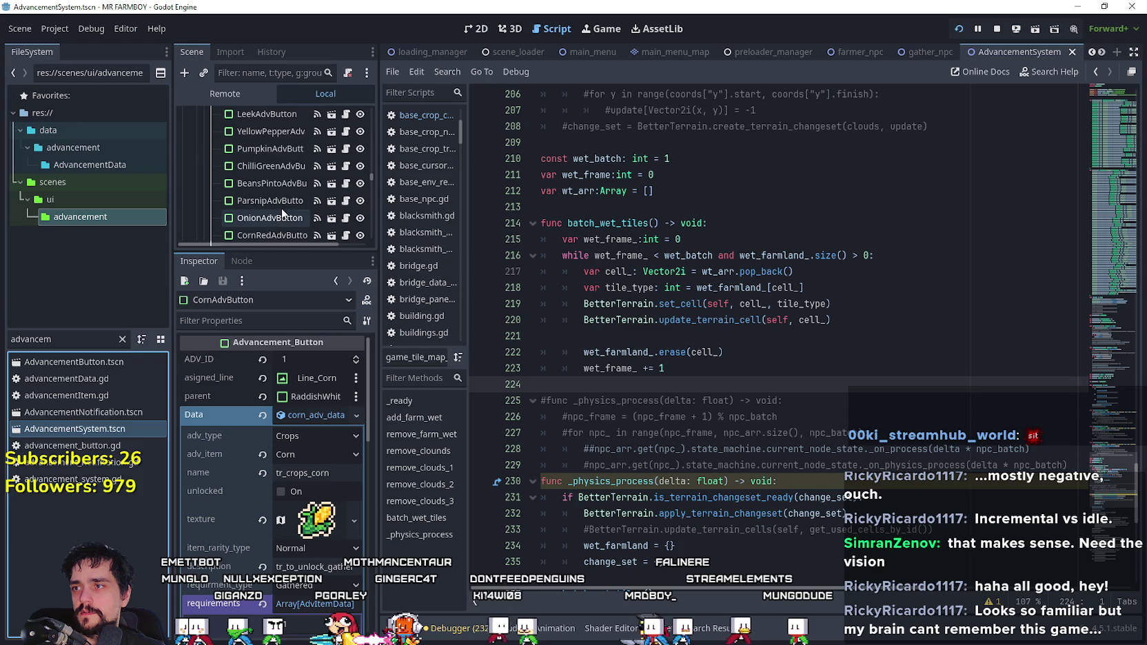
pyautogui.scroll(1, 280, 208)
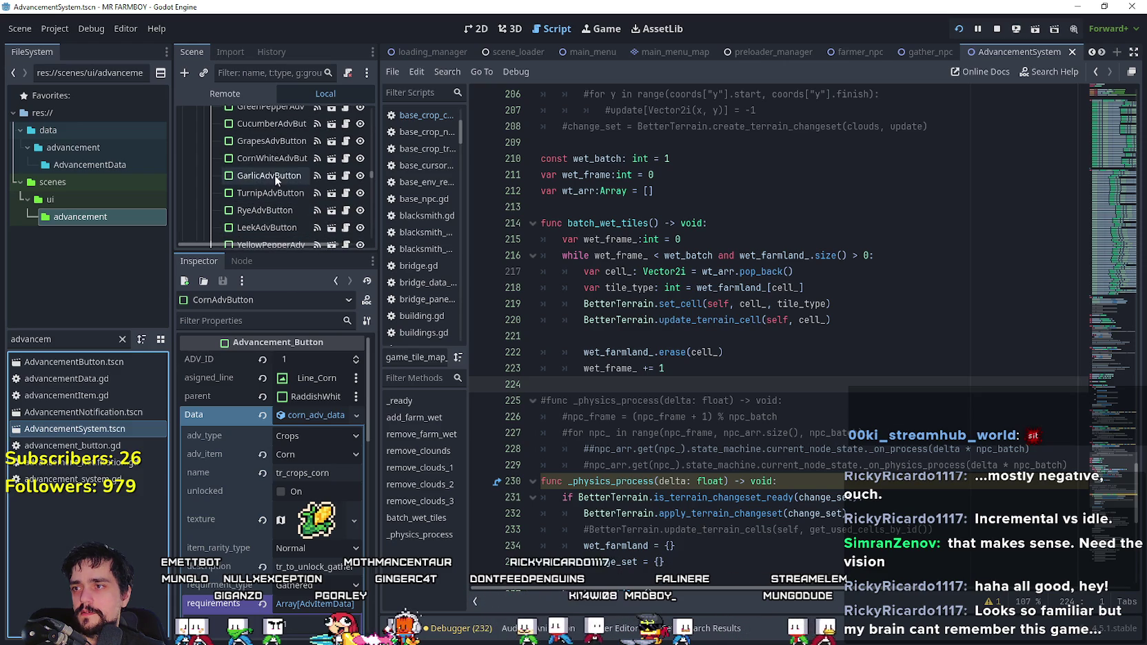
pyautogui.scroll(-4, 331, 562)
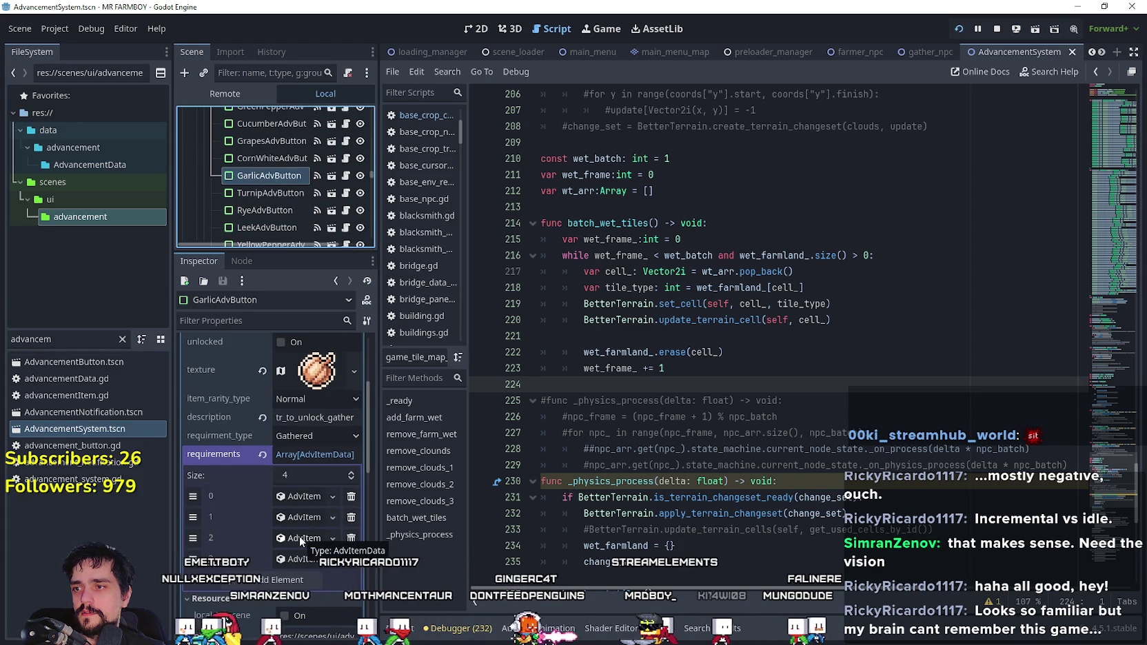
pyautogui.scroll(-2, 301, 535)
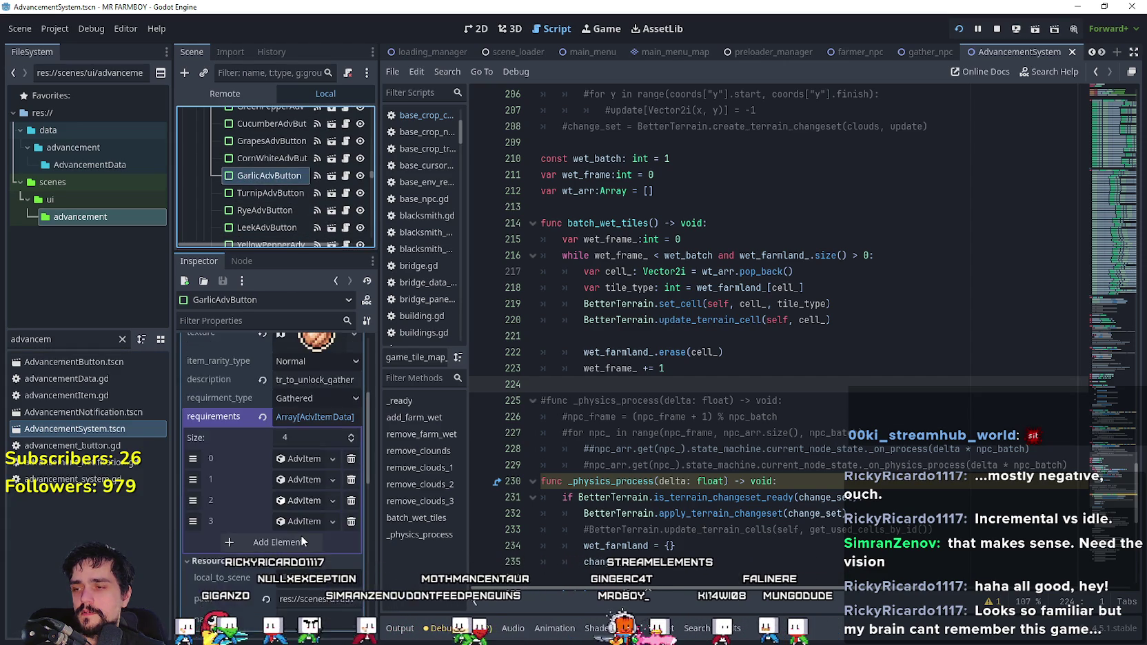
# - Resume and close the paused game, then scroll the Scene tree past GarlicAdvButton
pyautogui.hotkey('alt', 'Tab')
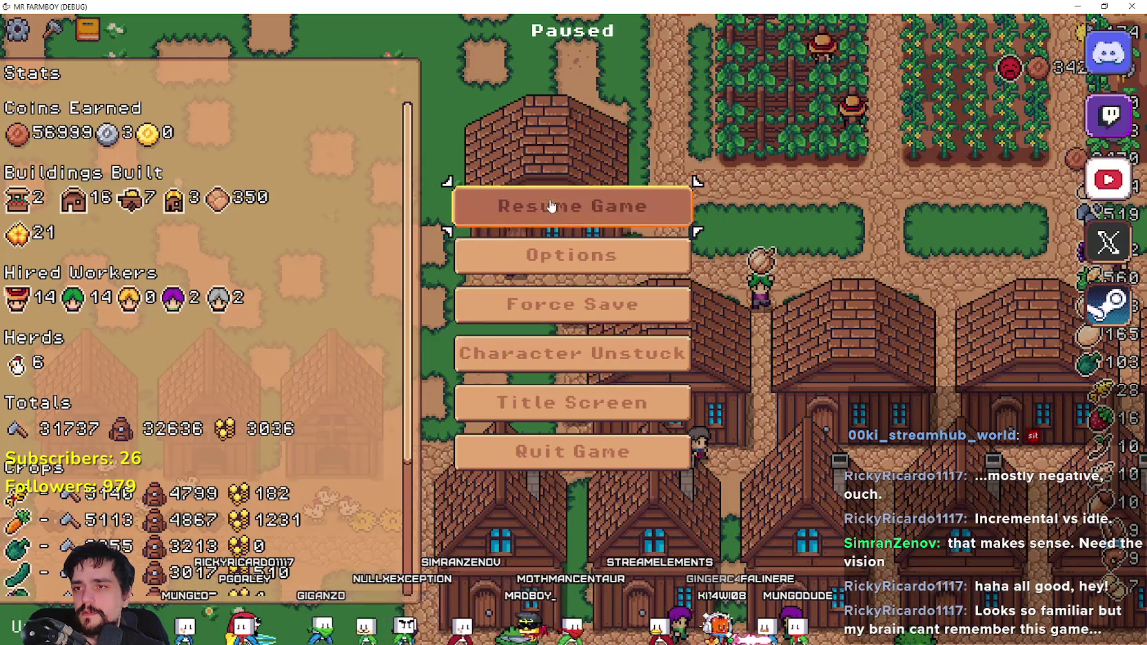
pyautogui.click(548, 205)
pyautogui.press('Escape')
pyautogui.hotkey('alt', 'Tab')
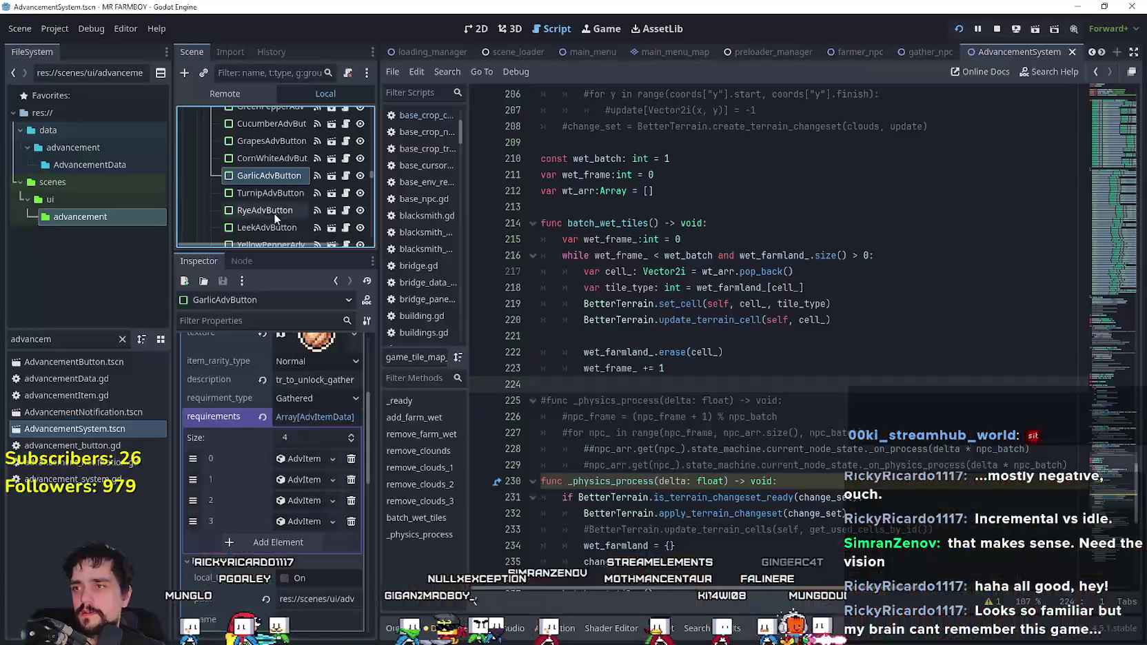
pyautogui.scroll(-2, 289, 203)
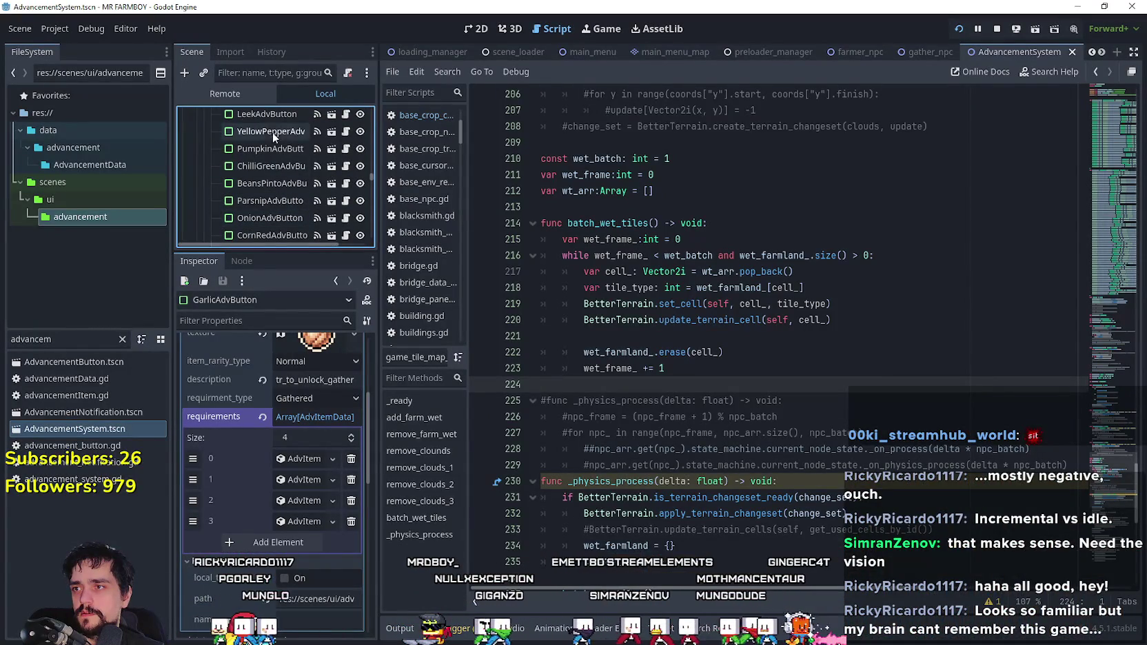
# - Select LeekAdvButton, widen the inspector, and expand its Green Pepper, Turnip and Onion requirements
pyautogui.click(267, 114)
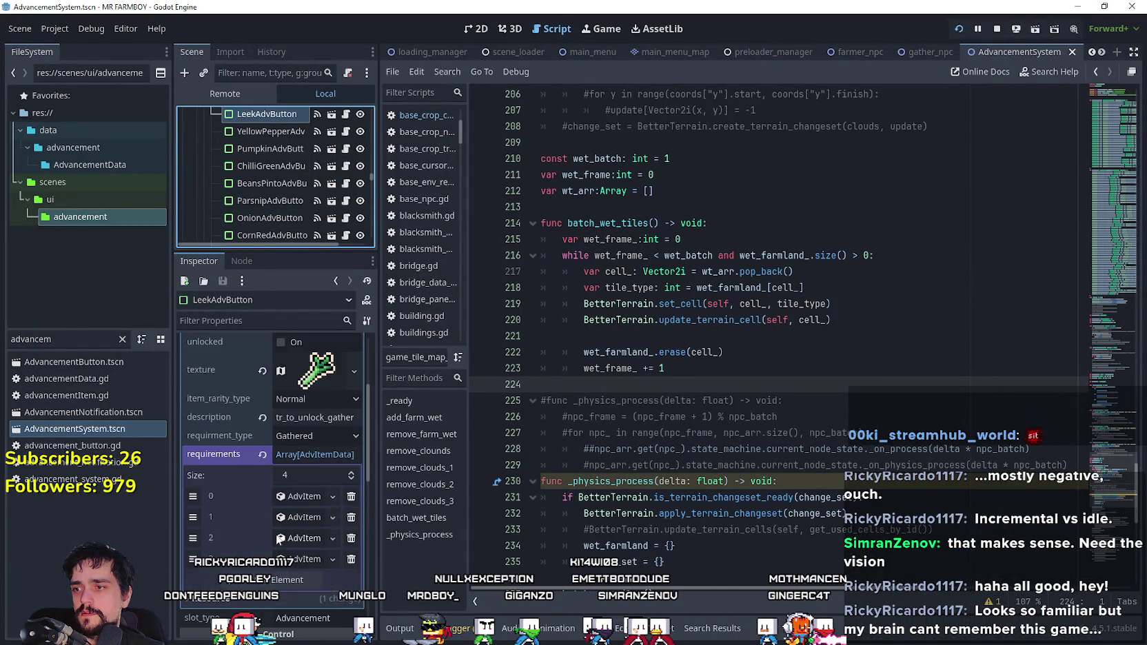
pyautogui.click(324, 501)
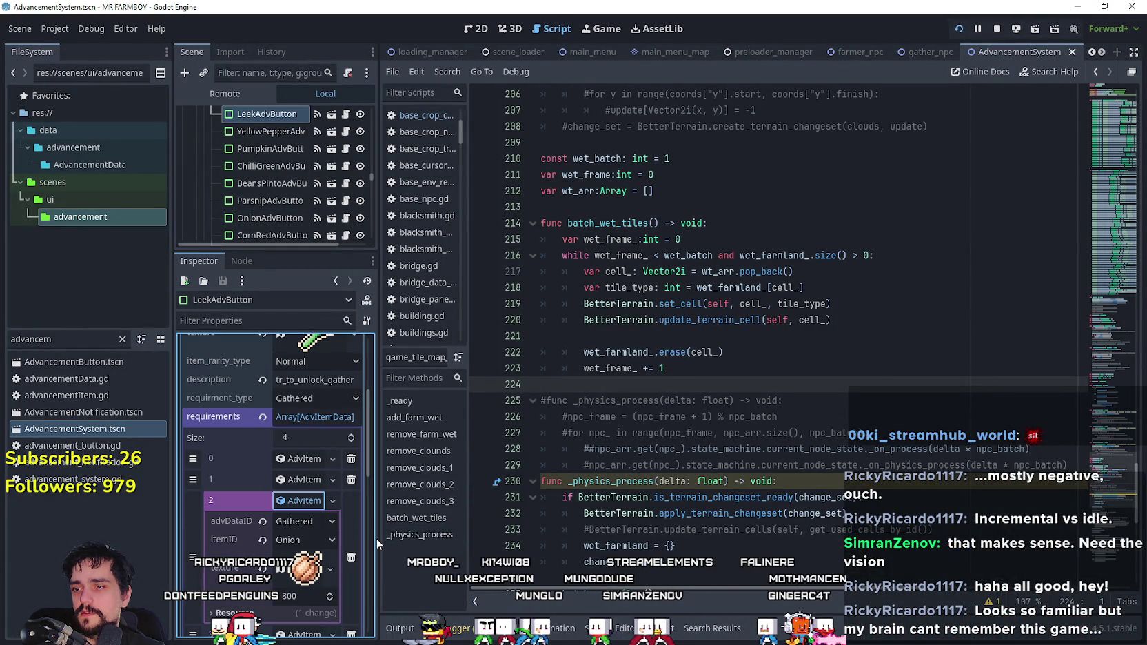
pyautogui.moveTo(379, 539); pyautogui.dragTo(552, 537)
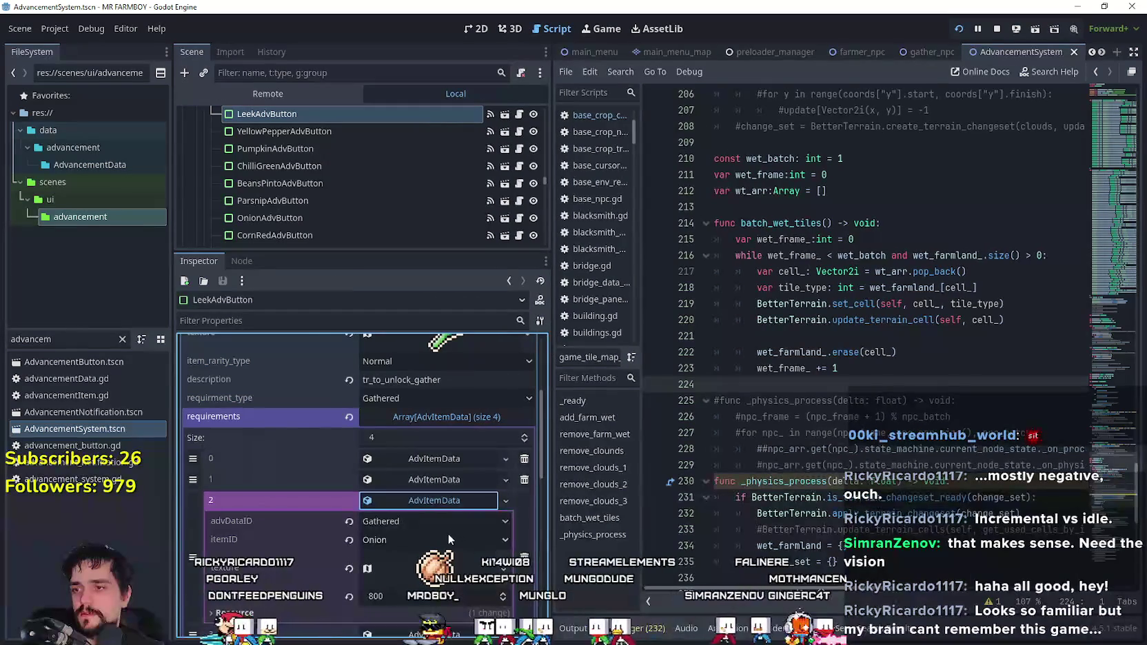
pyautogui.click(445, 483)
pyautogui.click(449, 459)
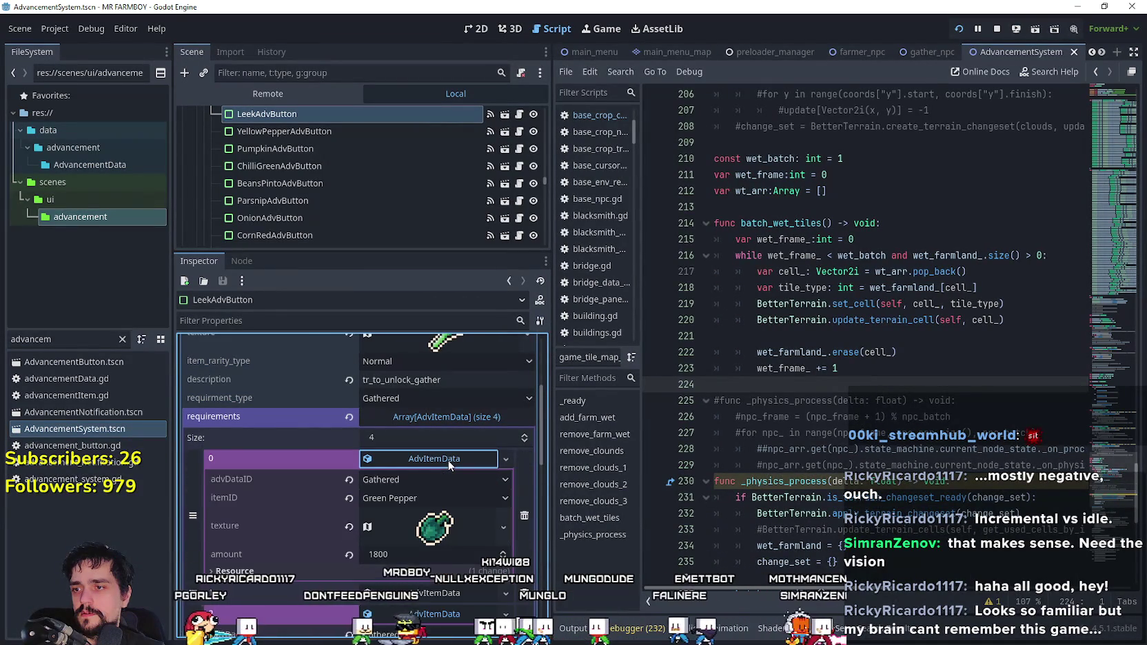
pyautogui.click(449, 459)
pyautogui.click(428, 501)
pyautogui.click(427, 524)
pyautogui.click(428, 526)
pyautogui.click(438, 501)
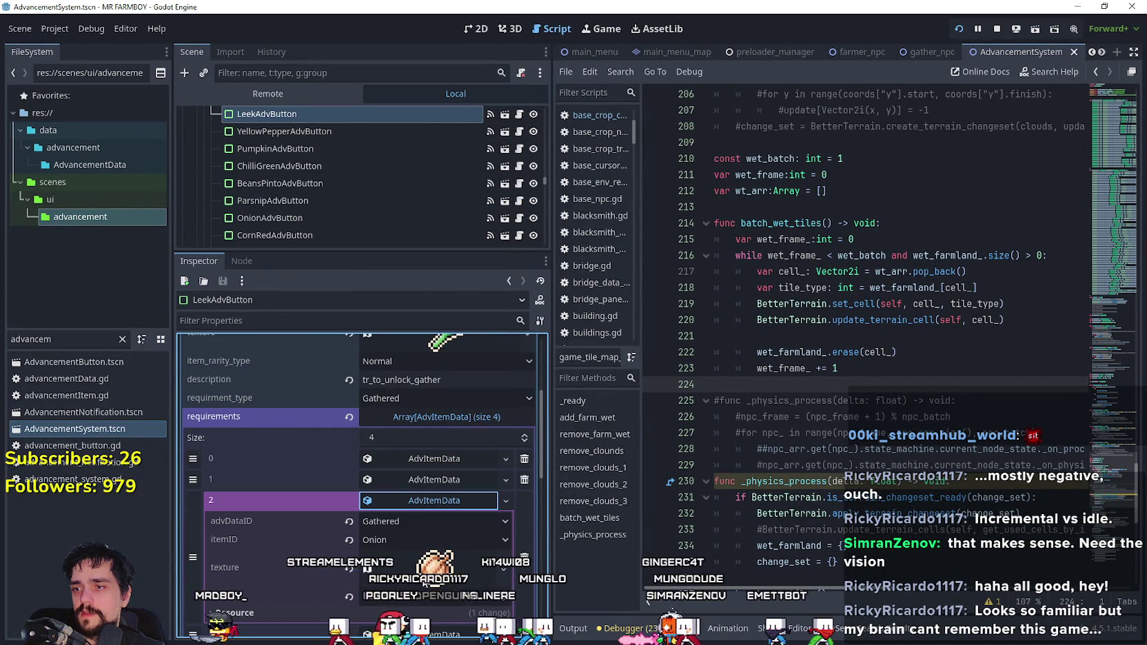
# - Change requirement 2's item from Onion to Garlic and run the game to Advancements
pyautogui.click(405, 541)
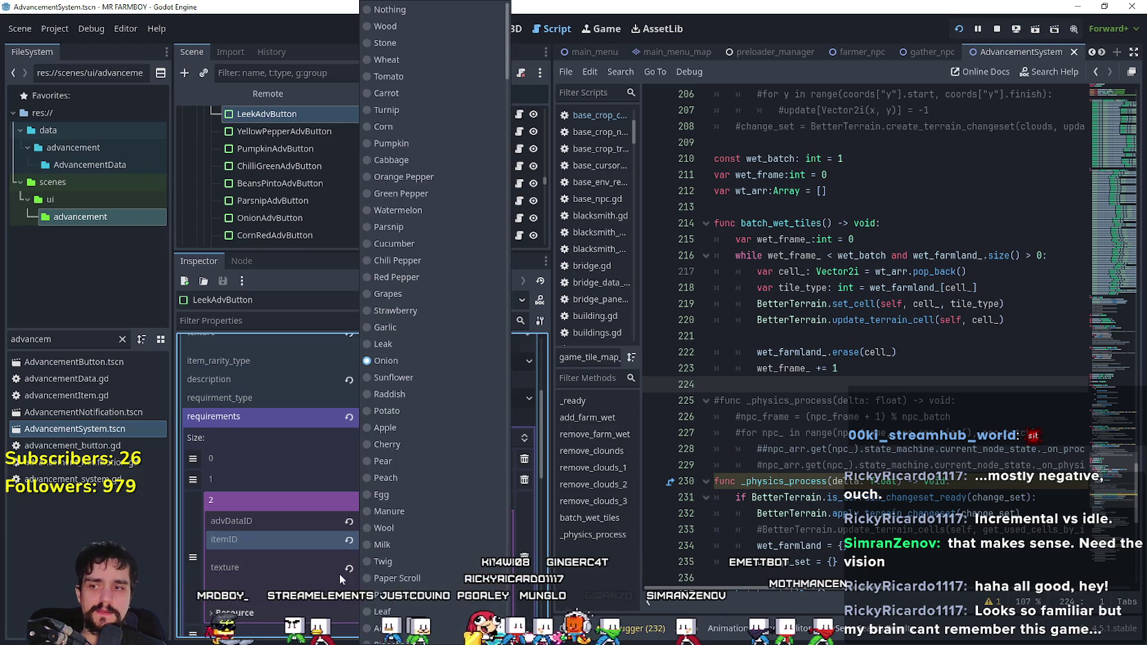
pyautogui.click(407, 327)
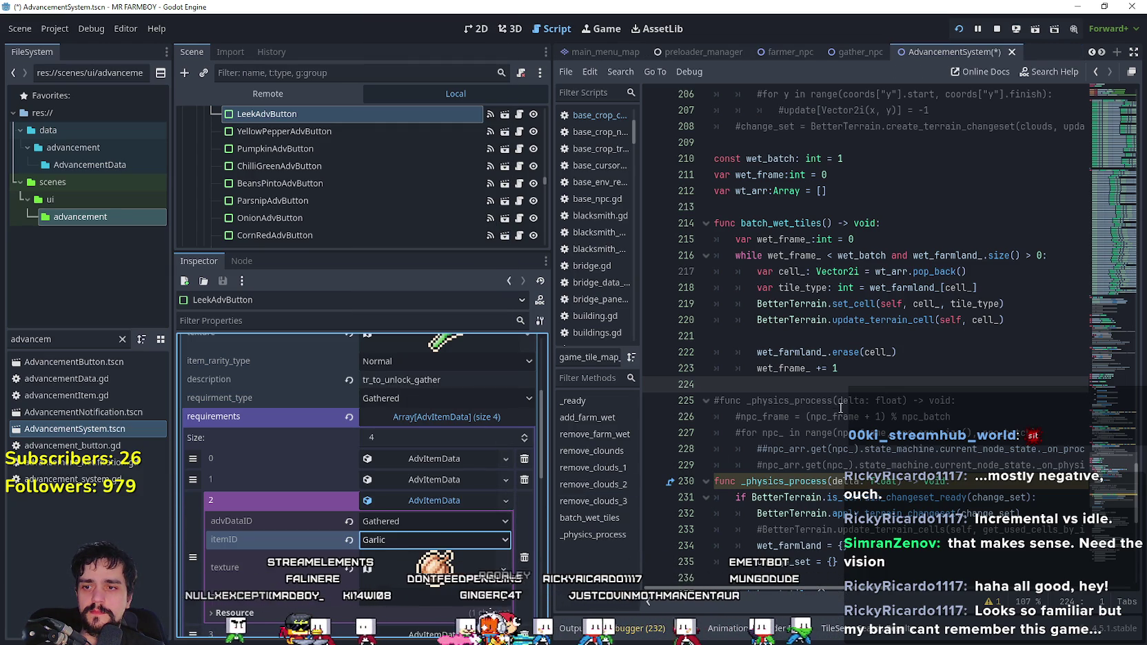
pyautogui.click(357, 171)
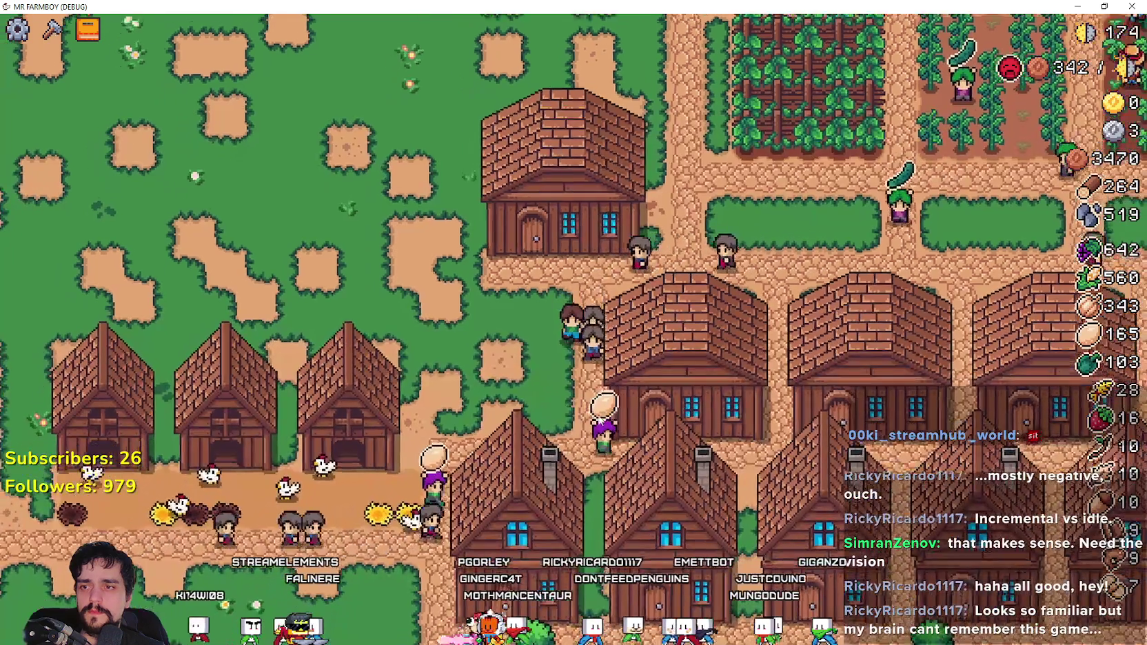
pyautogui.click(88, 29)
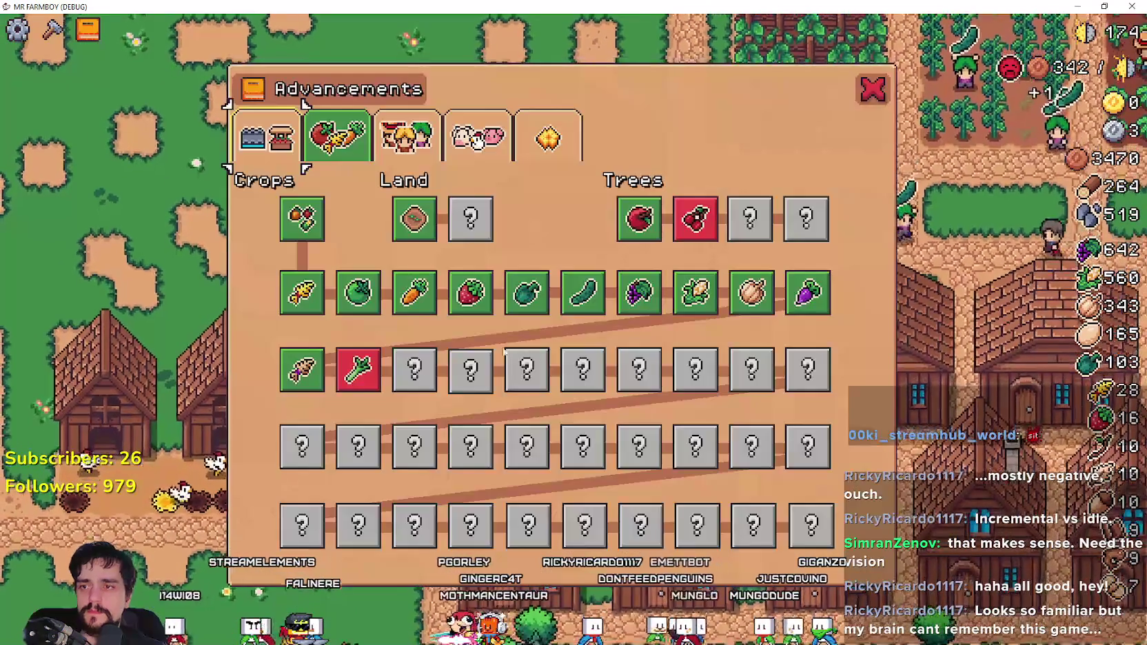
# - Review the land and building advancement cards, then close the Advancements window
pyautogui.moveTo(348, 386)
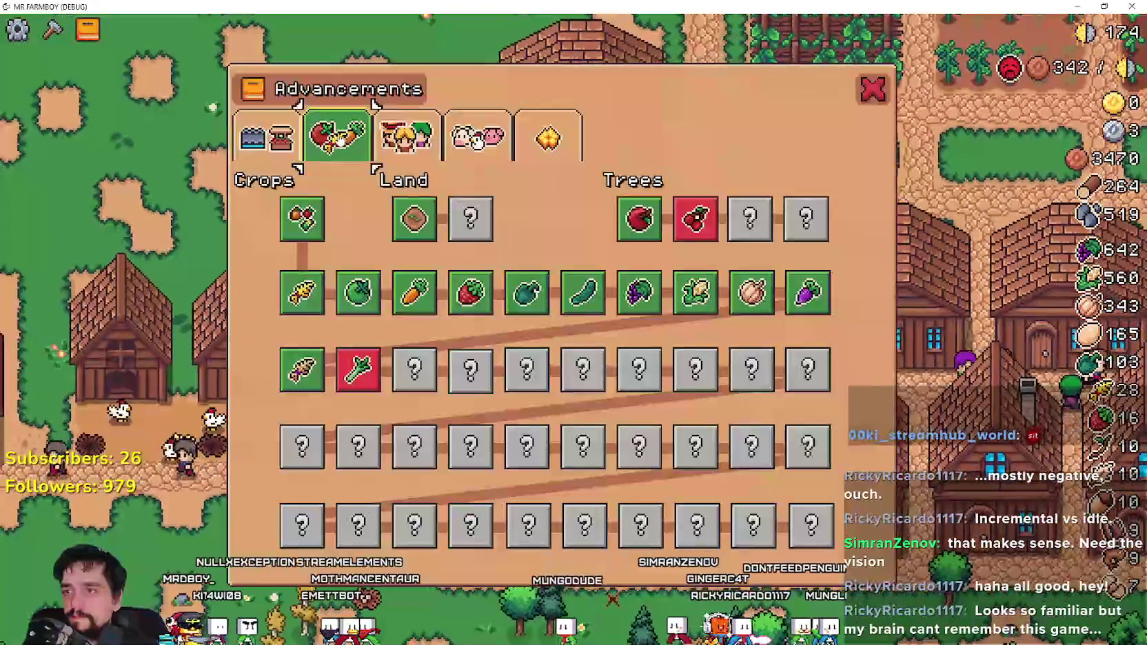
pyautogui.click(282, 153)
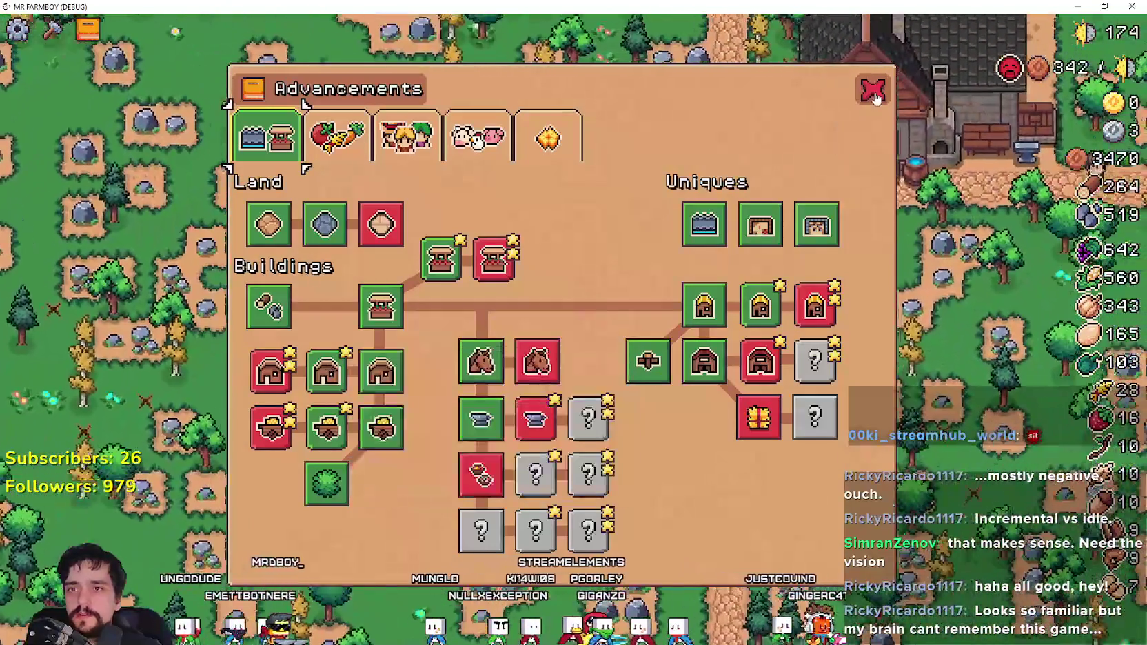
pyautogui.click(872, 90)
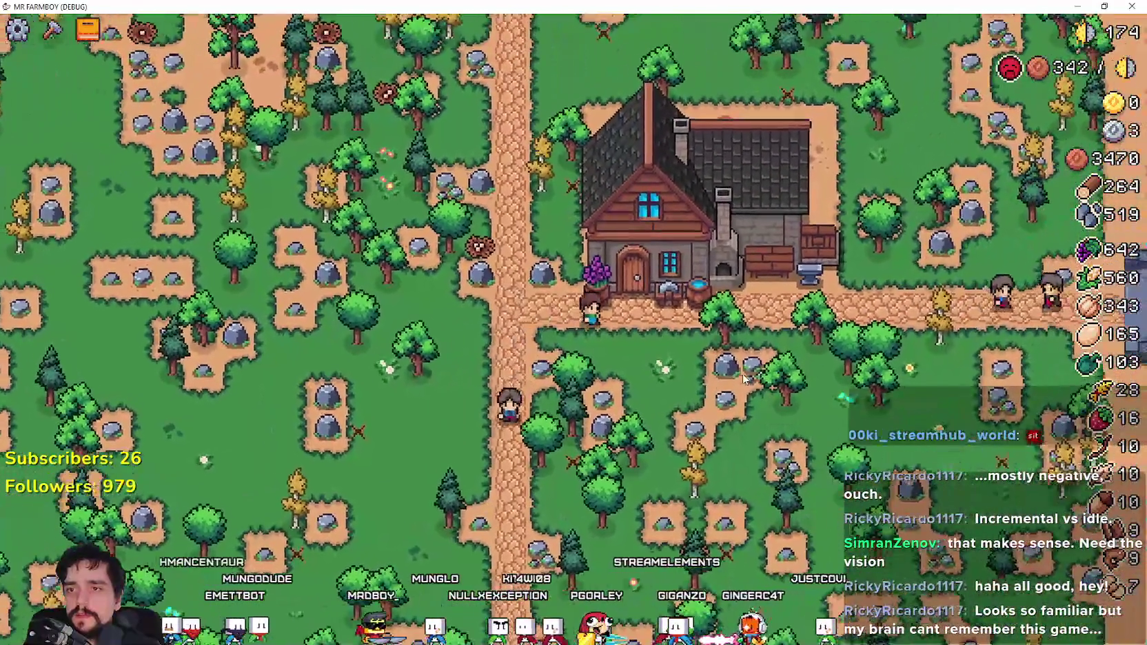
pyautogui.click(724, 248)
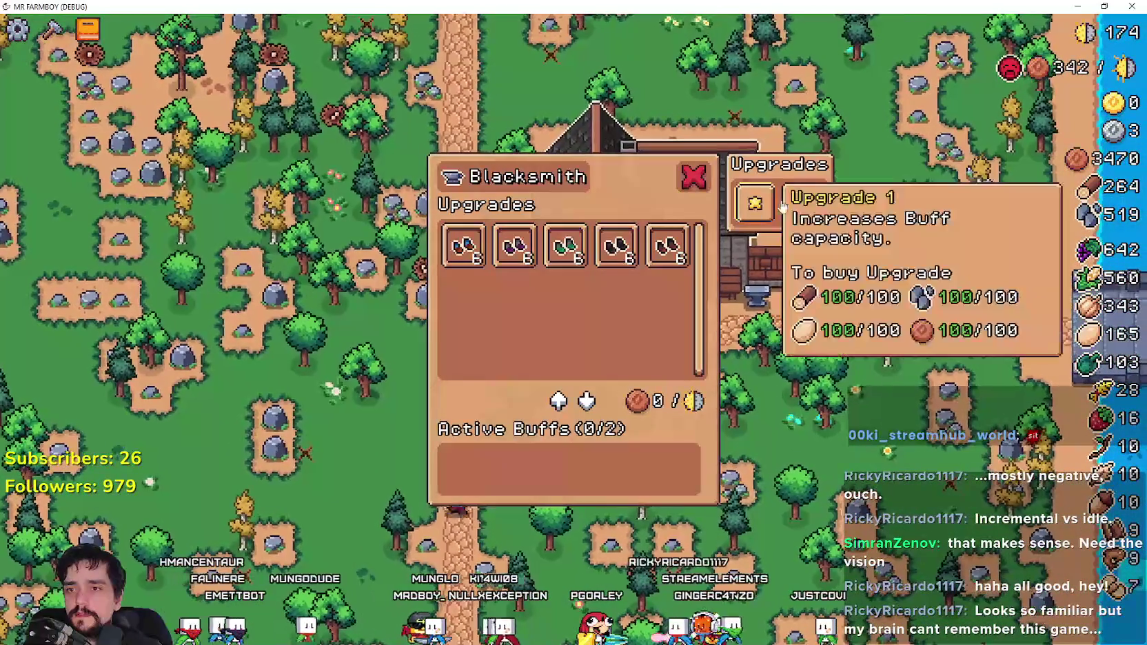
pyautogui.click(820, 442)
pyautogui.click(724, 249)
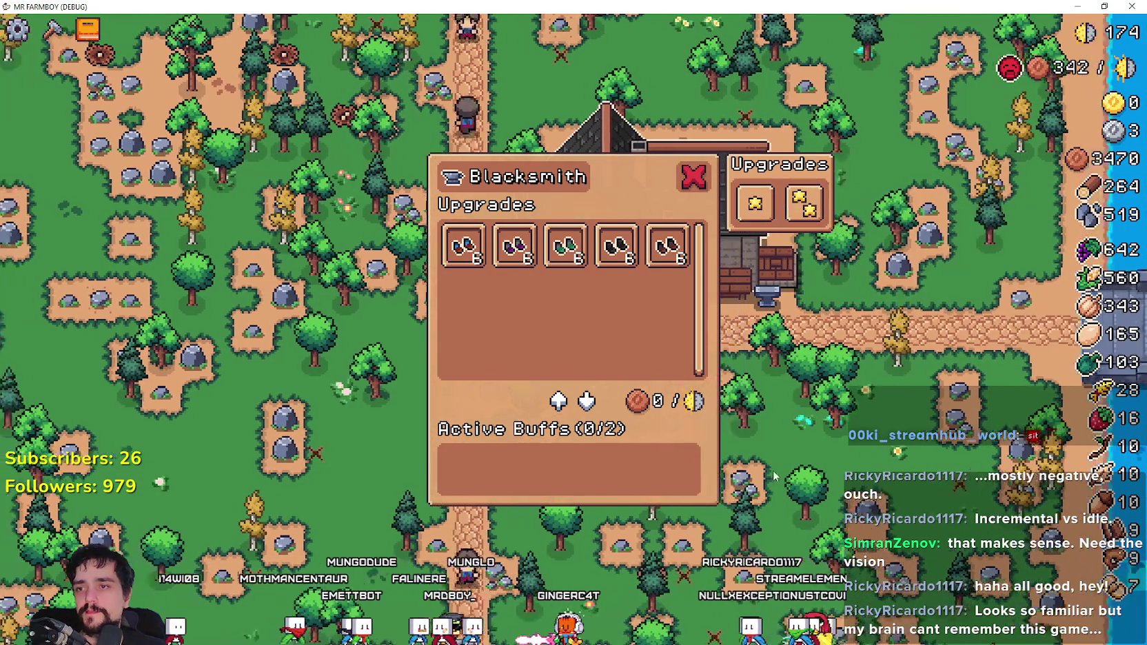
pyautogui.click(786, 468)
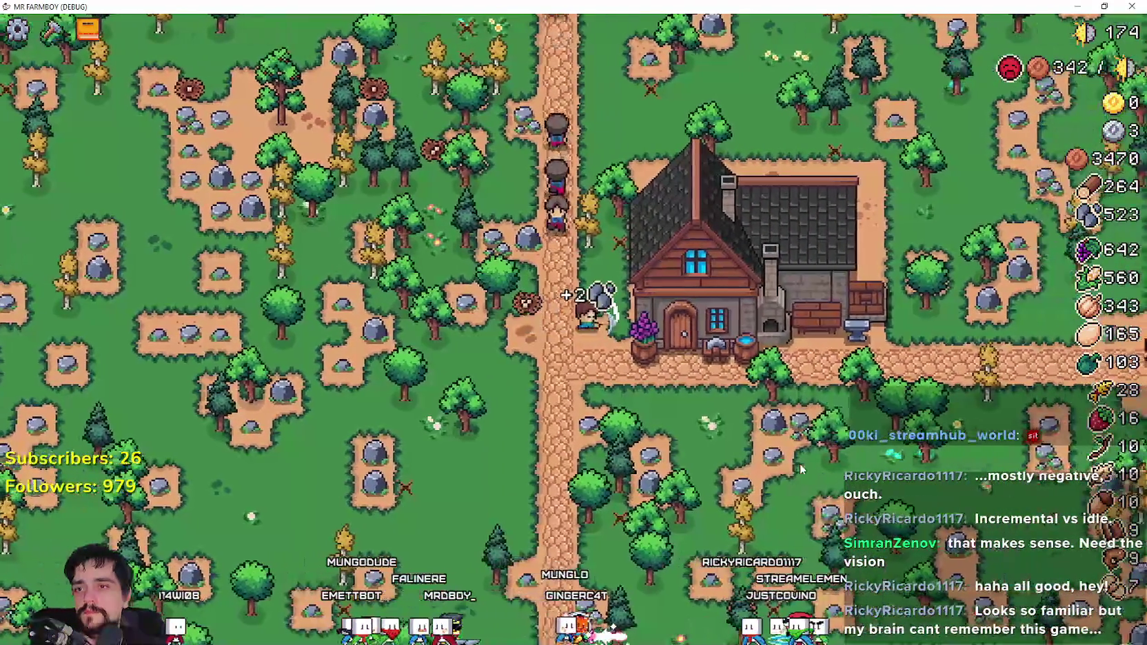
# - Open the Advancements window with Tab
pyautogui.press('Tab')
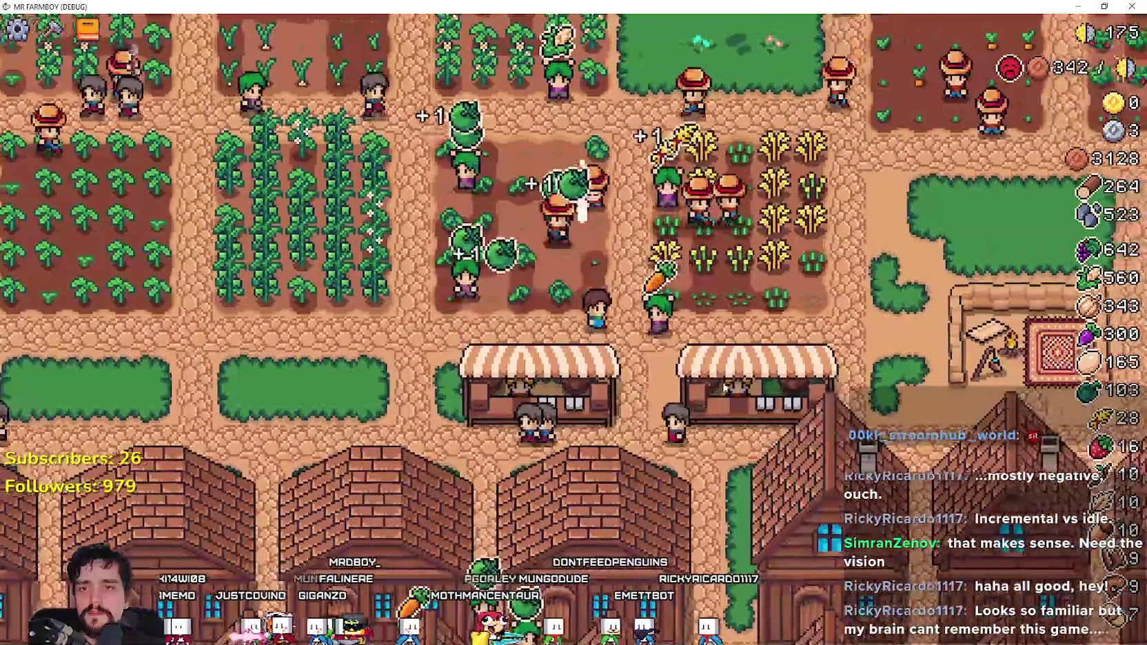
# - Clear the market sell list and sell 200 turnips, lifting silver to 21
pyautogui.press('e')
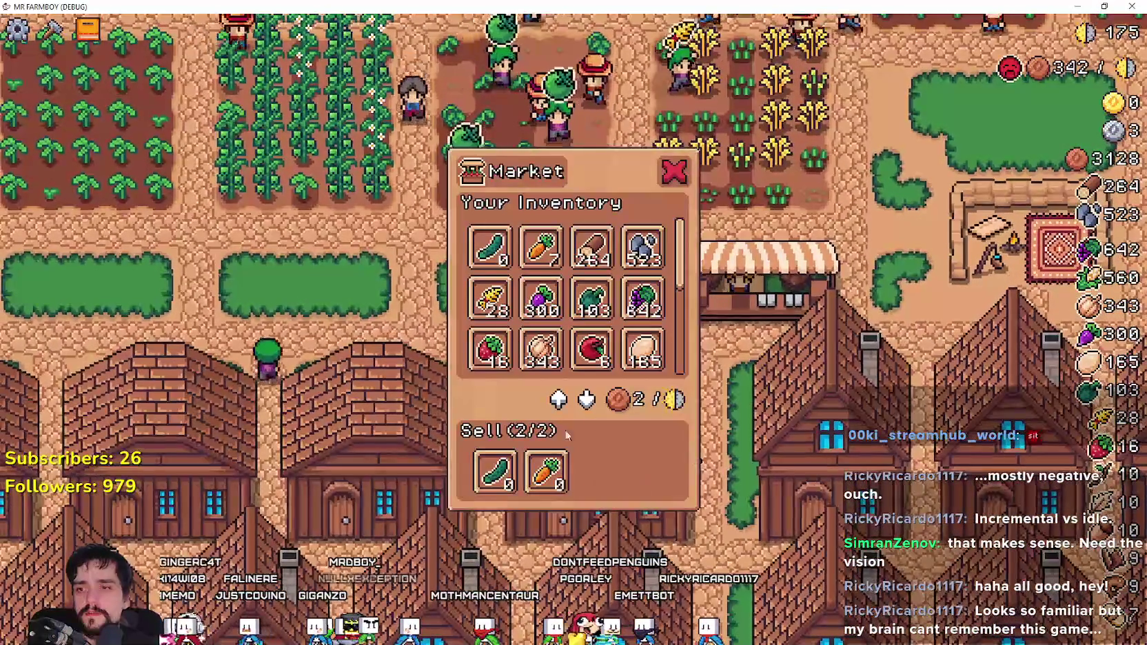
pyautogui.click(546, 472)
pyautogui.click(494, 472)
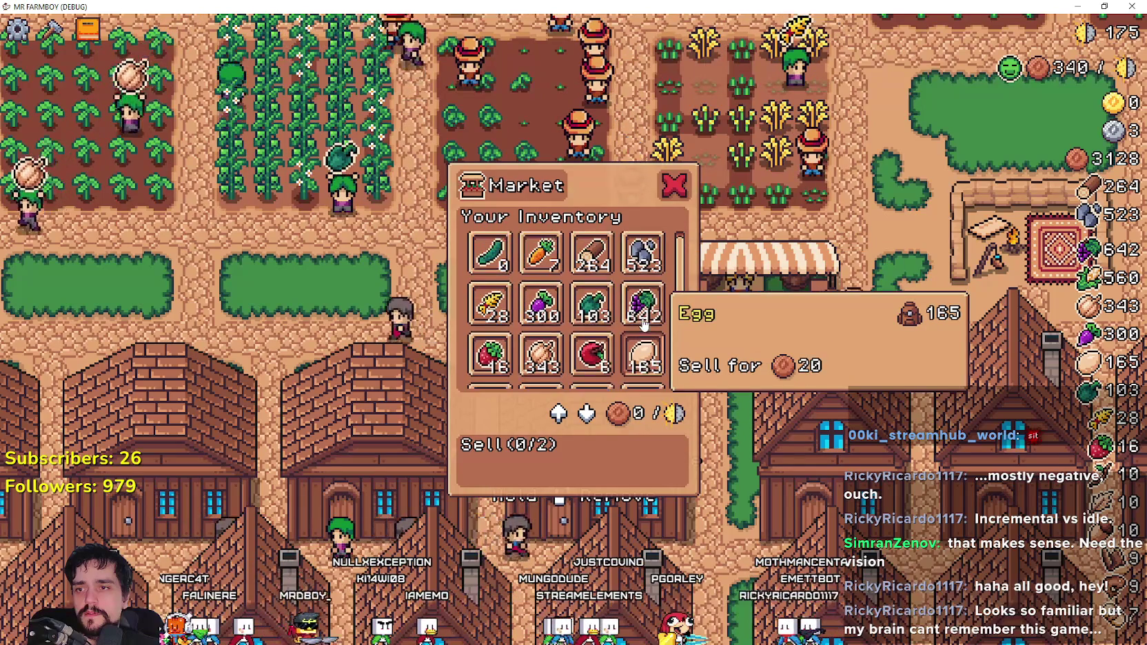
pyautogui.click(543, 313)
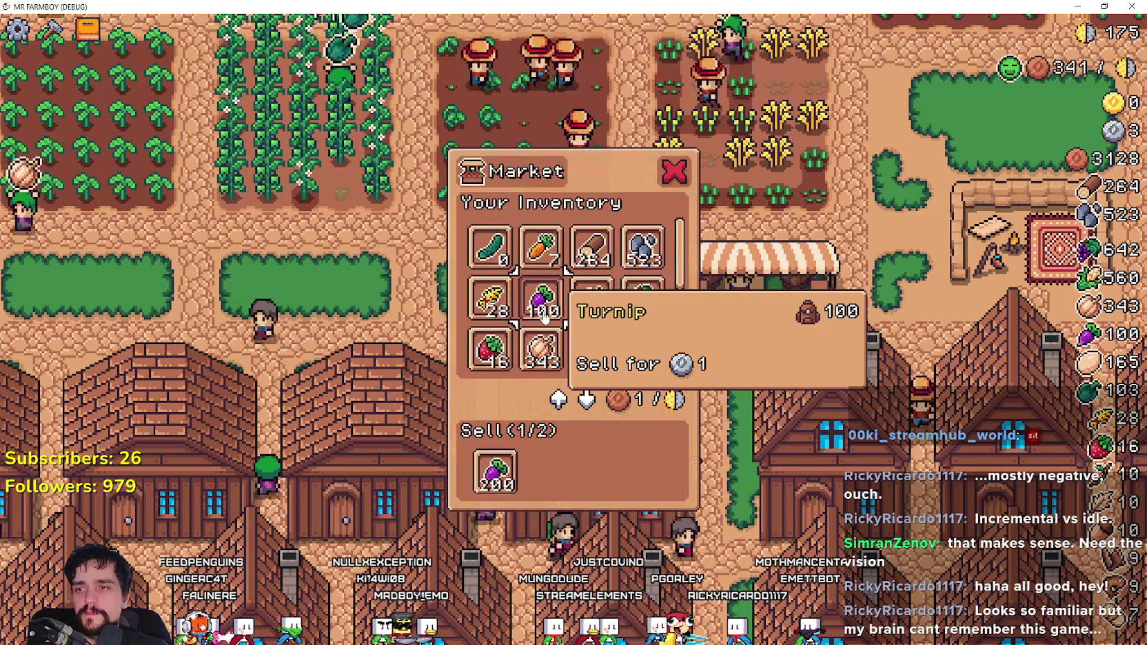
pyautogui.press('Escape')
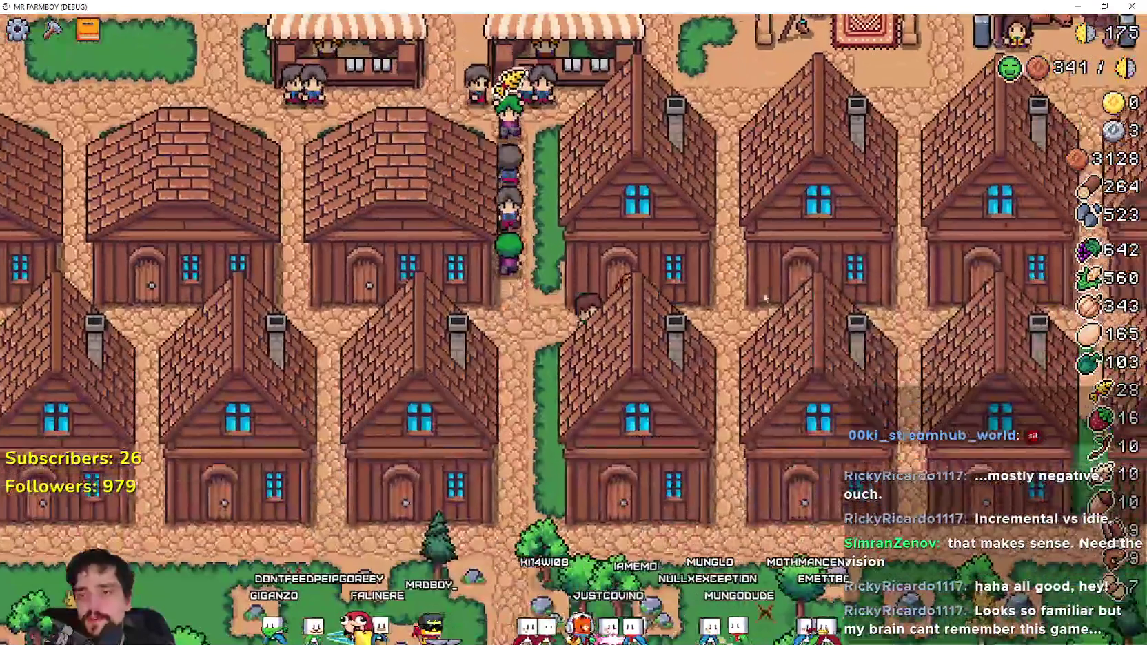
pyautogui.click(765, 298)
# - Check House Upgrade 1's cost of 50, recheck it, then zoom the map out
pyautogui.moveTo(760, 201)
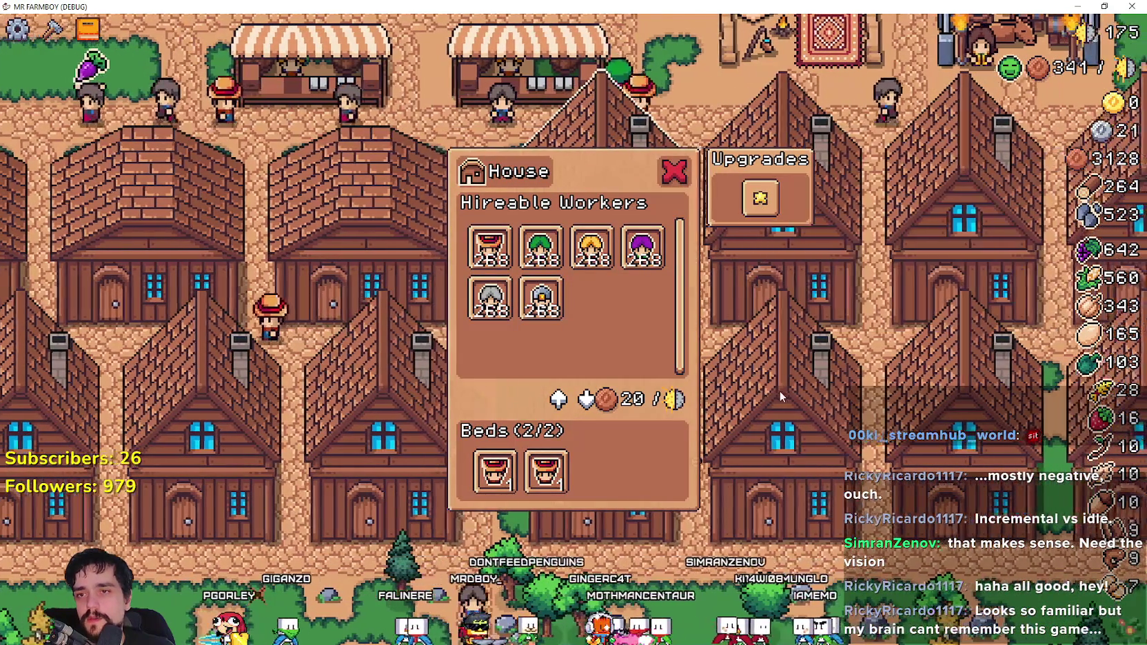
pyautogui.click(780, 390)
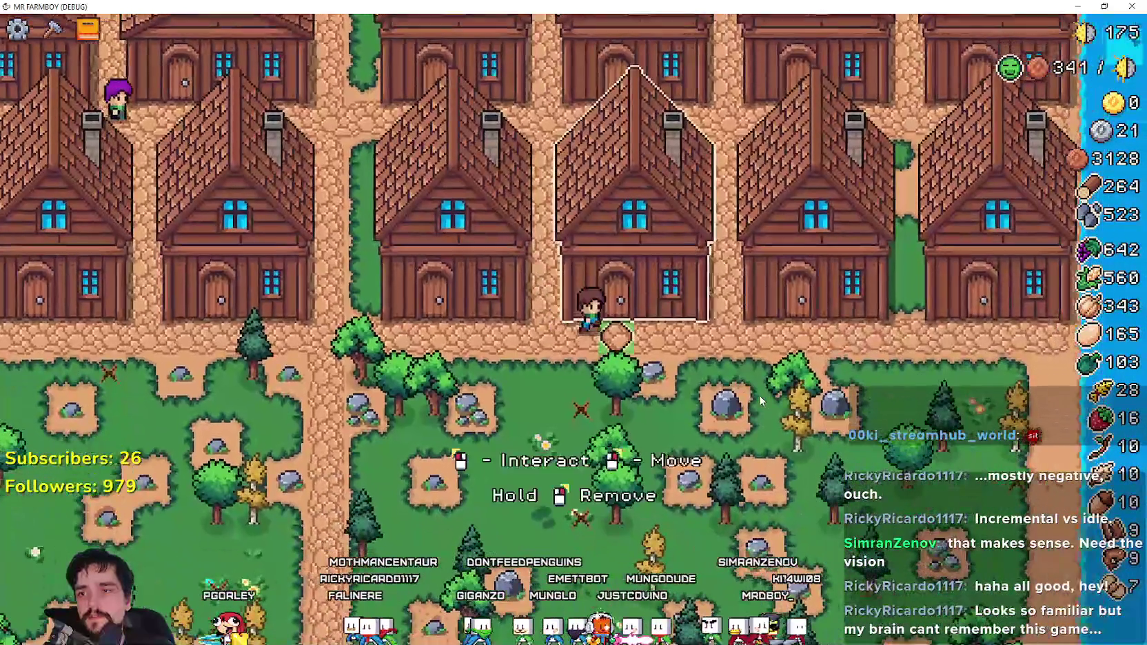
pyautogui.click(758, 394)
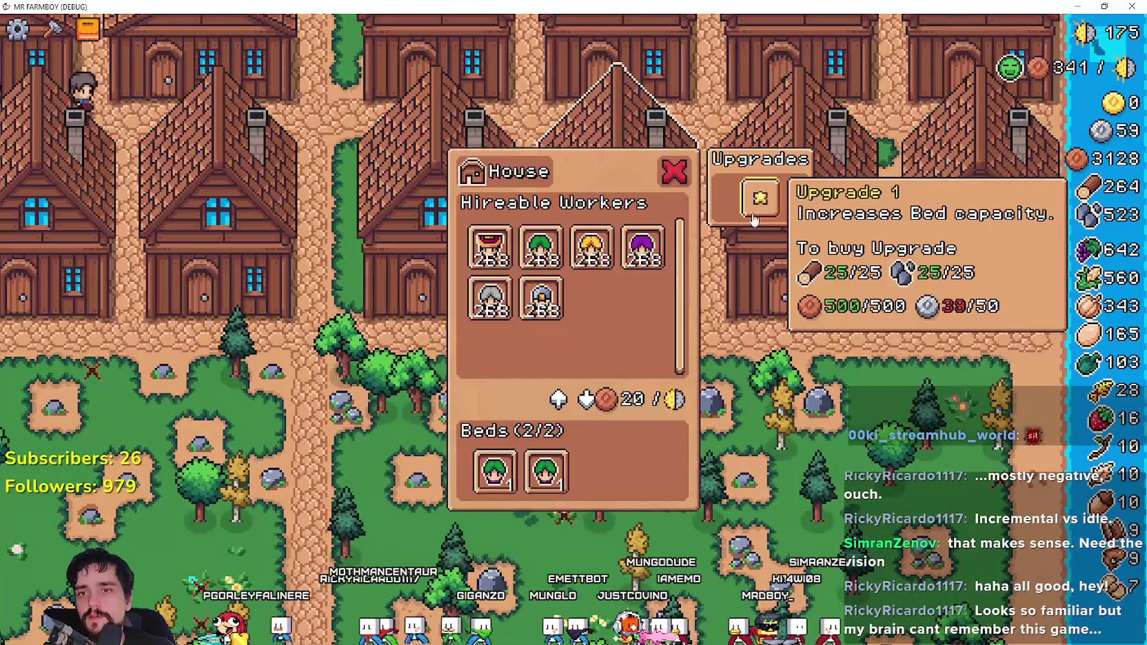
pyautogui.scroll(-5, 624, 481)
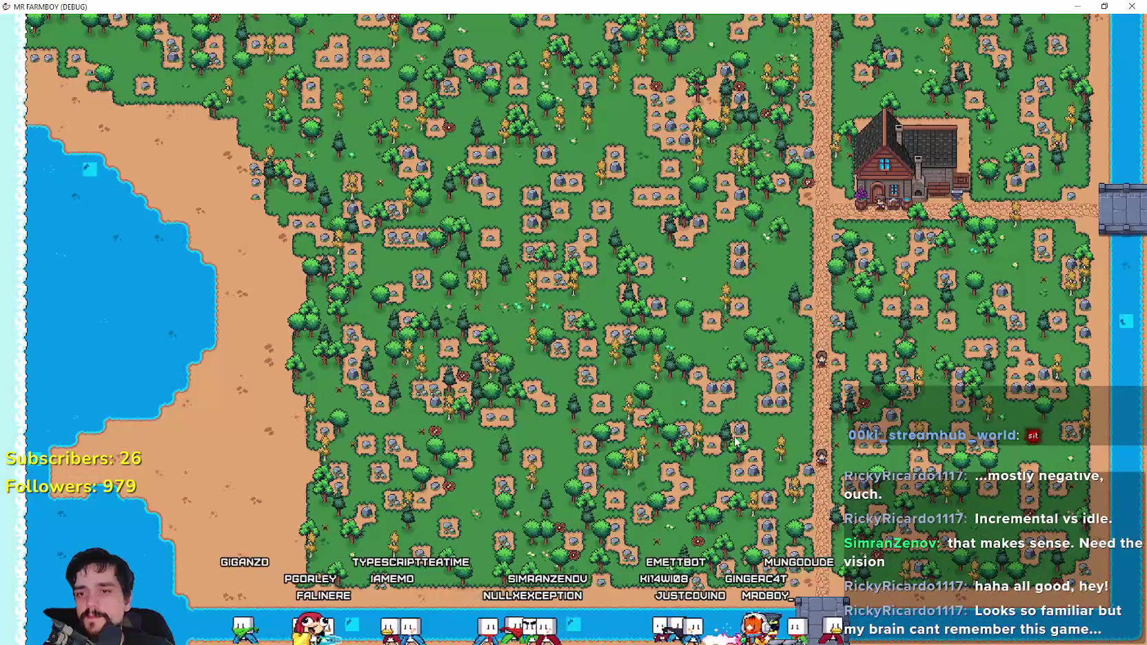
# - Inspect the crop advancements, then open Crafting on seeds and buildings
pyautogui.press('t')
pyautogui.click(346, 155)
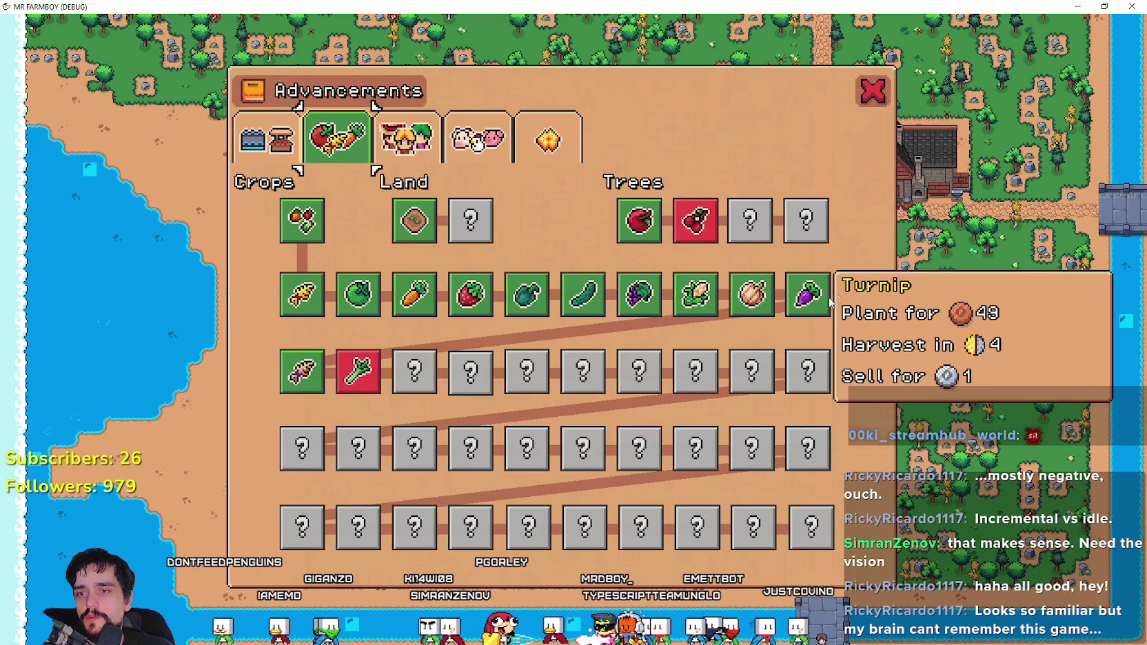
pyautogui.click(881, 95)
pyautogui.press('c')
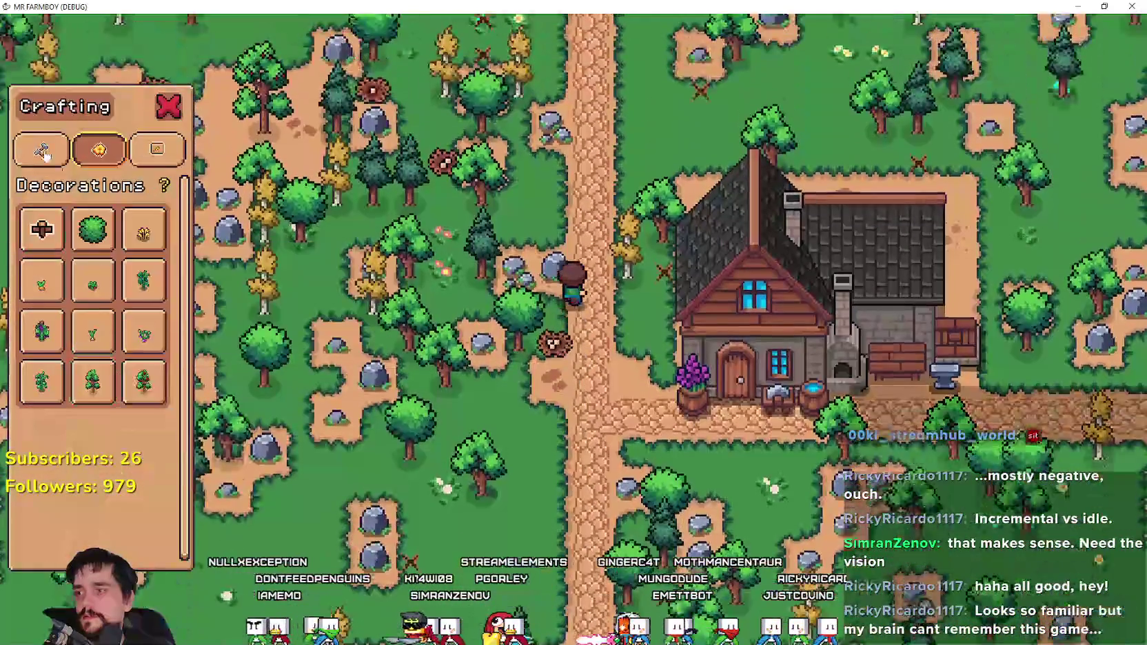
pyautogui.click(43, 151)
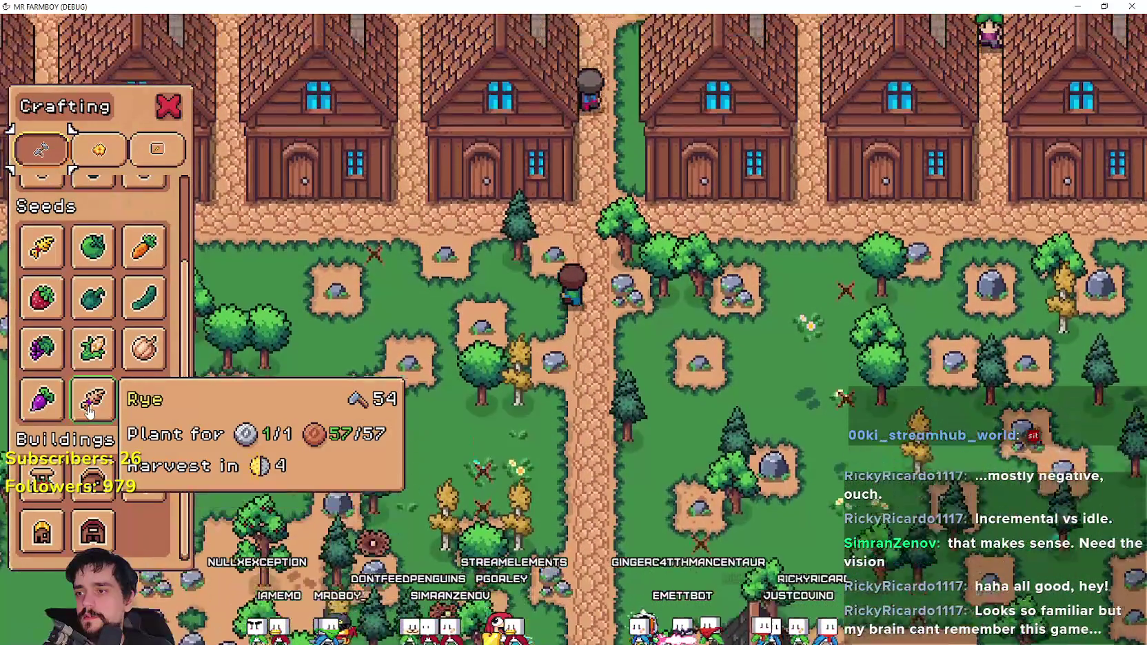
# - Walk the farmer north toward the farm plots, recheck crop unlocks, and scroll Crafting to Land
pyautogui.press('w')
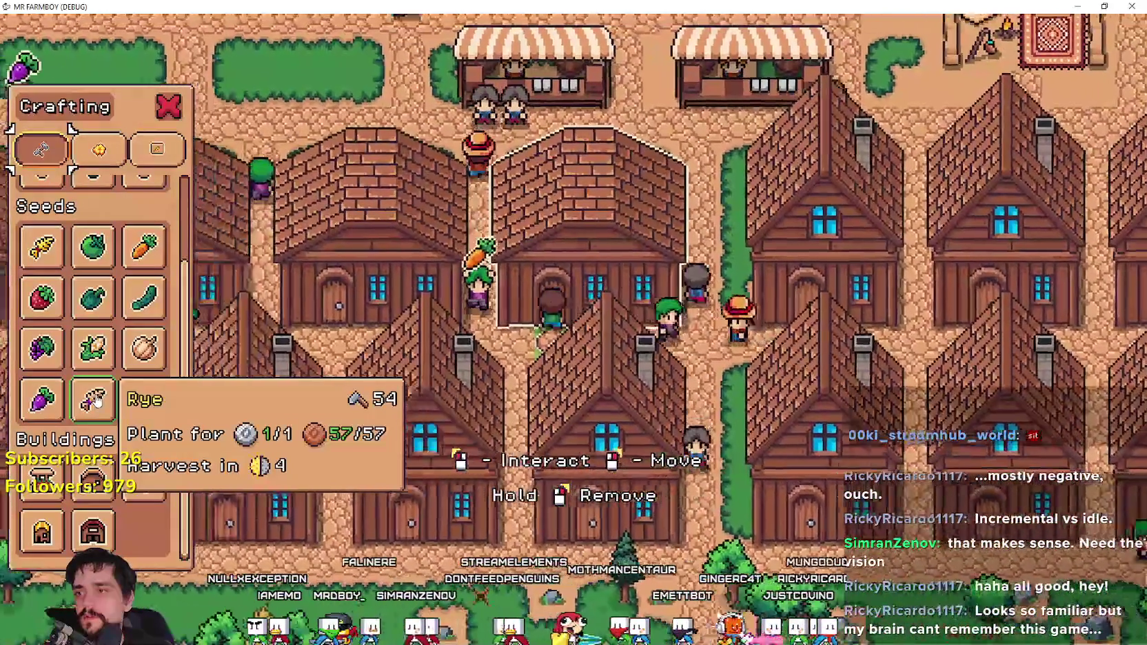
pyautogui.press('Tab')
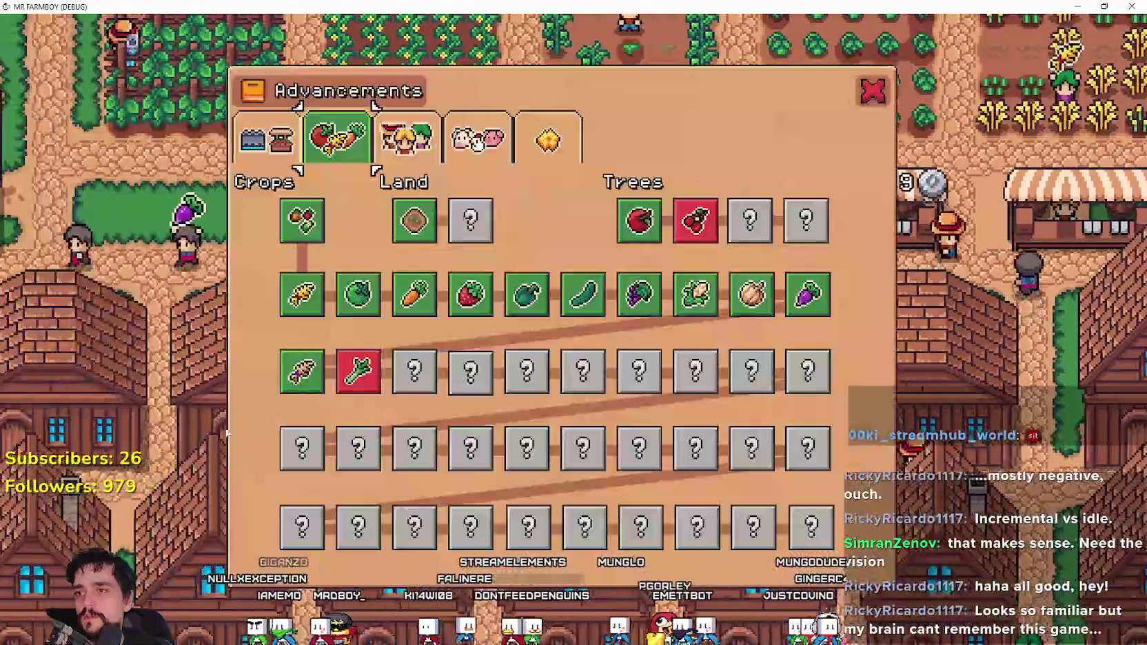
pyautogui.press('Escape')
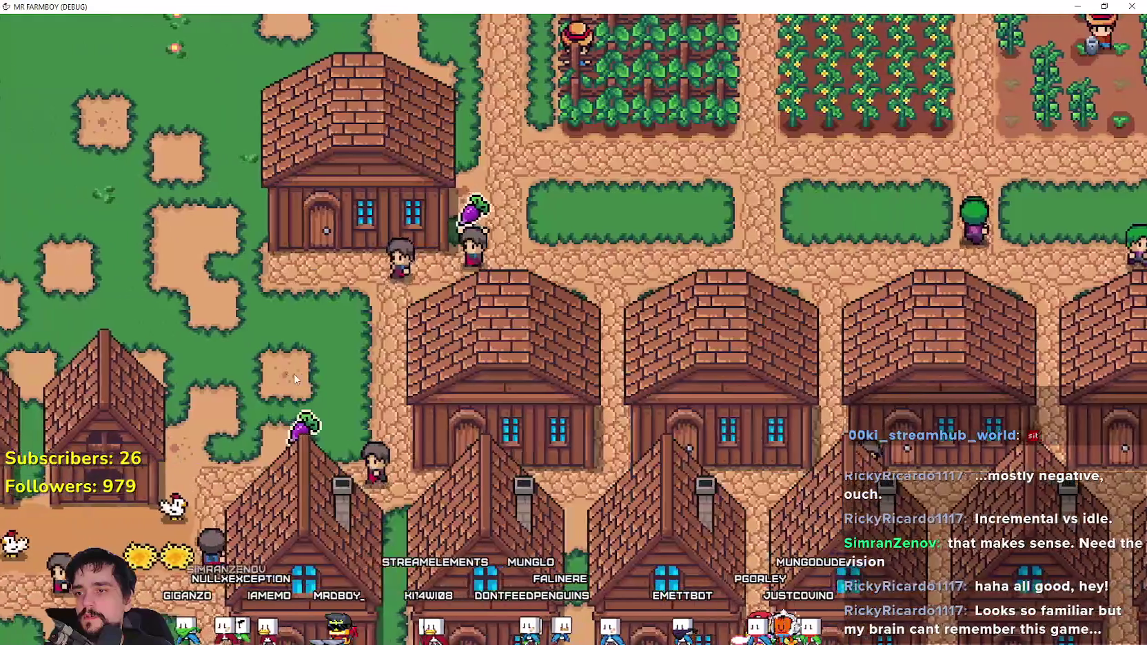
pyautogui.press('c')
pyautogui.press('Tab')
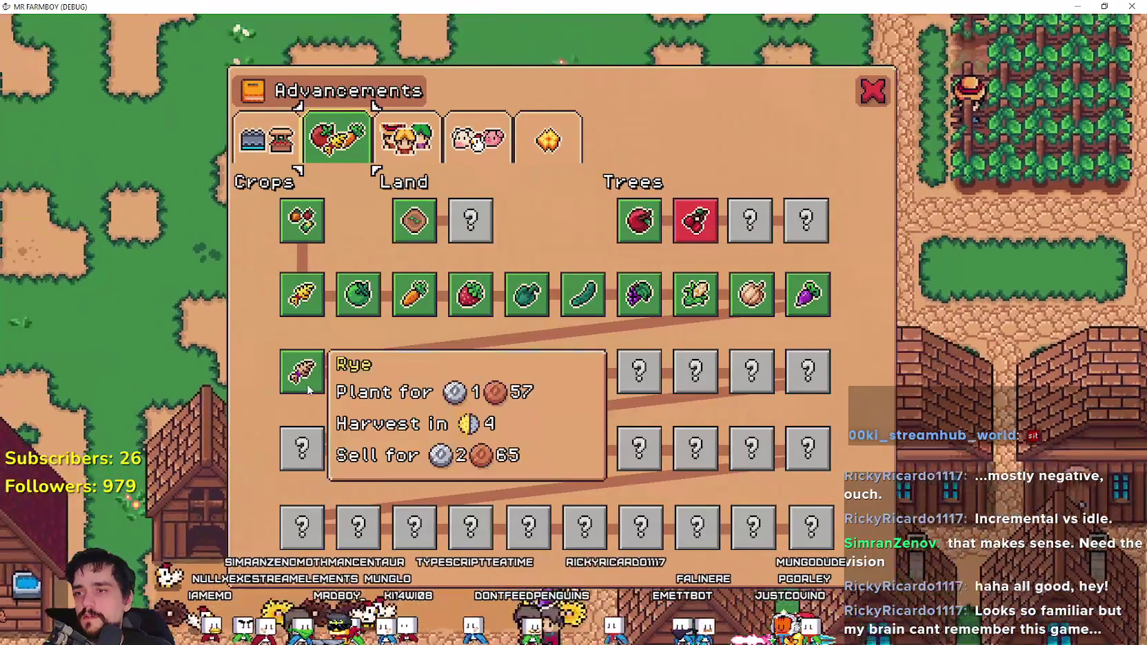
pyautogui.moveTo(352, 389)
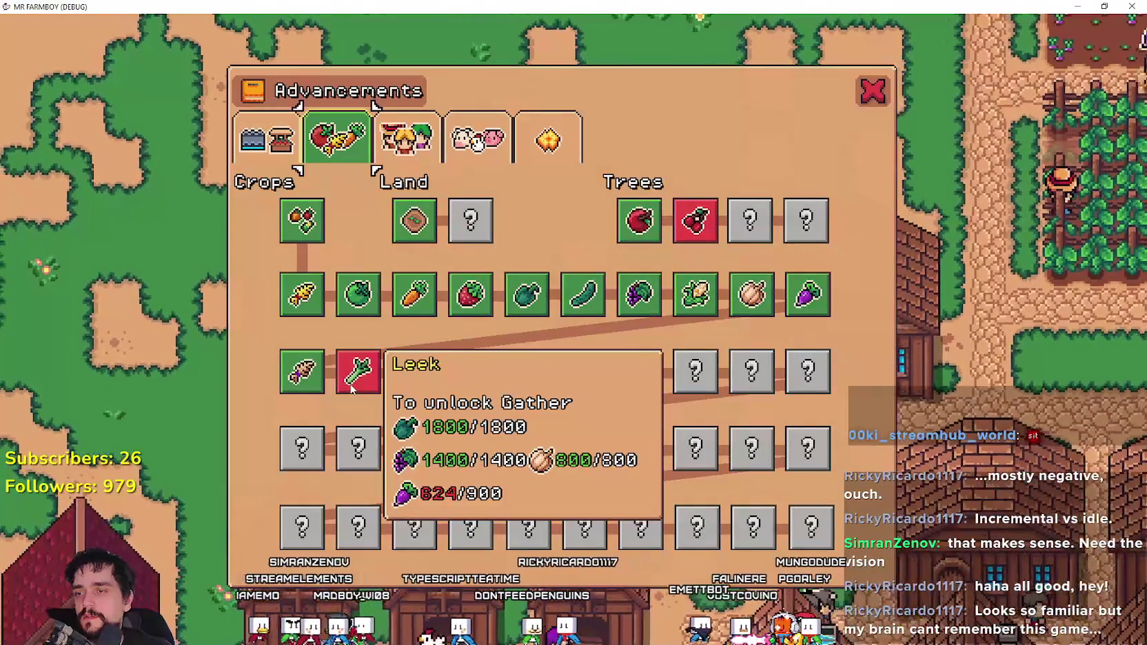
pyautogui.press('Tab')
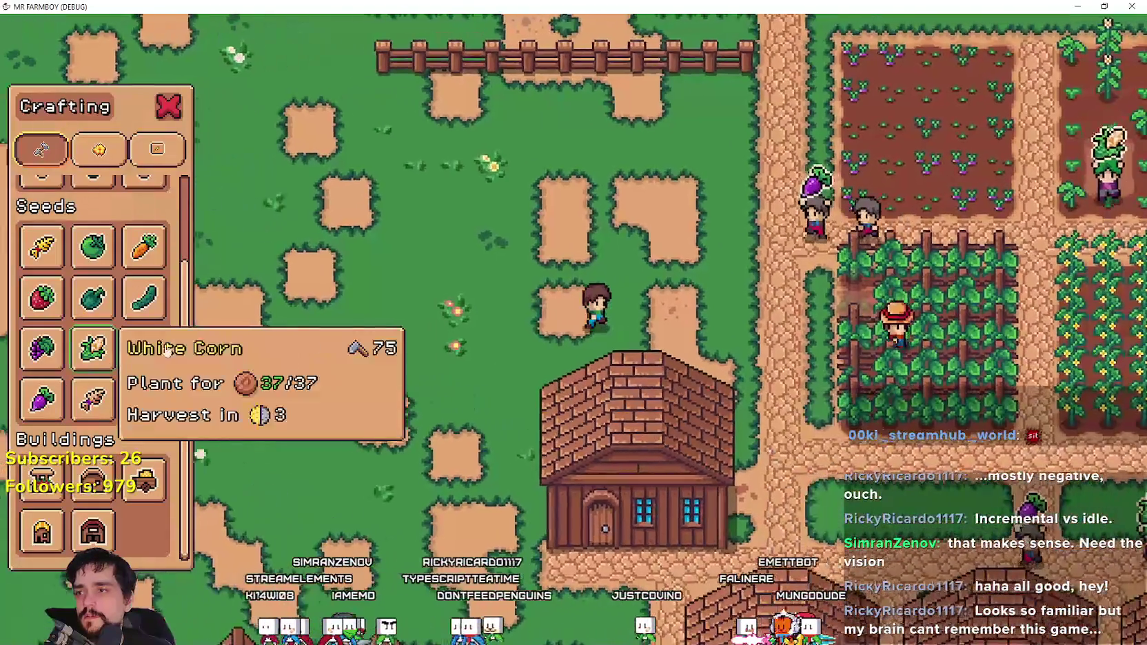
pyautogui.press('d')
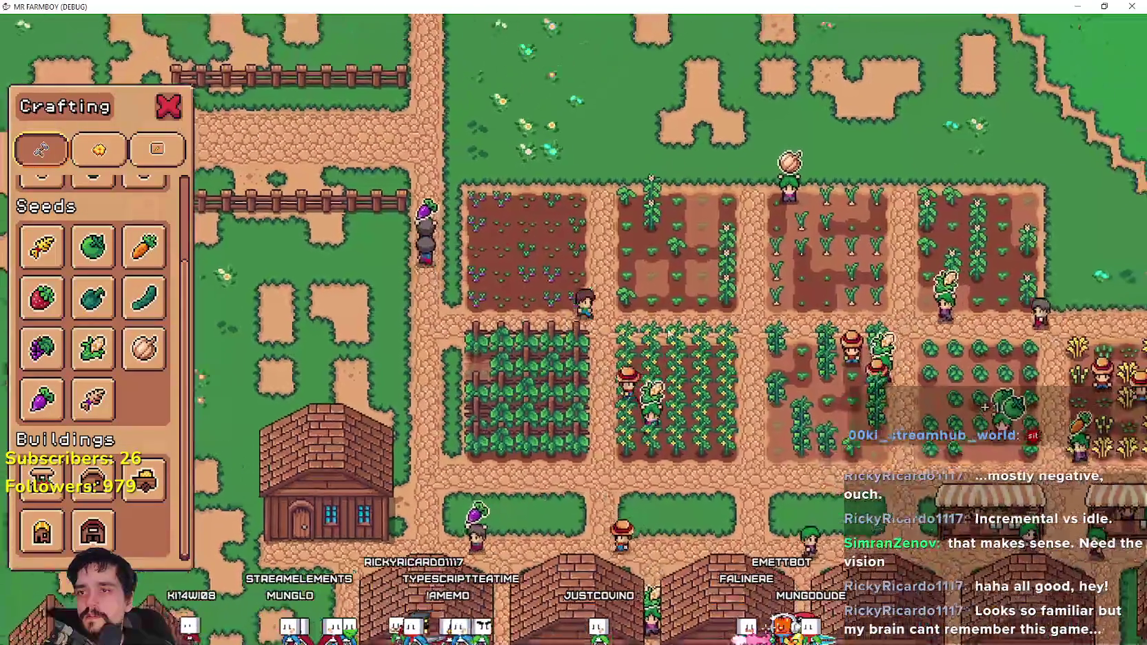
pyautogui.press('w')
pyautogui.scroll(2, 69, 235)
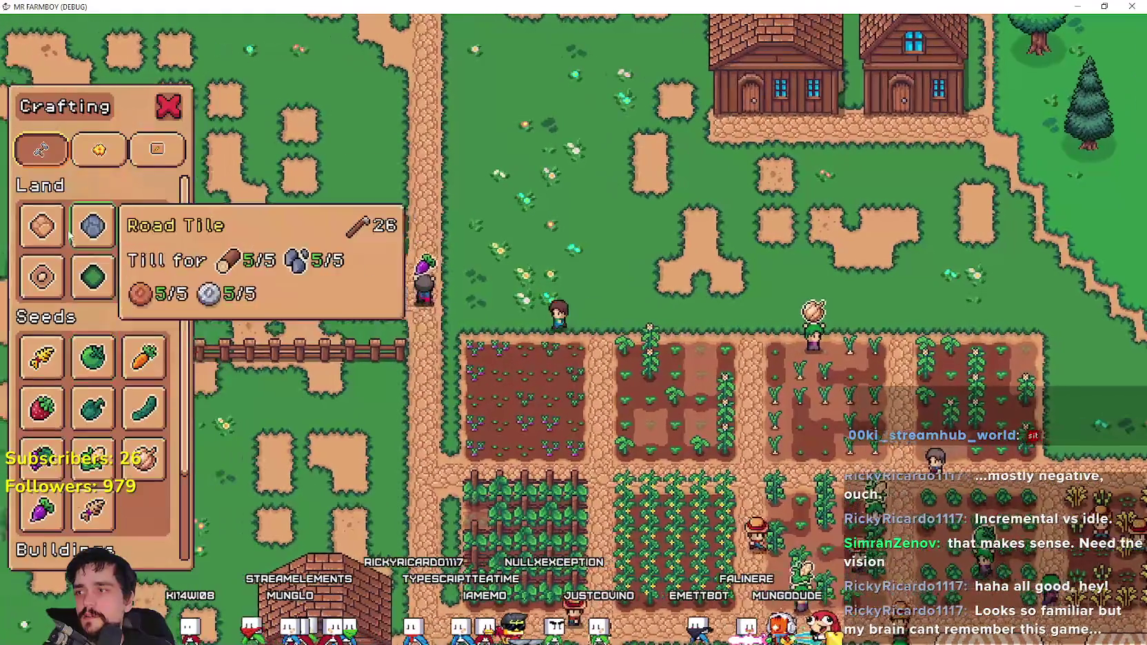
# - Lay a Road Tile beside the northern farm plots, then cancel tile placement
pyautogui.press('w')
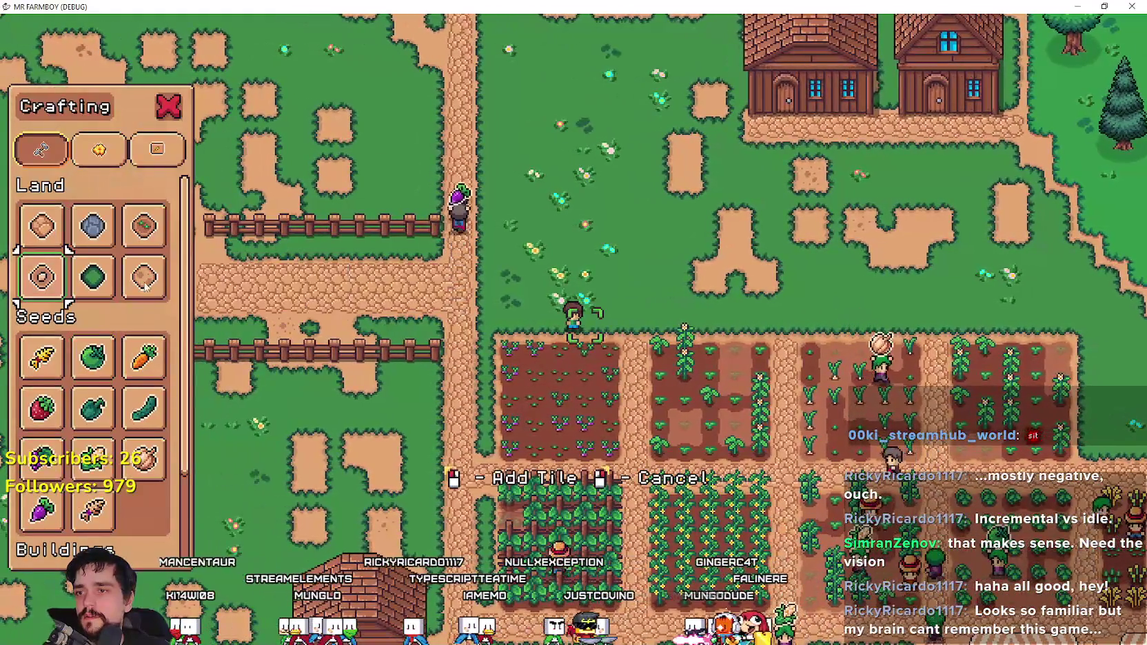
pyautogui.scroll(2, 141, 284)
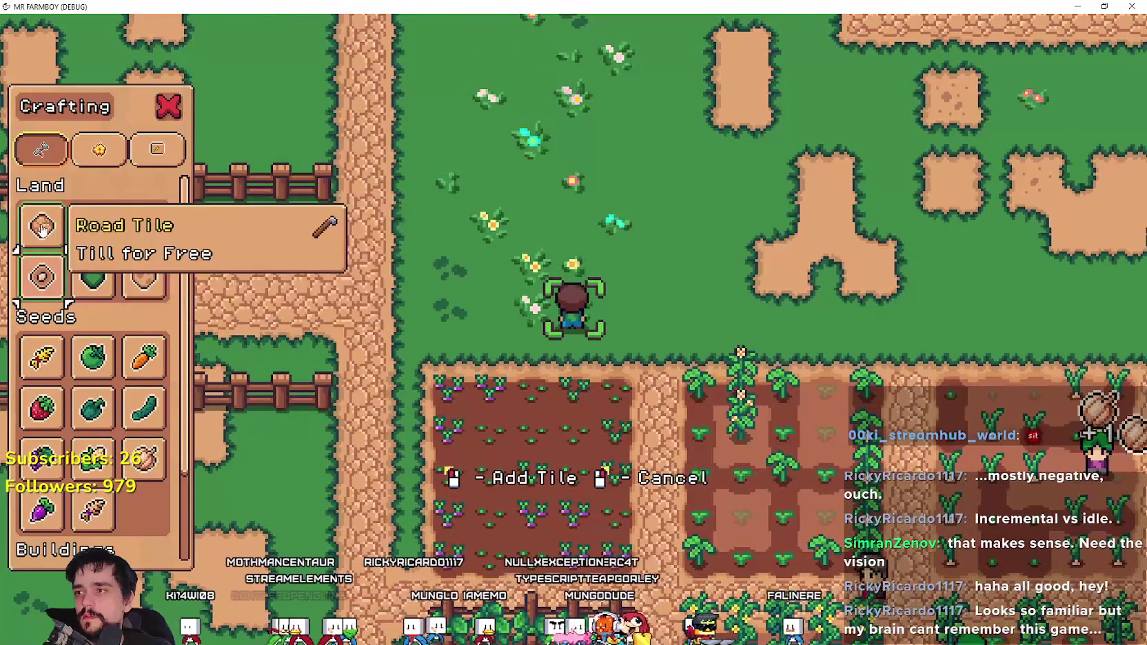
pyautogui.press('s')
pyautogui.press('d')
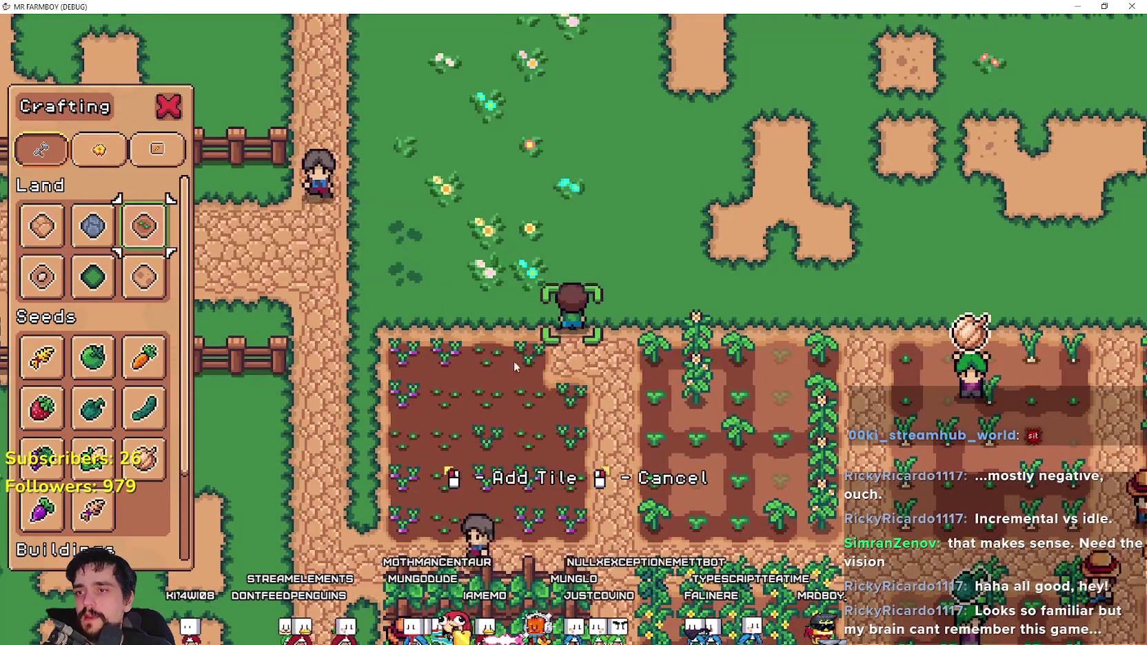
pyautogui.press('s')
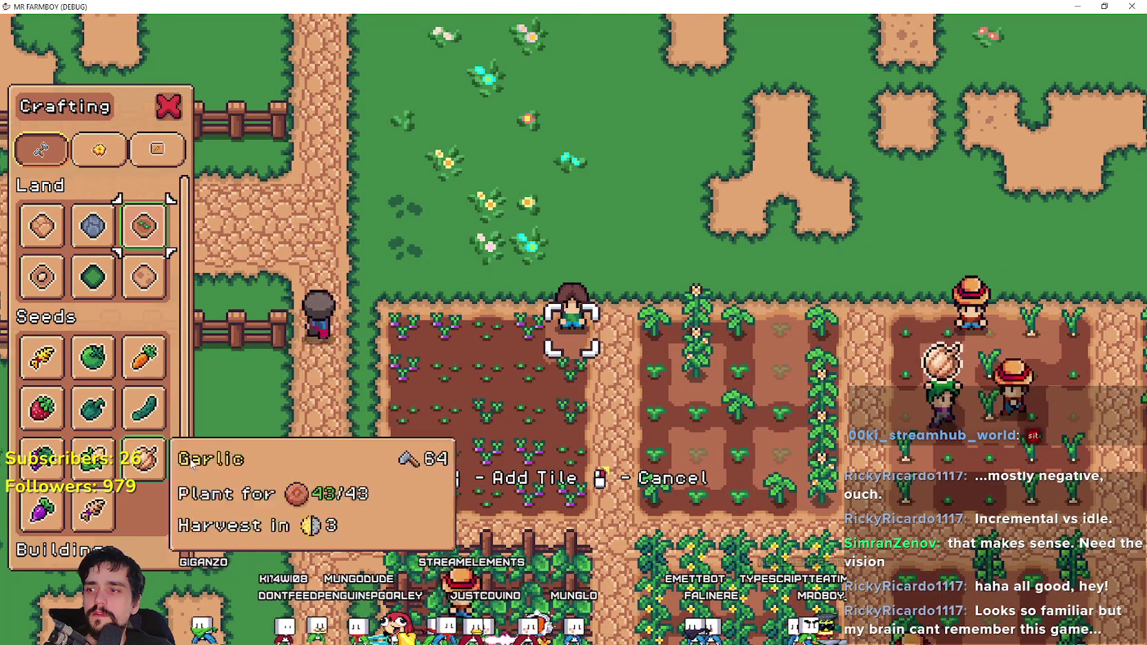
pyautogui.press('s')
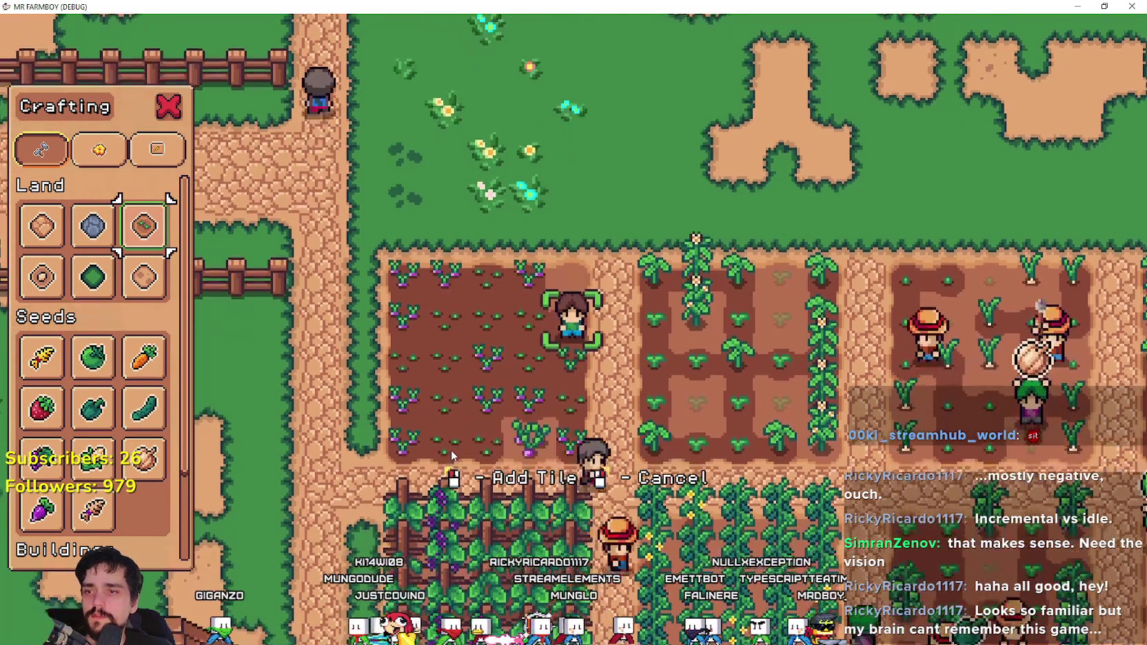
pyautogui.rightClick(451, 450)
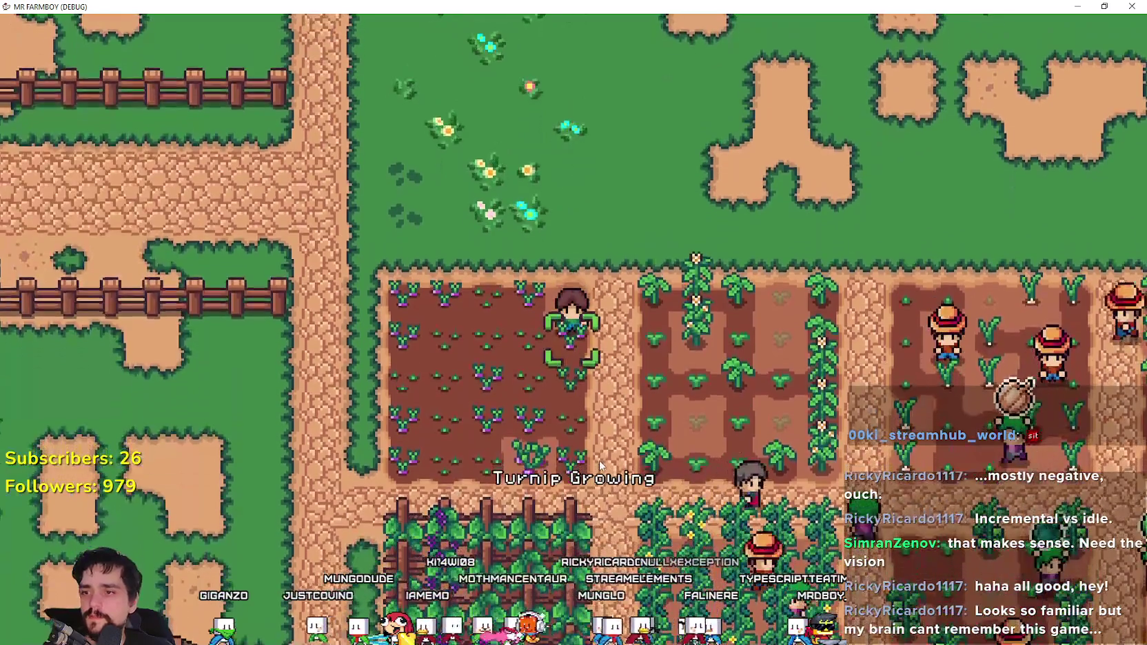
# - Reopen the Crafting list and pick Turnip seeds to plant
pyautogui.press('j')
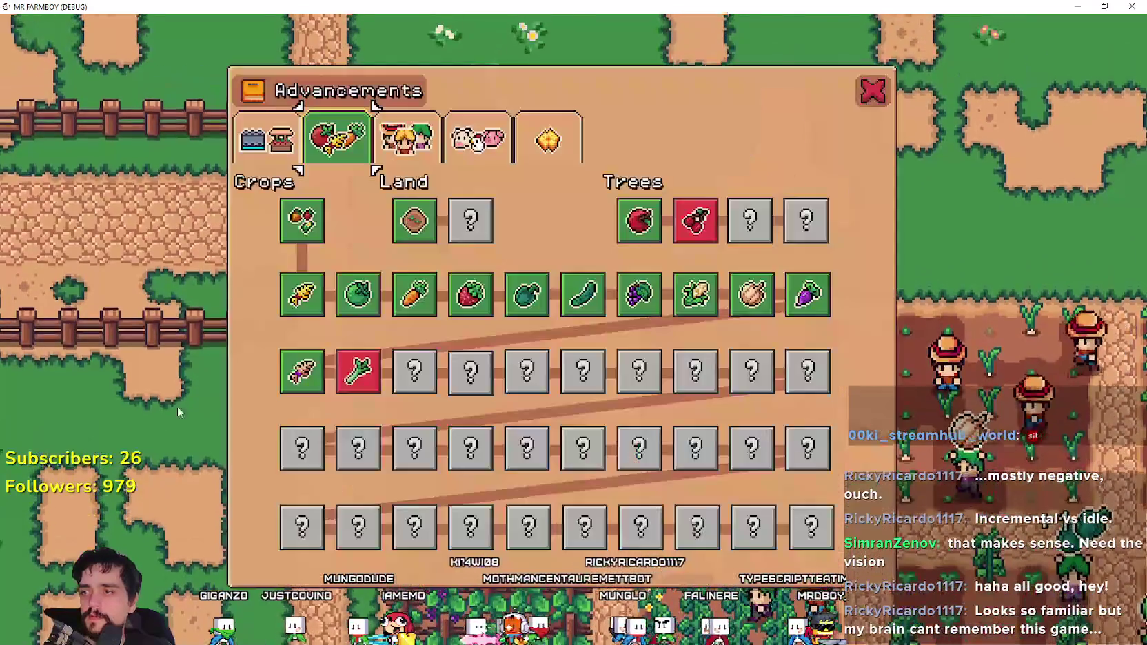
pyautogui.press('c')
pyautogui.press('w')
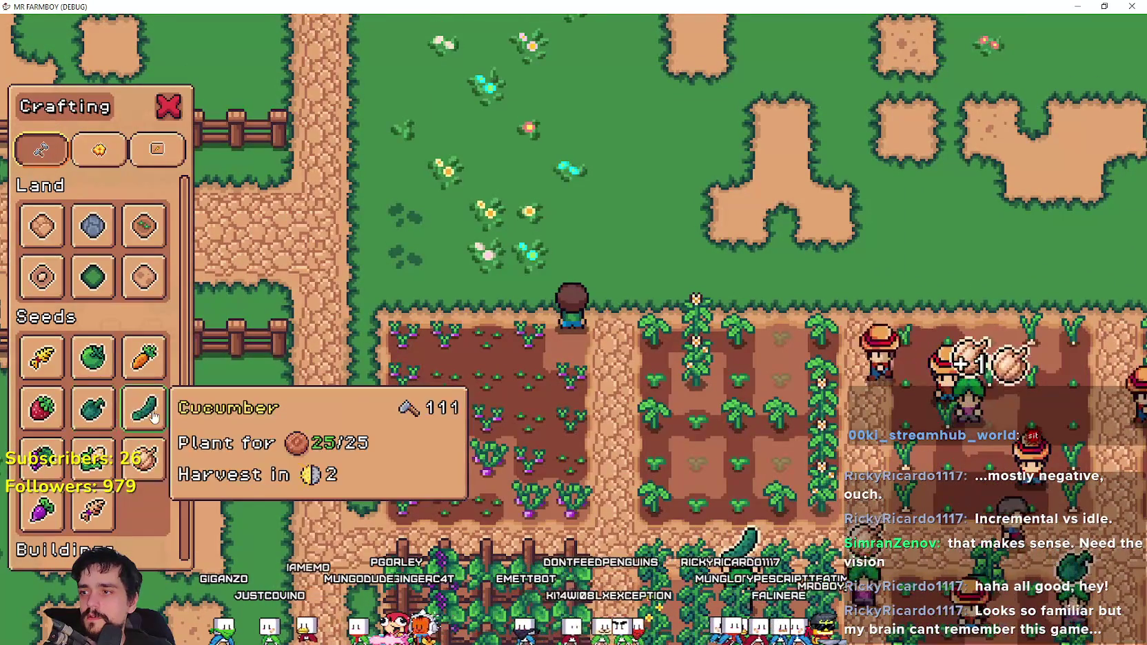
pyautogui.click(32, 510)
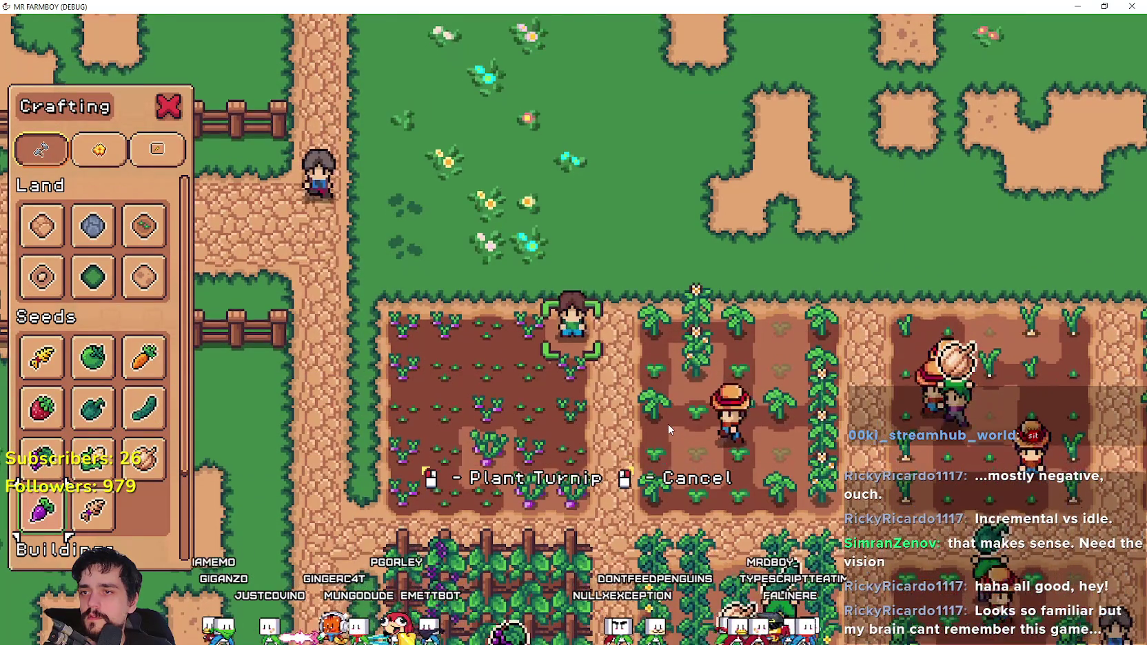
# - Walk the farmer along the dirt path above the crop fields with a Land tile ready
pyautogui.press('w')
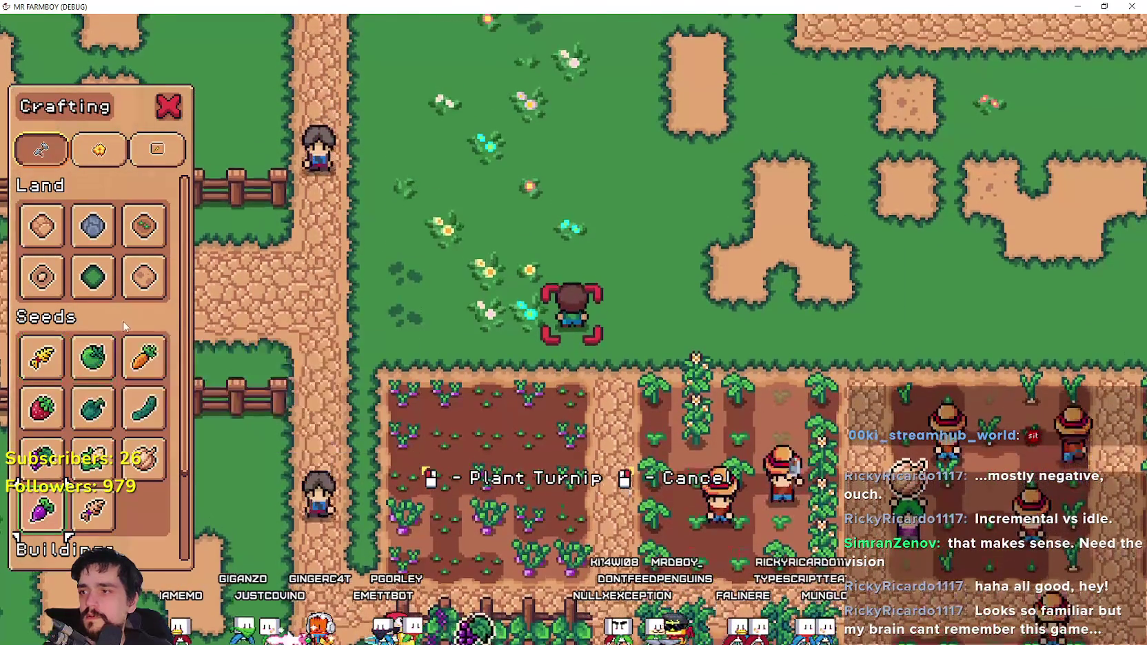
pyautogui.press('a')
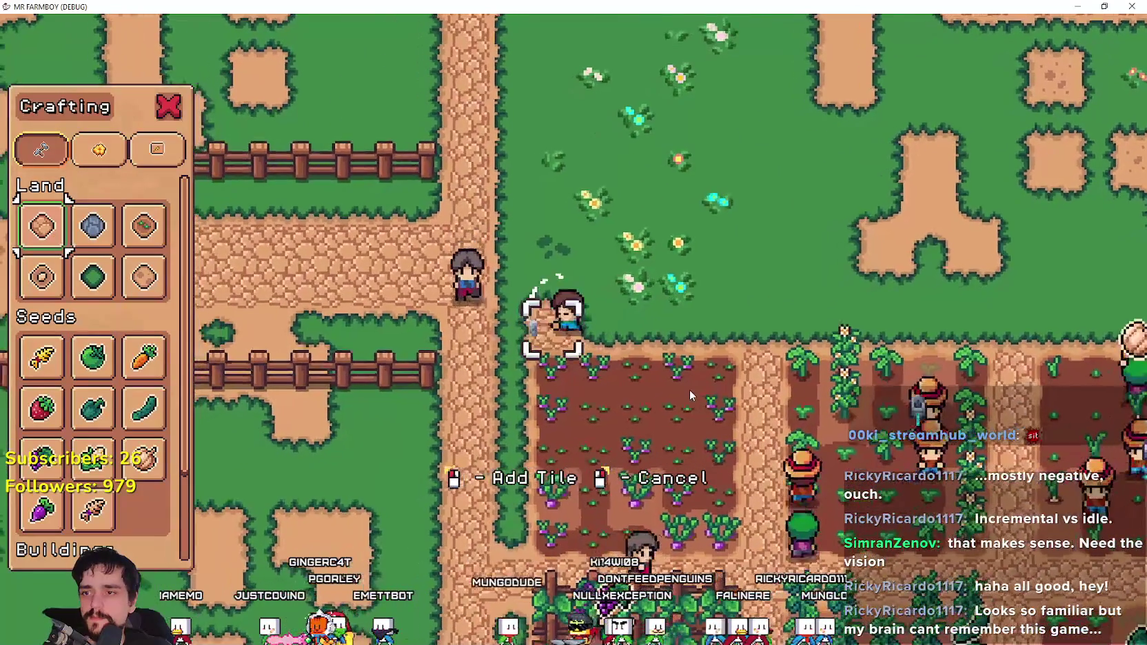
pyautogui.press('d')
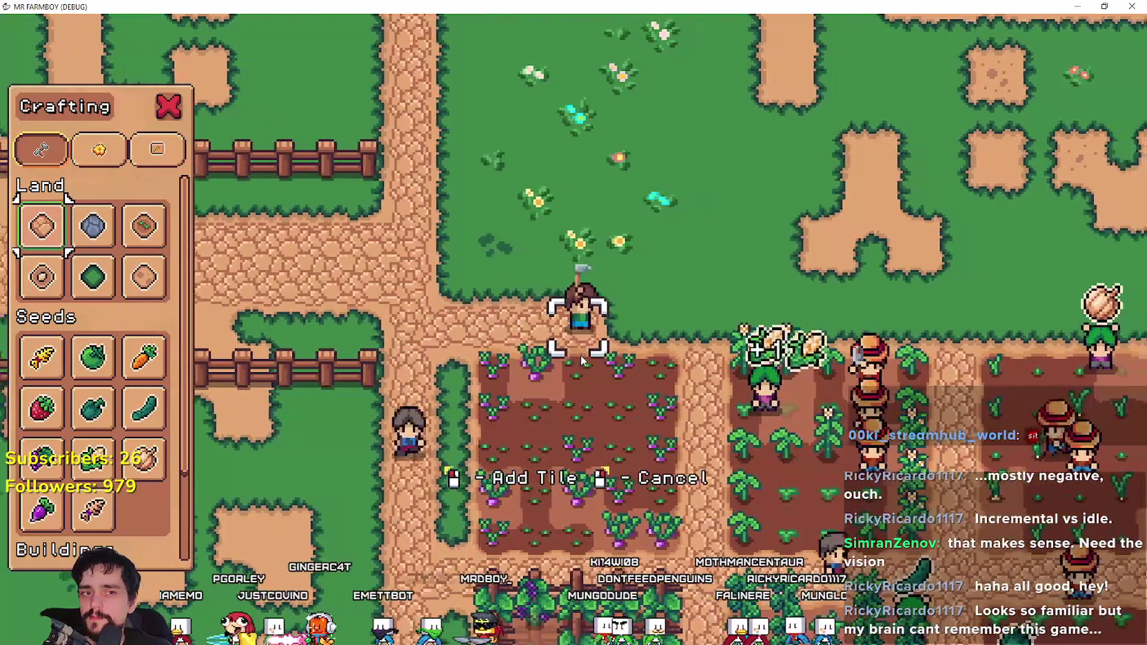
pyautogui.press('d')
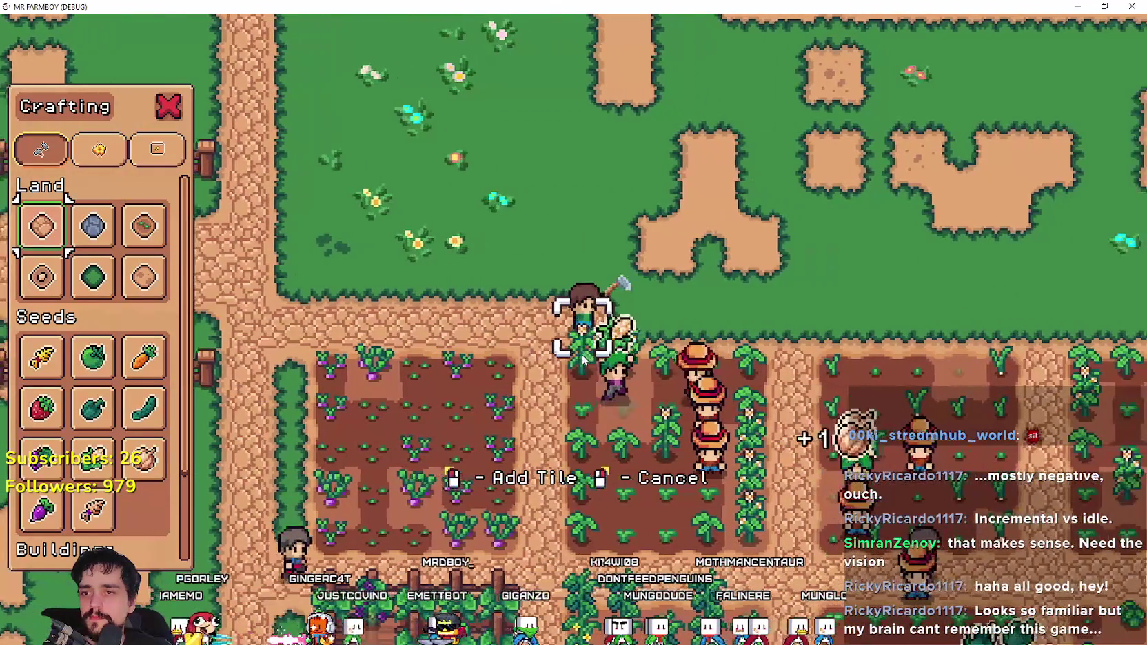
pyautogui.press('d')
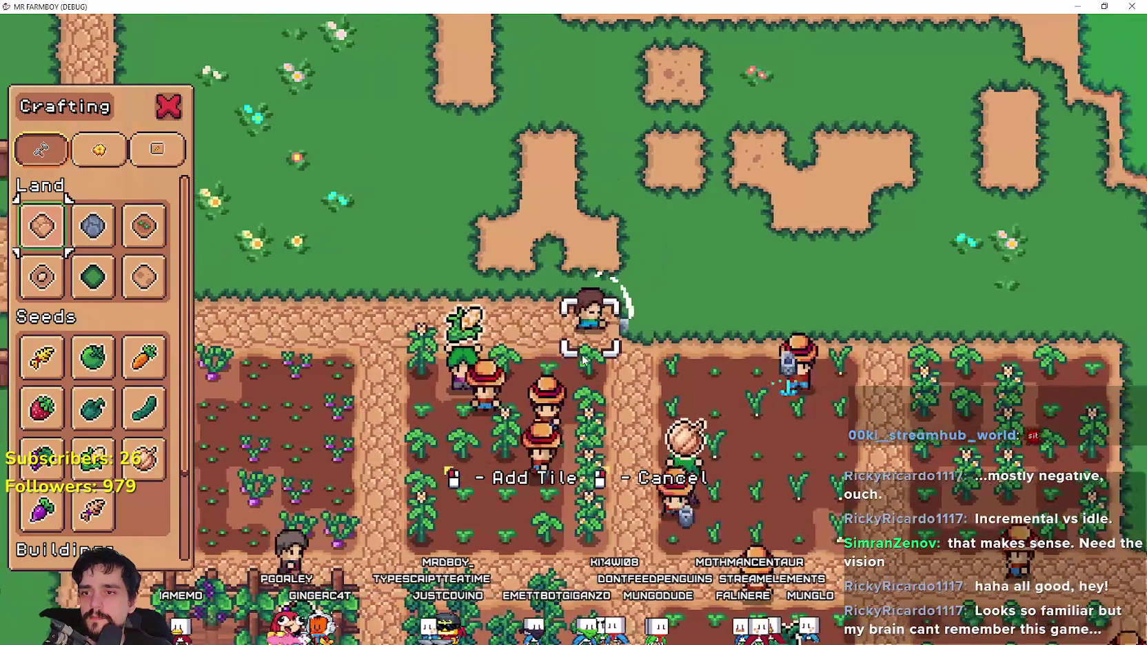
pyautogui.press('d')
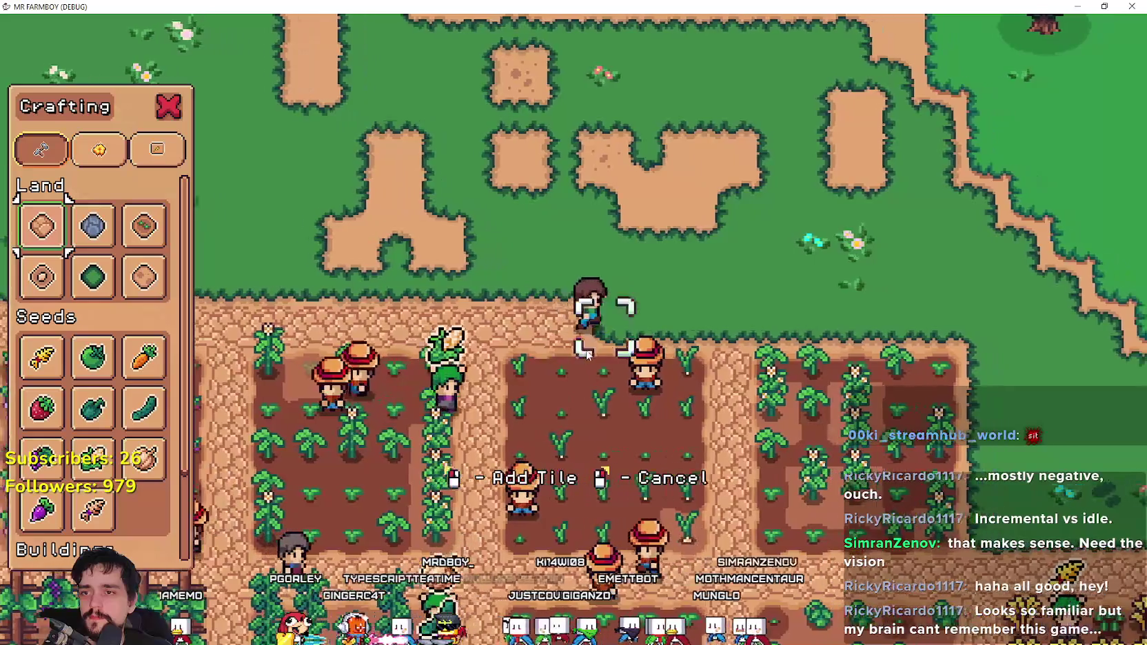
pyautogui.press('d')
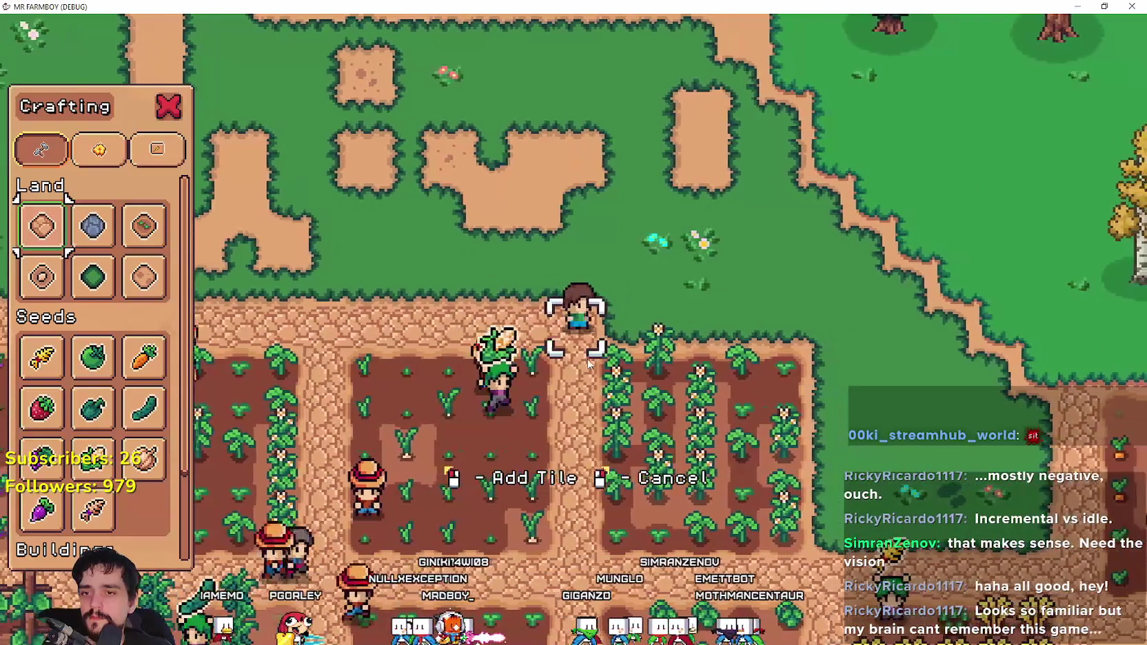
pyautogui.press('d')
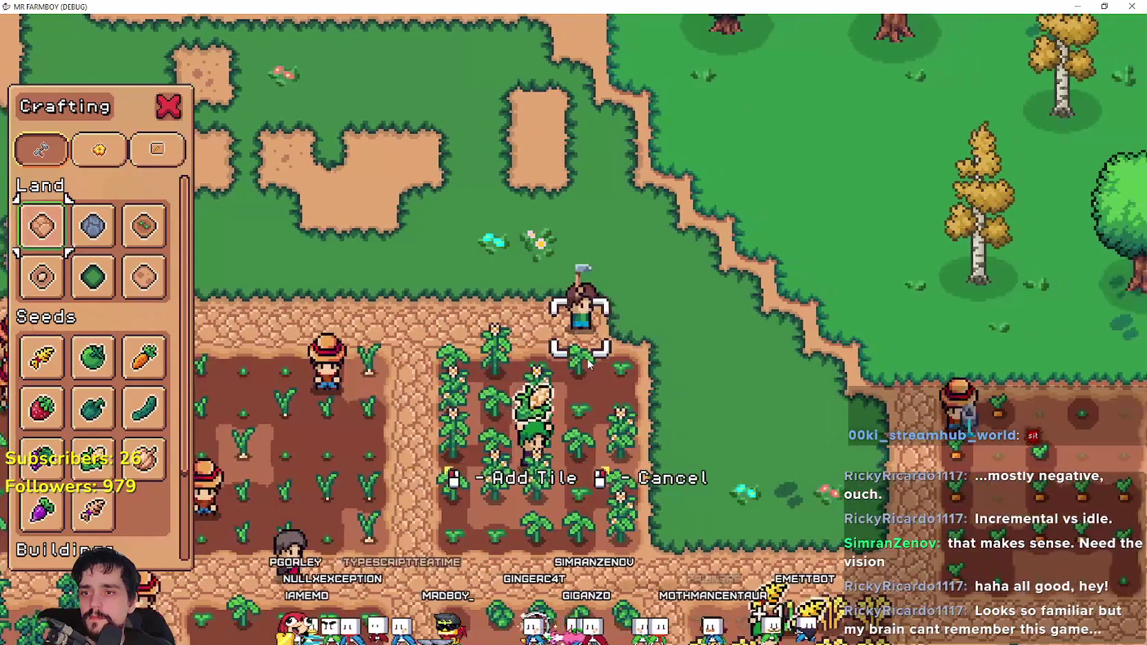
pyautogui.press('d')
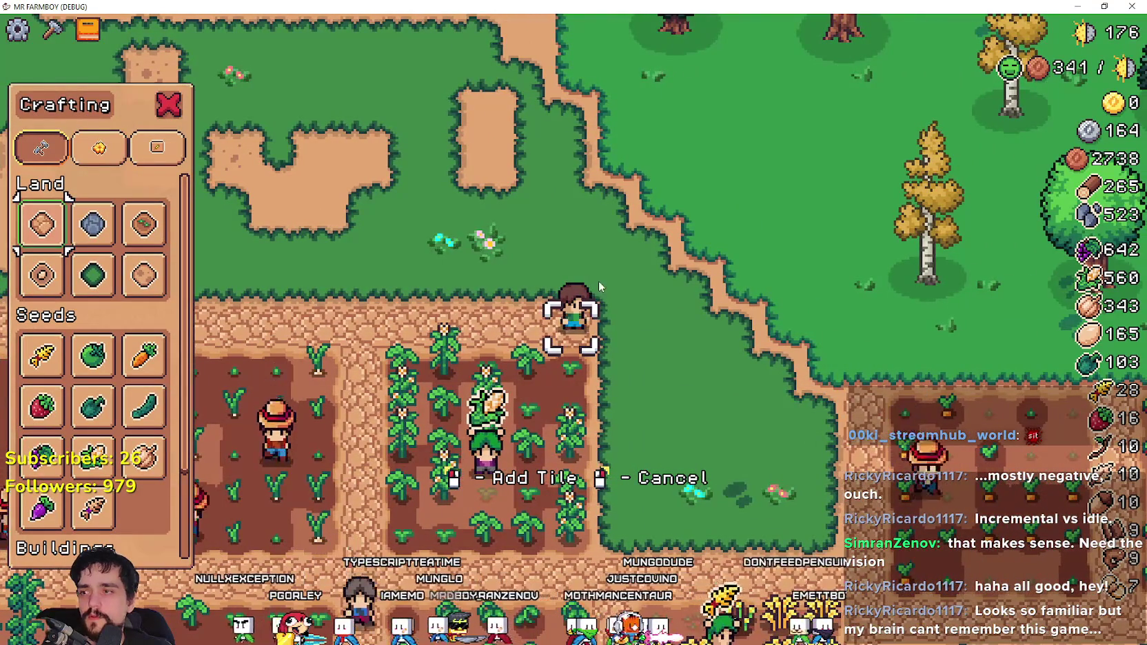
pyautogui.press('a')
pyautogui.press('a')
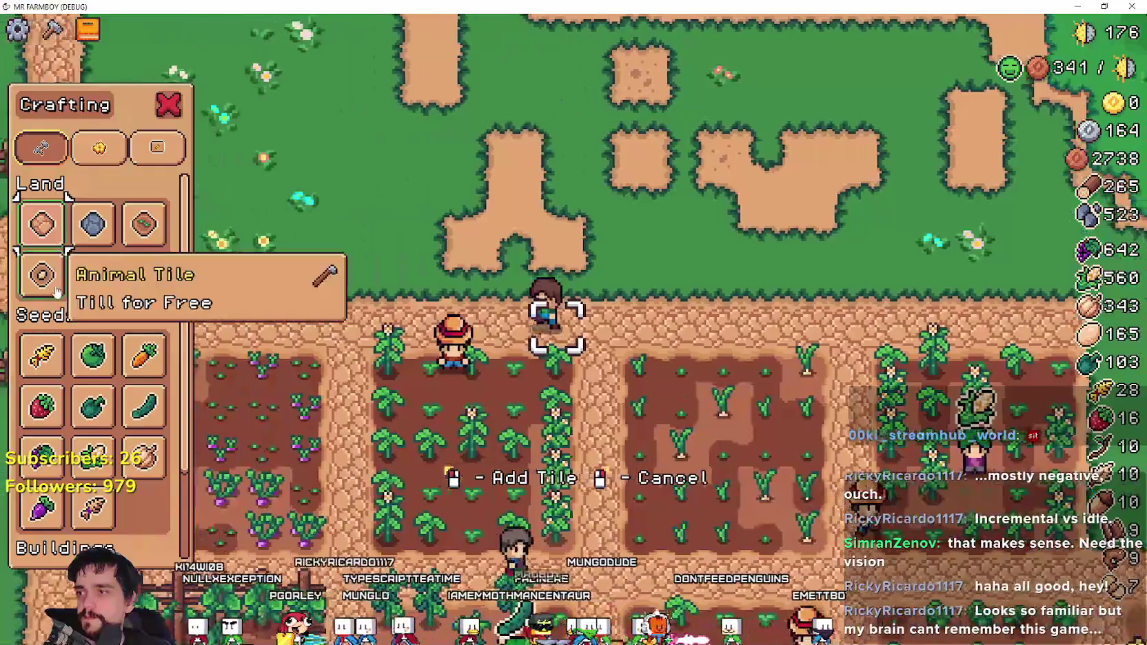
pyautogui.press('a')
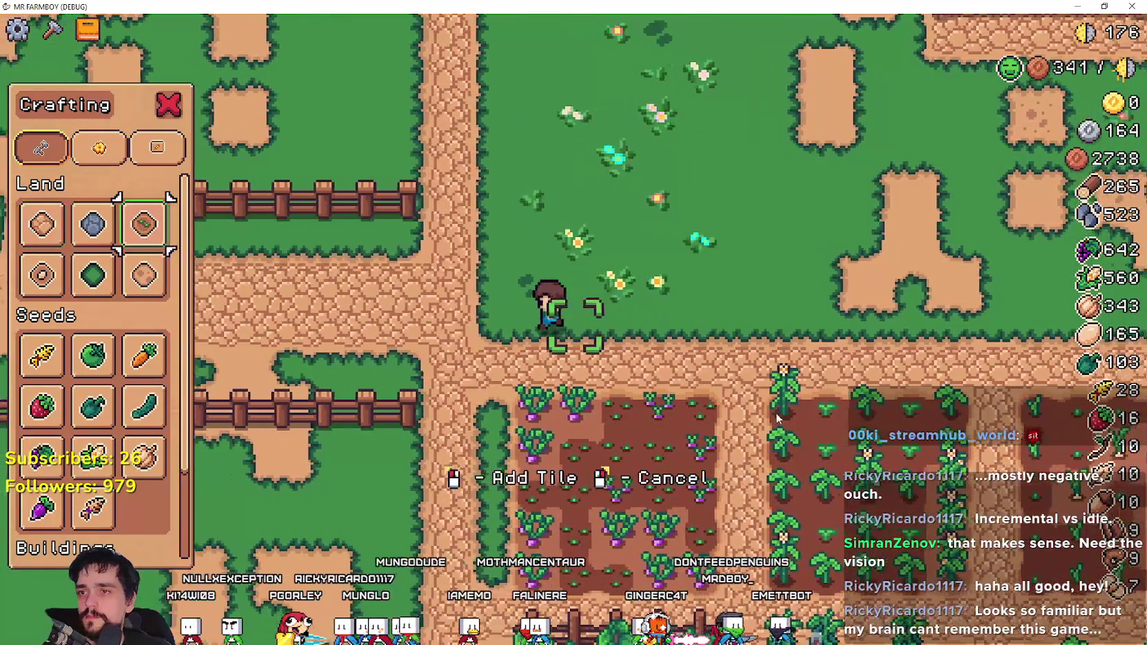
# - Lay a dirt path tile by tile, walking up, right, down and left around the plot
pyautogui.press('w')
pyautogui.click(792, 411)
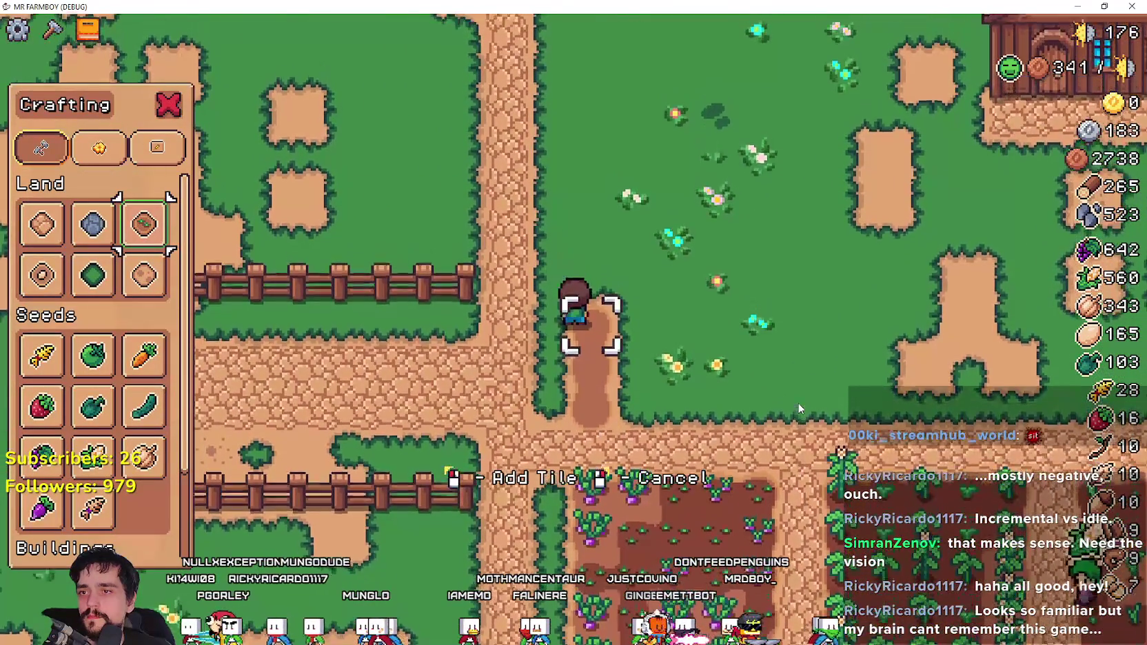
pyautogui.press('w')
pyautogui.press('d')
pyautogui.click(674, 302)
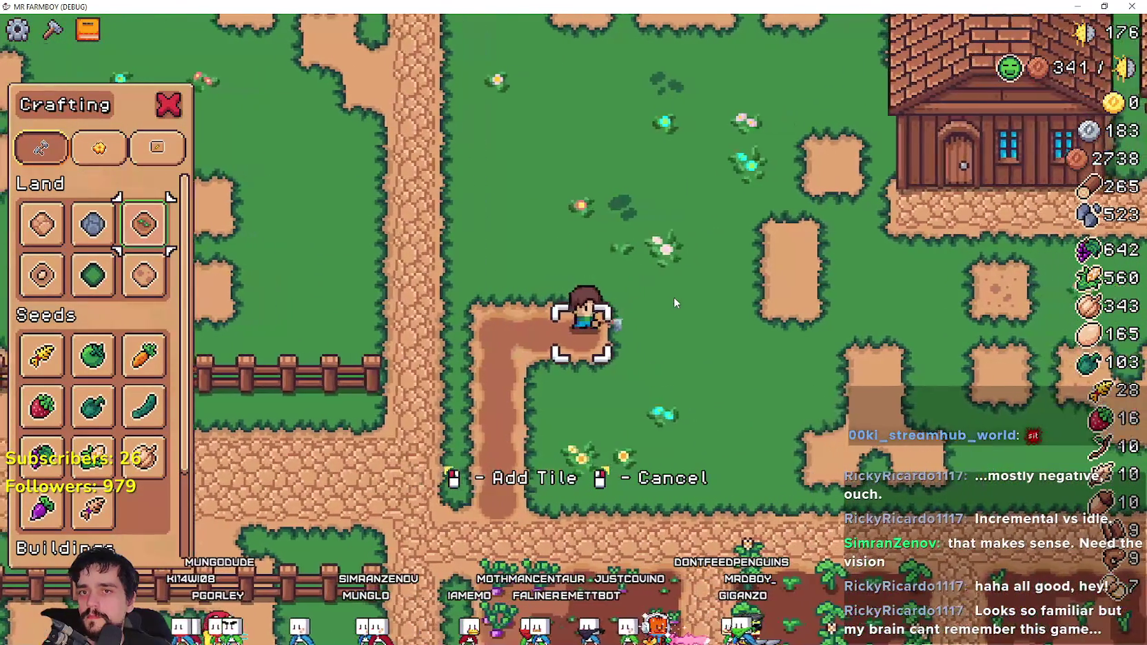
pyautogui.press('d')
pyautogui.click(674, 302)
pyautogui.press('s')
pyautogui.click(674, 302)
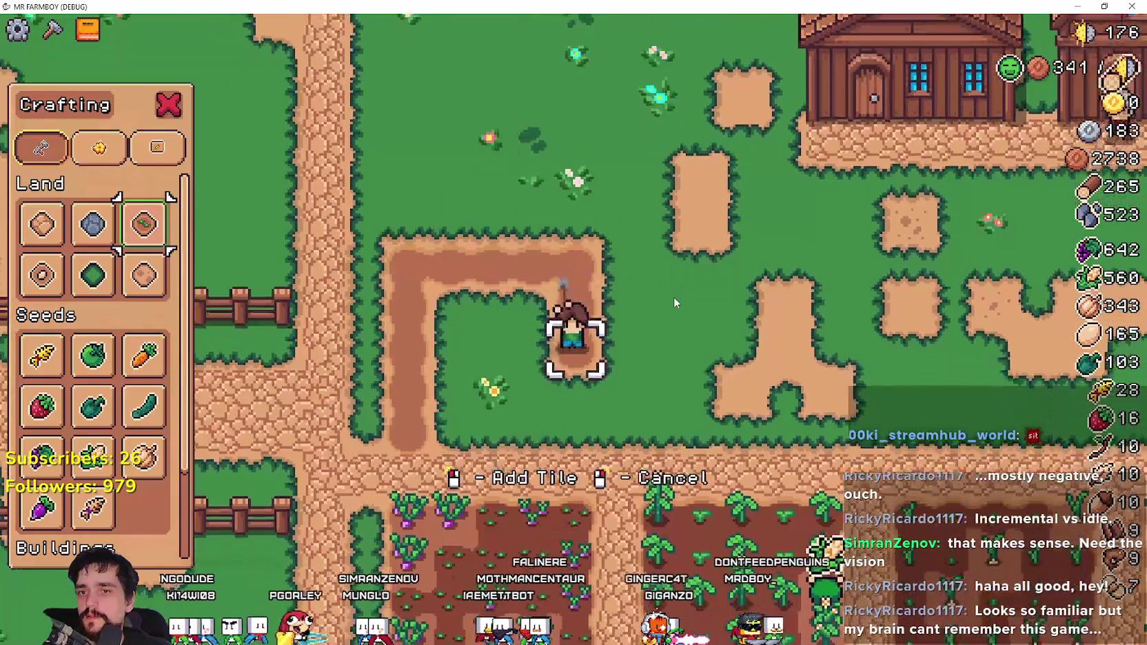
pyautogui.press('s')
pyautogui.click(674, 302)
pyautogui.press('a')
pyautogui.click(674, 302)
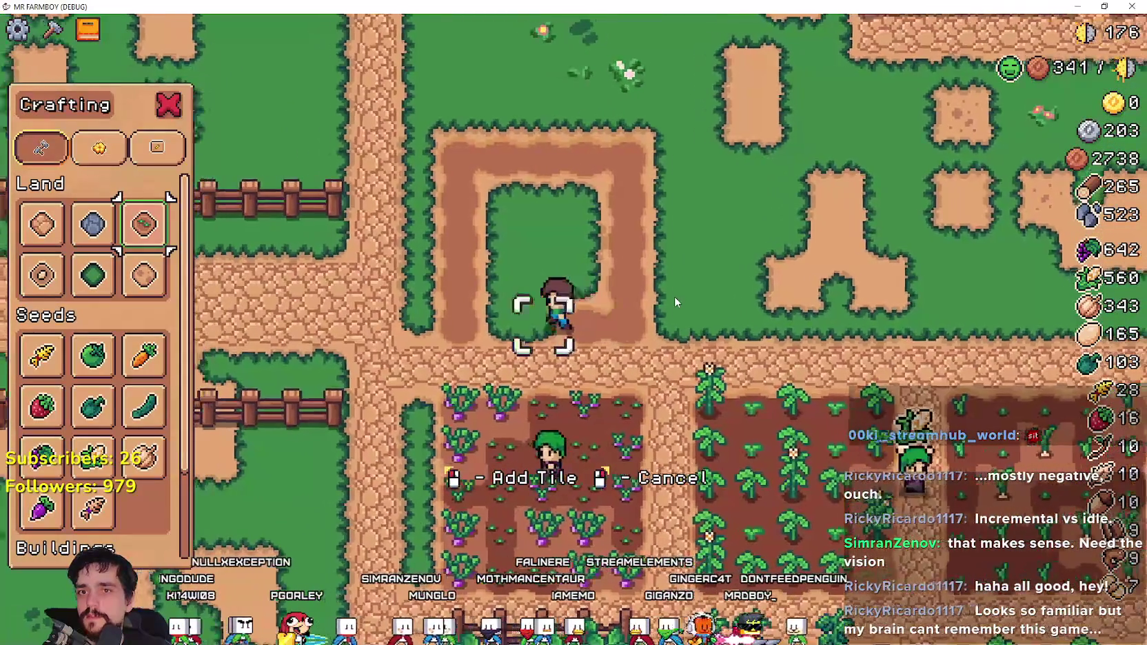
# - Till every remaining grass tile inside the plot until it is all bare dirt
pyautogui.press('w')
pyautogui.click(674, 302)
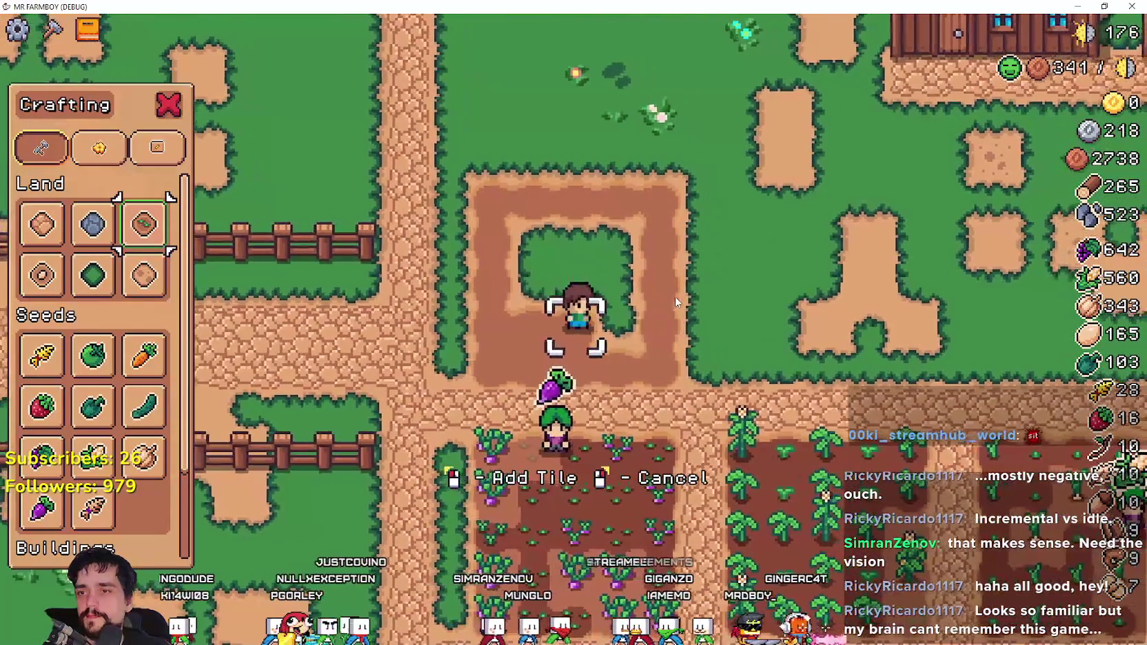
pyautogui.press('w')
pyautogui.click(675, 301)
pyautogui.press('d')
pyautogui.click(675, 301)
pyautogui.press('a')
pyautogui.click(675, 302)
pyautogui.press('a')
pyautogui.click(675, 301)
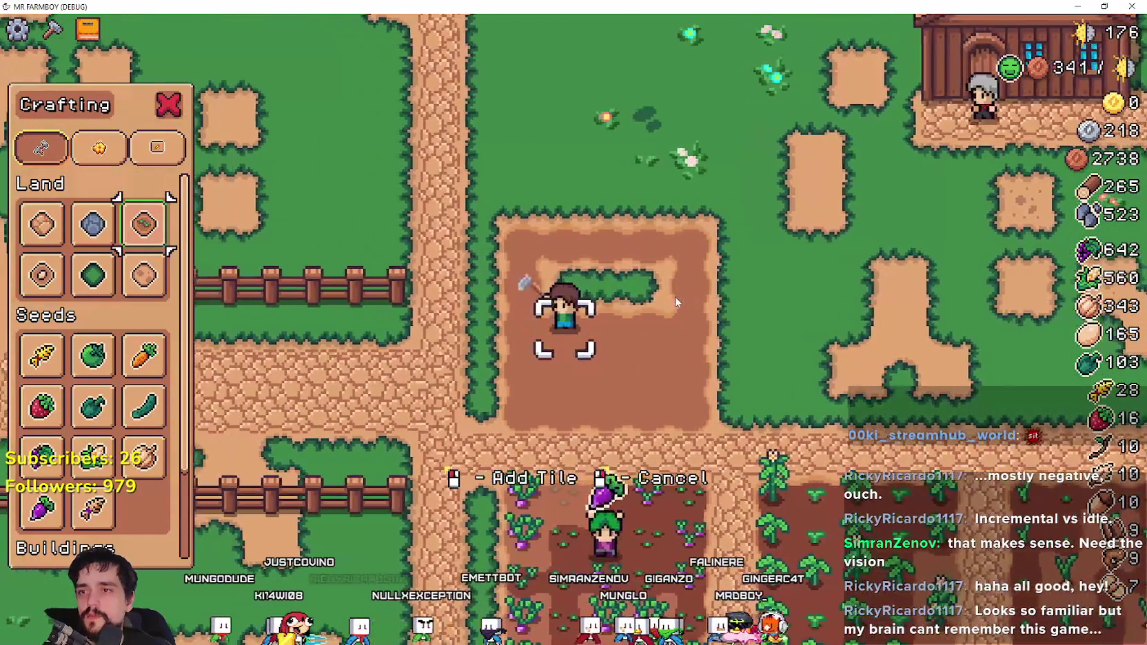
pyautogui.press('w')
pyautogui.click(675, 297)
pyautogui.press('d')
pyautogui.click(675, 296)
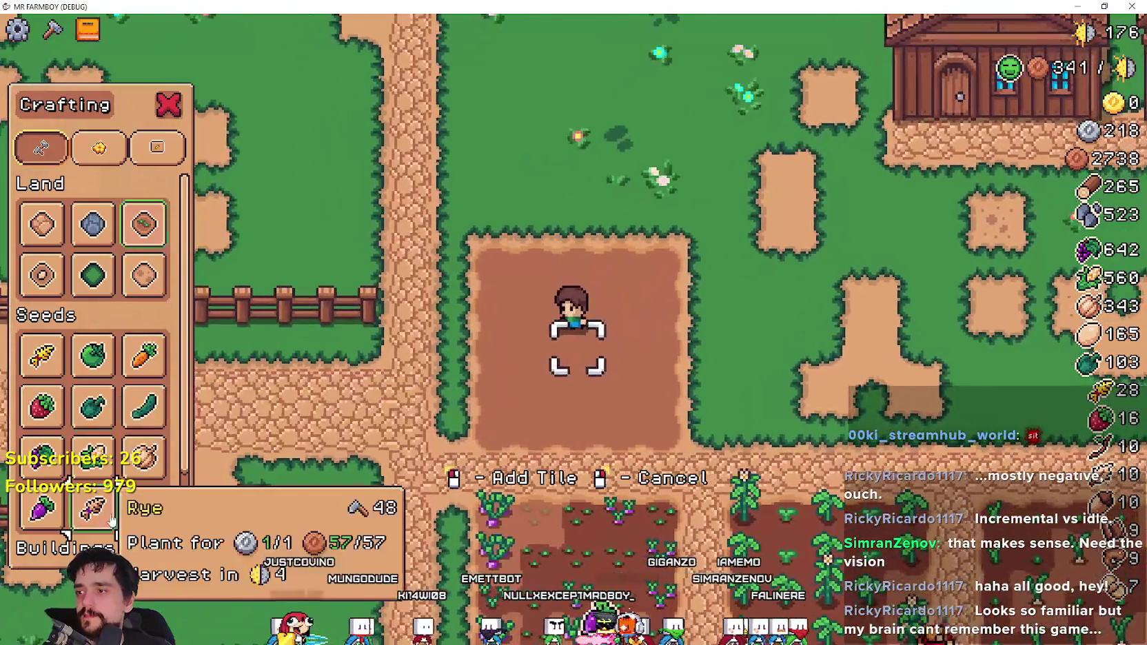
# - Switch to Rye seeds and plant and water the plot's first row
pyautogui.click(93, 509)
pyautogui.press('a')
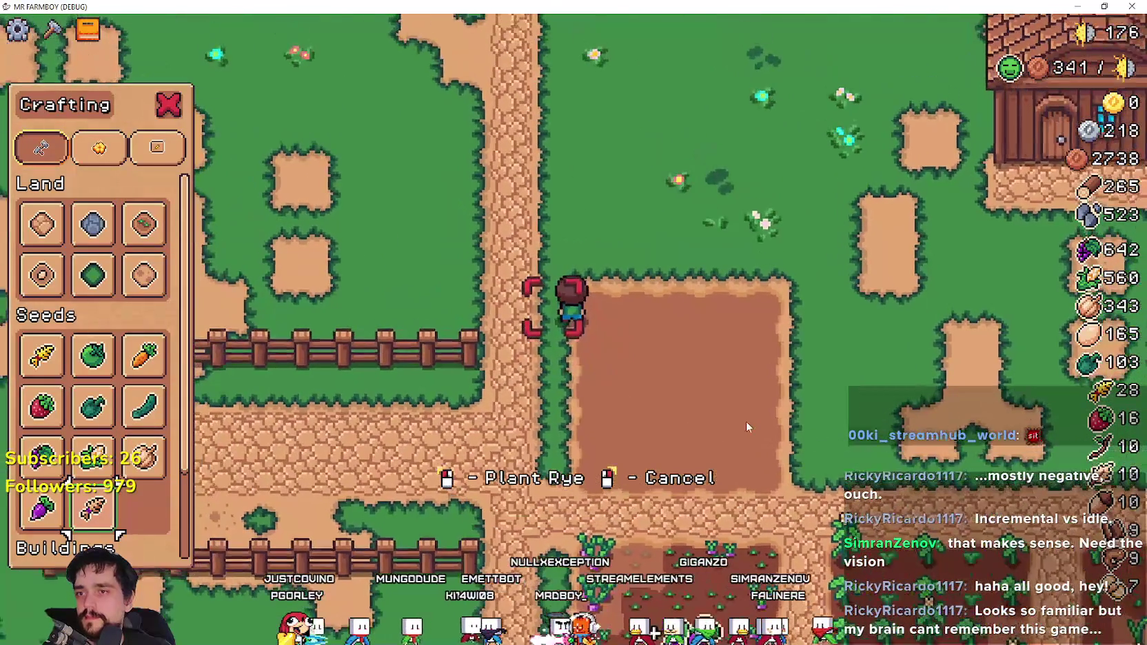
pyautogui.click(746, 421)
pyautogui.press('d')
pyautogui.click(737, 408)
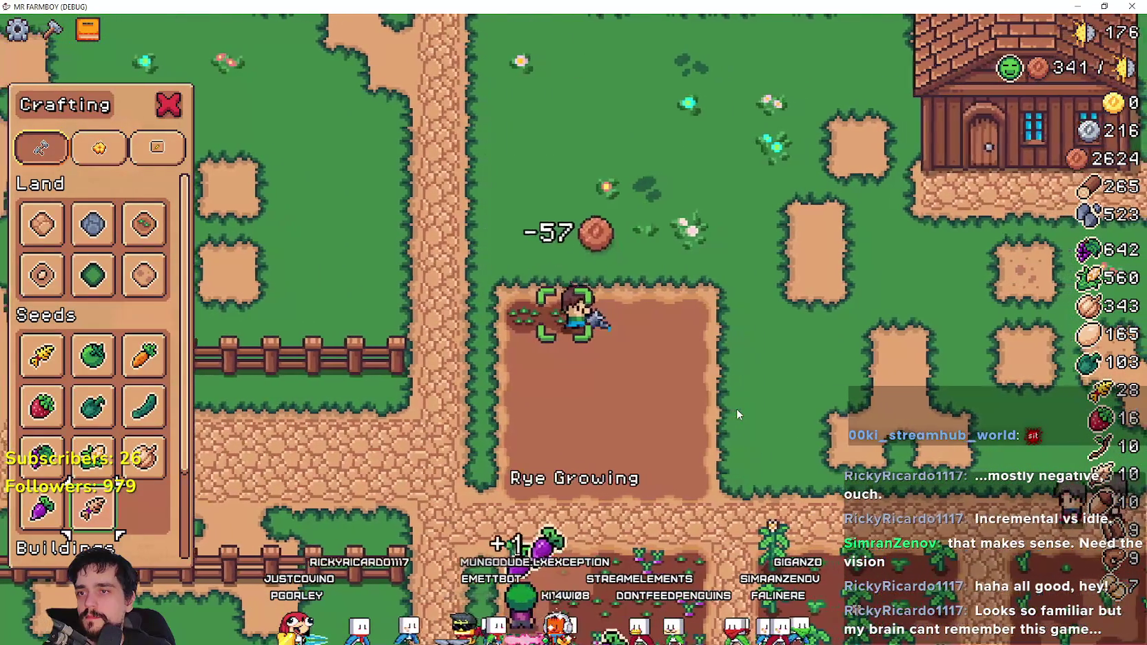
pyautogui.press('d')
pyautogui.click(737, 408)
pyautogui.click(737, 408)
pyautogui.press('d')
pyautogui.click(737, 408)
pyautogui.click(737, 408)
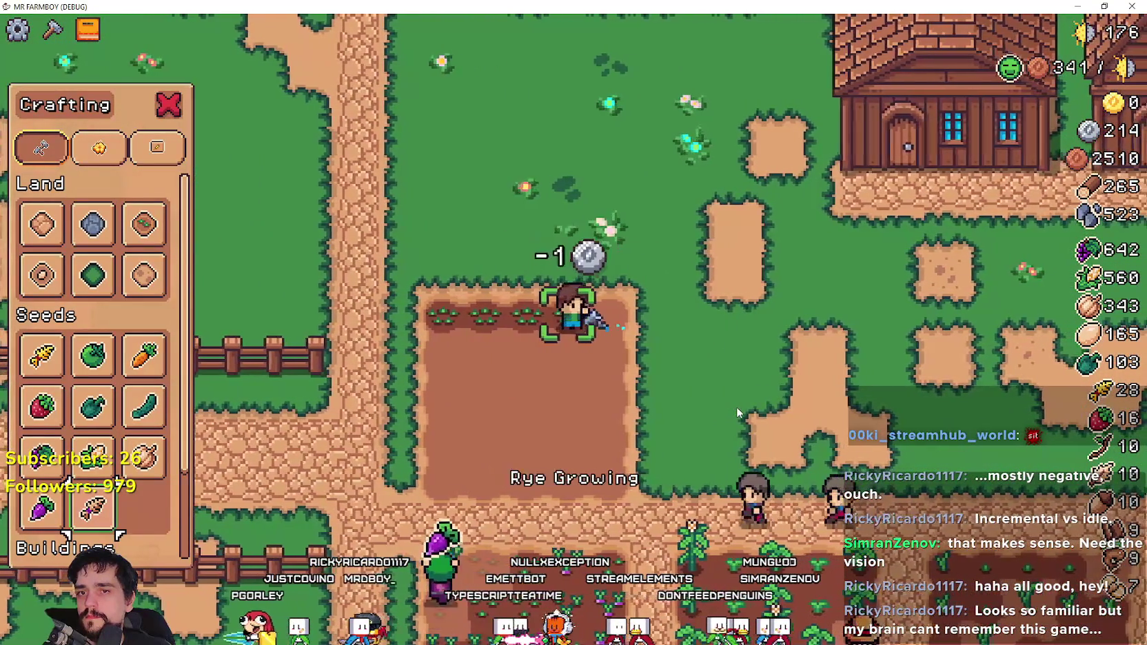
pyautogui.click(736, 407)
pyautogui.click(737, 407)
# - Plant and water Rye across the middle rows of the tilled plot
pyautogui.press('s')
pyautogui.click(736, 406)
pyautogui.click(736, 406)
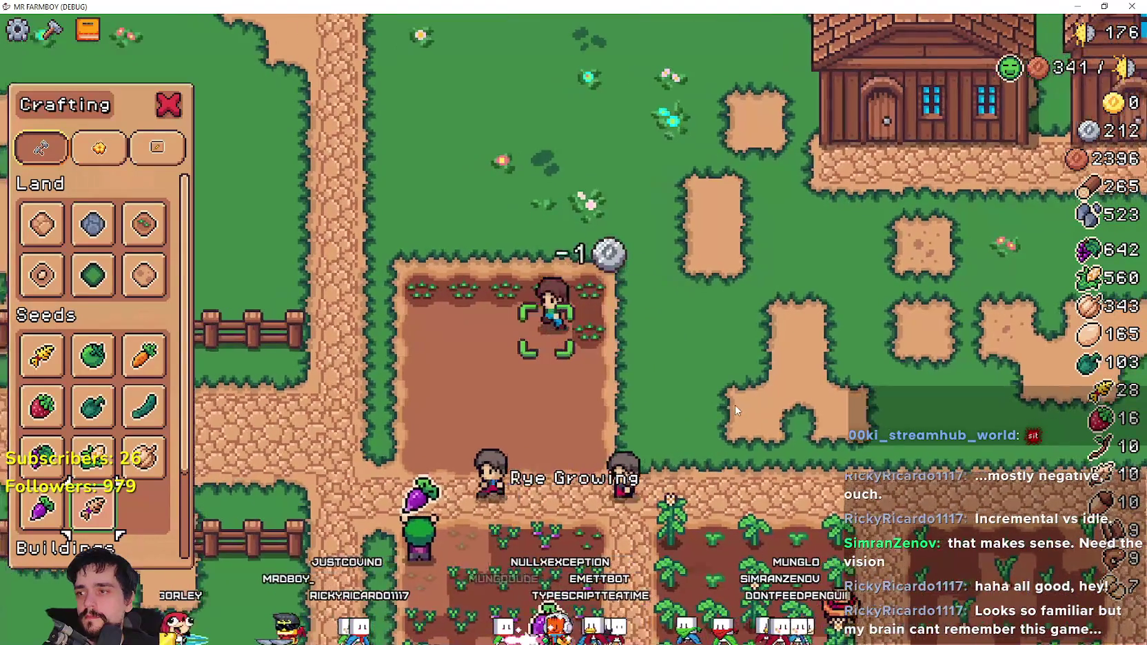
pyautogui.click(735, 405)
pyautogui.press('a')
pyautogui.click(520, 401)
pyautogui.click(522, 400)
pyautogui.press('a')
pyautogui.click(522, 397)
pyautogui.click(522, 398)
pyautogui.click(522, 403)
pyautogui.press('a')
pyautogui.click(522, 402)
pyautogui.click(522, 402)
pyautogui.press('s')
pyautogui.click(522, 402)
pyautogui.click(521, 396)
pyautogui.press('d')
pyautogui.click(519, 388)
pyautogui.click(526, 372)
pyautogui.click(526, 376)
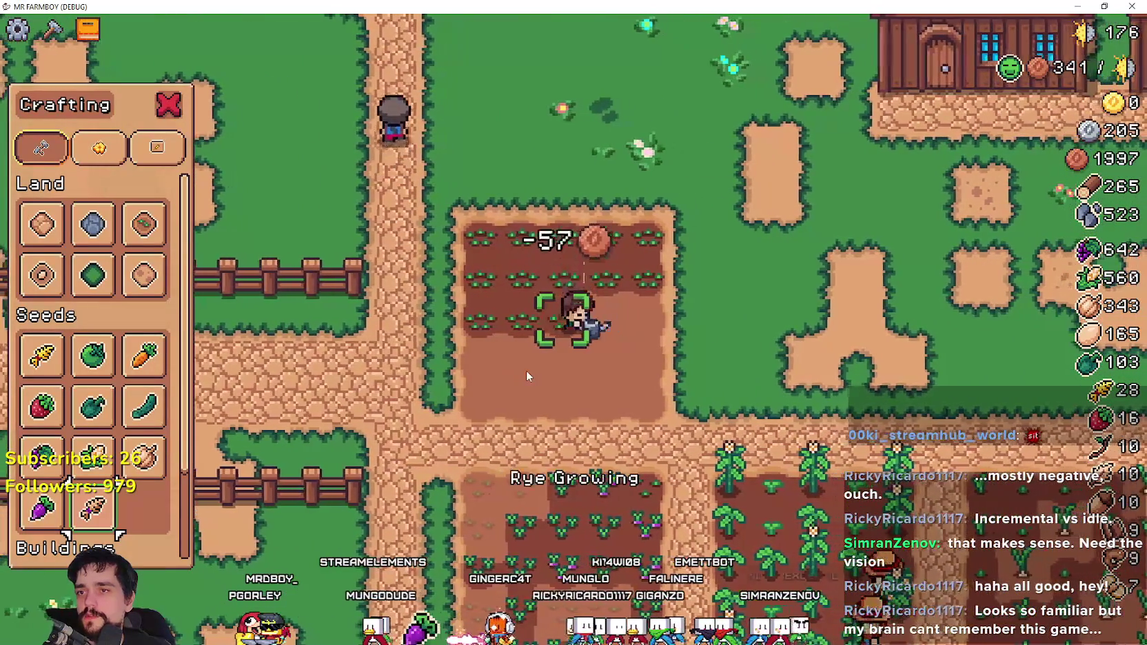
pyautogui.press('d')
pyautogui.click(526, 370)
pyautogui.click(525, 370)
pyautogui.click(525, 369)
pyautogui.click(524, 368)
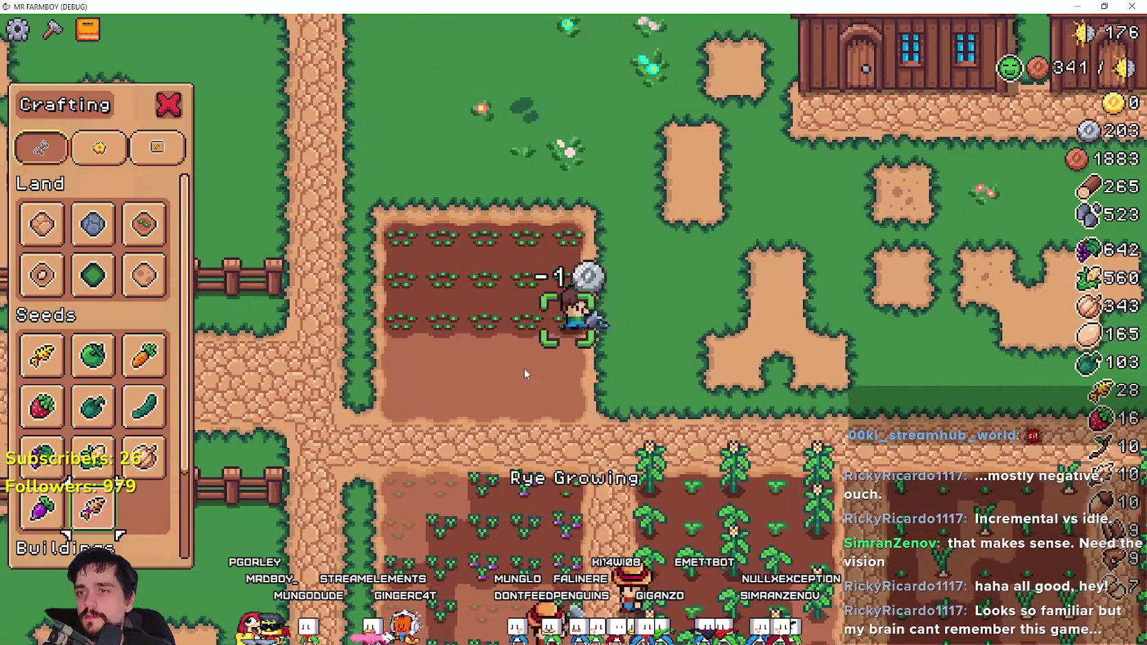
pyautogui.press('s')
pyautogui.click(524, 368)
pyautogui.click(524, 368)
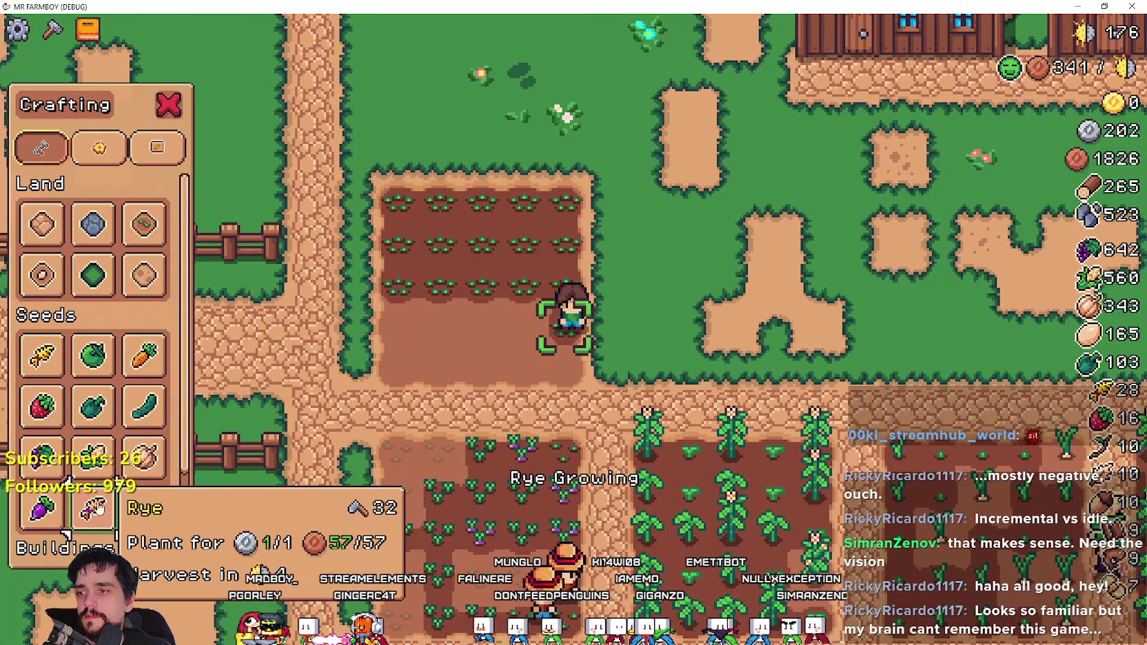
# - Plant and water Rye on the bottom rows, then close the crafting panel
pyautogui.press('a')
pyautogui.click(521, 410)
pyautogui.click(509, 403)
pyautogui.click(491, 388)
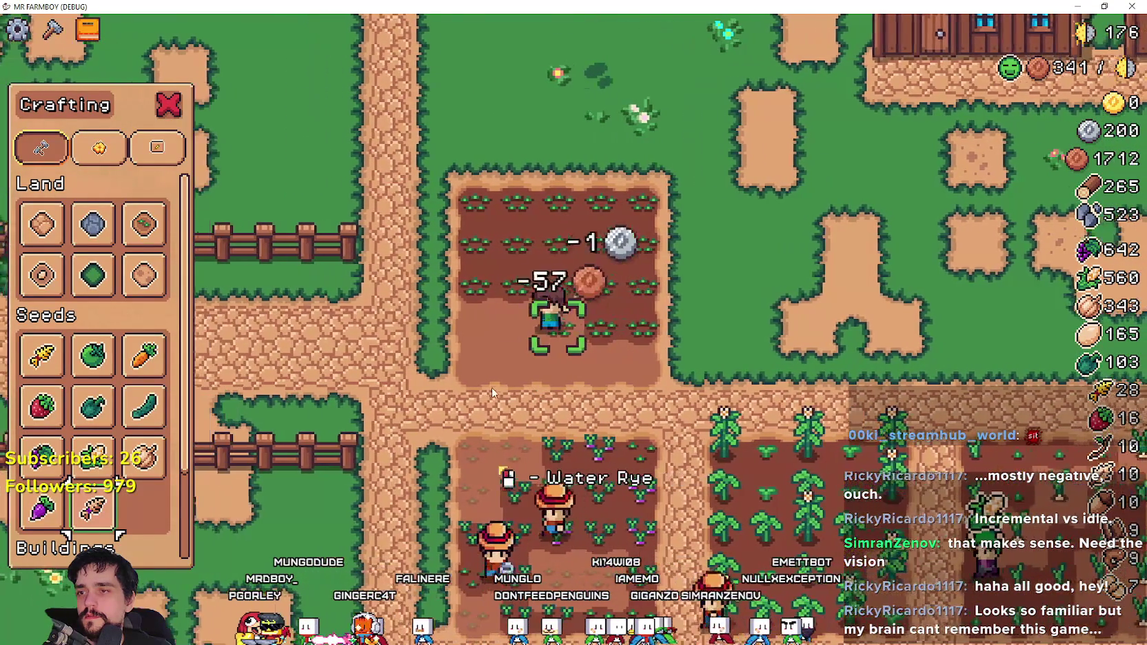
pyautogui.click(492, 390)
pyautogui.press('a')
pyautogui.click(493, 387)
pyautogui.click(493, 388)
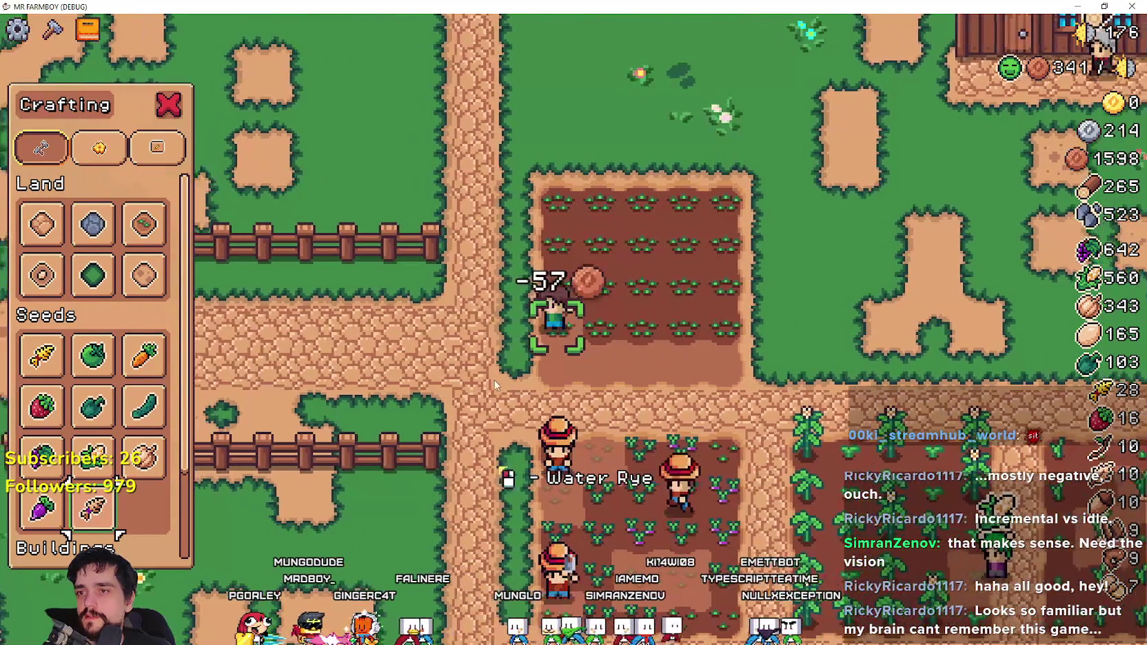
pyautogui.press('d')
pyautogui.click(495, 384)
pyautogui.click(495, 385)
pyautogui.press('s')
pyautogui.click(494, 385)
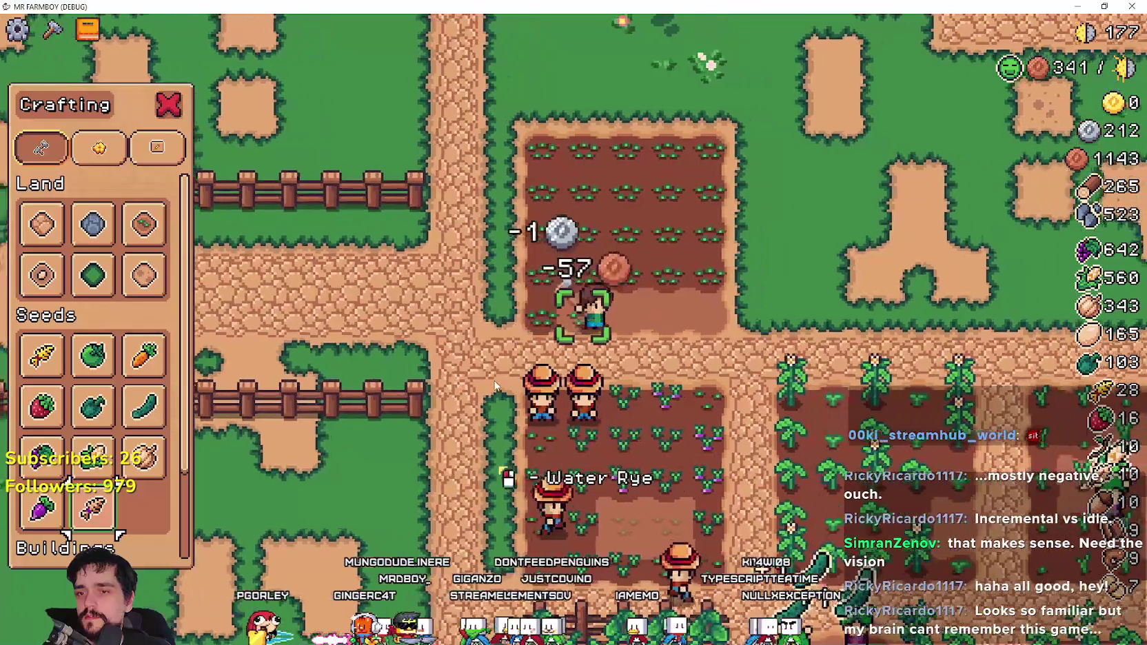
pyautogui.click(495, 384)
pyautogui.press('d')
pyautogui.click(495, 382)
pyautogui.click(495, 383)
pyautogui.click(495, 384)
pyautogui.click(495, 385)
pyautogui.click(496, 384)
pyautogui.click(496, 384)
pyautogui.press('Escape')
# - Walk the farmer out of the plot and across the farm toward the market stalls
pyautogui.press('d')
pyautogui.press('s')
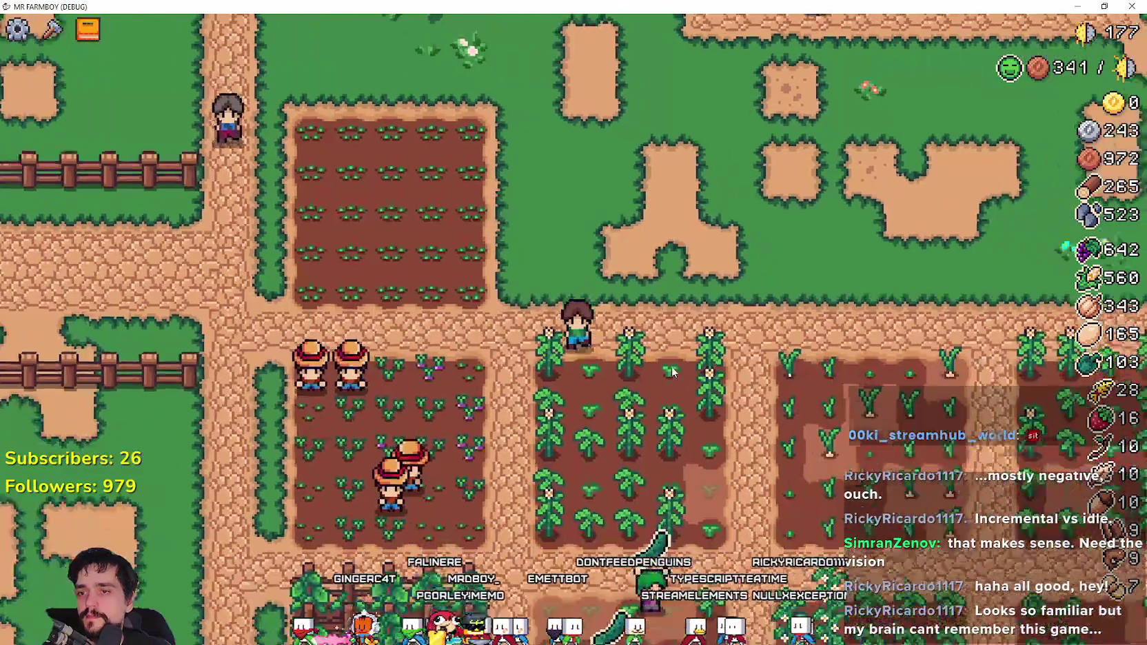
pyautogui.scroll(-3, 673, 373)
pyautogui.press('s')
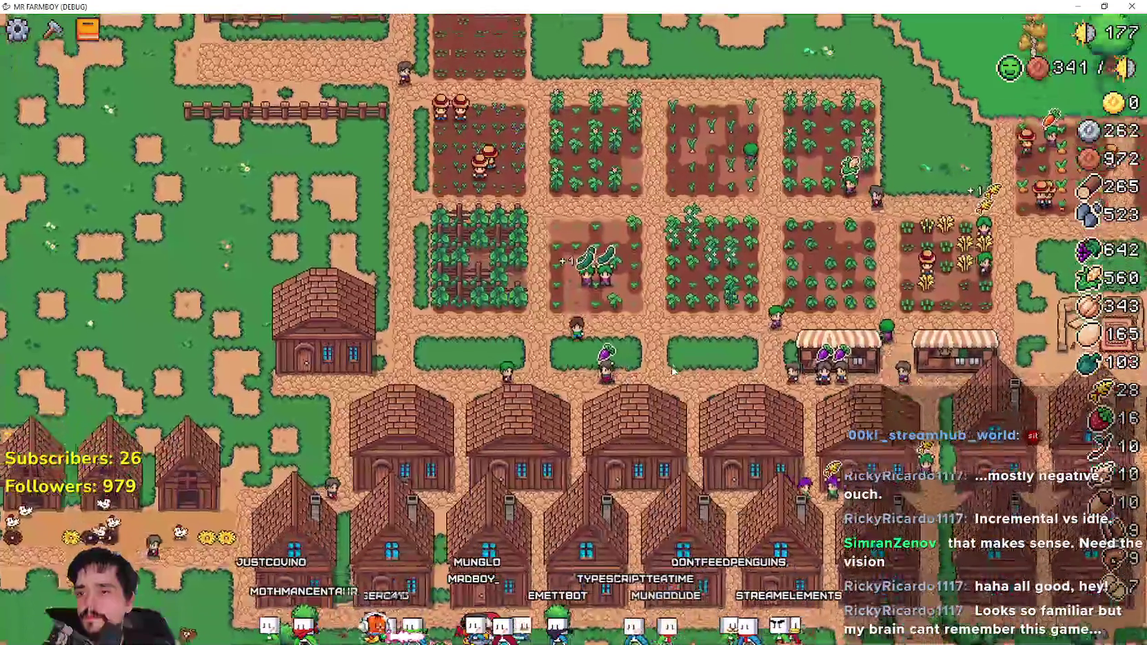
pyautogui.press('d')
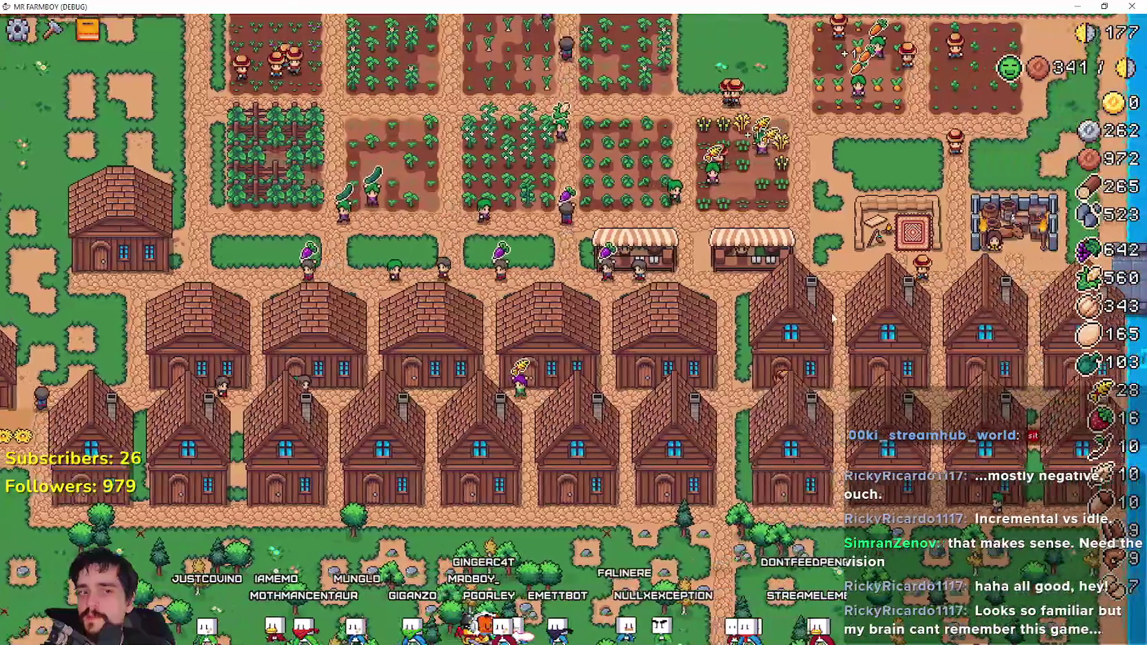
pyautogui.scroll(3, 833, 317)
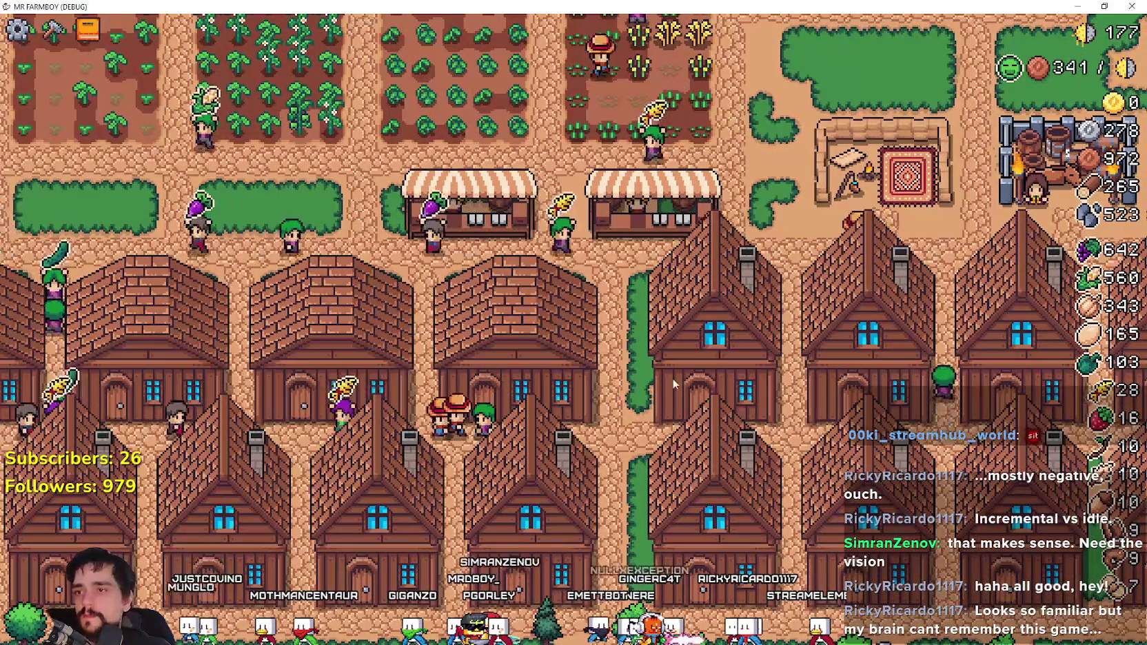
pyautogui.press('w')
# - Pick a market stall in Crafting and place it on the grass strip by the stalls
pyautogui.press('a')
pyautogui.press('c')
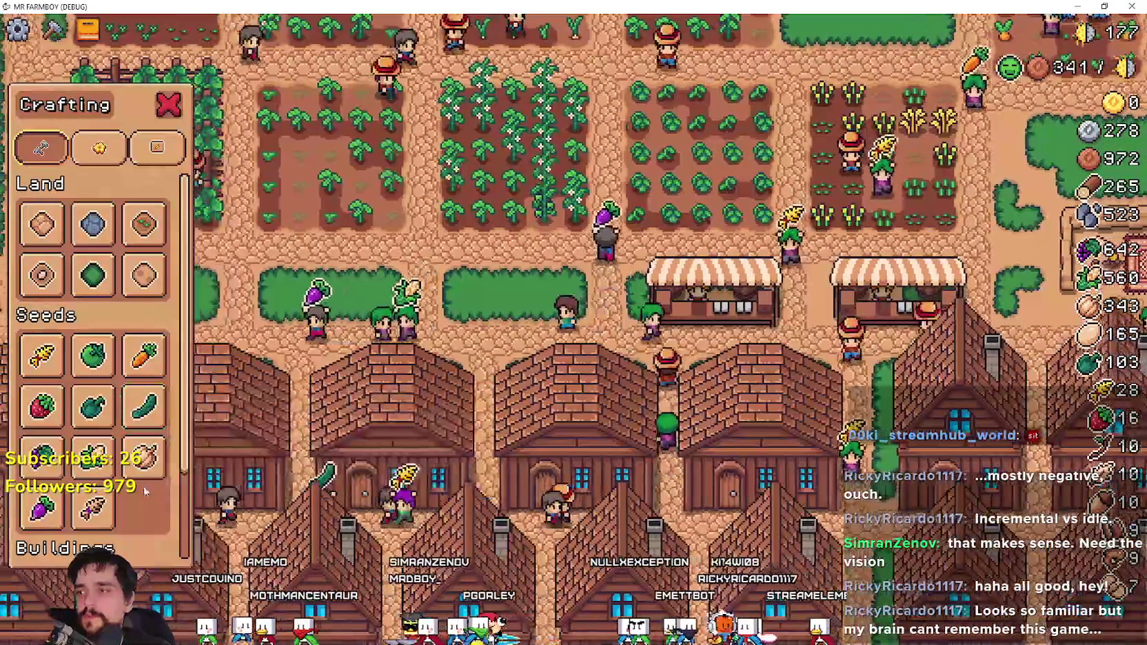
pyautogui.scroll(-2, 145, 491)
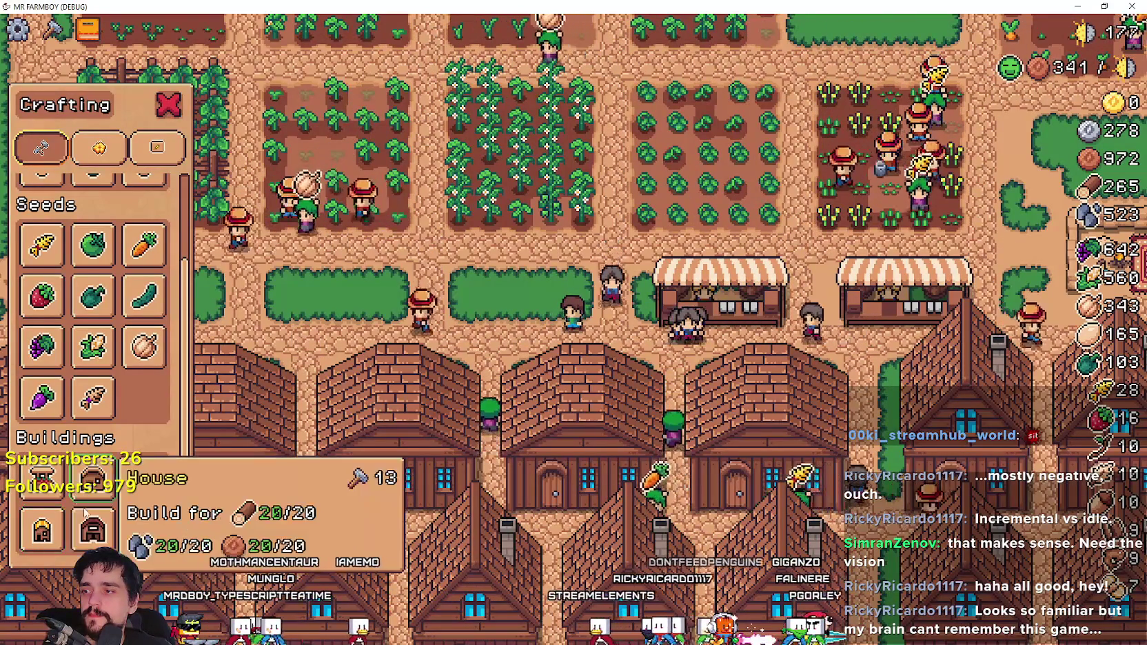
pyautogui.click(42, 477)
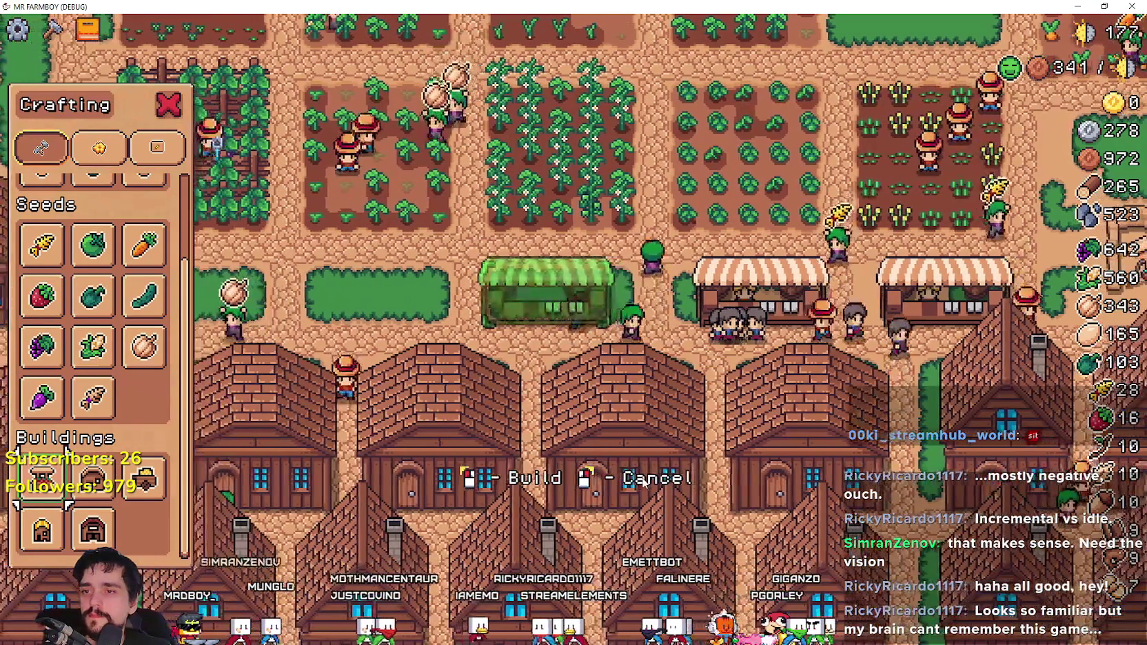
pyautogui.click(562, 303)
# - Open the new stall's Market and add apples and garlic to the sell slots
pyautogui.click(562, 296)
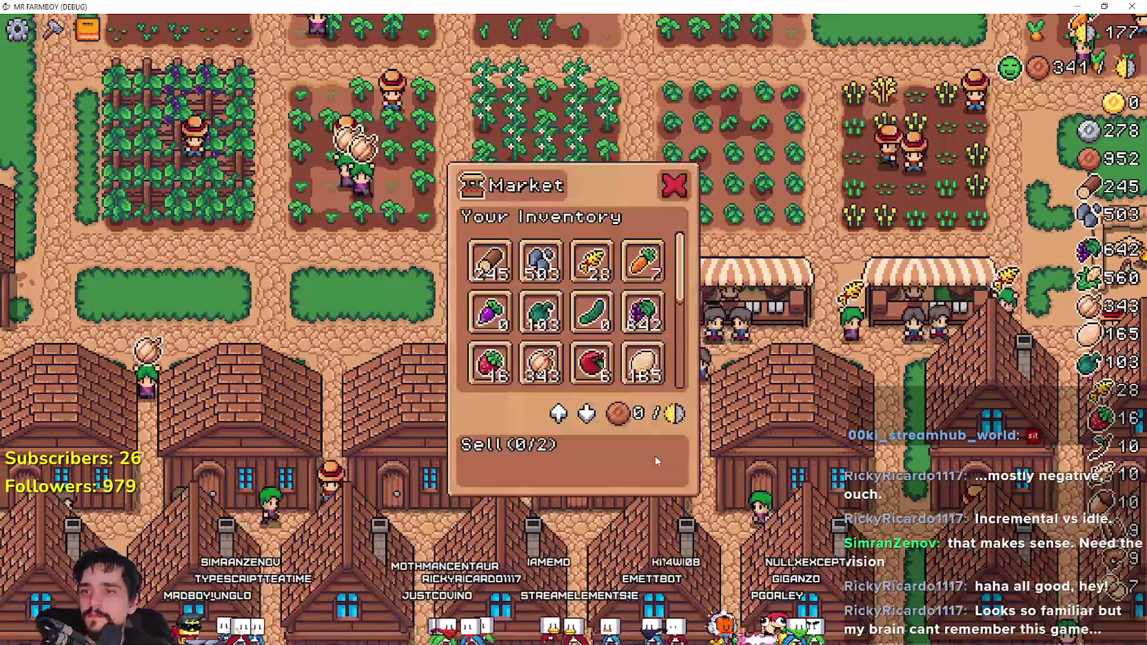
pyautogui.scroll(-2, 621, 303)
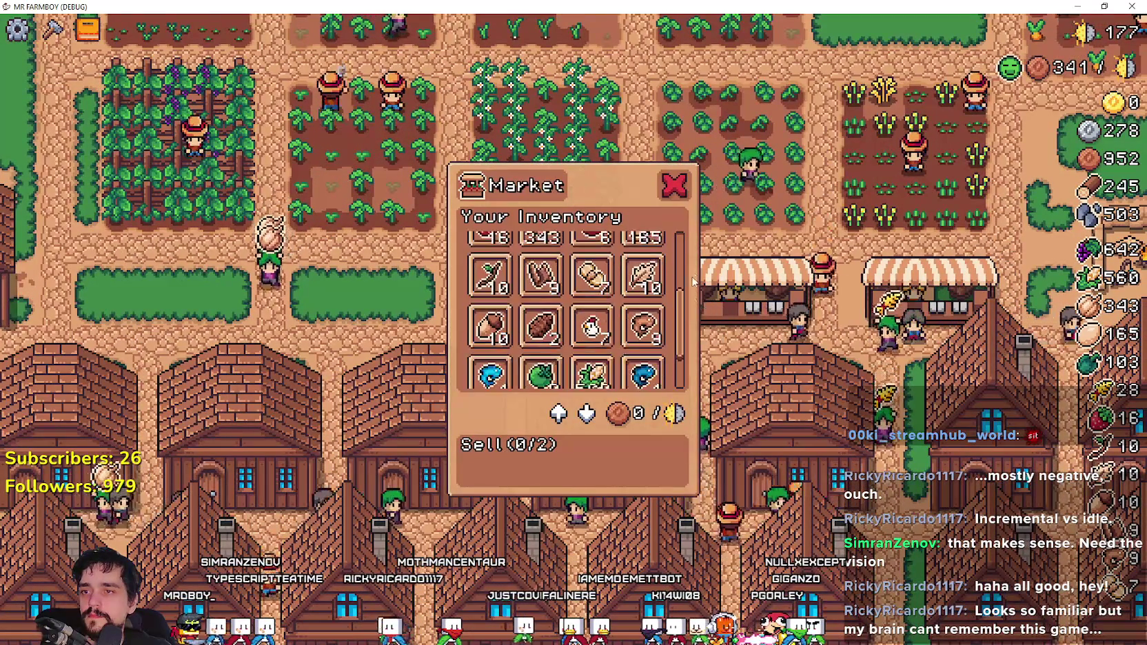
pyautogui.scroll(3, 603, 314)
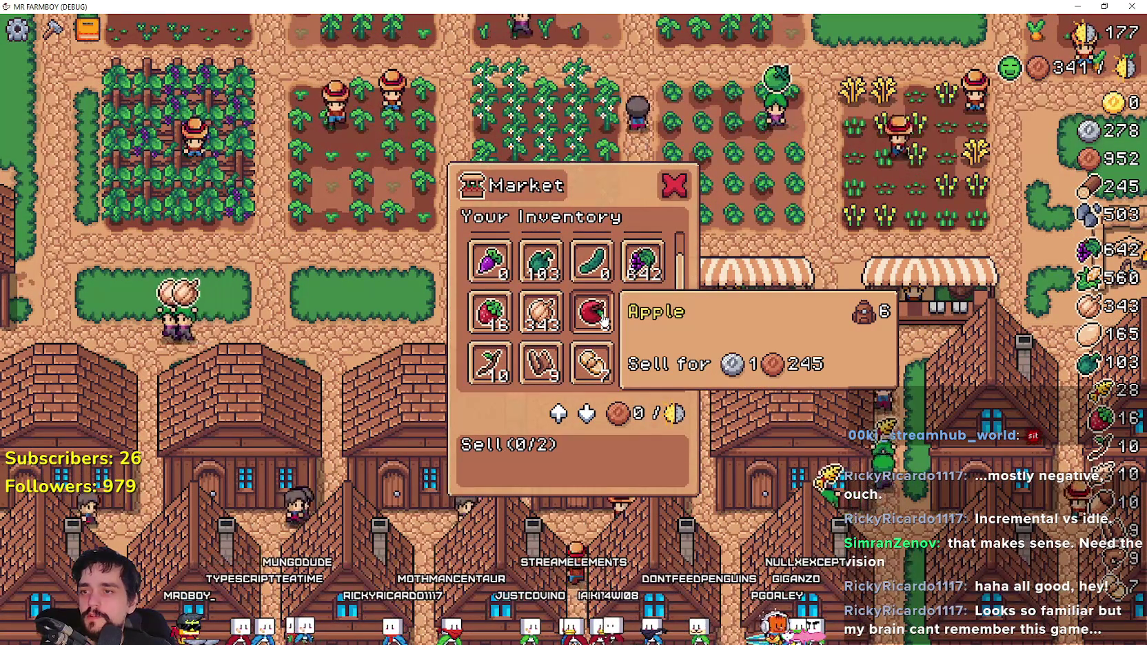
pyautogui.click(591, 318)
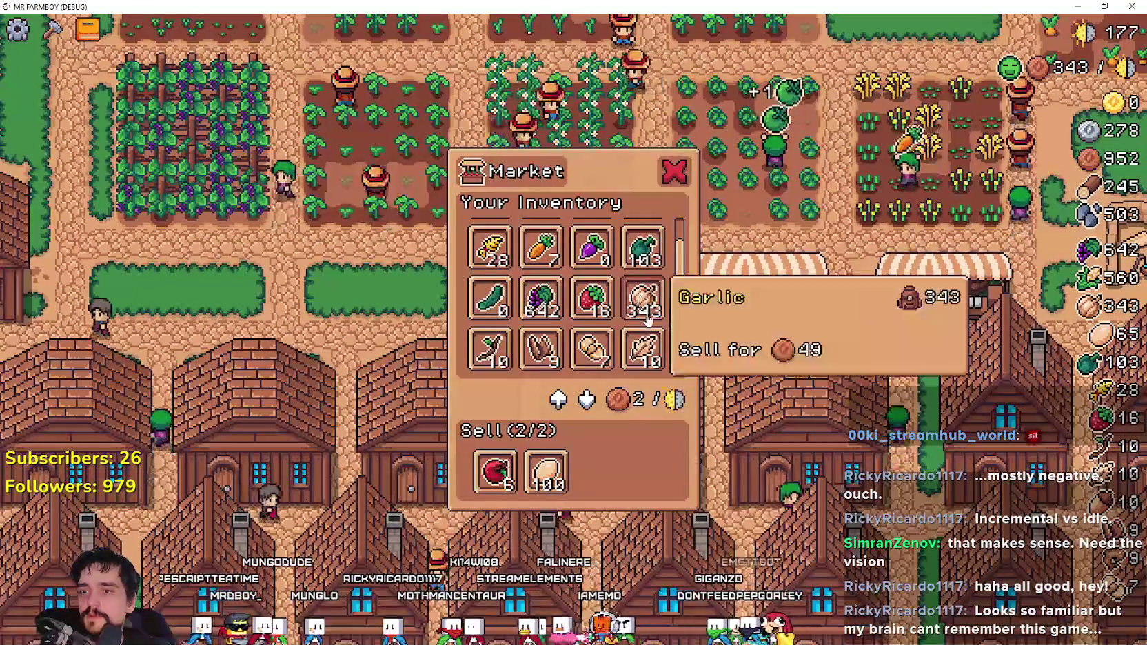
pyautogui.scroll(-2, 641, 303)
pyautogui.scroll(3, 638, 321)
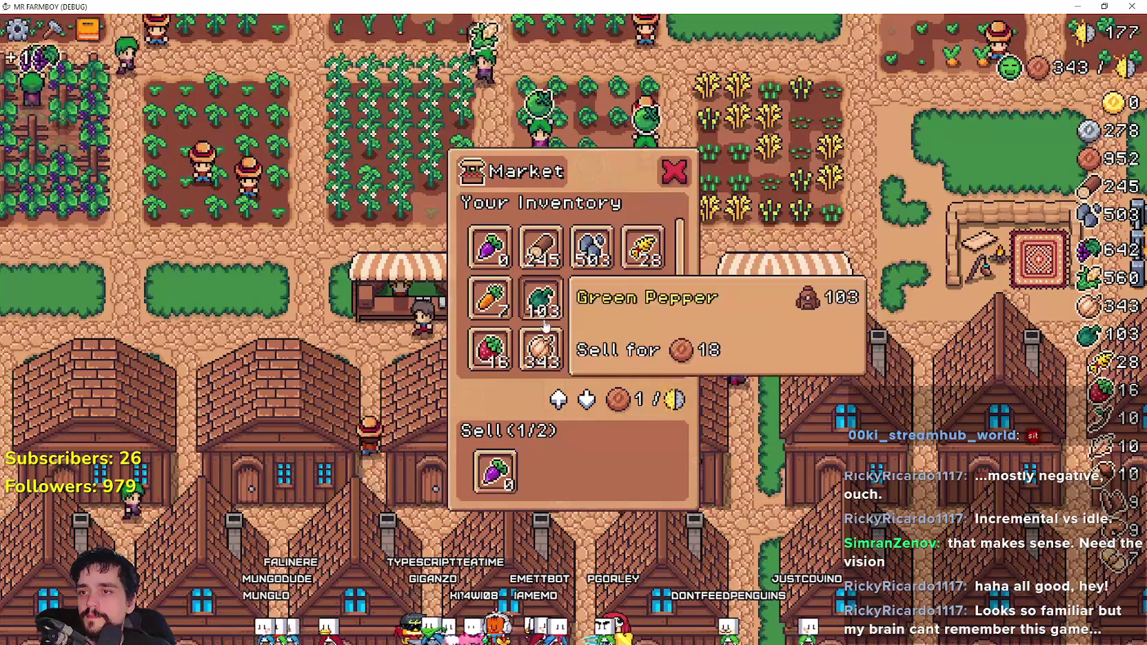
pyautogui.click(546, 349)
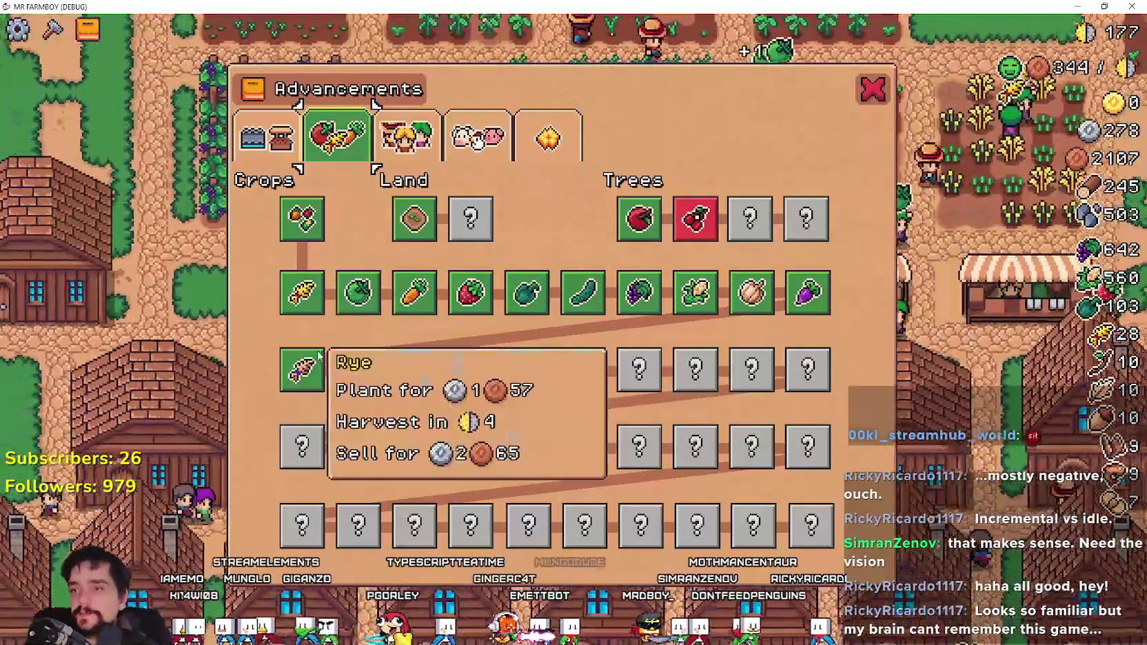
# - Review the Advancements Crops tree, with Leek locked at 642/900, then close it
pyautogui.moveTo(377, 355)
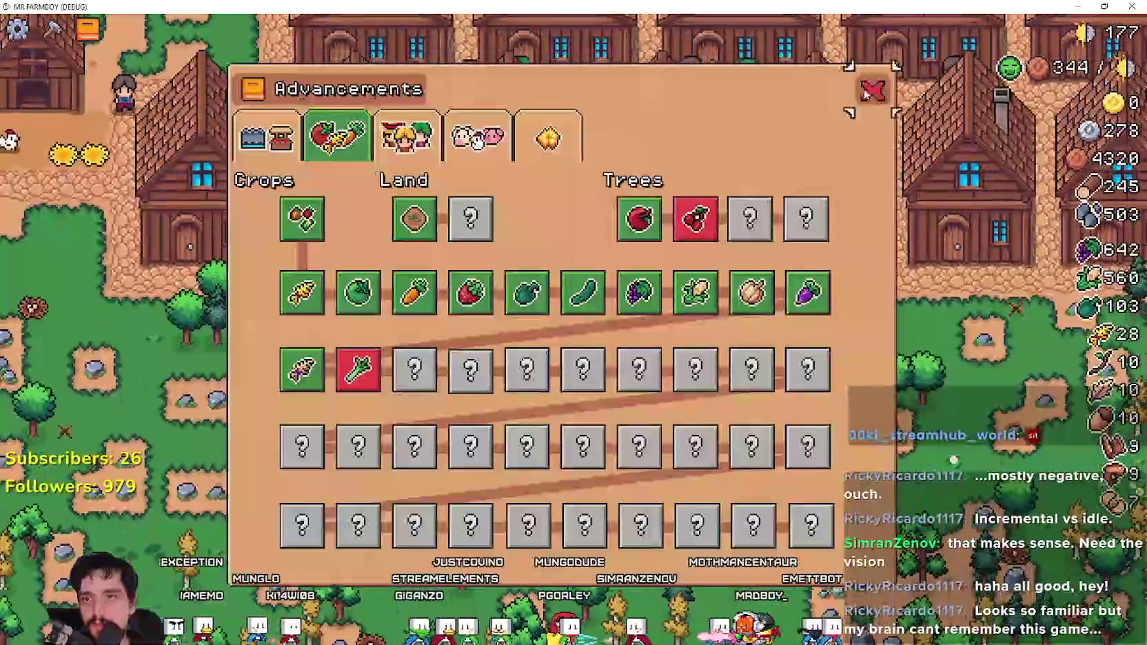
pyautogui.click(873, 88)
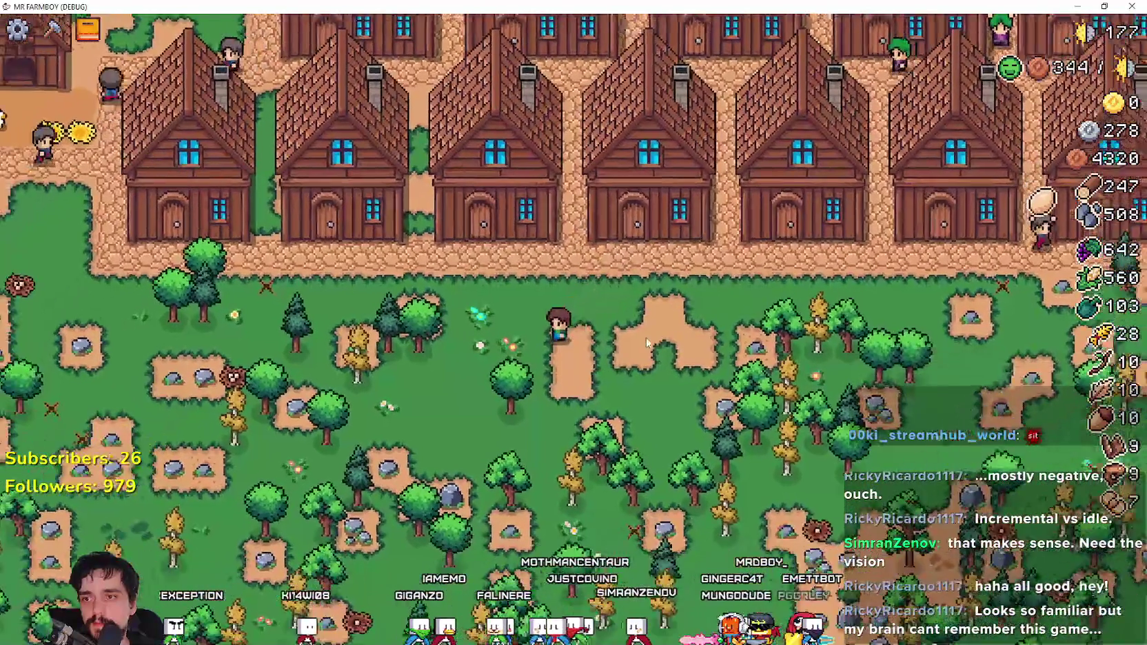
pyautogui.scroll(-5, 648, 336)
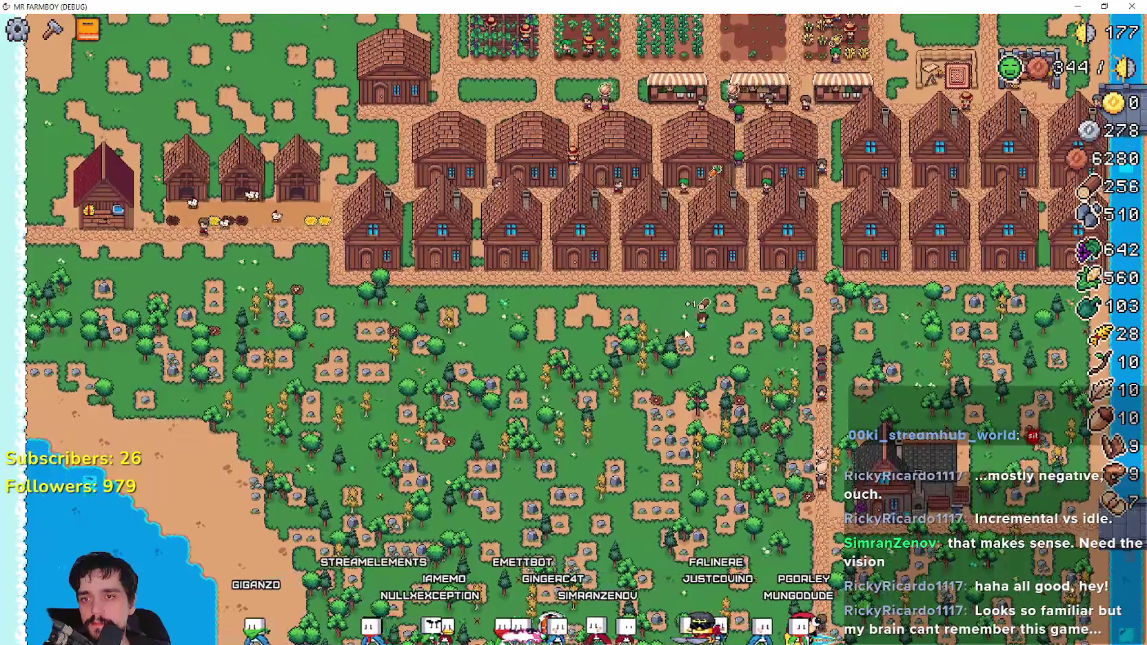
pyautogui.scroll(5, 650, 329)
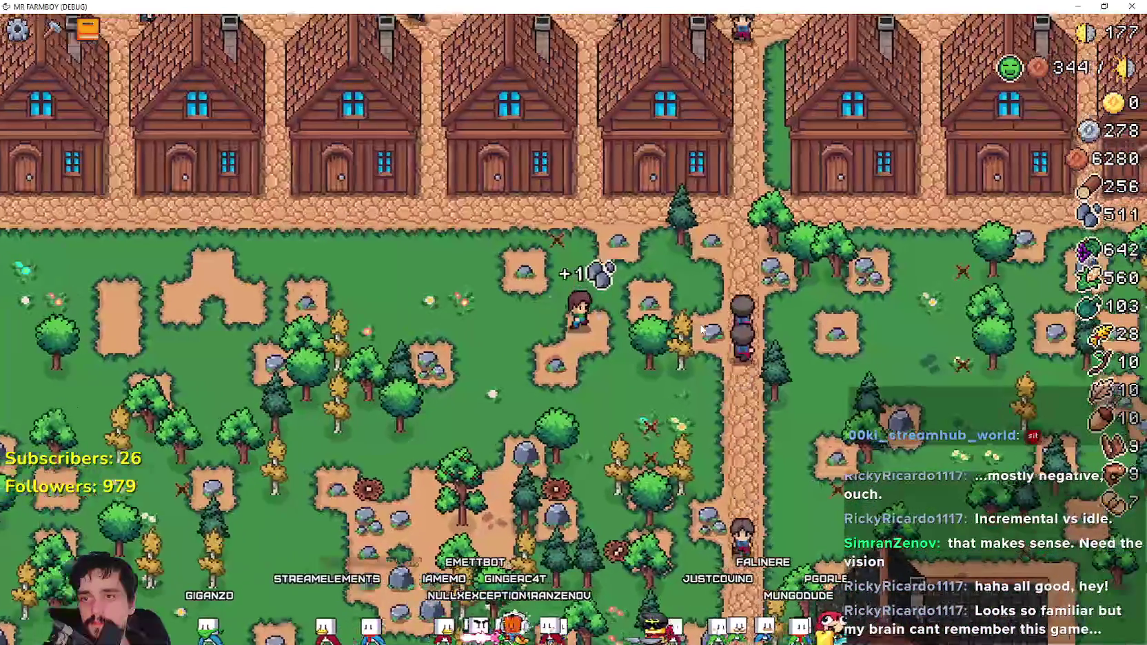
pyautogui.scroll(3, 700, 325)
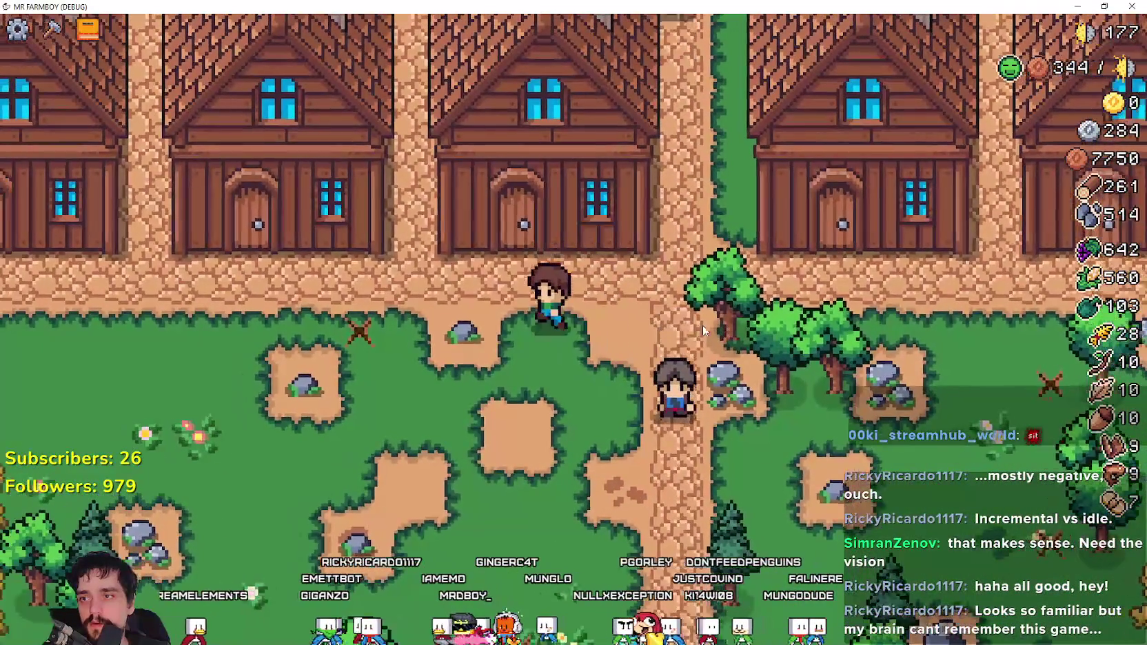
pyautogui.scroll(-5, 517, 383)
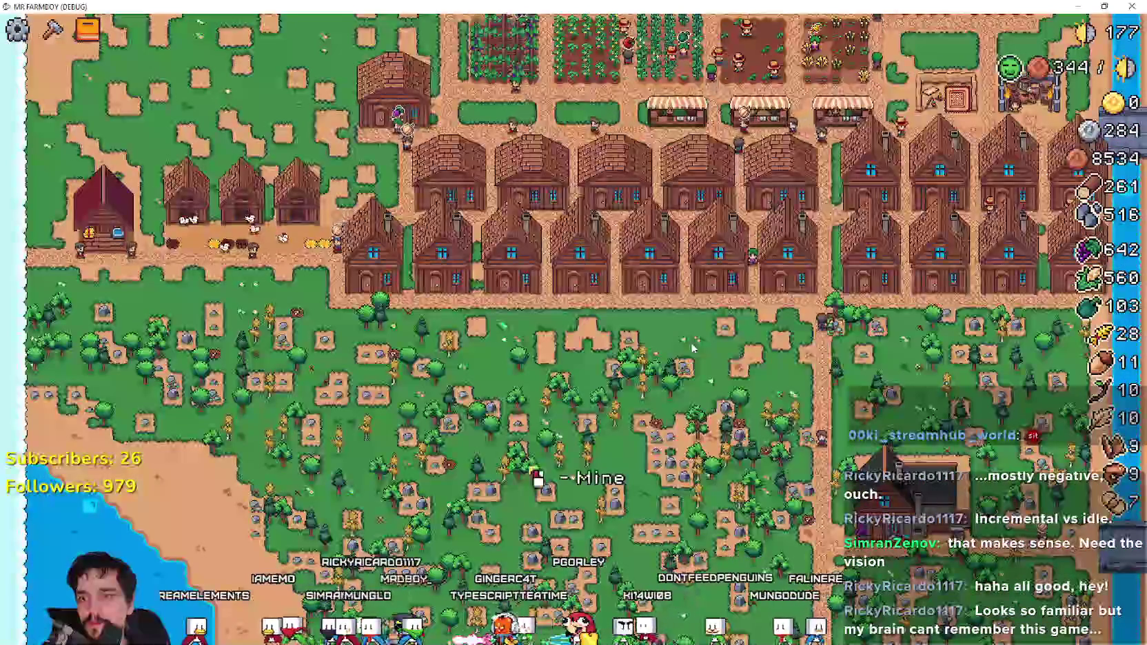
pyautogui.scroll(5, 693, 348)
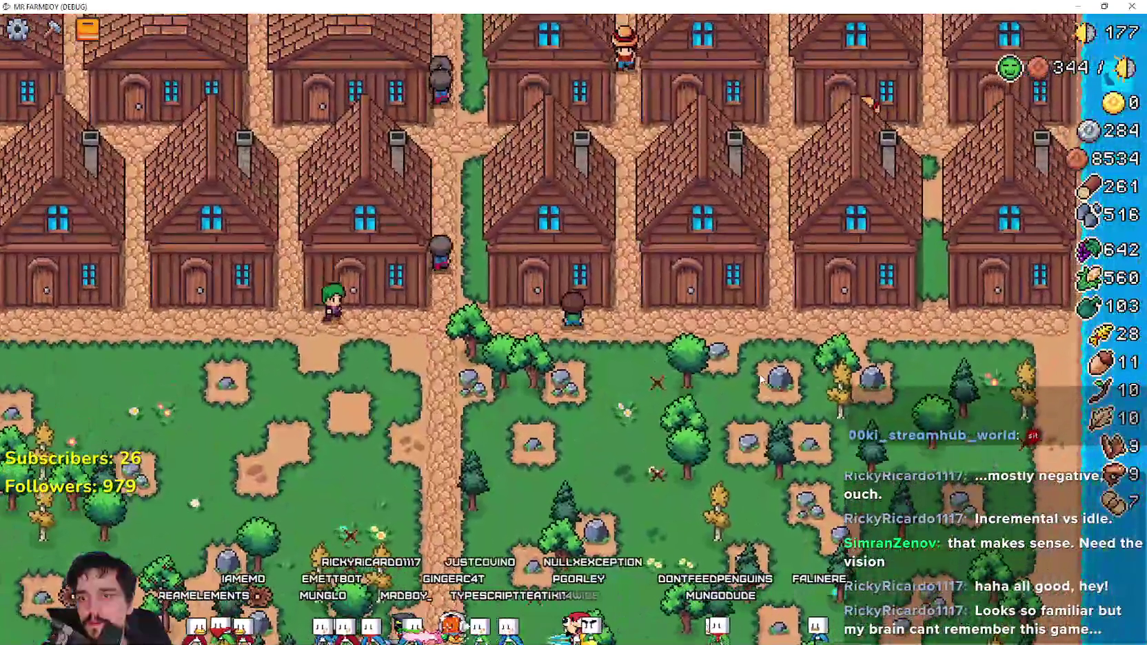
pyautogui.click(739, 355)
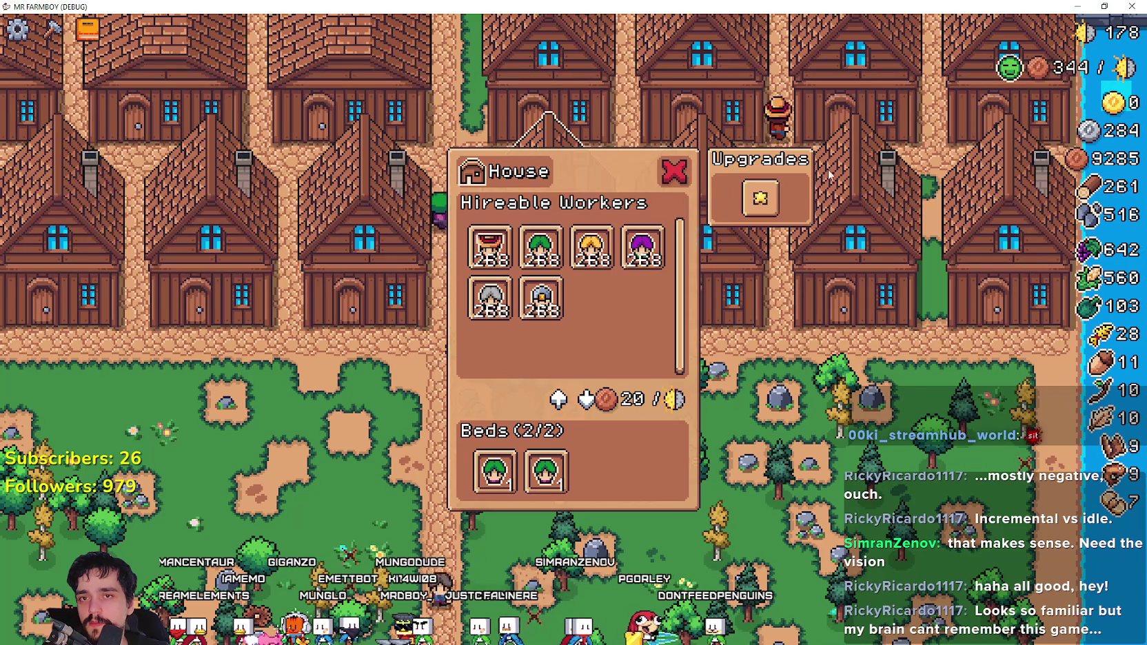
# - Buy the House's bed-capacity Upgrade 1, close the House window and zoom out
pyautogui.click(759, 199)
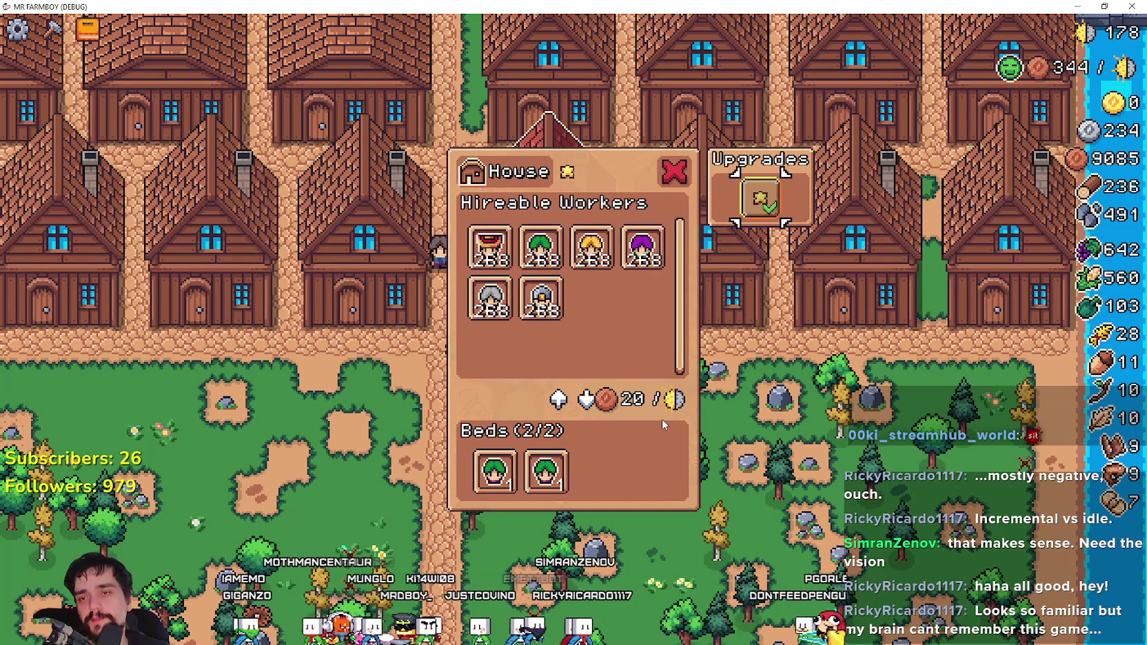
pyautogui.press('Escape')
pyautogui.scroll(-5, 442, 436)
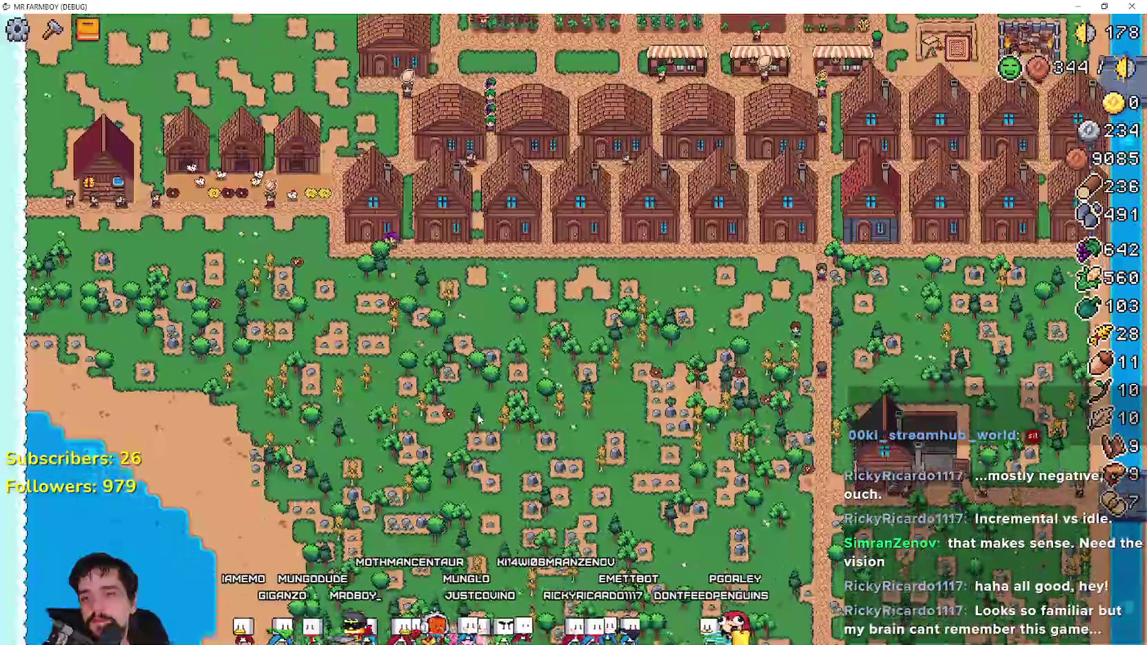
# - Pan south past the fields and forest and walk the farmer to the lakeshore to fish
pyautogui.press('s')
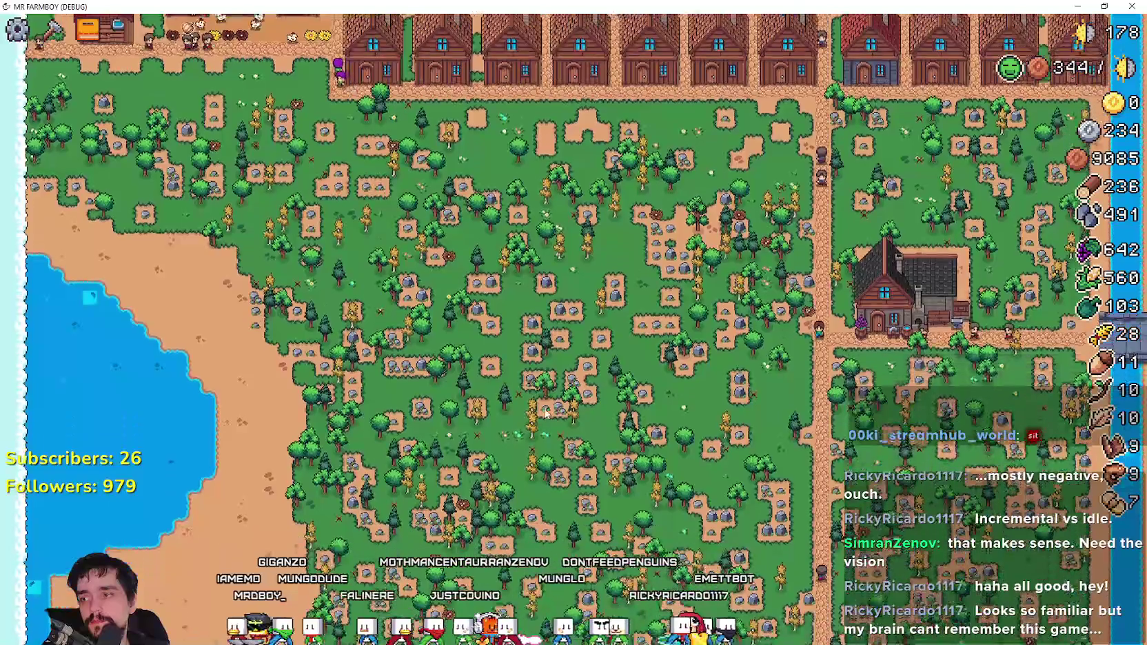
pyautogui.press('s')
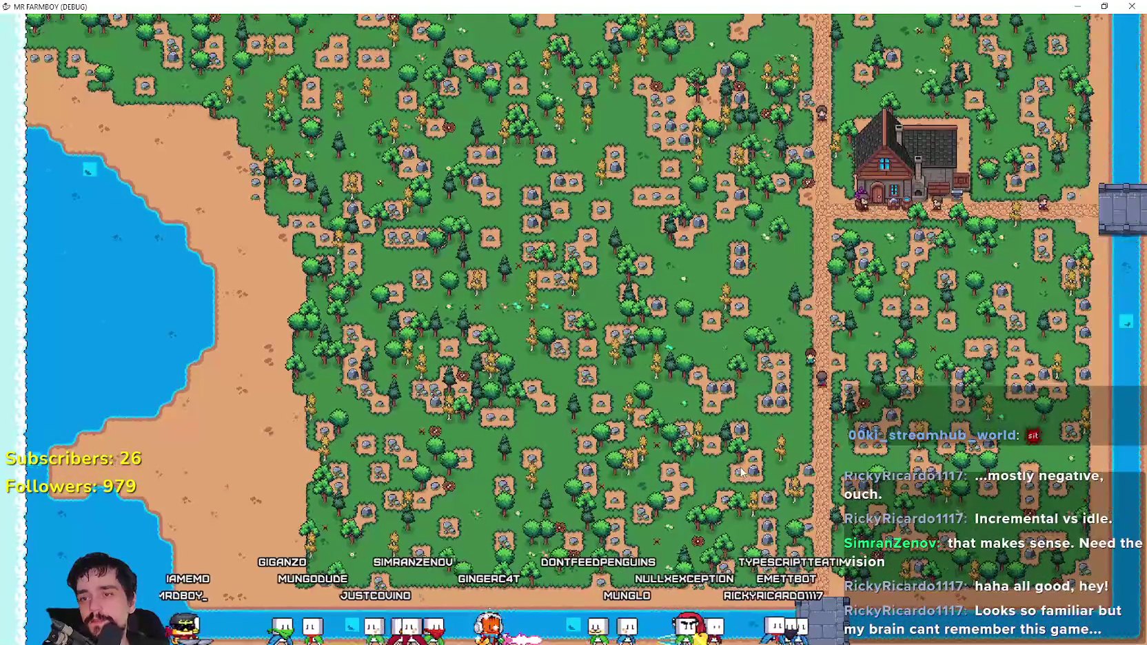
pyautogui.scroll(5, 759, 527)
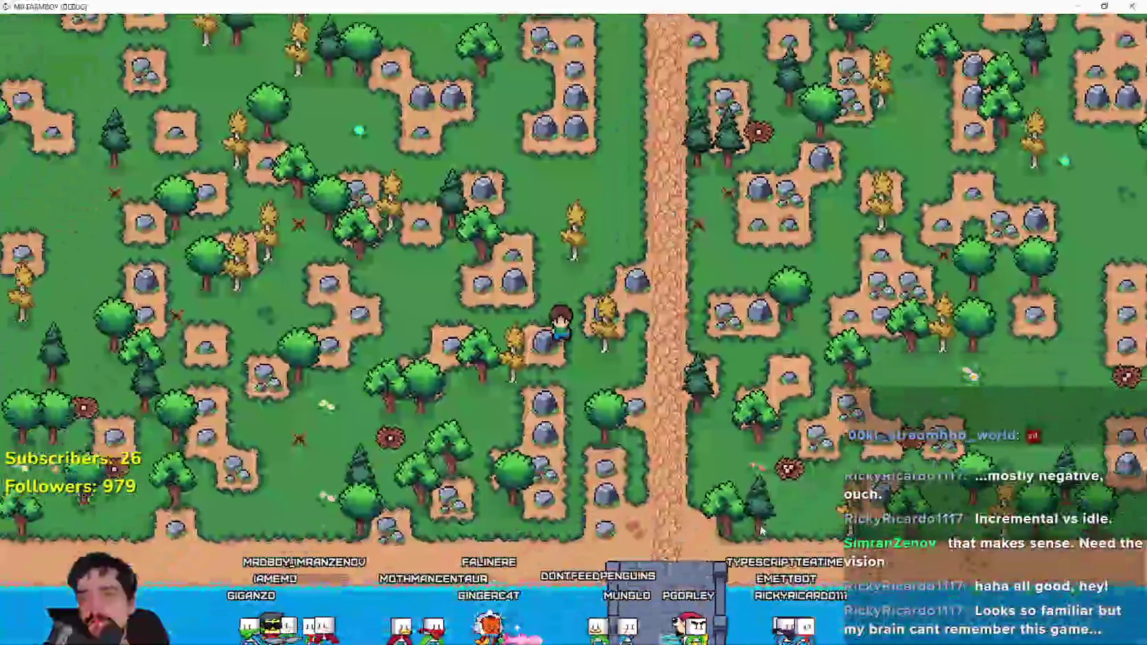
pyautogui.press('a')
pyautogui.press('s')
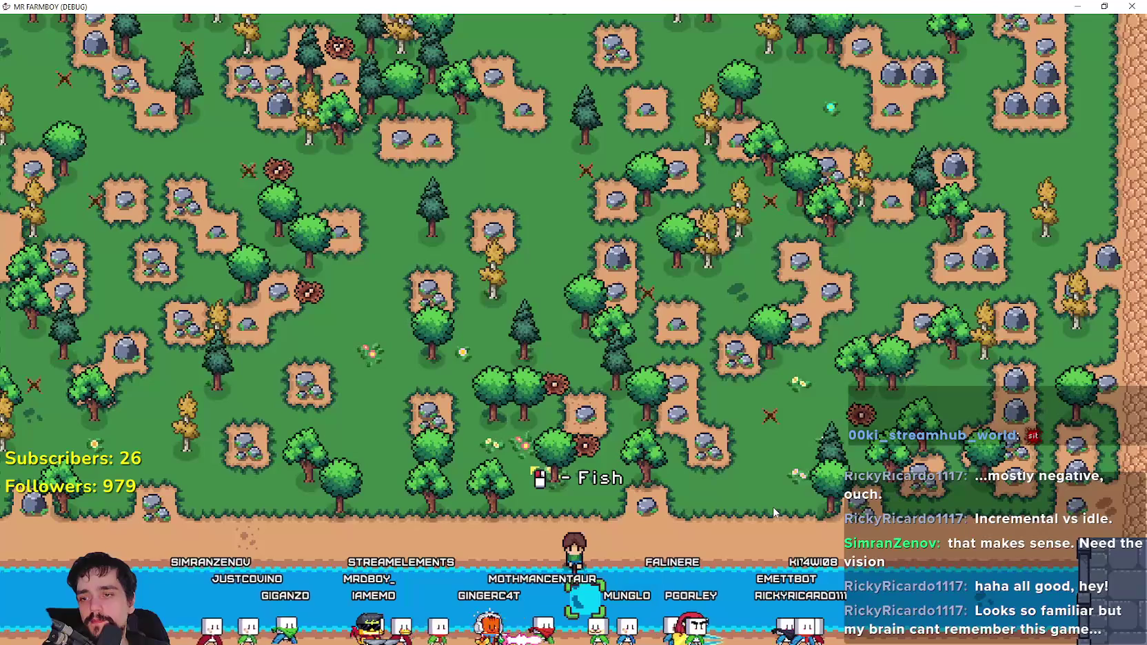
pyautogui.press('a')
pyautogui.press('w')
# - Walk west along the shore, cast a line at the water's edge, then head east
pyautogui.press('a')
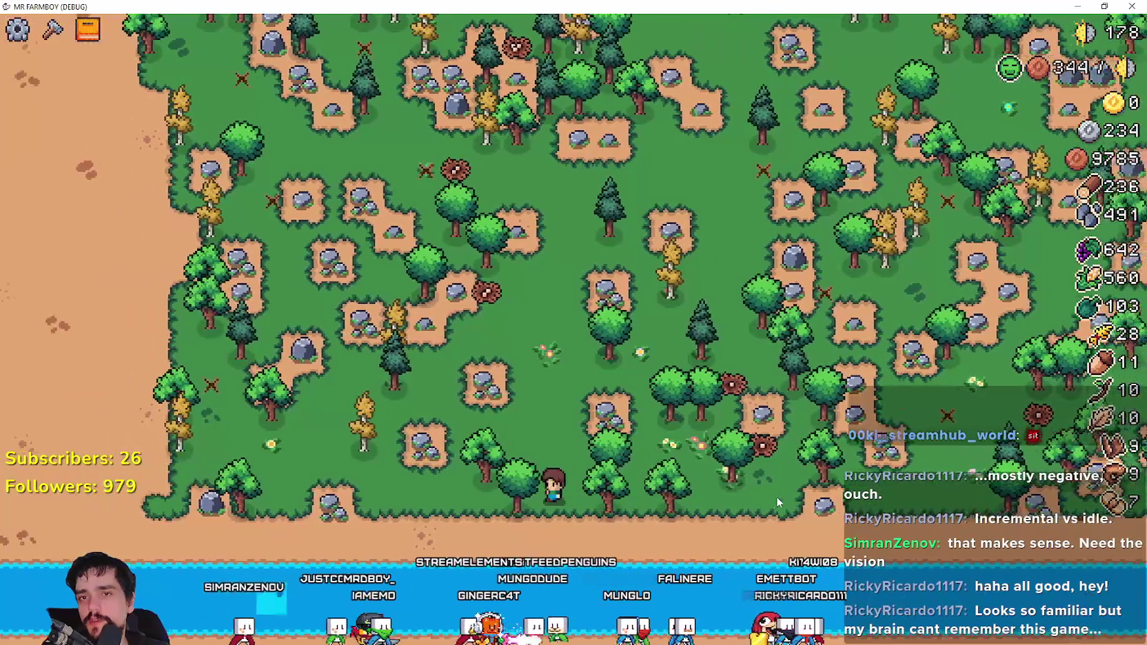
pyautogui.press('w')
pyautogui.press('a')
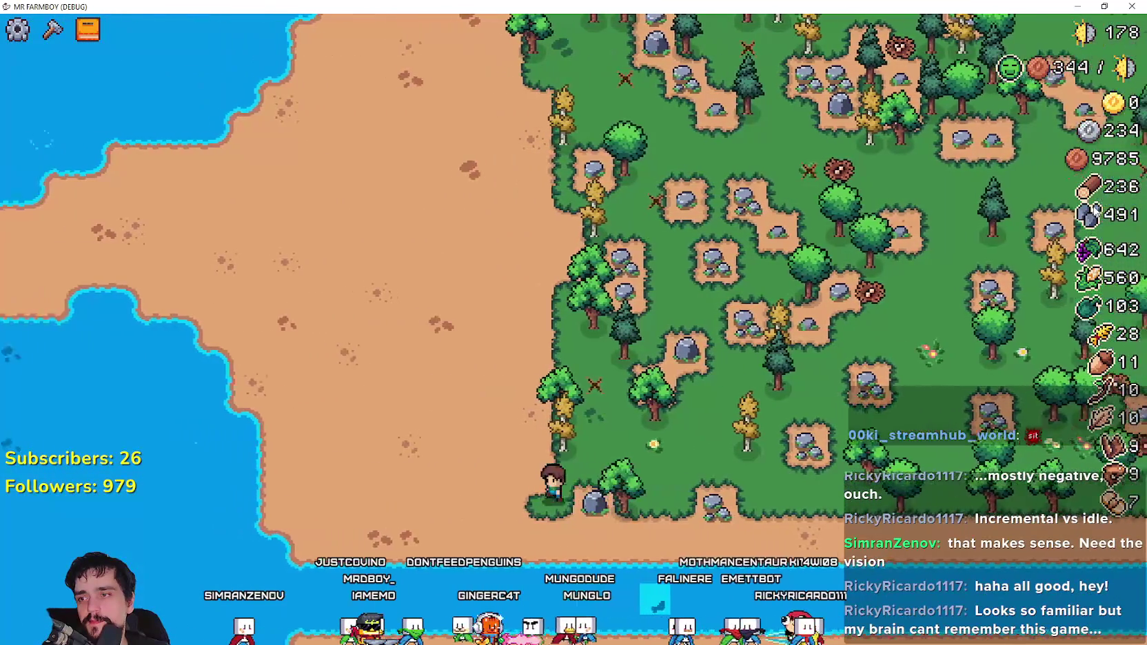
pyautogui.scroll(-3, 496, 386)
pyautogui.scroll(3, 497, 386)
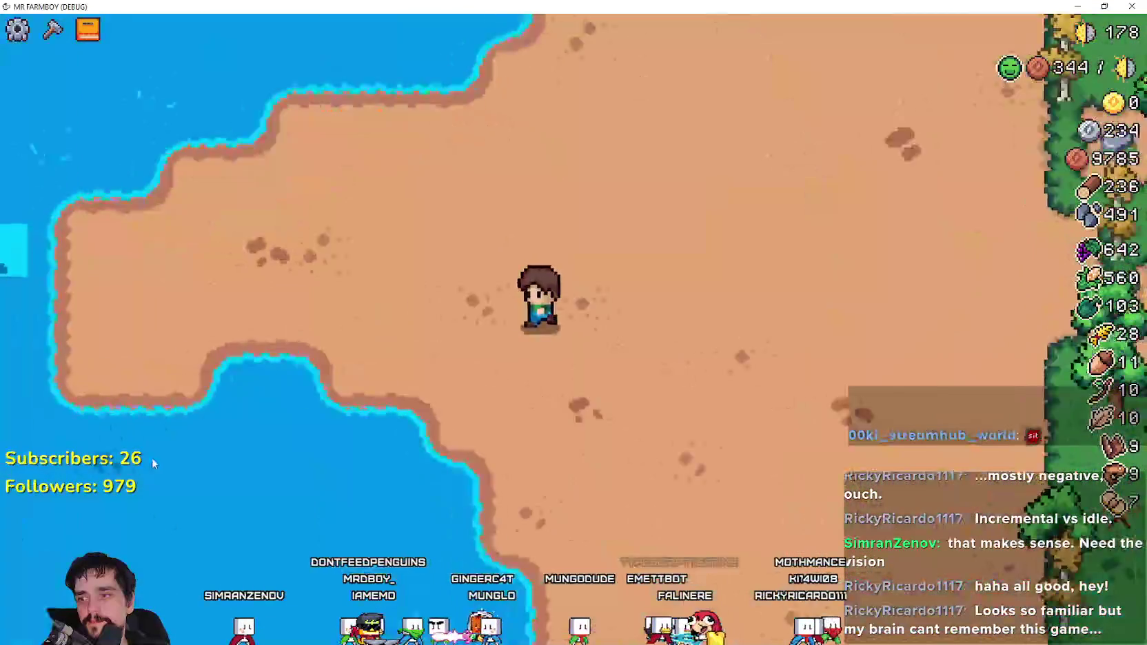
pyautogui.press('a')
pyautogui.press('w')
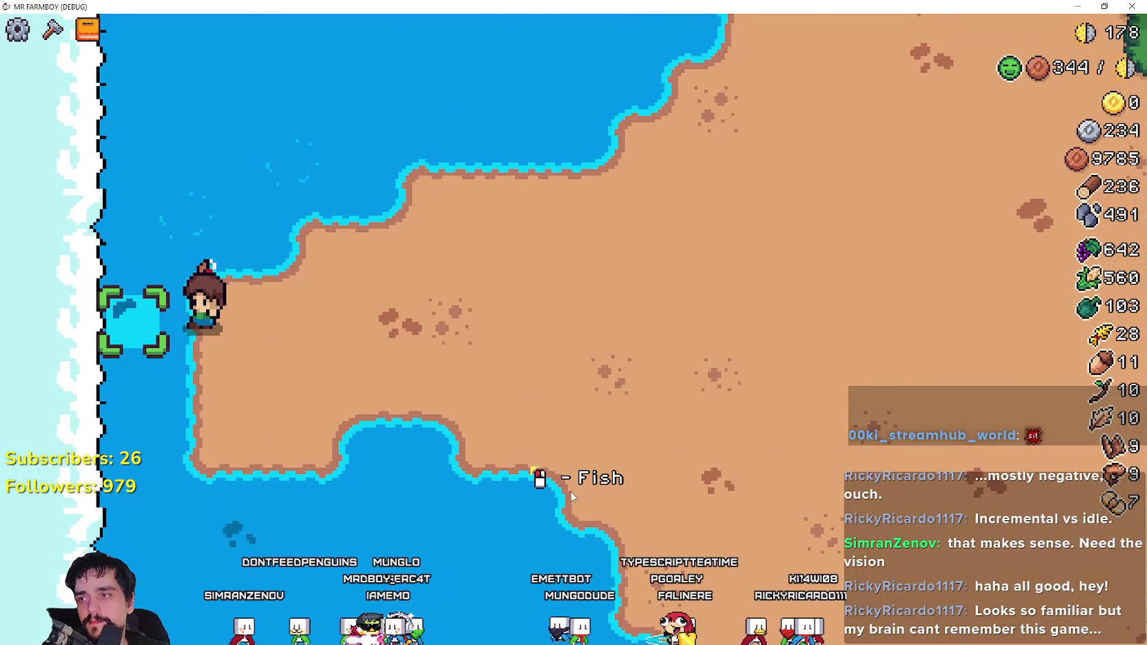
pyautogui.press('d')
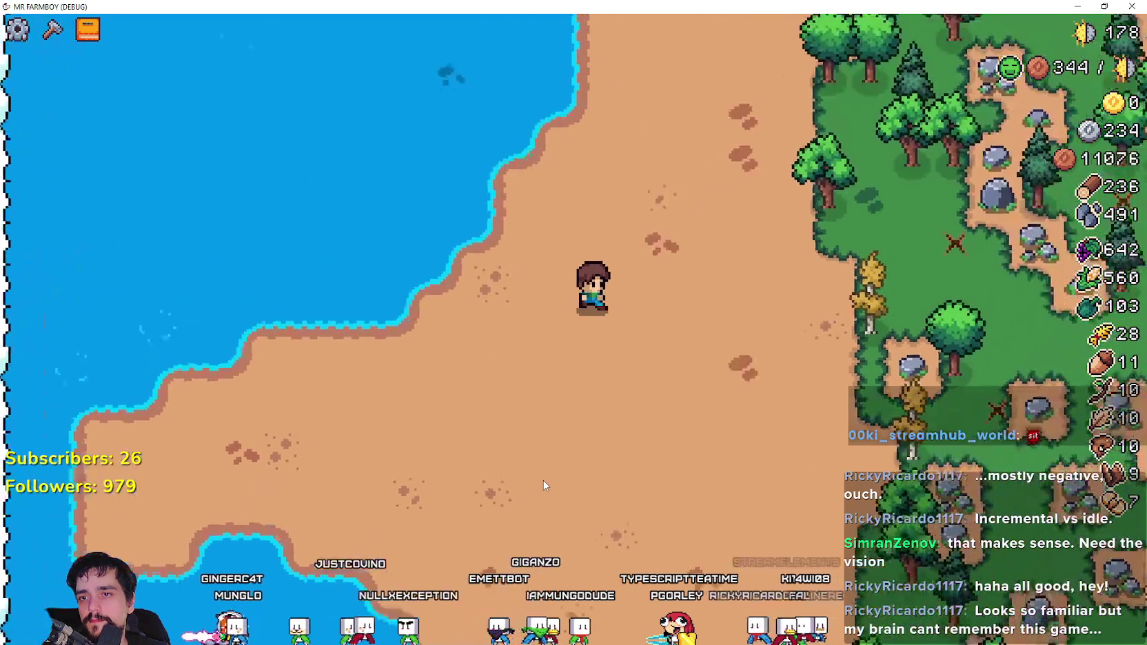
pyautogui.scroll(-3, 540, 482)
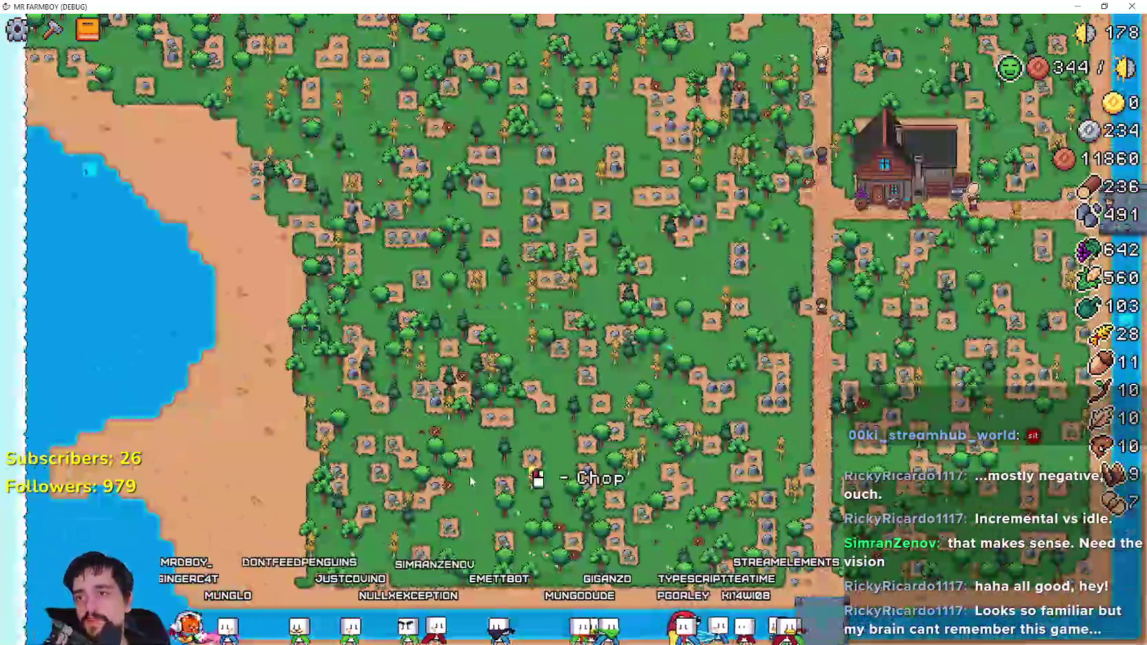
# - Walk the farmer north through the forest and village to the water at the map's edge
pyautogui.press('w')
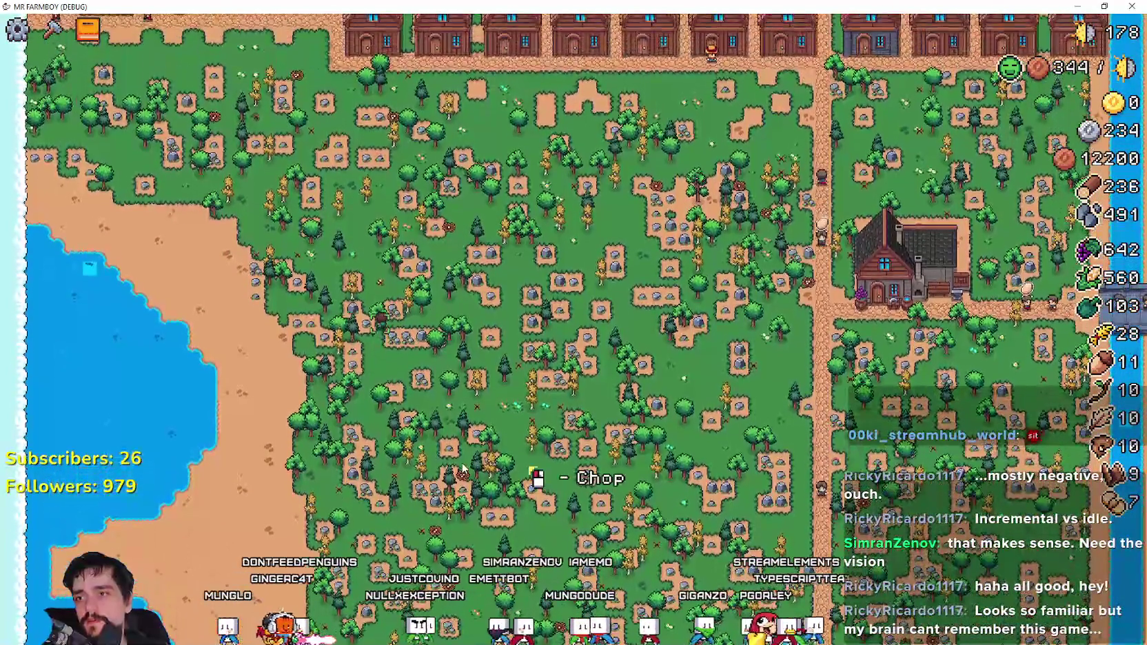
pyautogui.press('w')
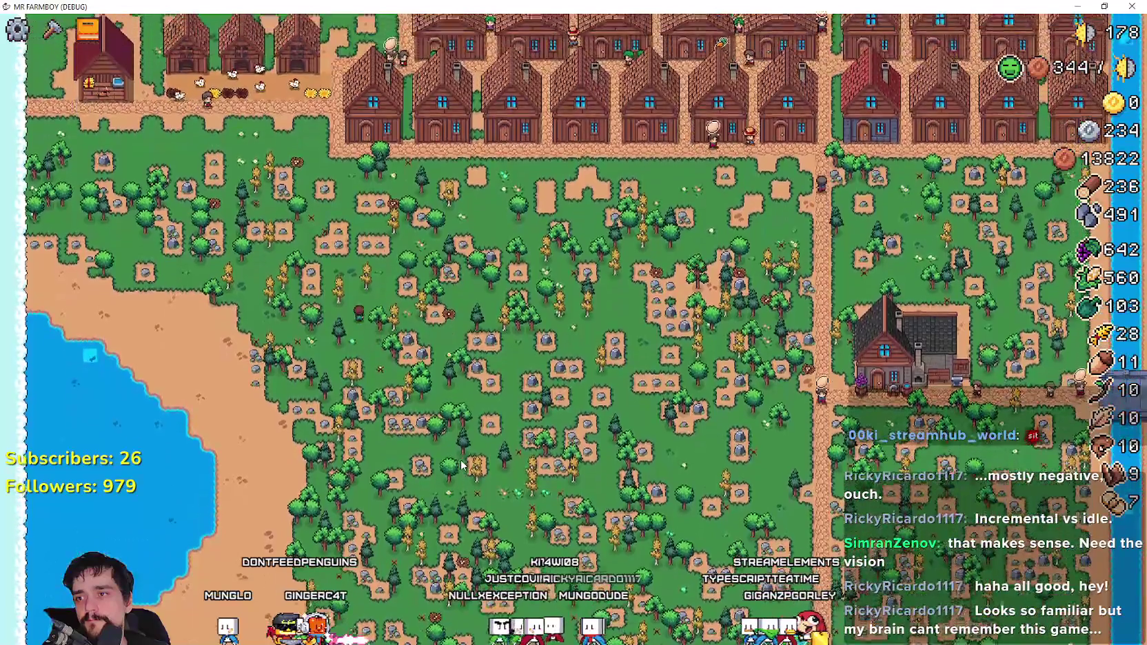
pyautogui.press('w')
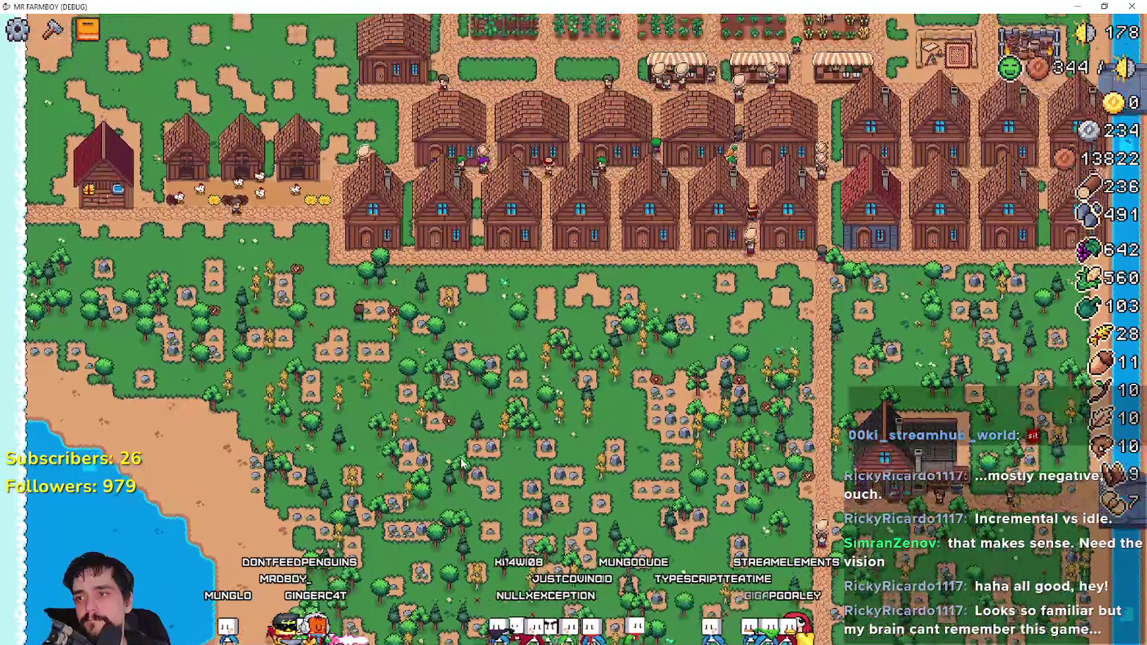
pyautogui.press('w')
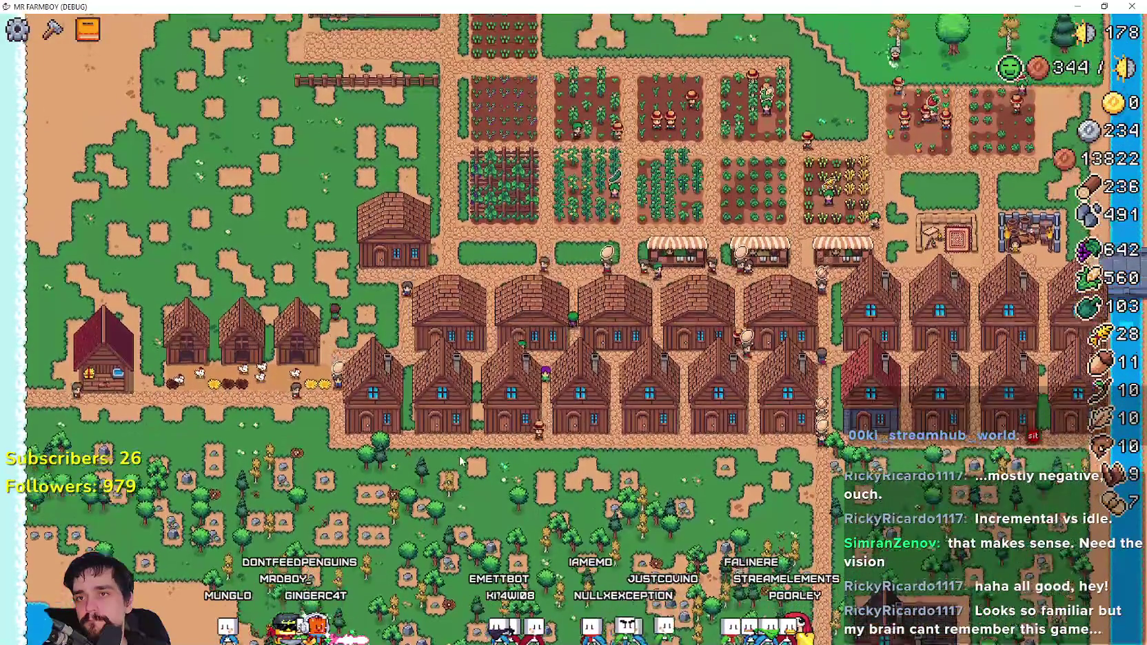
pyautogui.press('w')
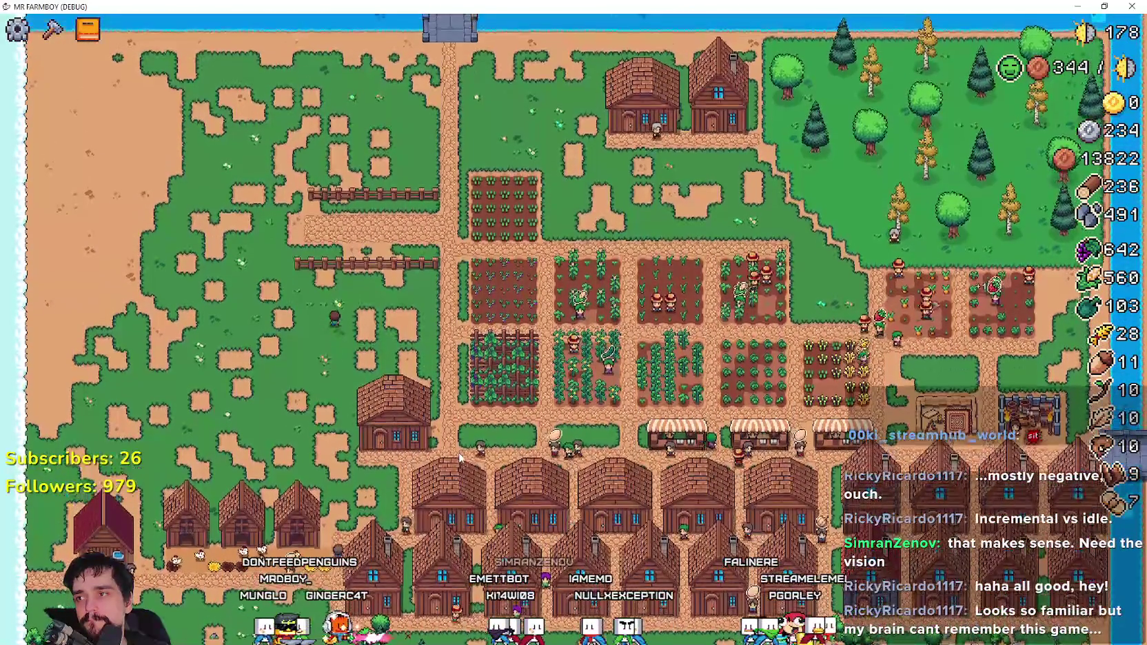
pyautogui.press('w')
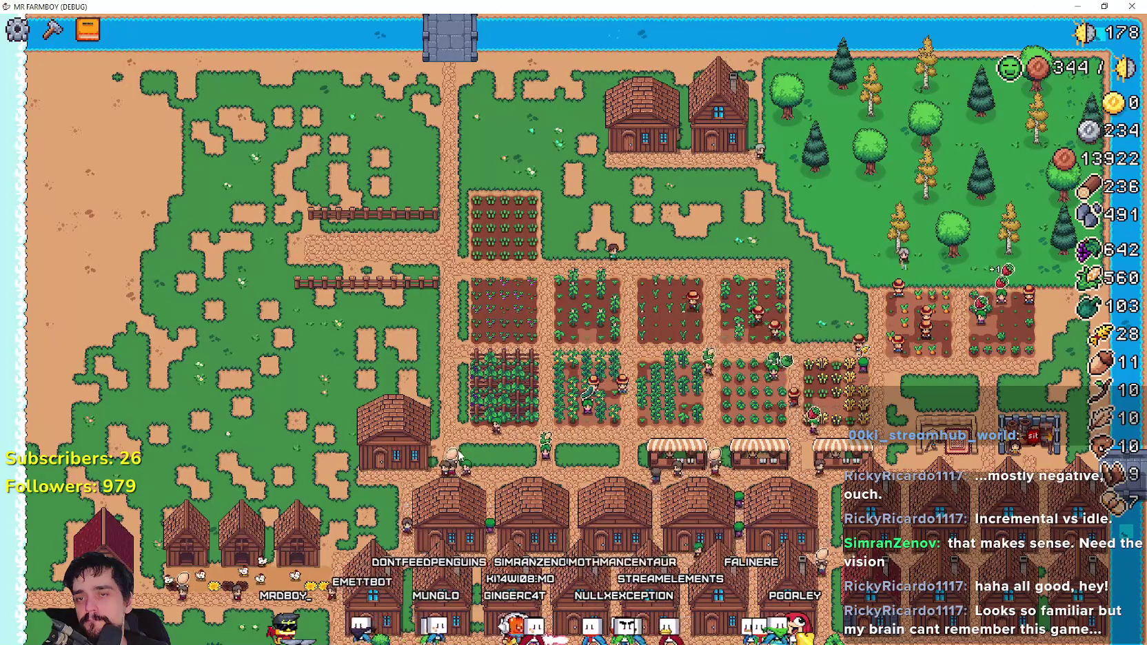
# - Walk back south past the fields along the village road to the farmhouse
pyautogui.press('s')
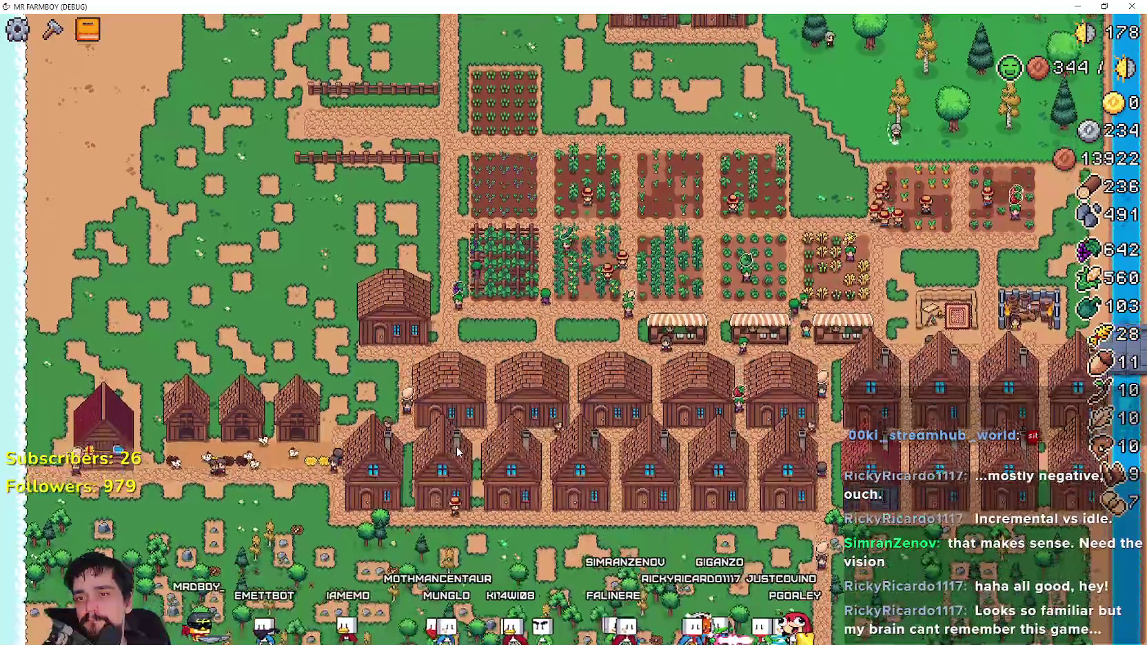
pyautogui.press('s')
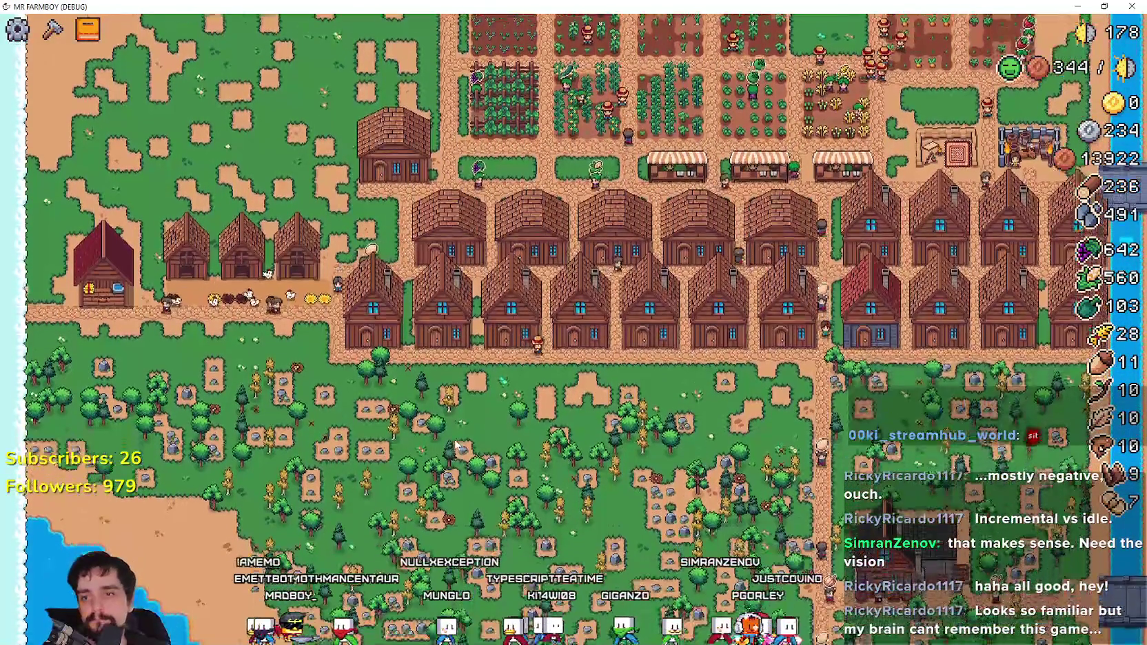
pyautogui.scroll(3, 450, 423)
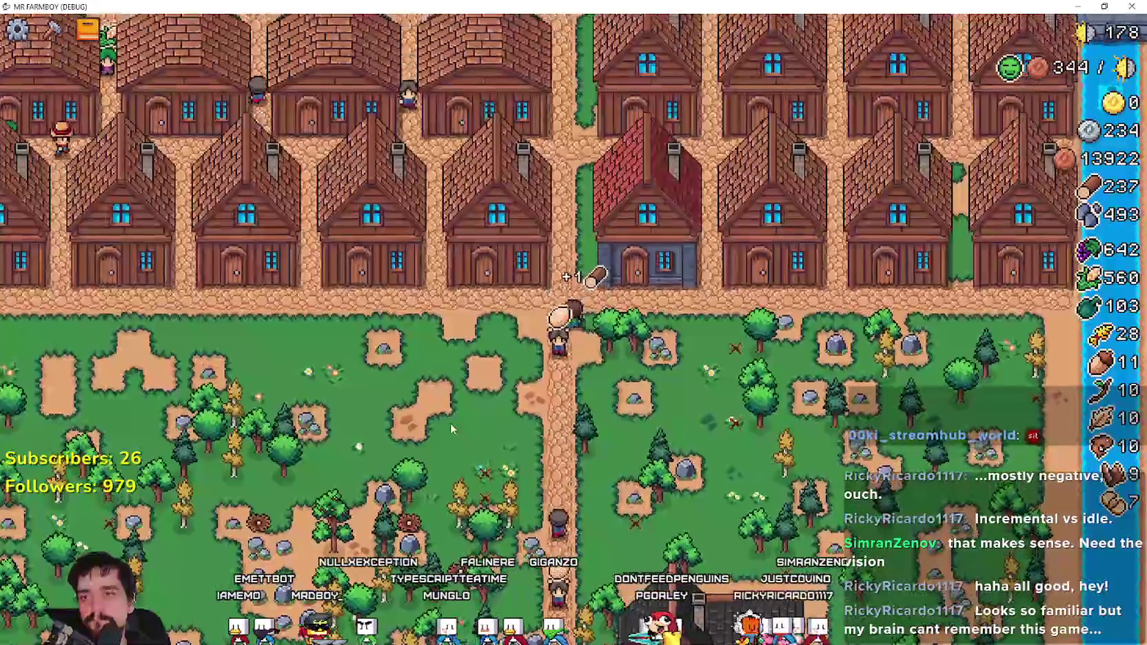
pyautogui.press('s')
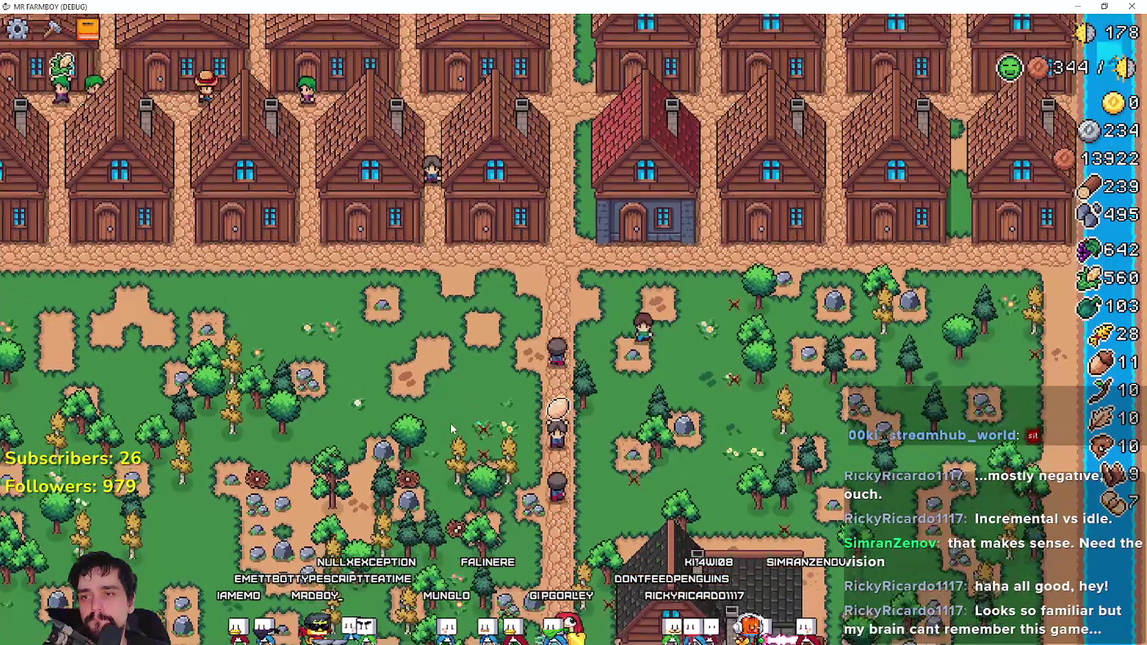
pyautogui.press('s')
pyautogui.press('s')
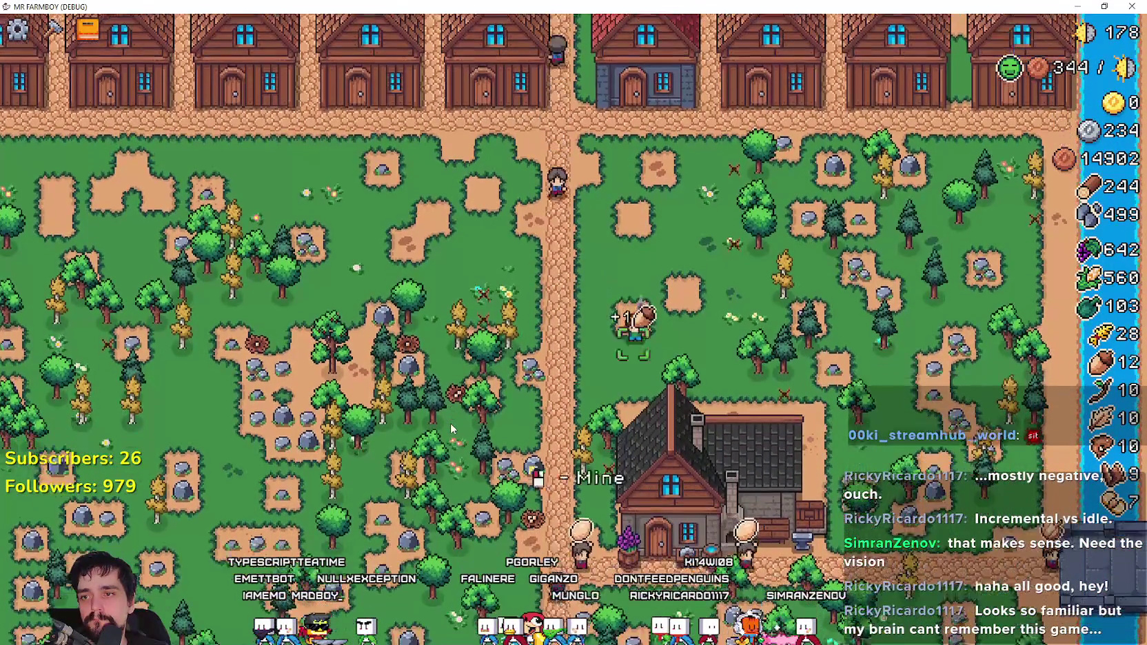
pyautogui.press('a')
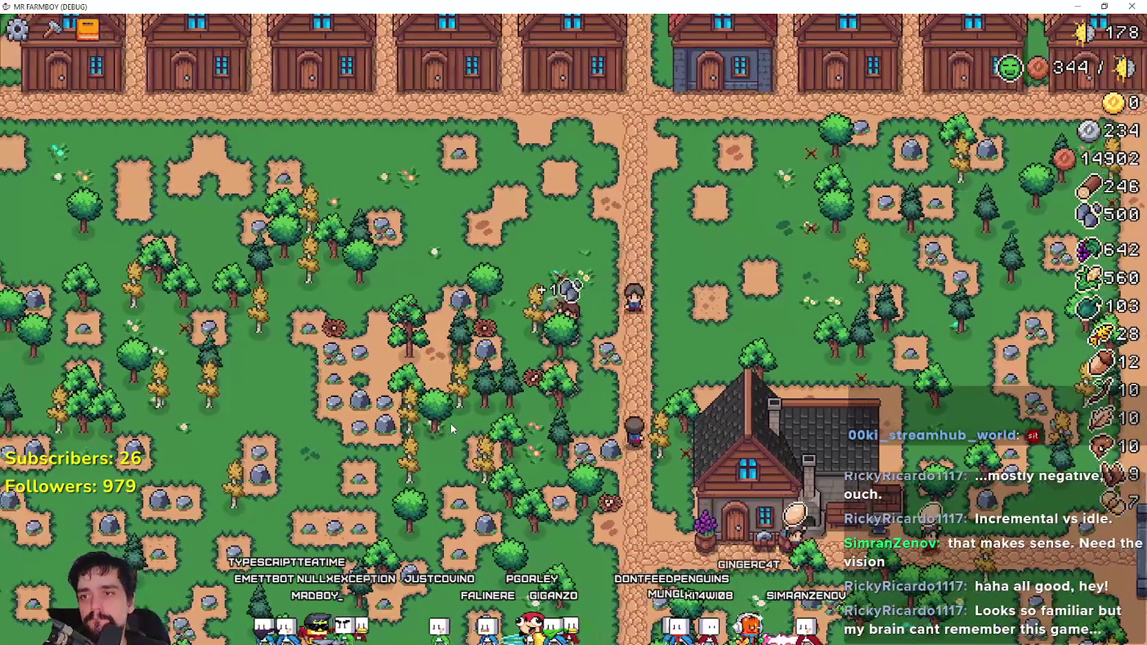
pyautogui.press('w')
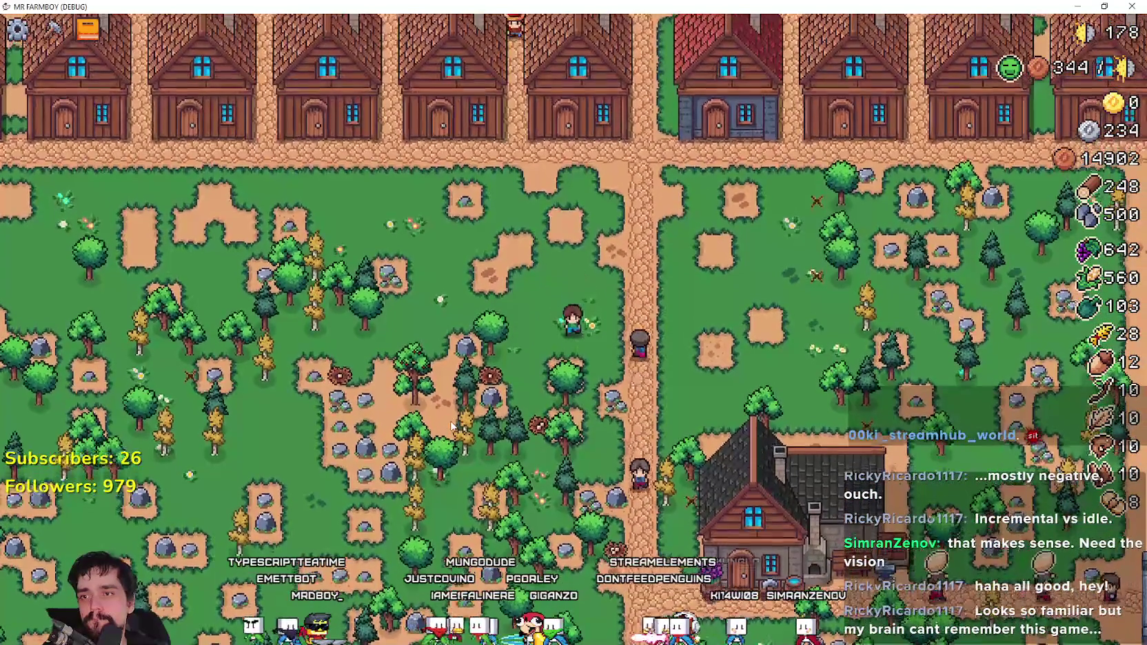
pyautogui.press('s')
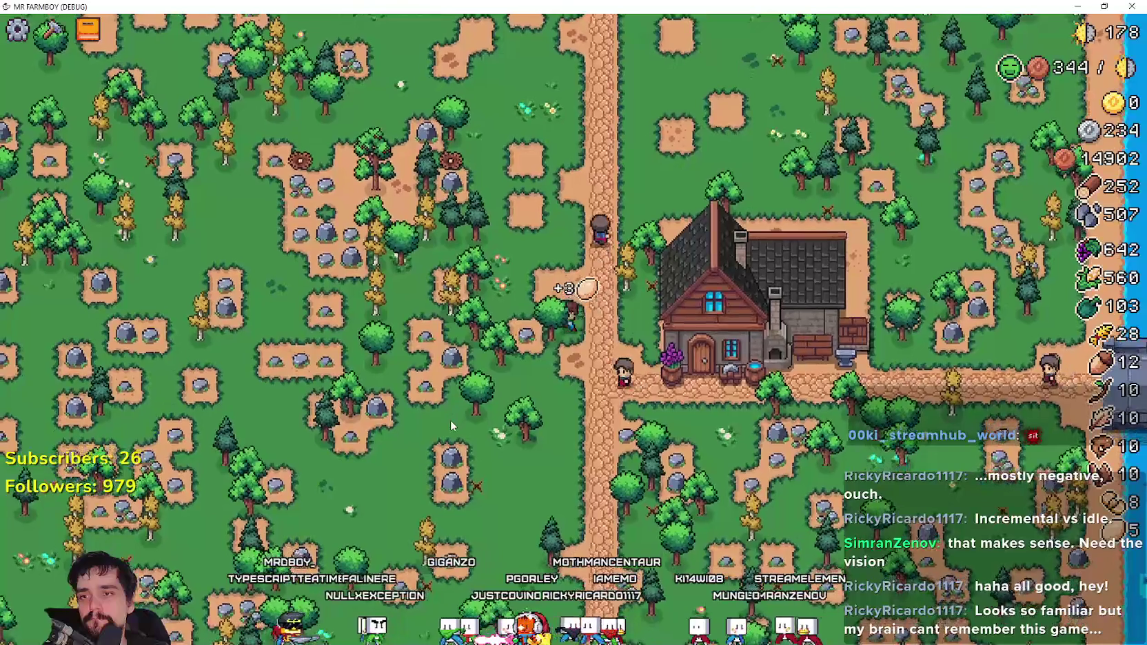
pyautogui.scroll(-2, 449, 420)
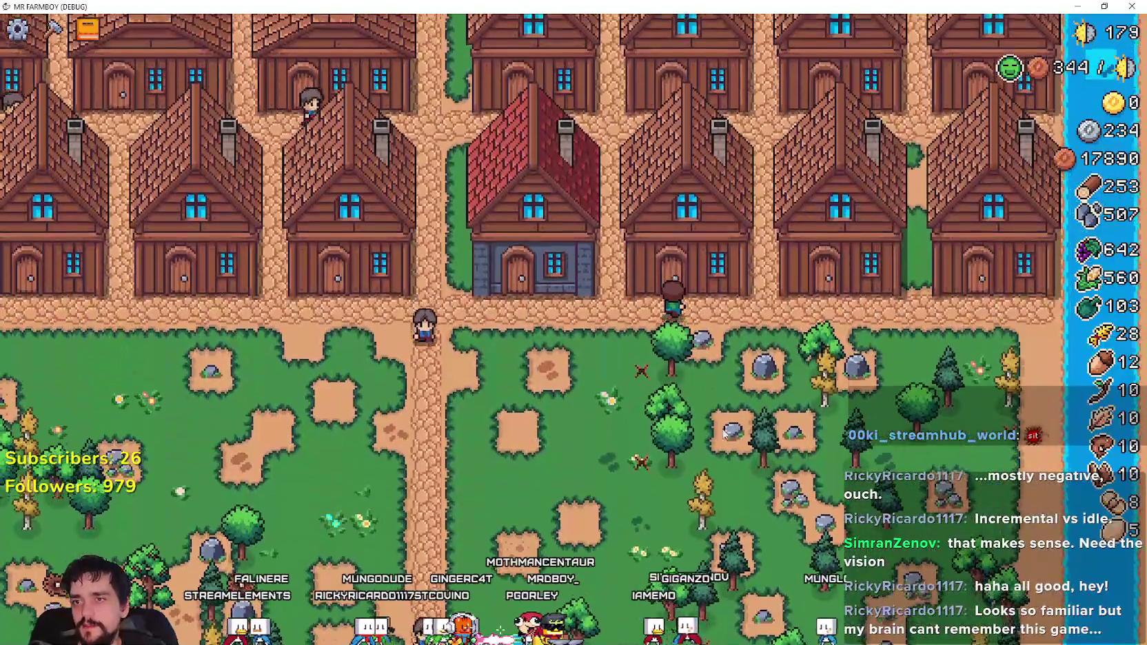
pyautogui.click(655, 309)
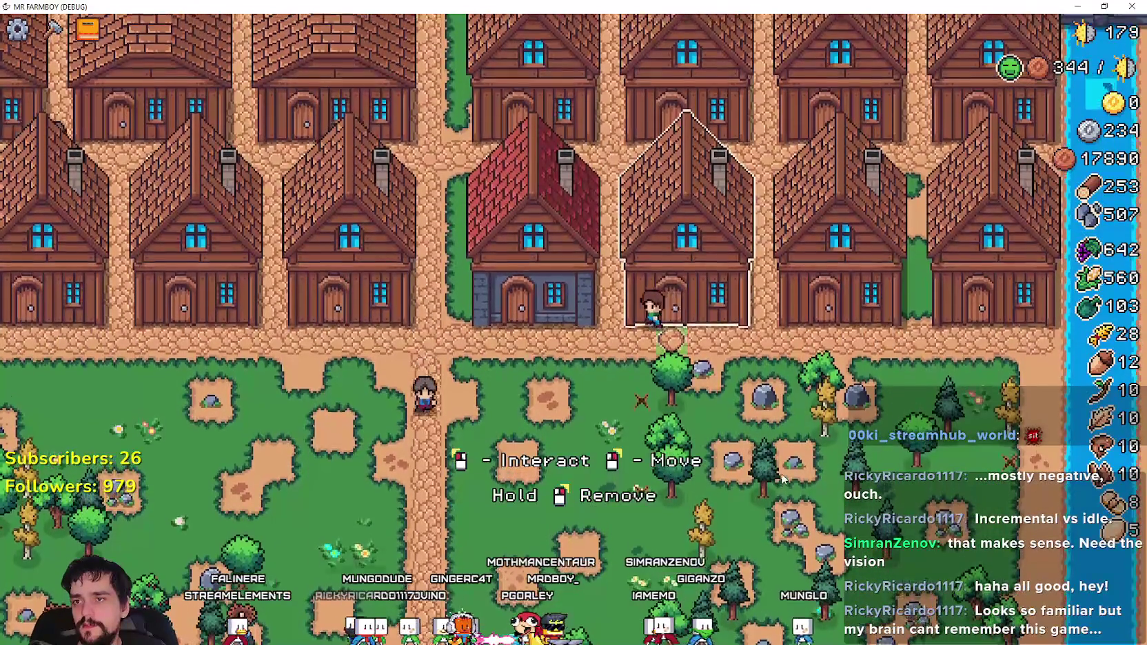
# - Buy the bed-capacity upgrade for the selected house and the next house to the right
pyautogui.click(689, 275)
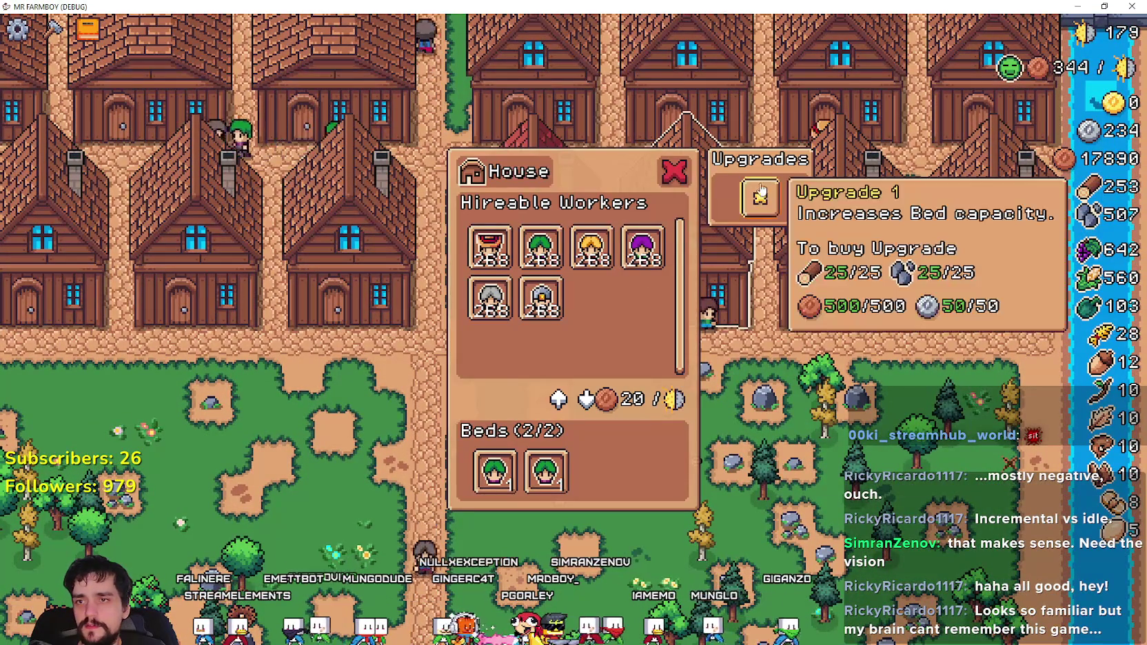
pyautogui.click(757, 193)
pyautogui.press('e')
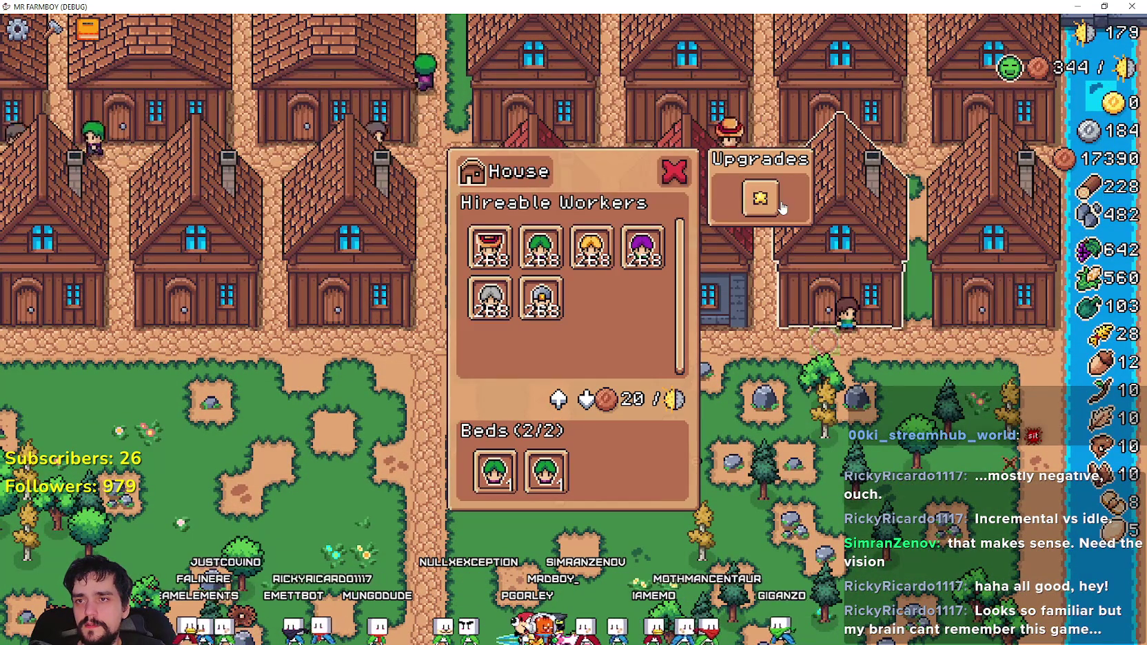
pyautogui.press('d')
pyautogui.press('e')
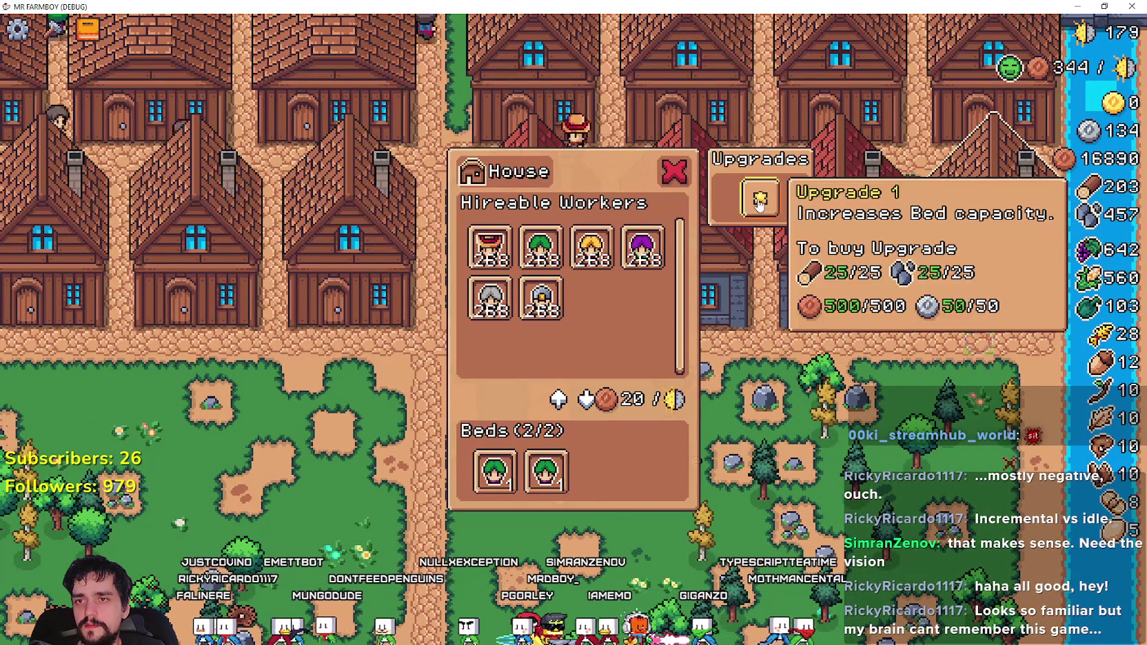
# - Walk left to further houses and buy their bed-capacity upgrades, then close the panel and zoom out
pyautogui.press('a')
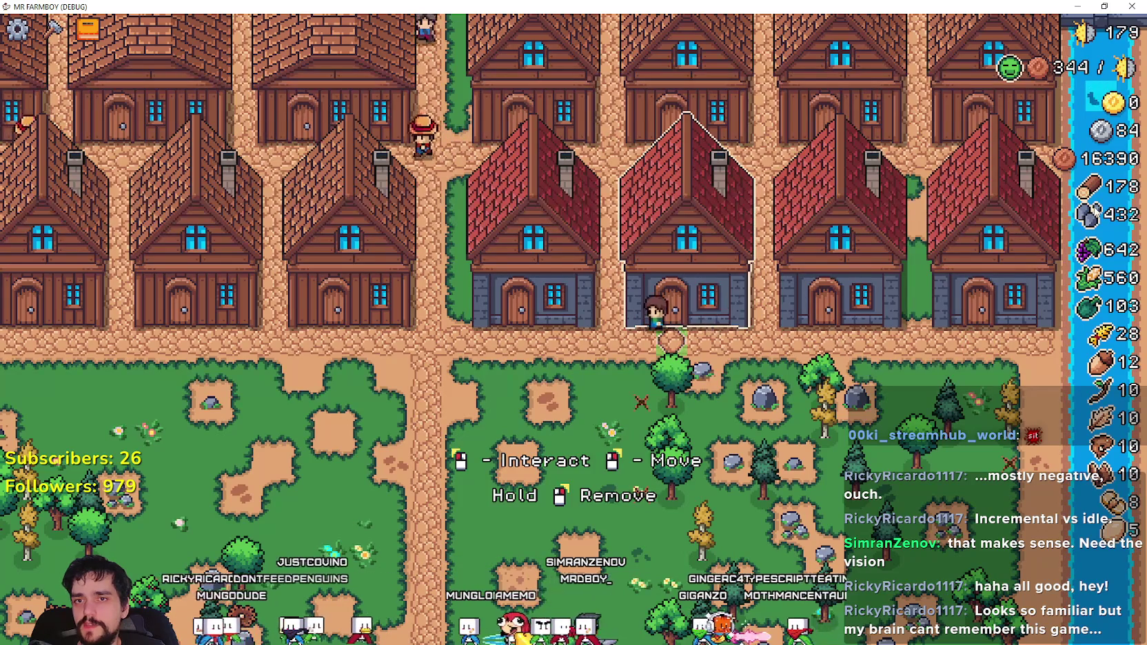
pyautogui.press('a')
pyautogui.press('e')
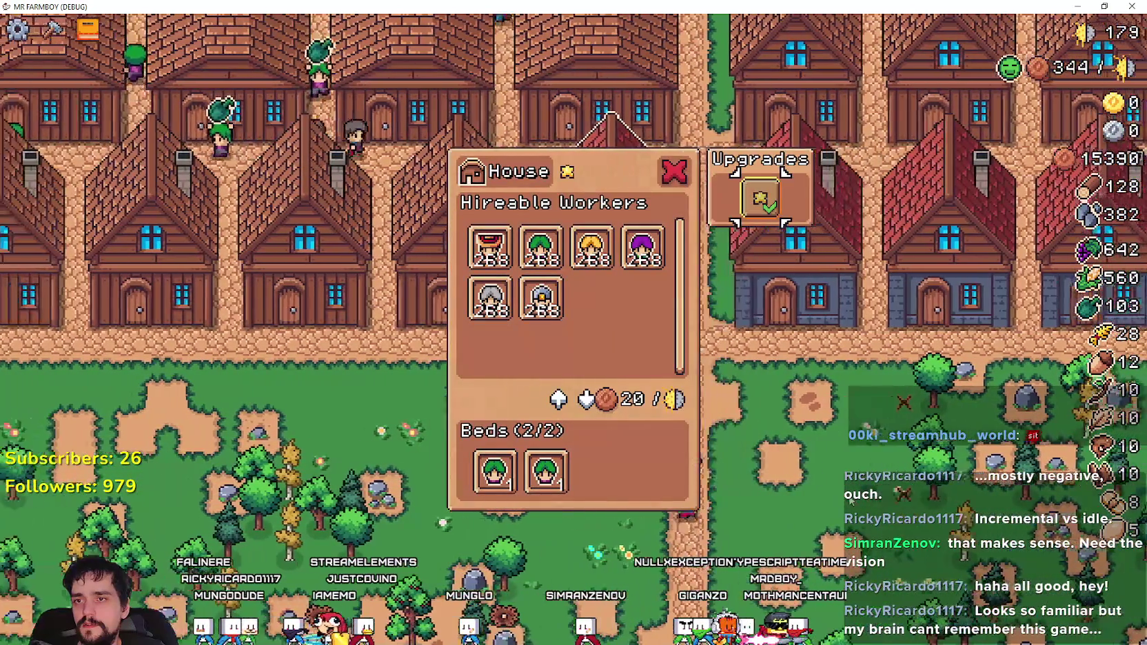
pyautogui.press('a')
pyautogui.press('e')
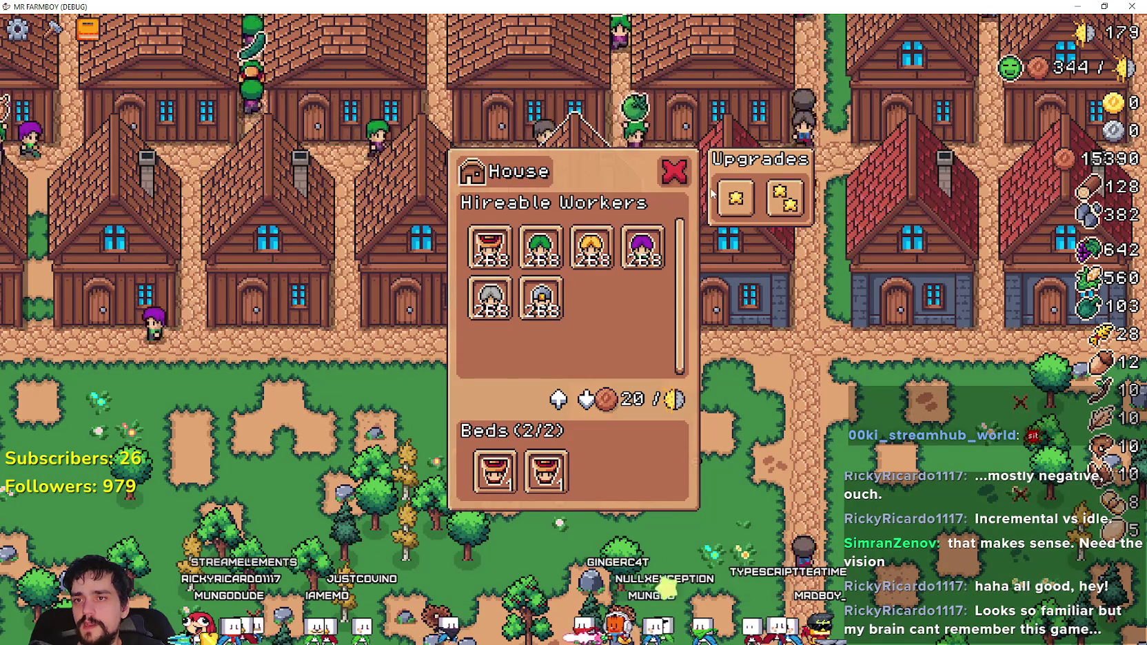
pyautogui.press('Escape')
pyautogui.scroll(-5, 688, 313)
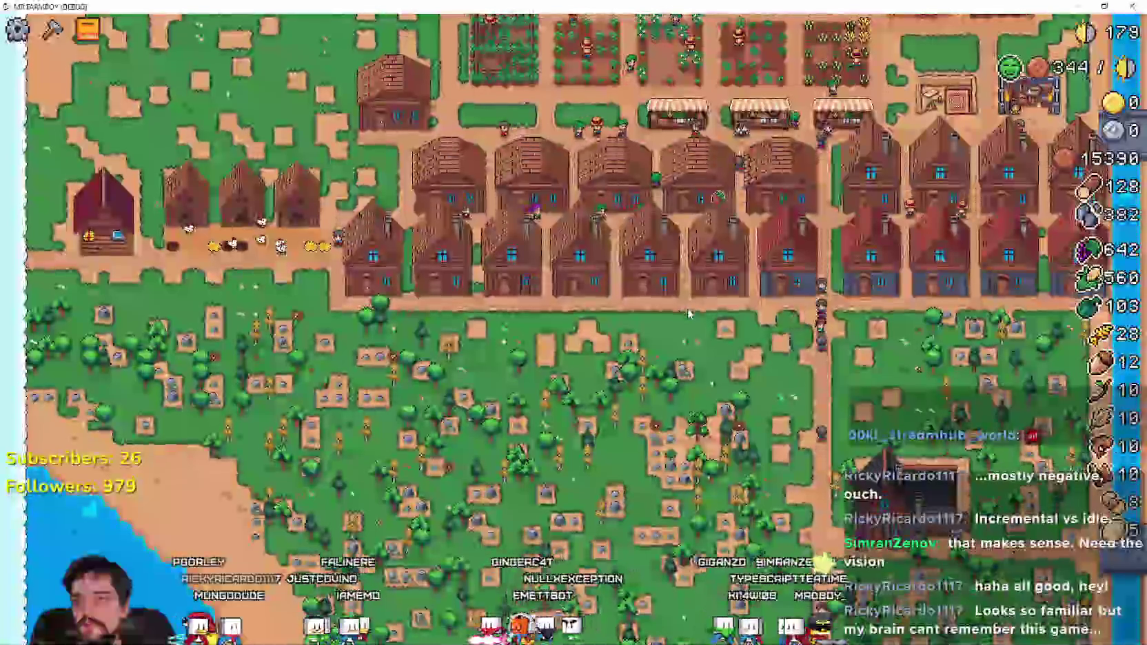
# - Pan down over the village and forest, zooming in and out to survey the area
pyautogui.press('s')
pyautogui.press('s')
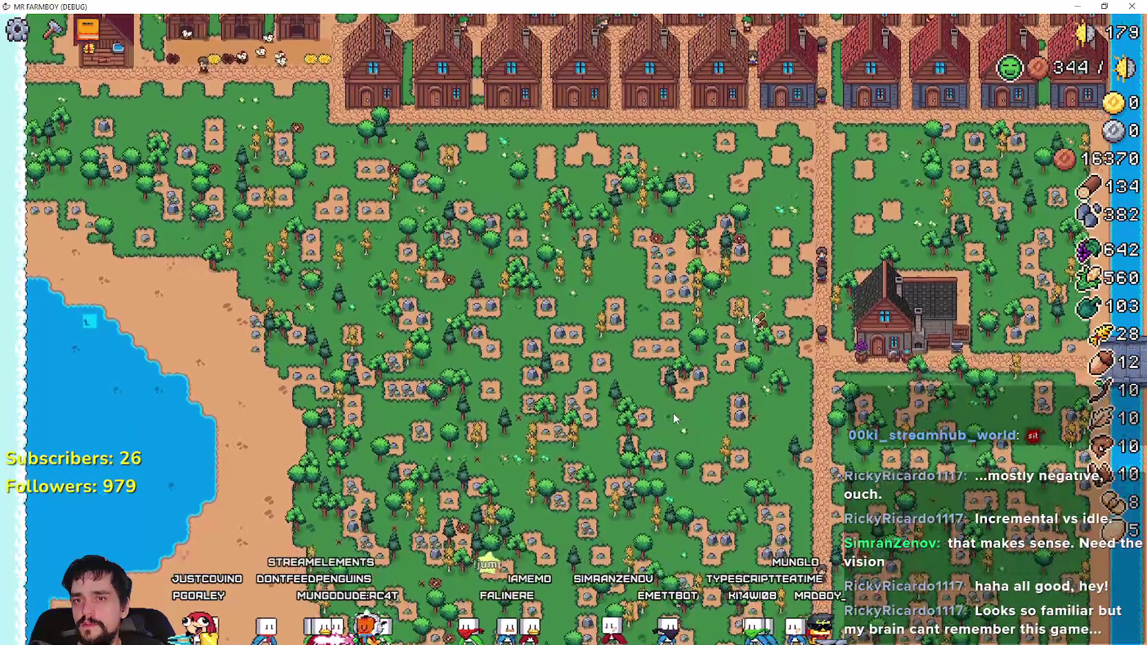
pyautogui.press('s')
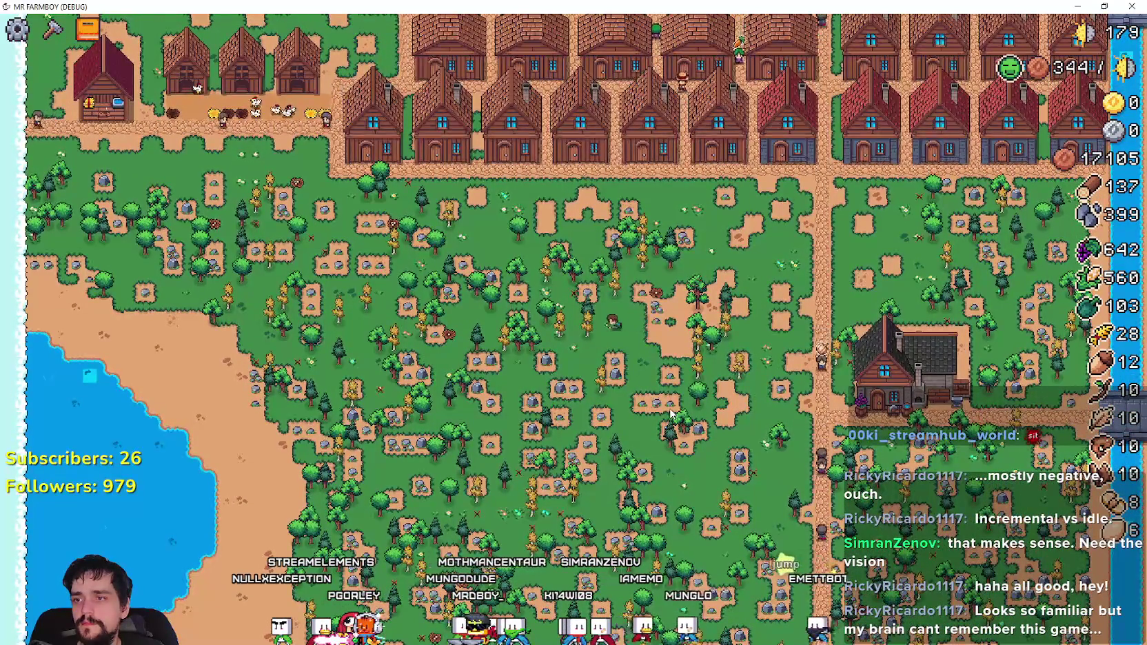
pyautogui.scroll(5, 677, 414)
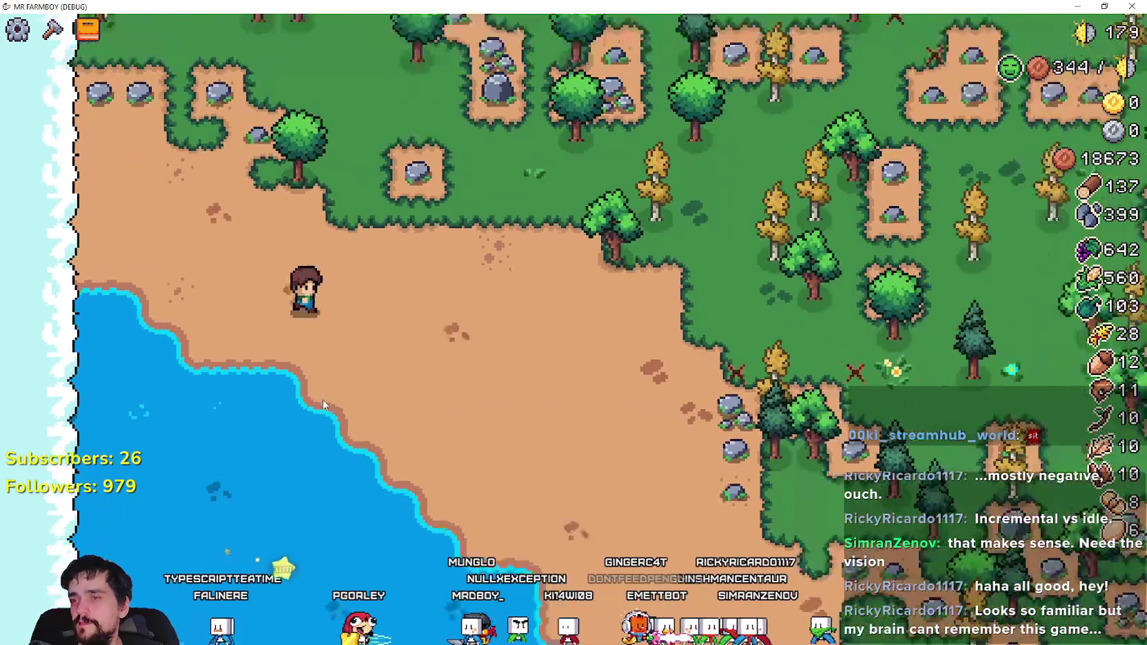
pyautogui.scroll(-5, 324, 396)
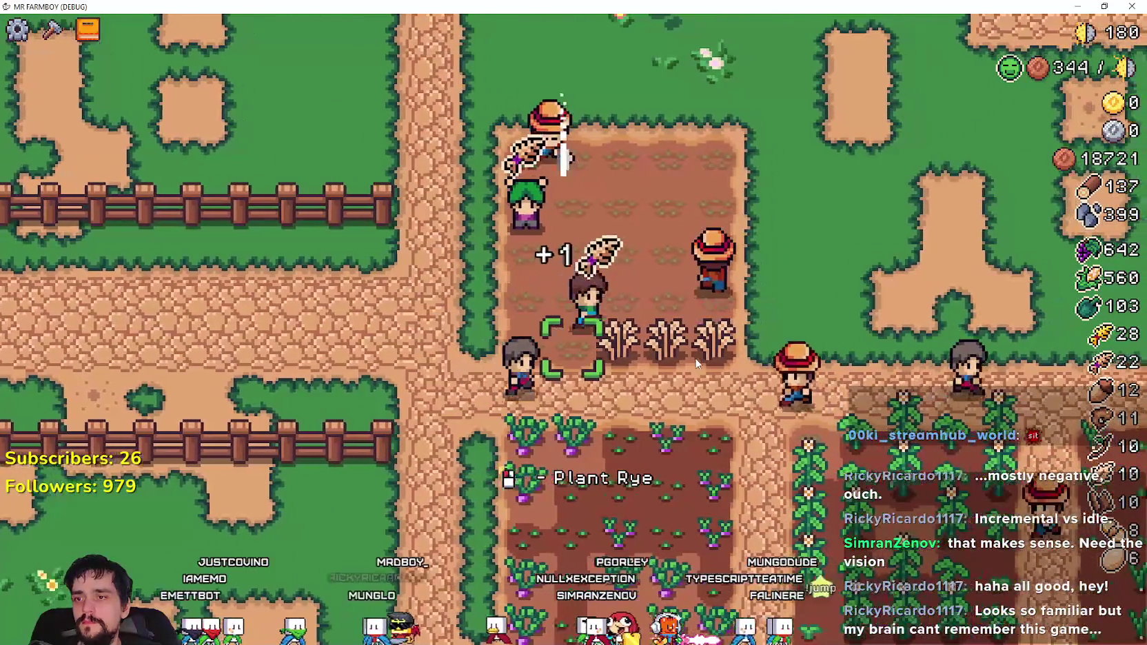
# - Toggle the Advancements overview to review the Crops tree, then close it for the Crafting list
pyautogui.press('Tab')
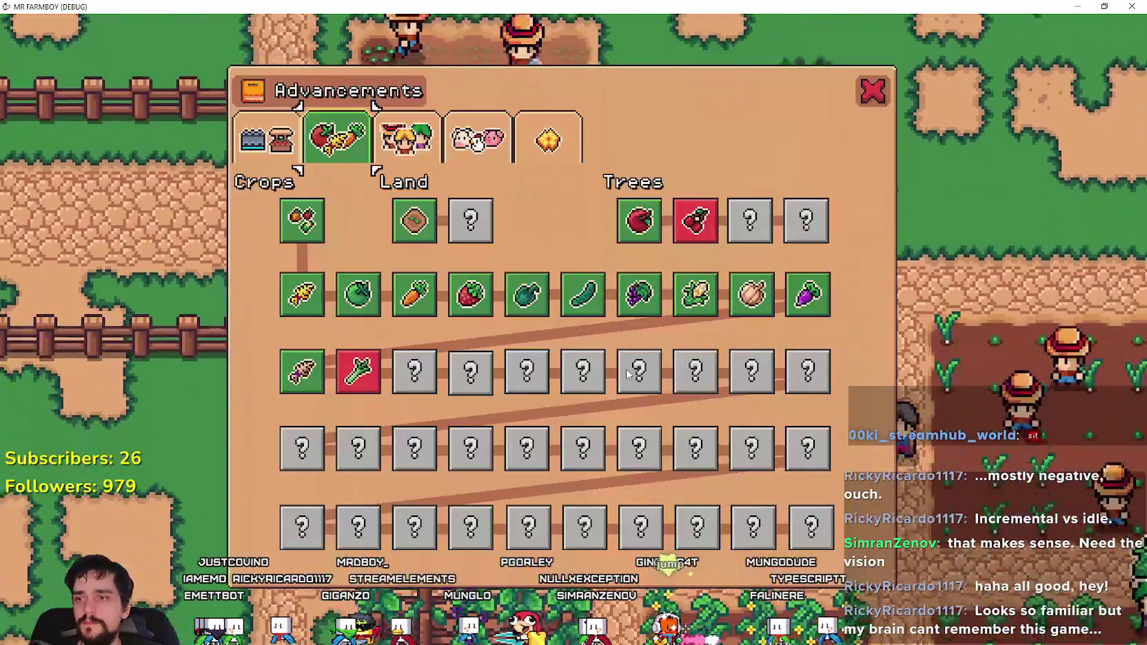
pyautogui.press('Tab')
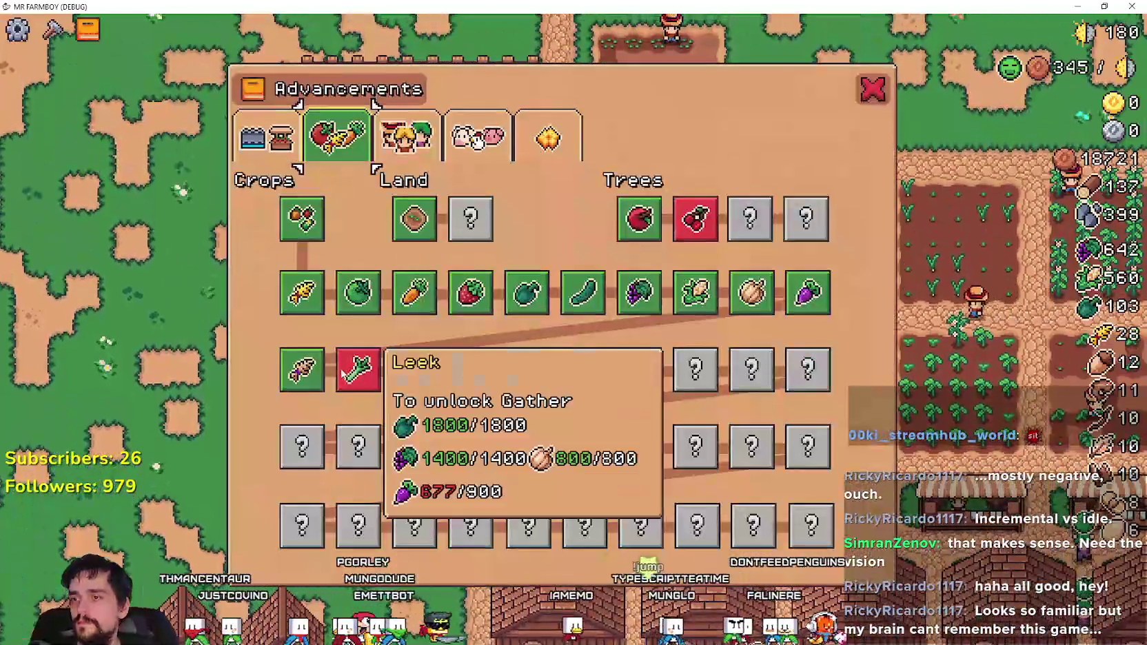
pyautogui.moveTo(299, 376)
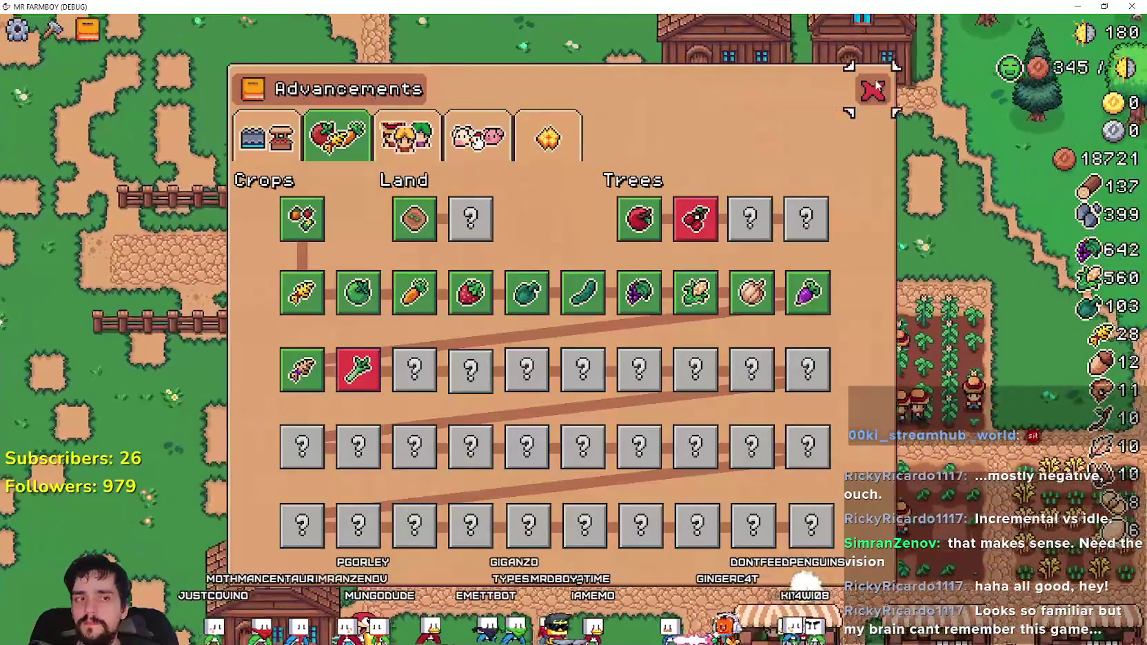
pyautogui.click(873, 89)
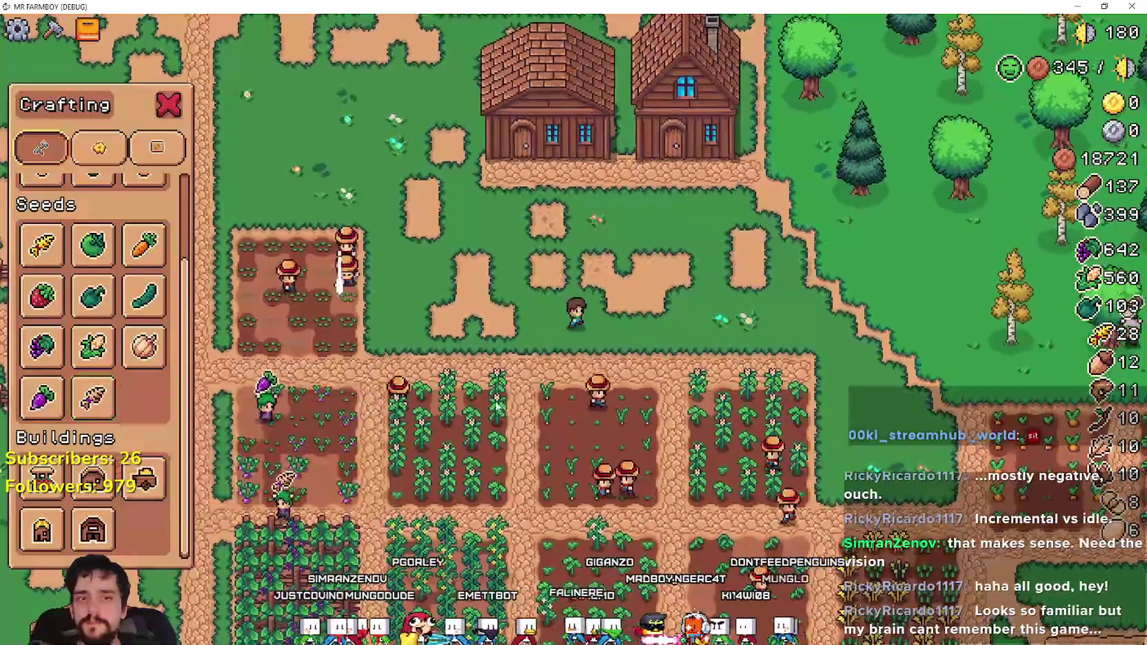
# - Choose the Road Tile and lay road tiles along the field's right edge
pyautogui.scroll(3, 69, 260)
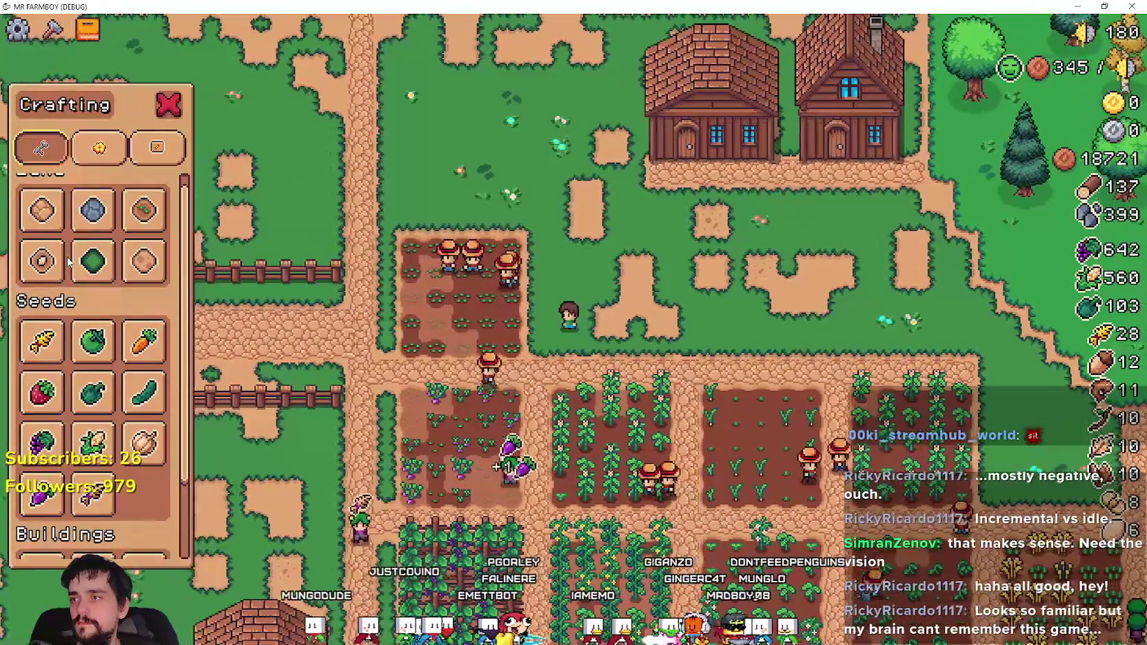
pyautogui.scroll(1, 69, 261)
pyautogui.click(59, 231)
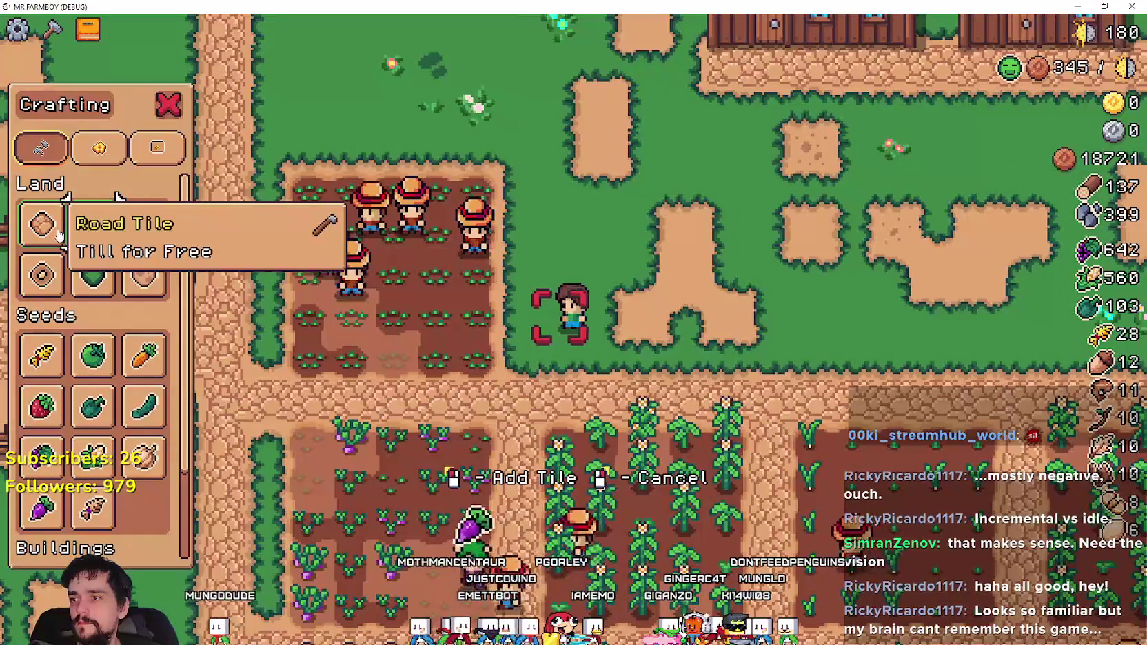
pyautogui.press('w')
pyautogui.press('w')
pyautogui.press('w')
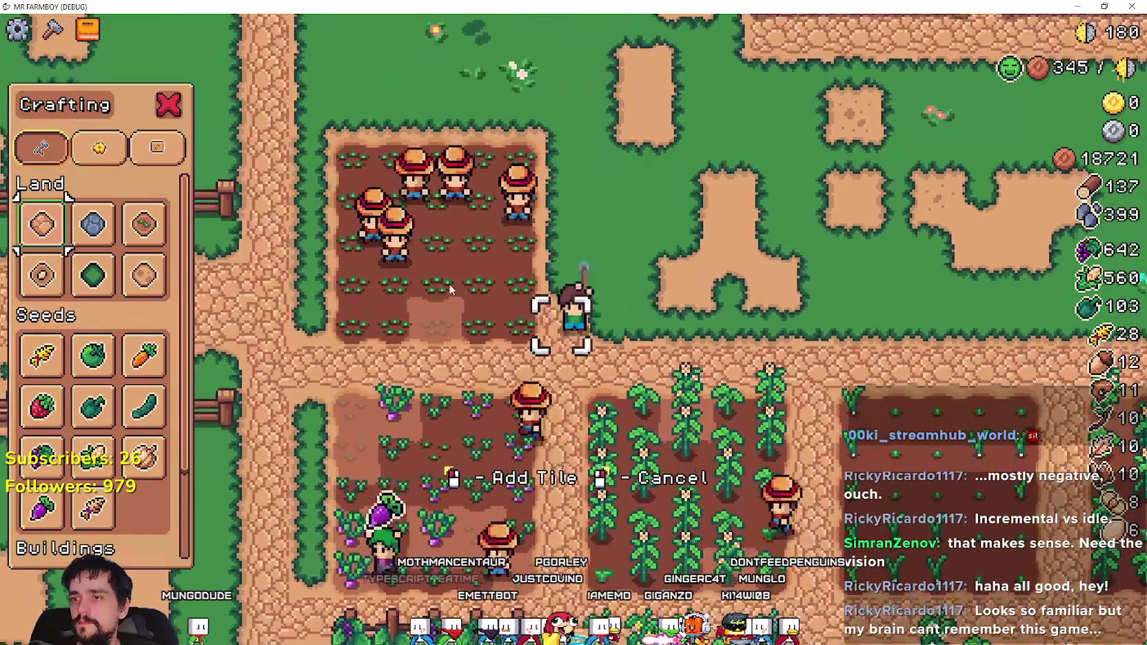
pyautogui.click(449, 283)
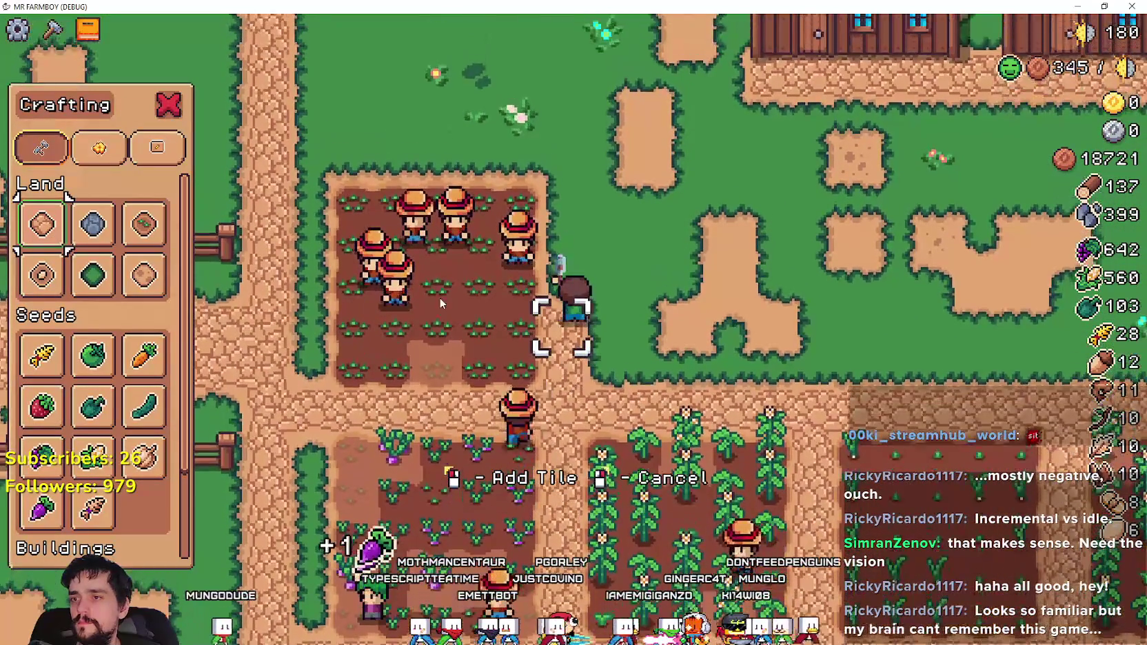
pyautogui.press('w')
pyautogui.press('w')
pyautogui.press('w')
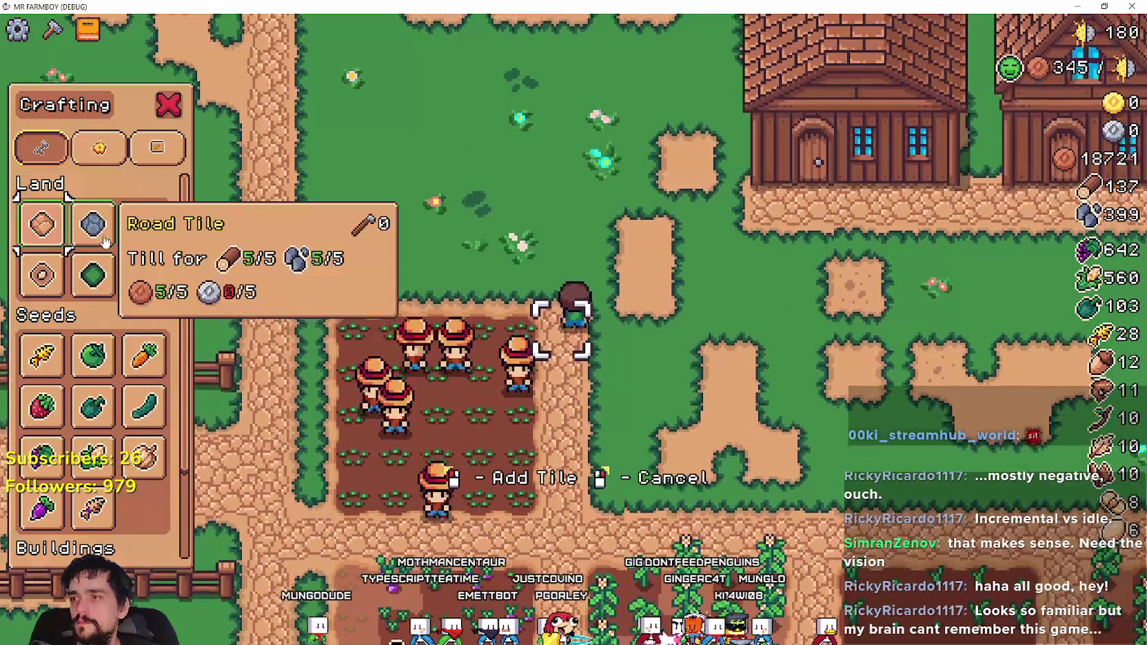
pyautogui.press('s')
pyautogui.press('s')
pyautogui.press('s')
pyautogui.press('d')
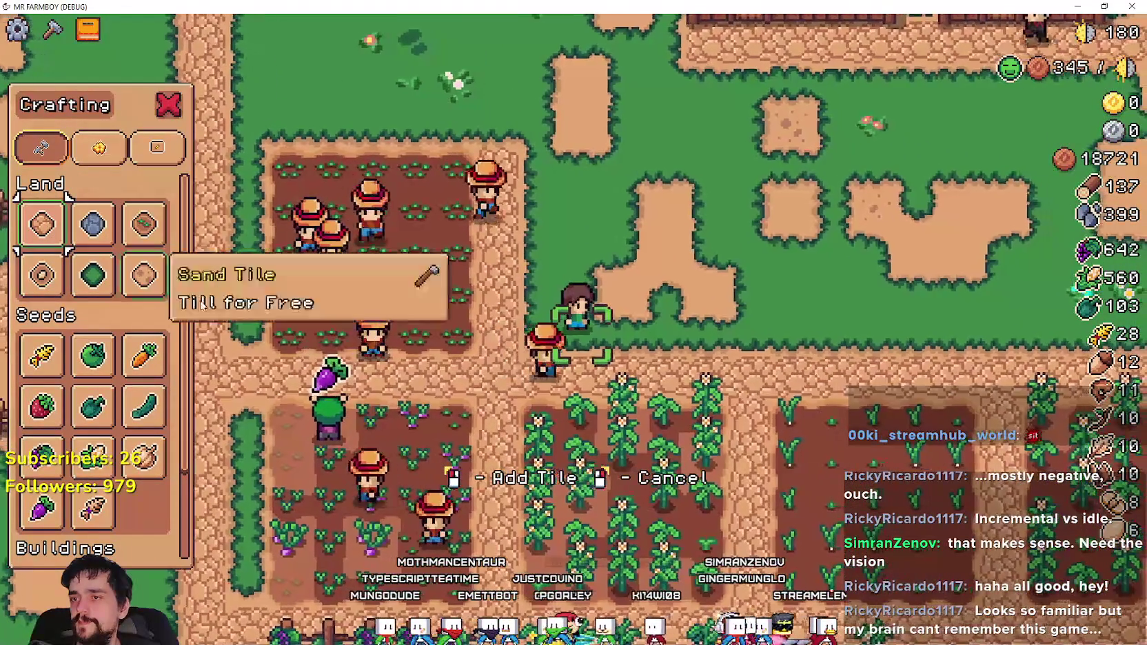
pyautogui.press('a')
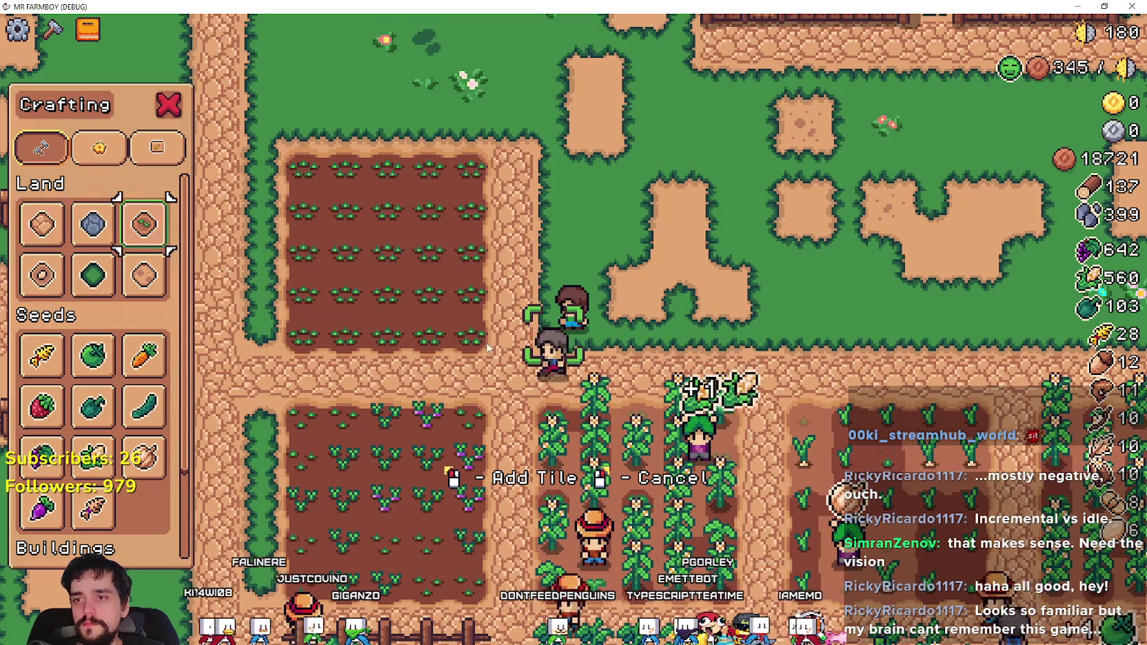
# - Walk north and south beside the field, tilling new strips of soil
pyautogui.press('w')
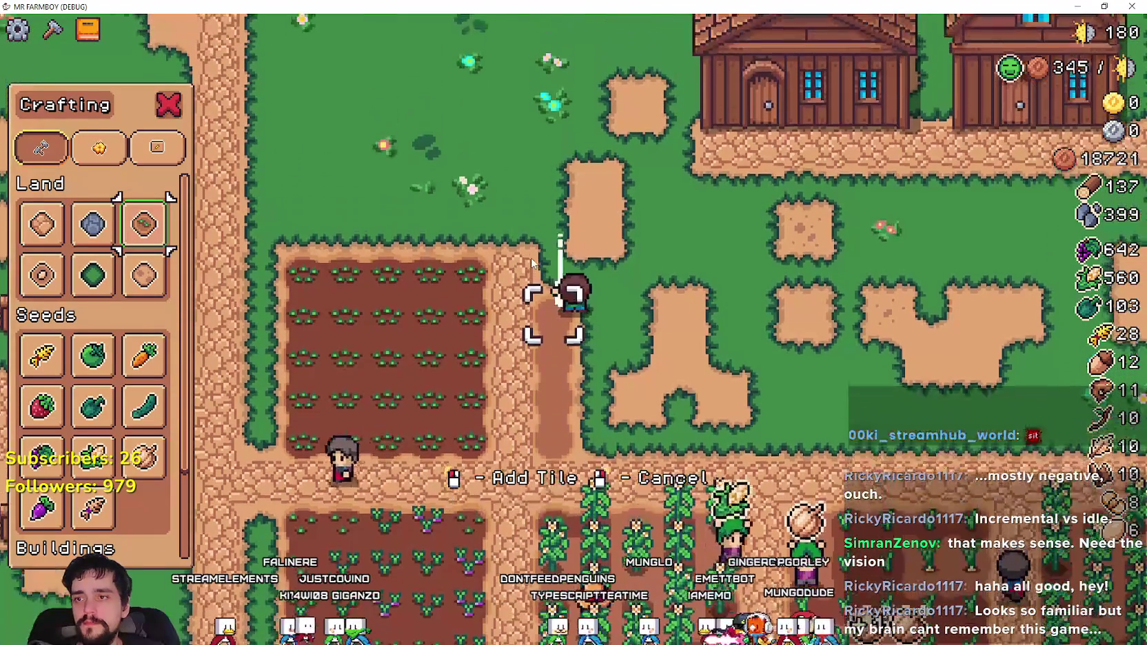
pyautogui.press('s')
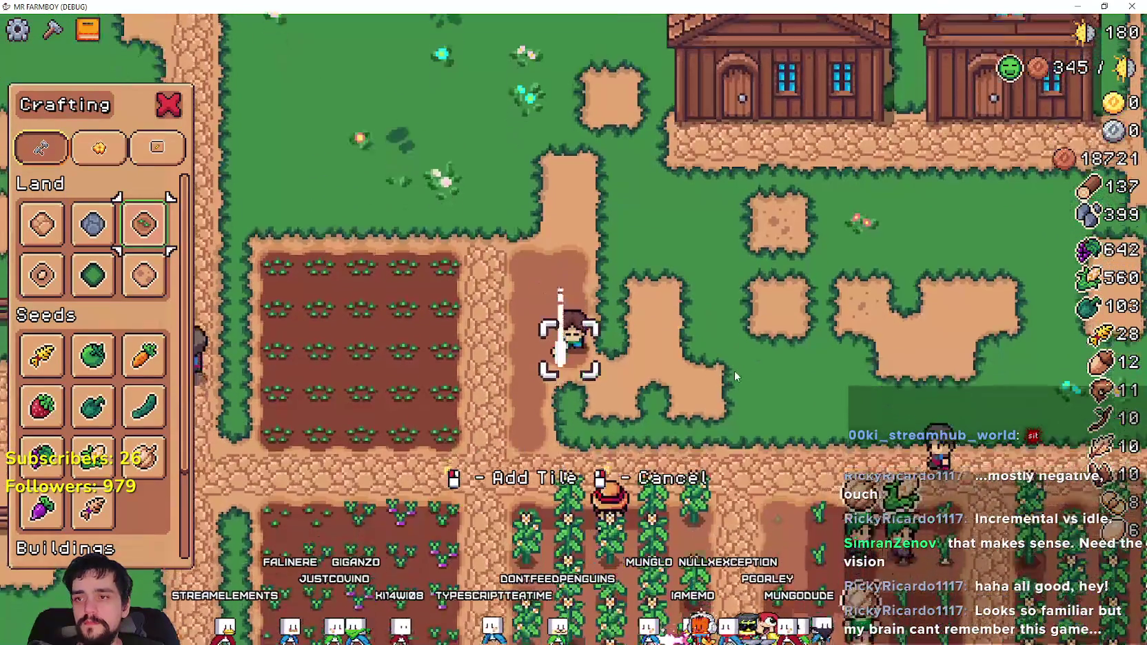
pyautogui.press('w')
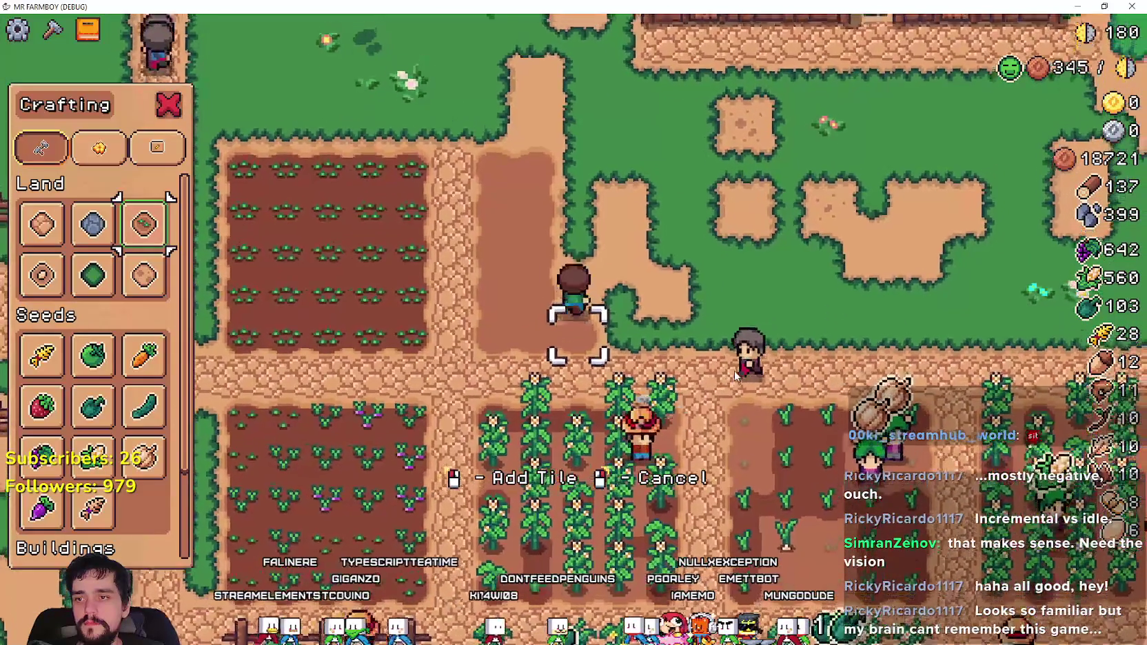
pyautogui.press('w')
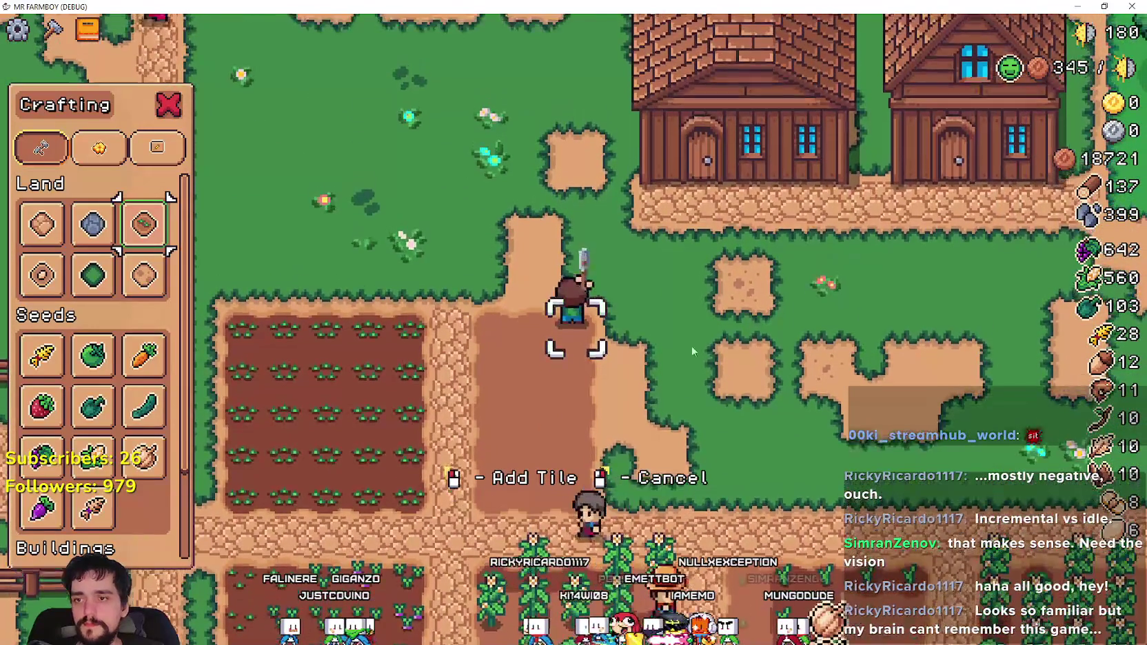
pyautogui.press('s')
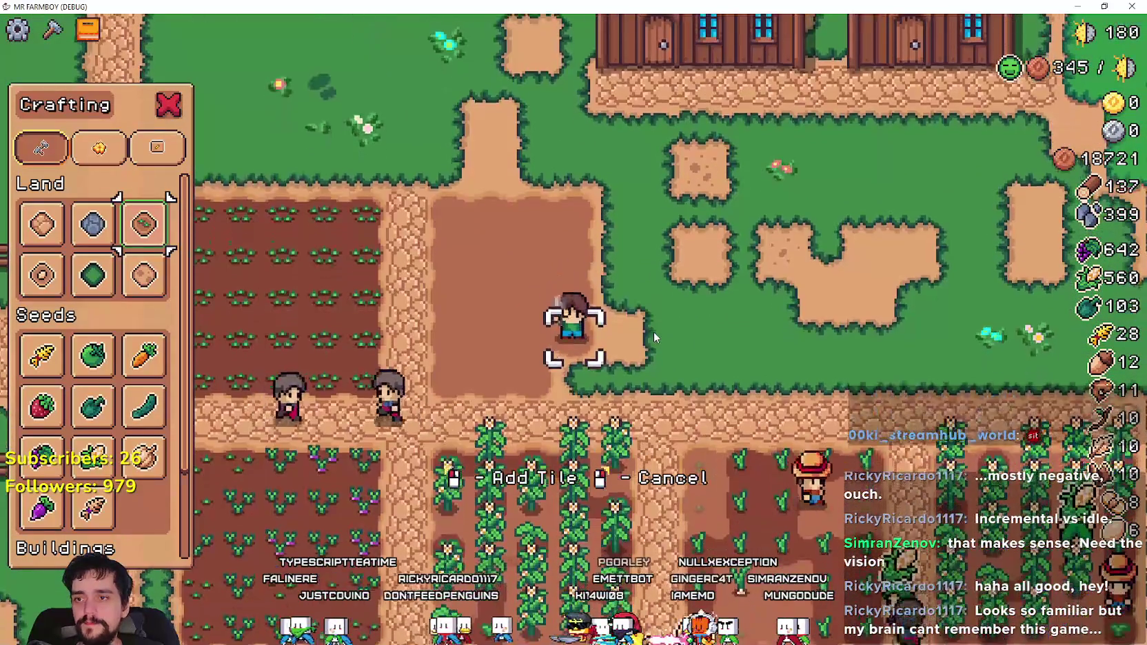
pyautogui.press('w')
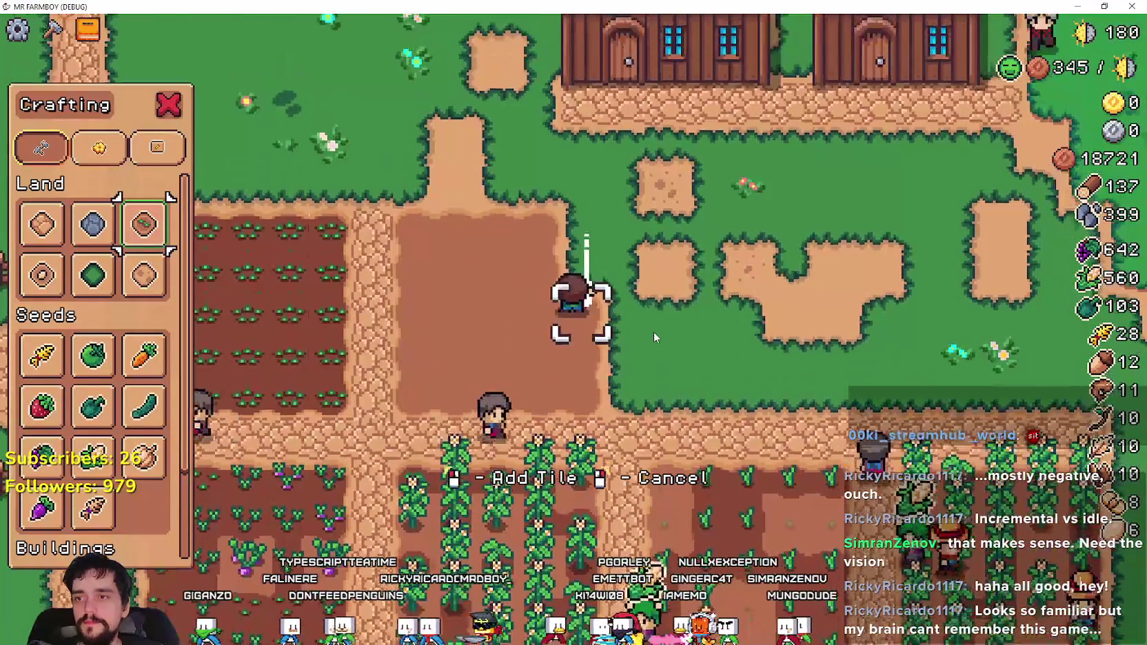
# - Lay another road tile on the grass
pyautogui.press('d')
pyautogui.press('s')
pyautogui.scroll(2, 654, 332)
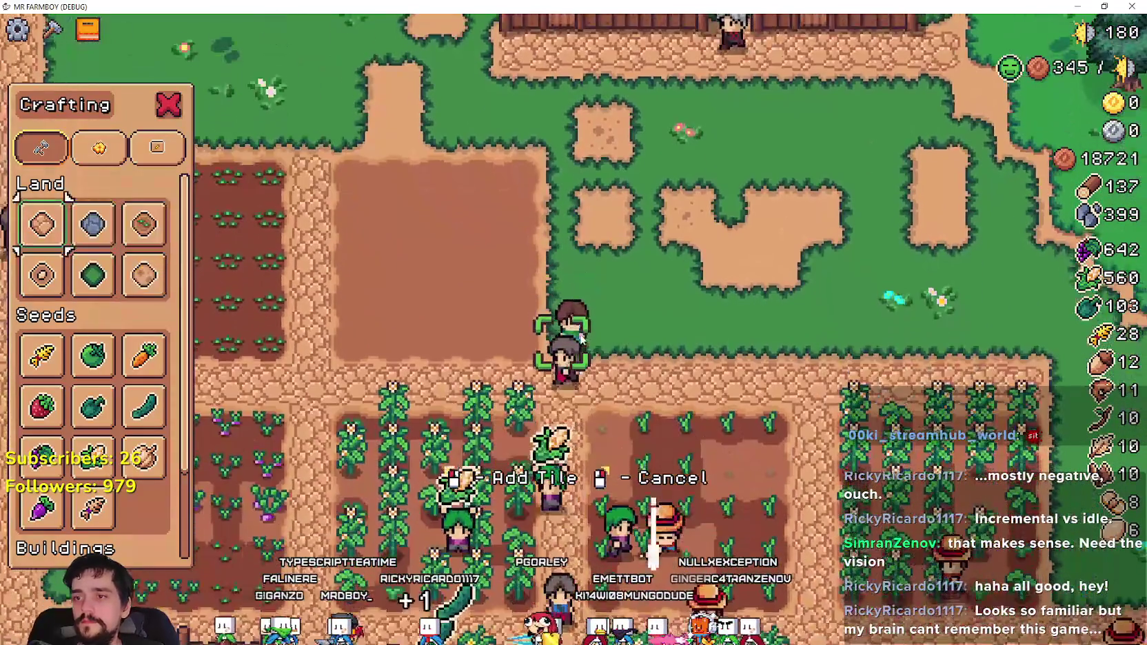
pyautogui.press('w')
pyautogui.click(581, 340)
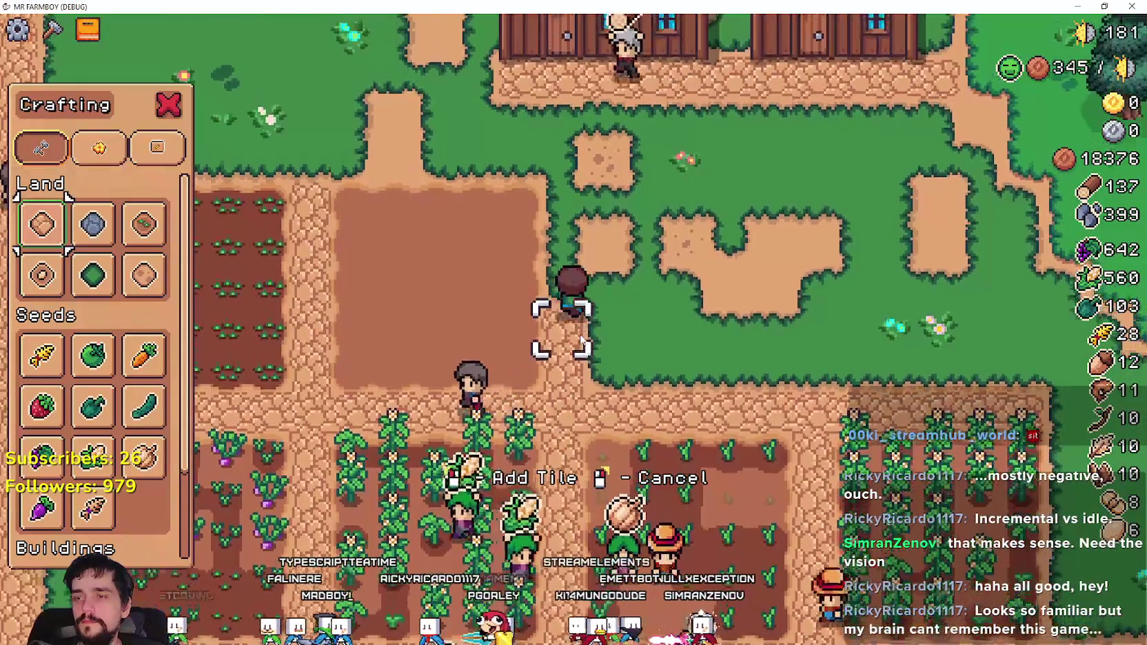
# - Walk the farmer west onto the dirt field and bring up the Advancements overview
pyautogui.press('a')
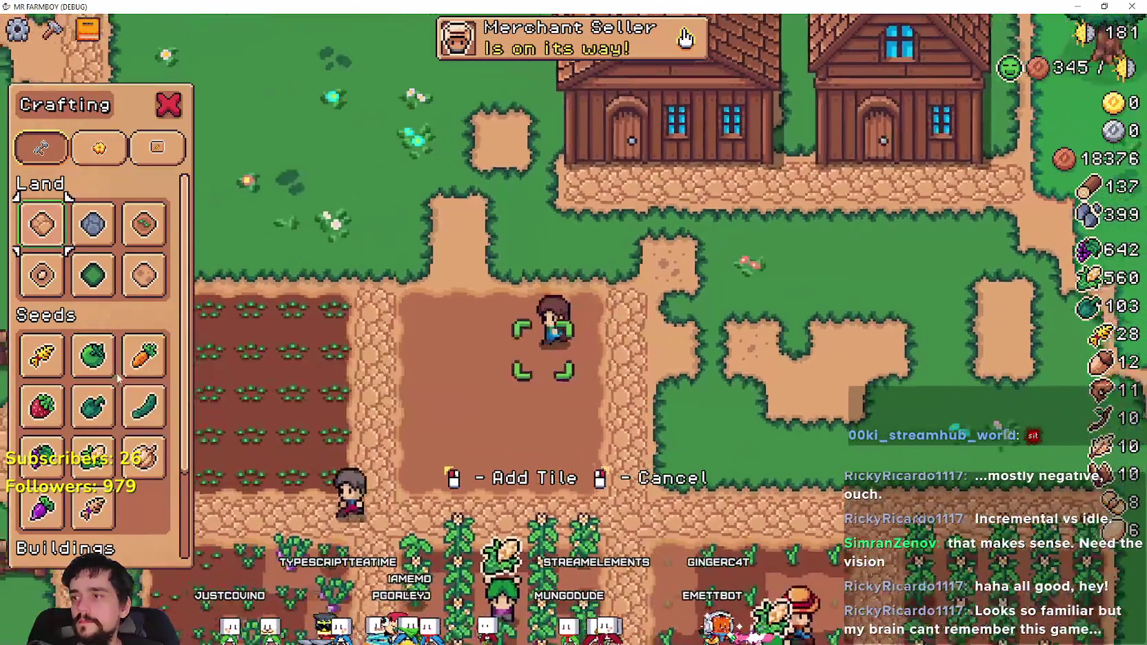
pyautogui.scroll(-2, 71, 483)
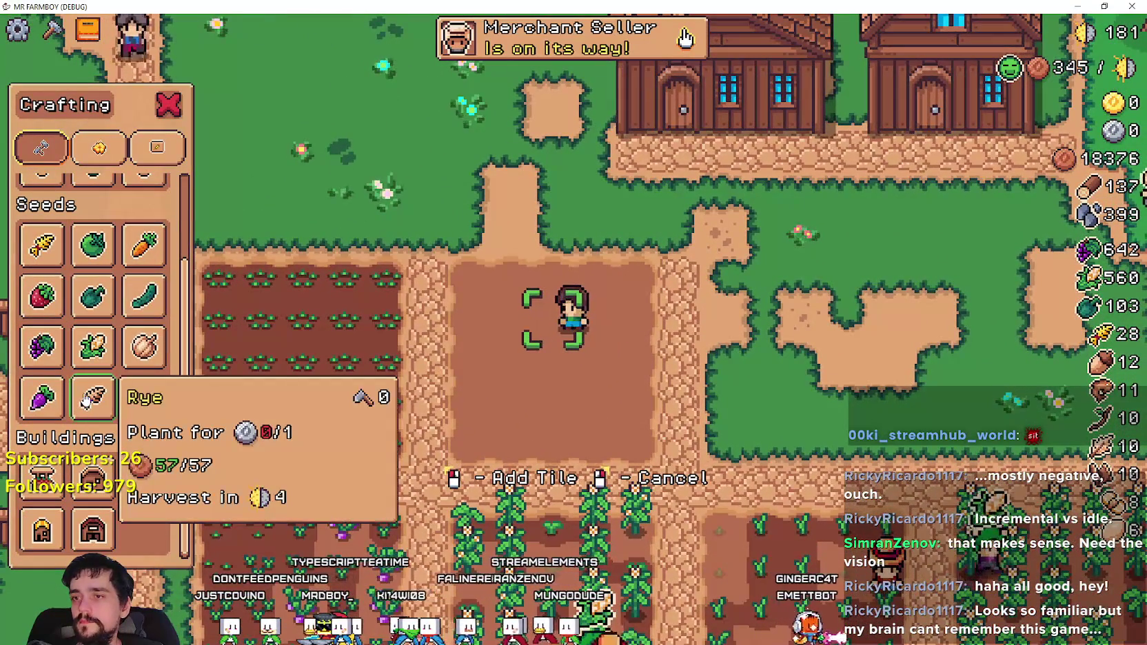
pyautogui.press('a')
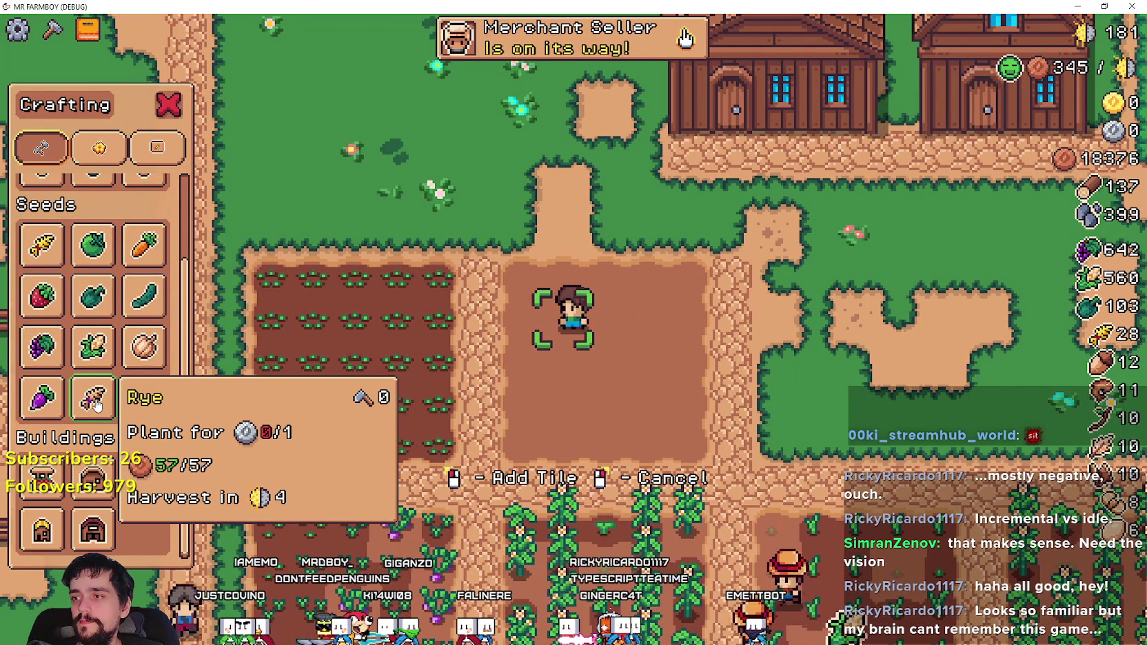
pyautogui.press('Tab')
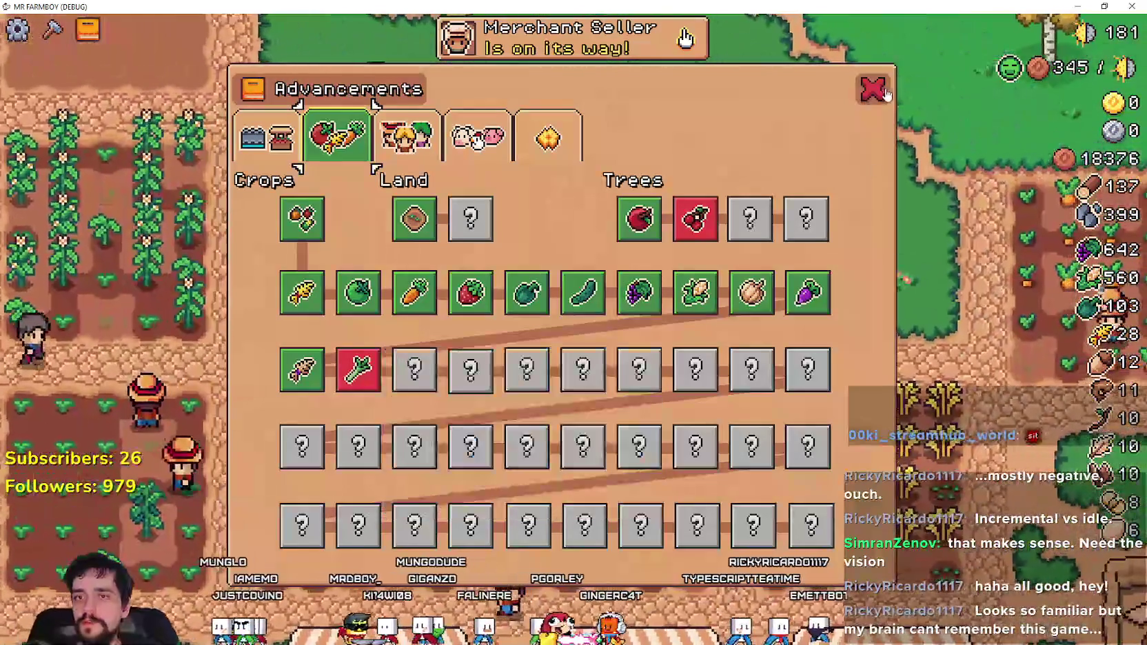
# - Unlock Rancher Upgrade 1 and hire three Gatherers for a house, dropping copper to 1176
pyautogui.click(884, 92)
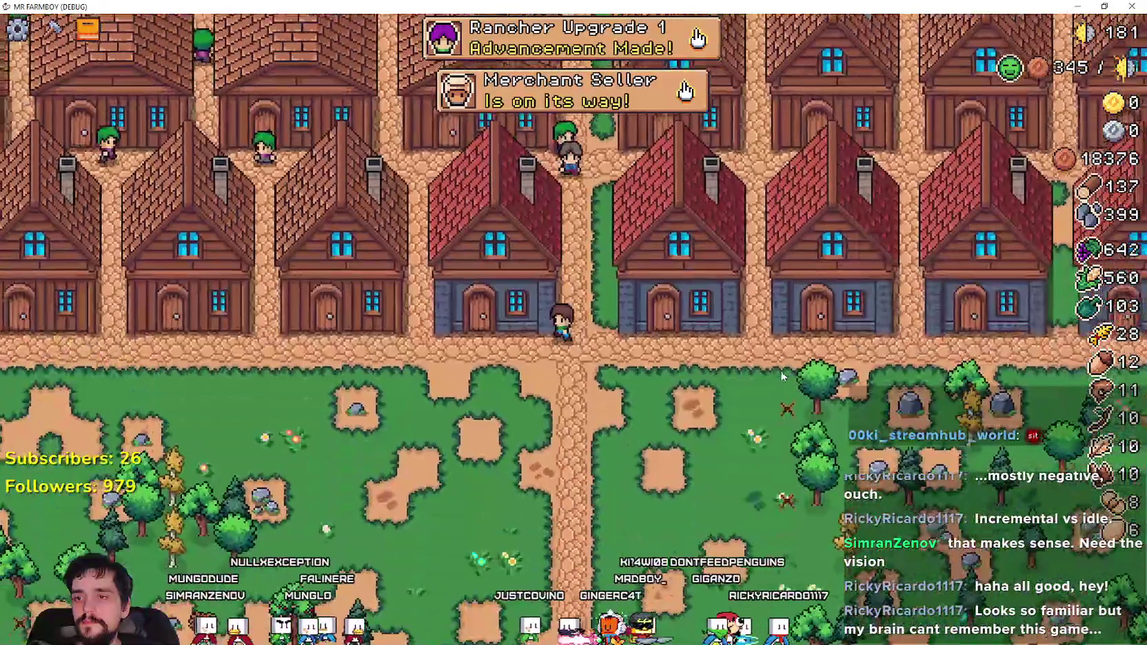
pyautogui.click(682, 297)
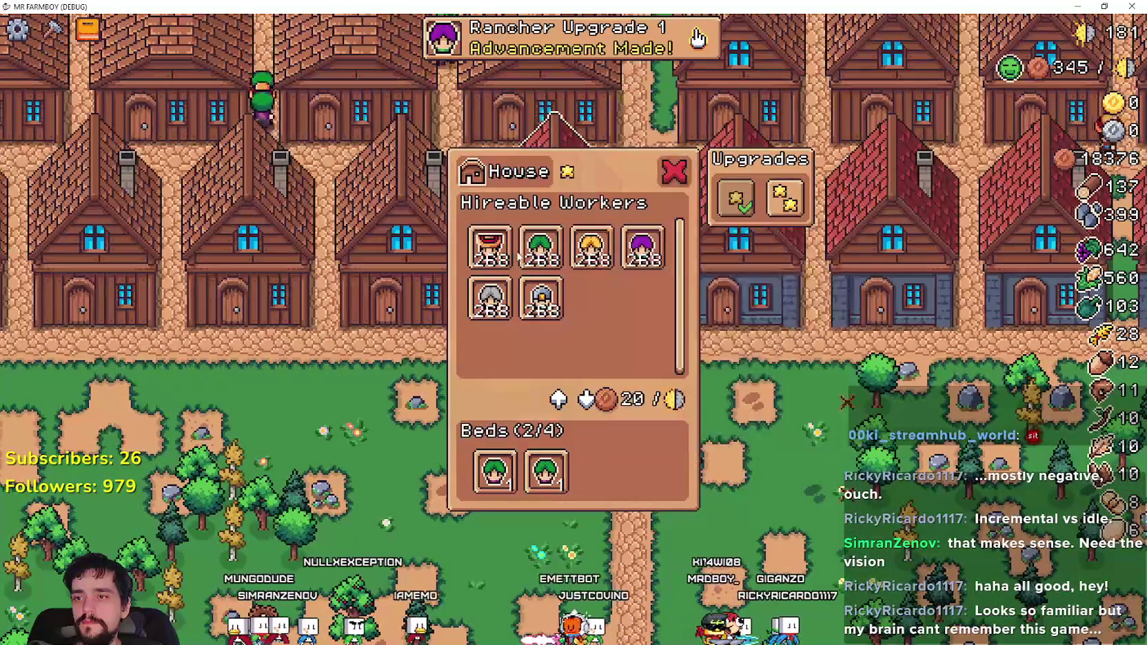
pyautogui.click(528, 257)
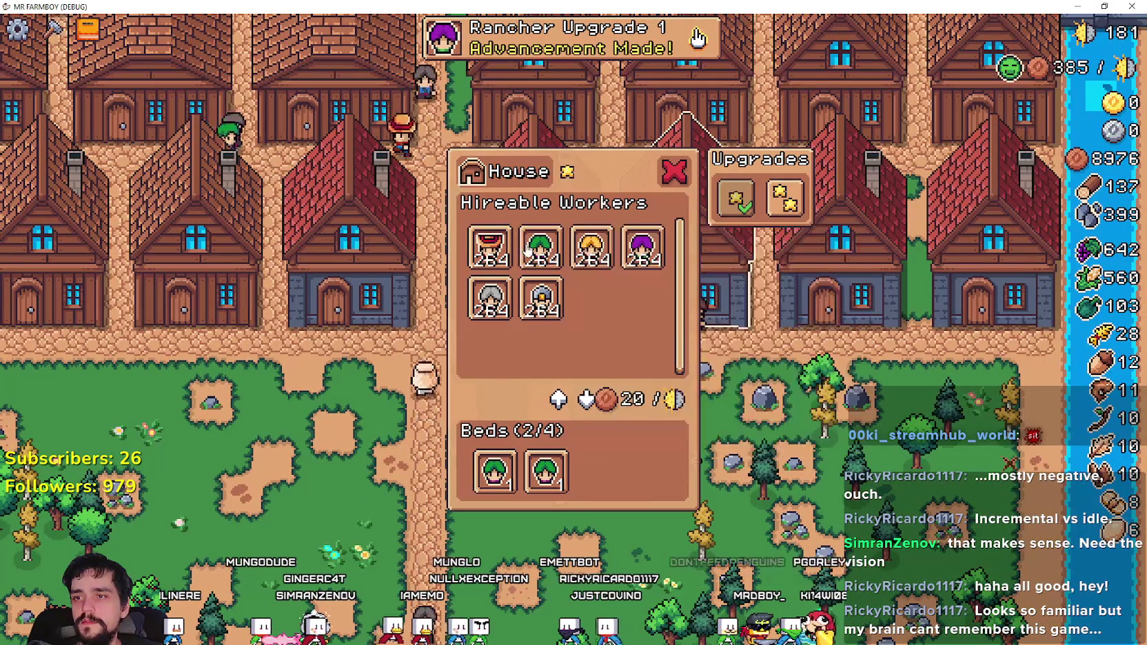
pyautogui.click(530, 255)
pyautogui.click(529, 255)
pyautogui.click(538, 258)
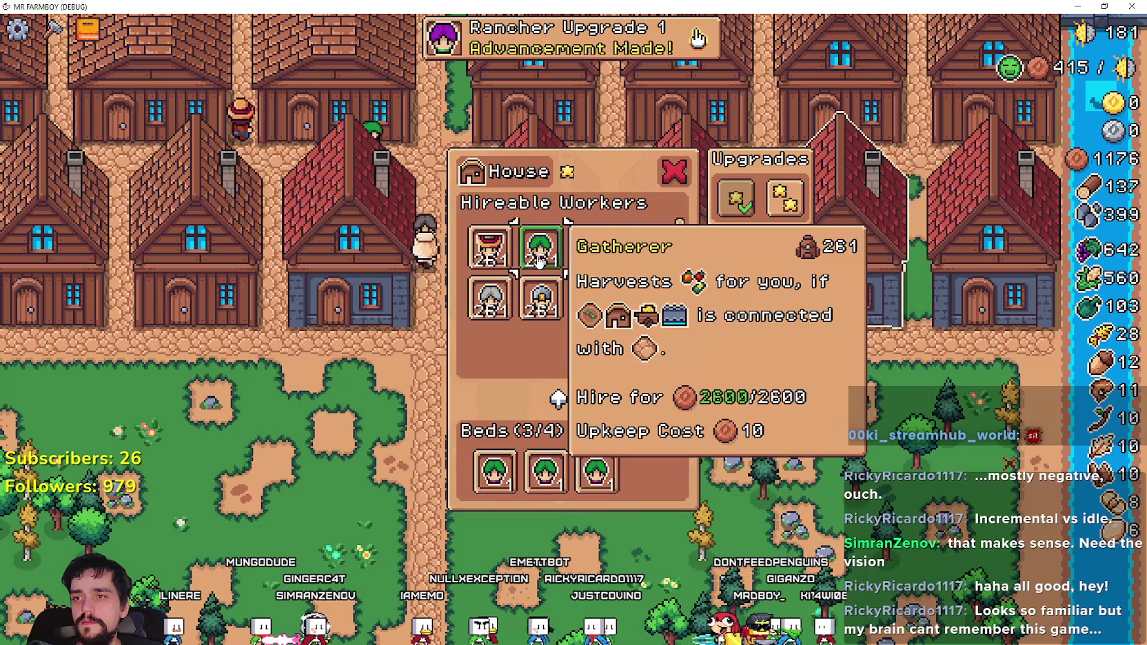
pyautogui.click(999, 443)
# - Pan up to the market stalls and bring up a stall's sell panel
pyautogui.press('w')
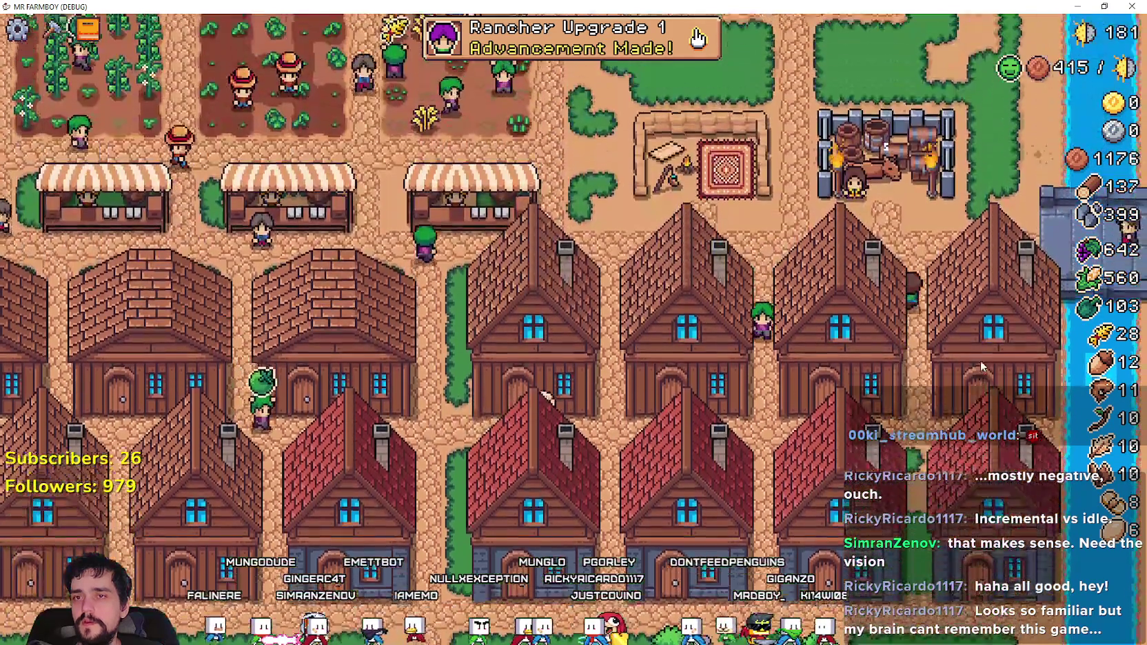
pyautogui.press('w')
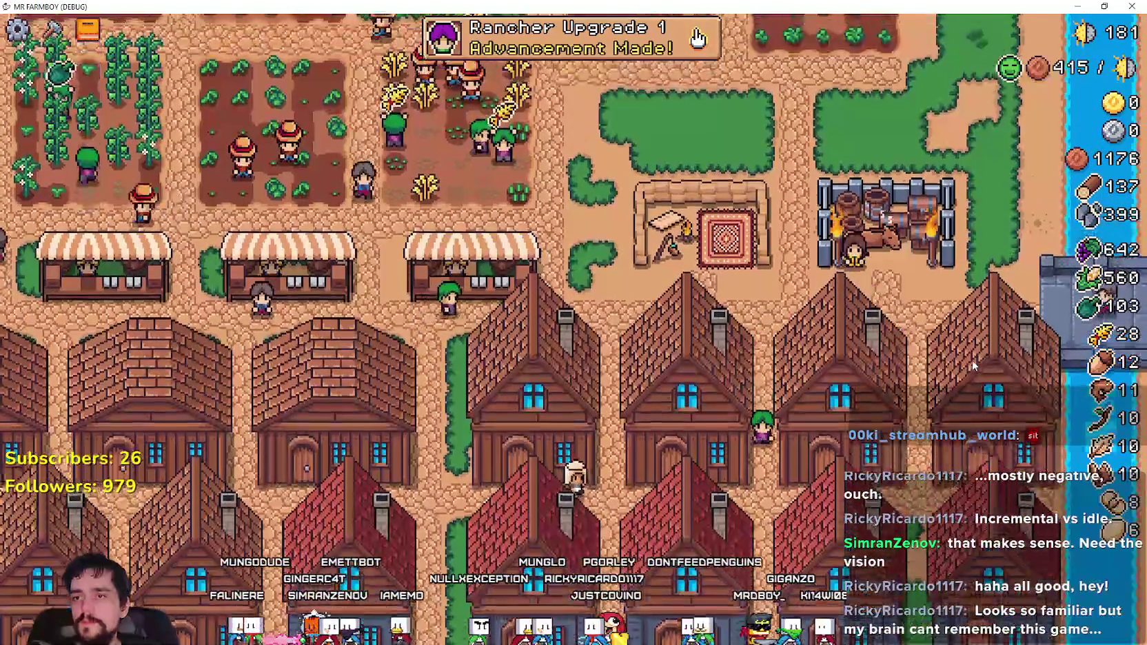
pyautogui.press('a')
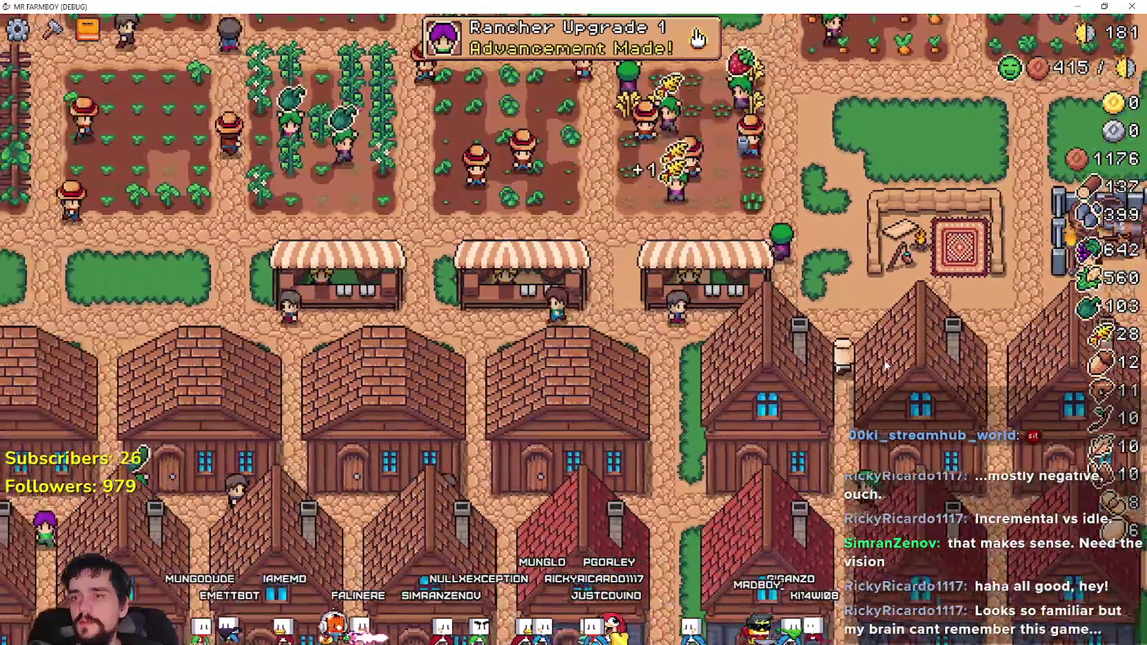
pyautogui.click(573, 289)
pyautogui.press('a')
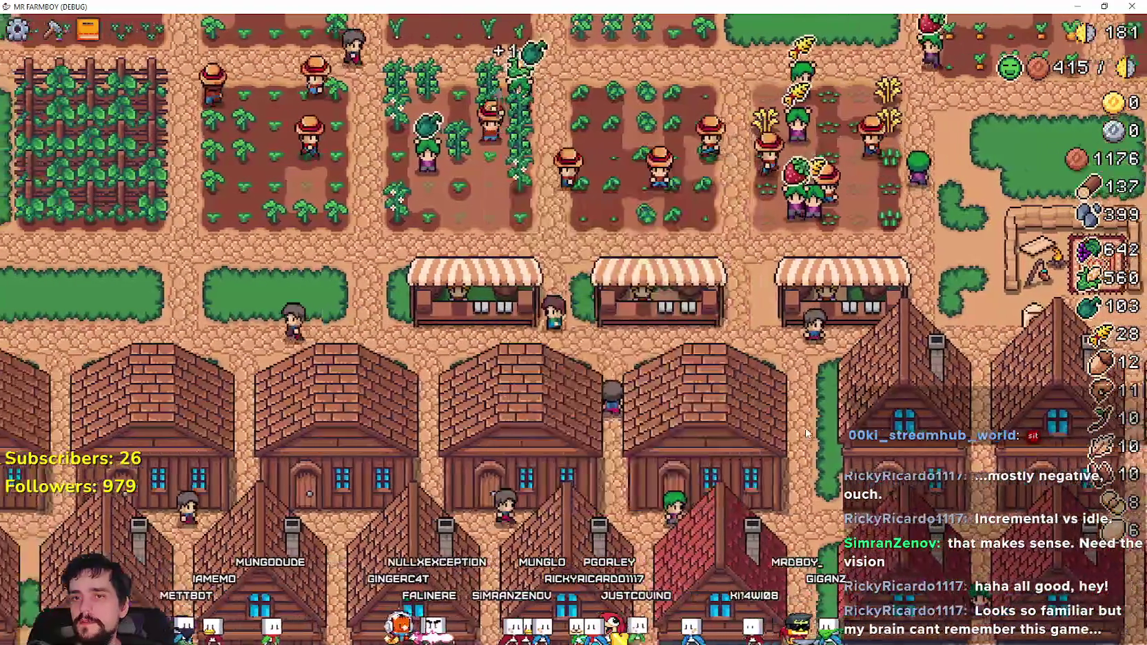
pyautogui.click(581, 330)
# - Swap the stall's egg and tomato for 500 Grapes and 500 white corn
pyautogui.click(546, 471)
pyautogui.click(495, 471)
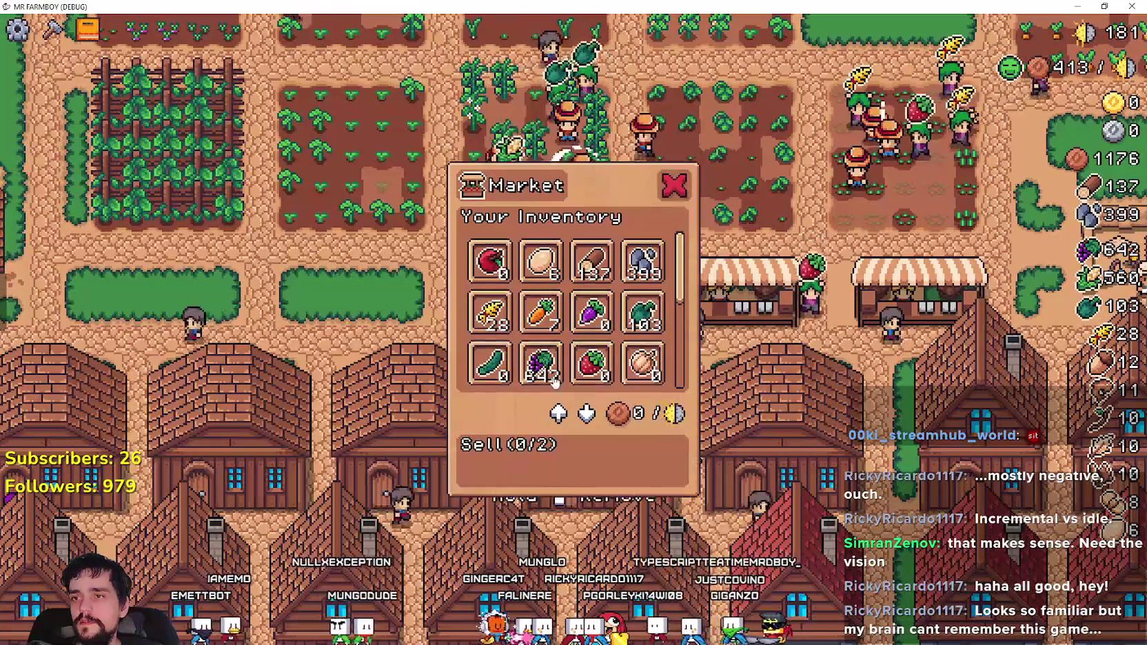
pyautogui.scroll(-1, 538, 324)
pyautogui.click(539, 324)
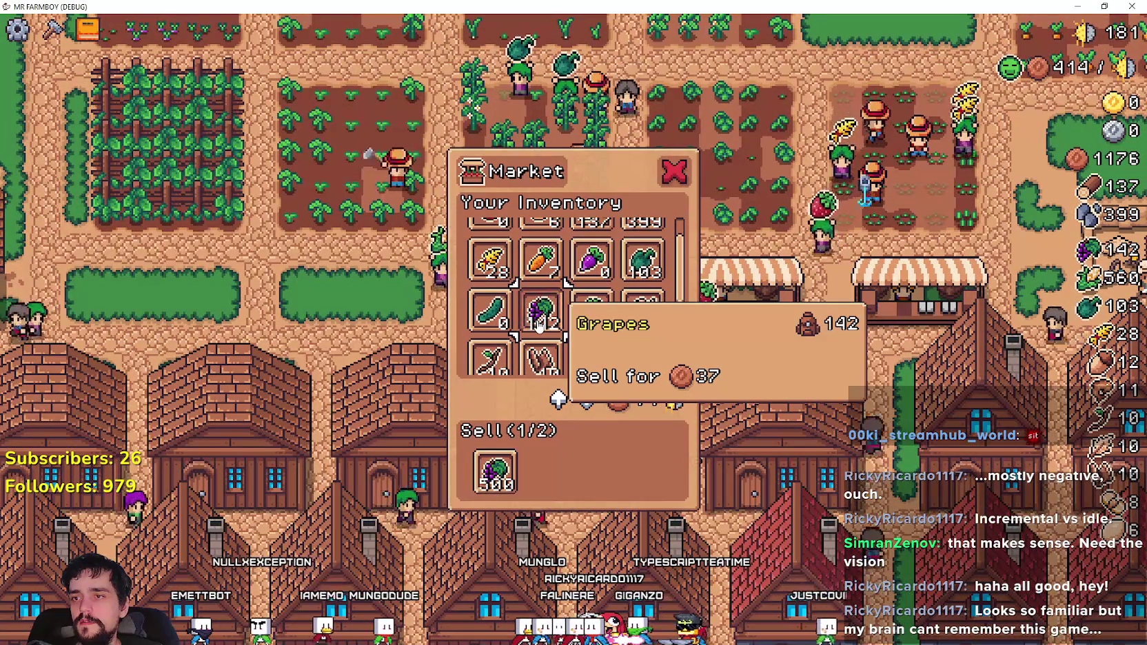
pyautogui.click(539, 324)
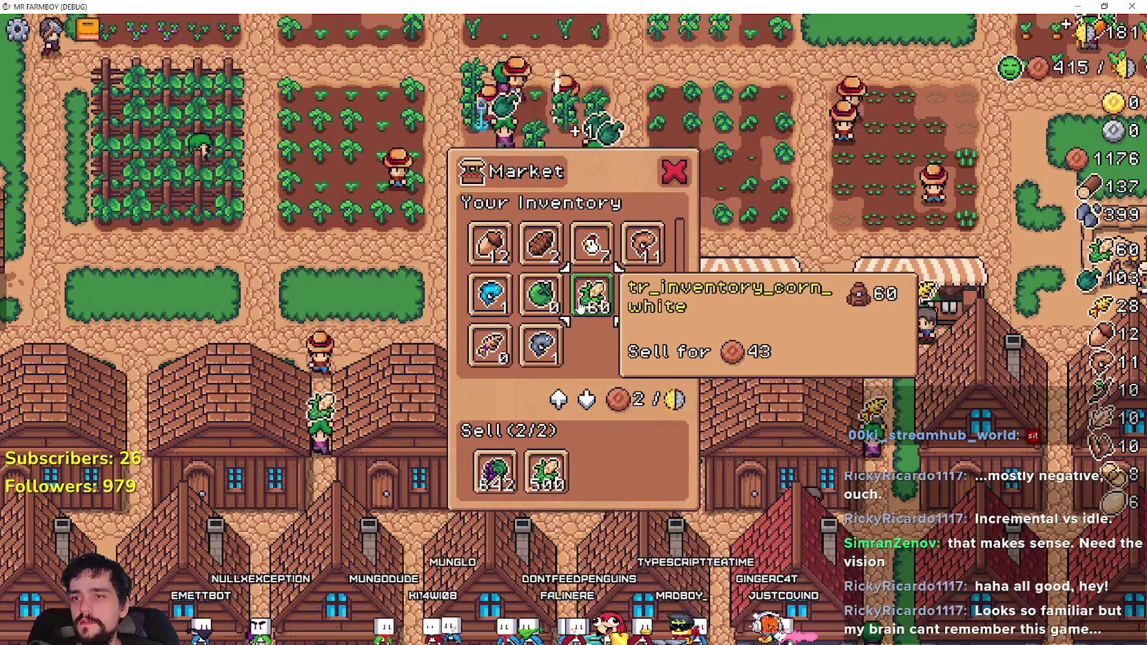
pyautogui.click(685, 181)
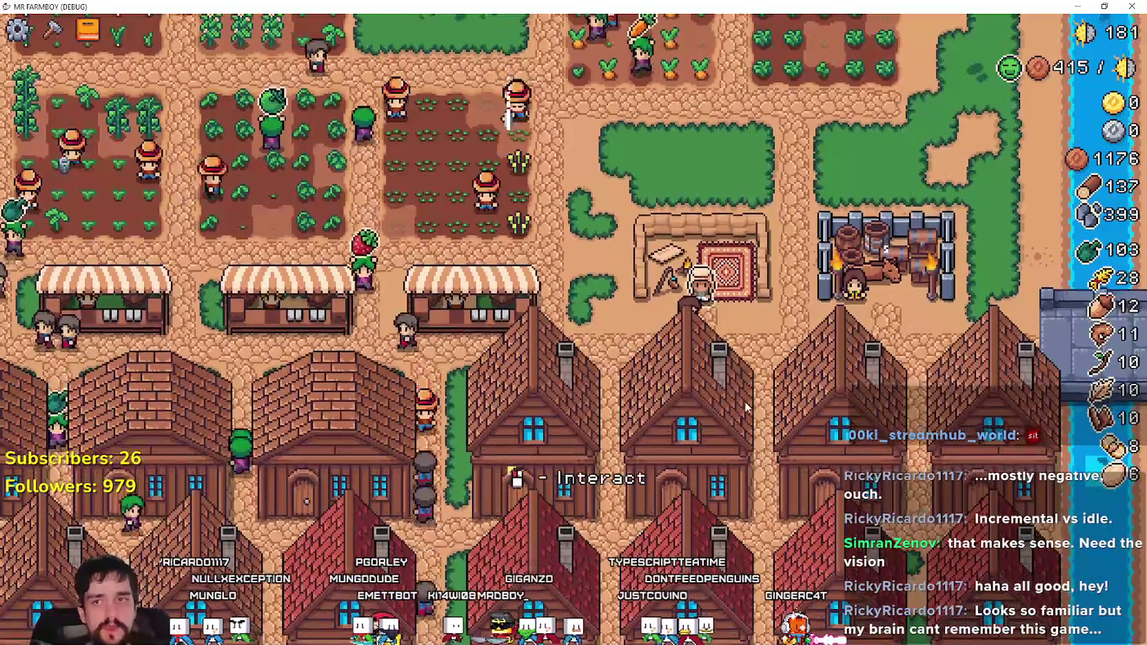
# - Trade with the Merchant Seller for wood and stone, ending at 139 wood and 499 stone
pyautogui.press('e')
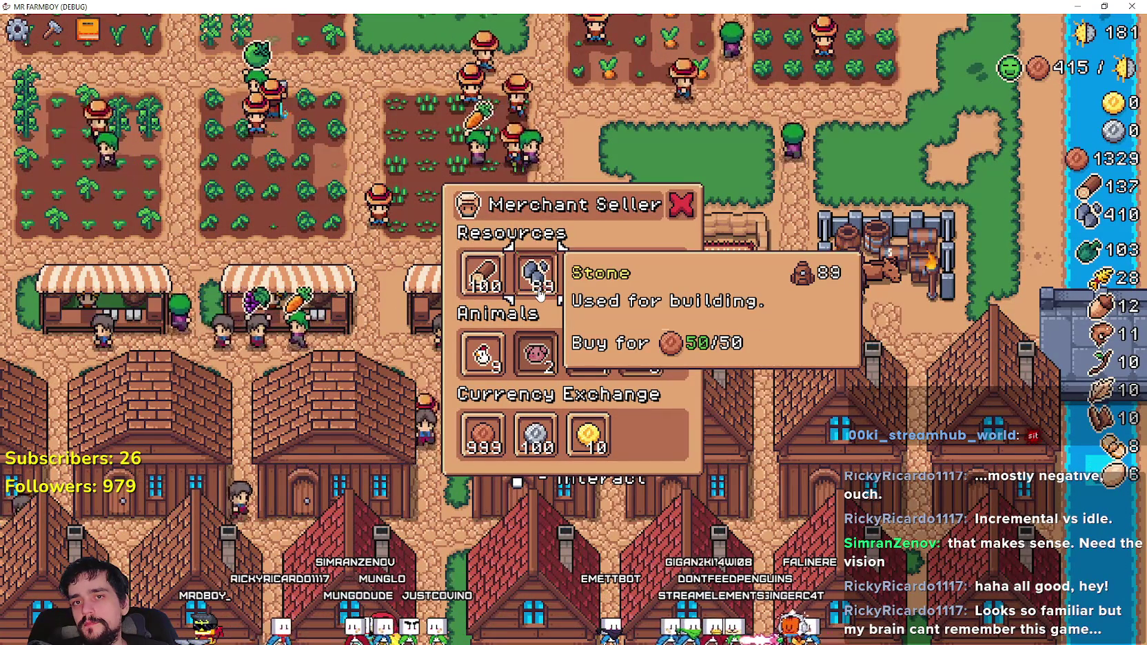
pyautogui.click(483, 283)
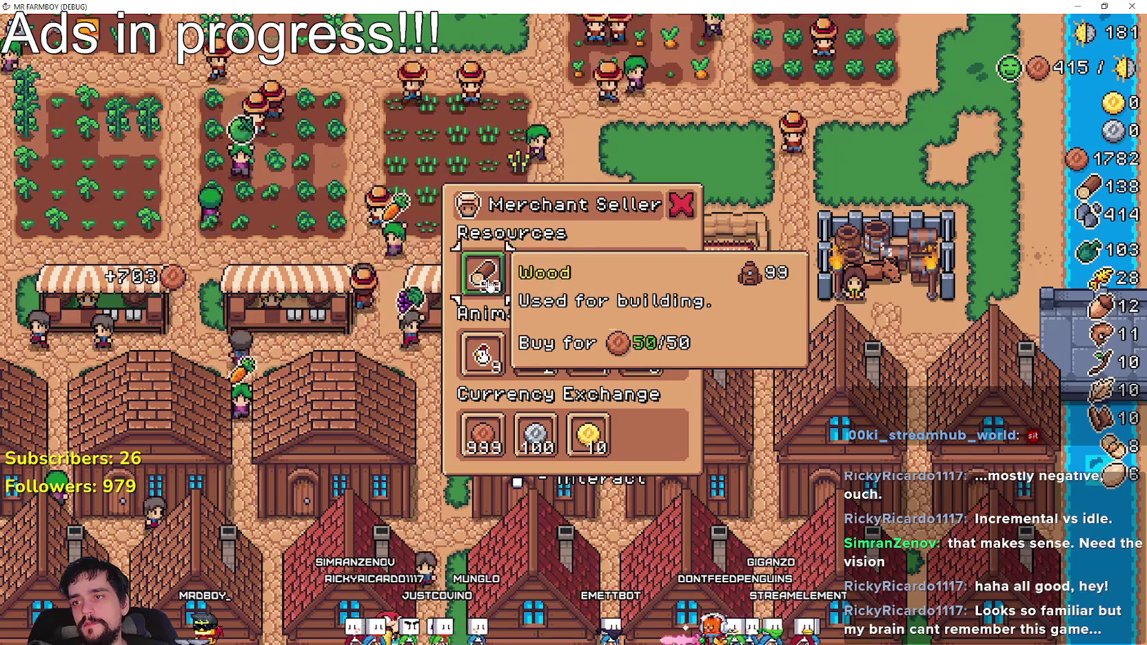
pyautogui.click(482, 282)
pyautogui.click(544, 286)
pyautogui.click(549, 291)
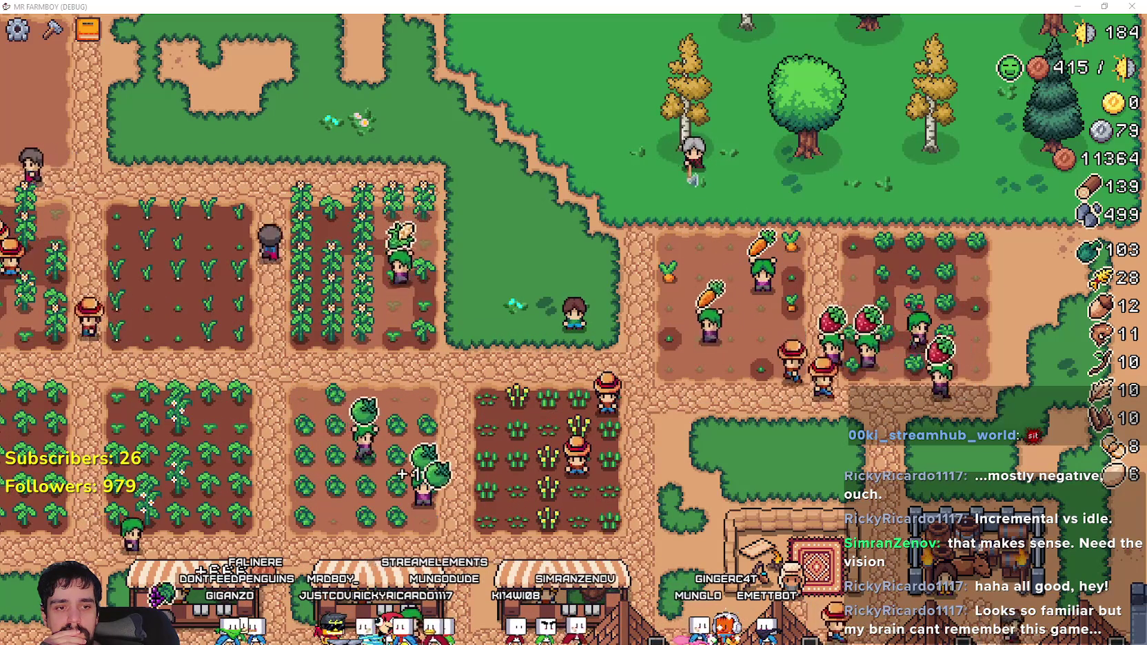
pyautogui.hotkey('alt', 'Tab')
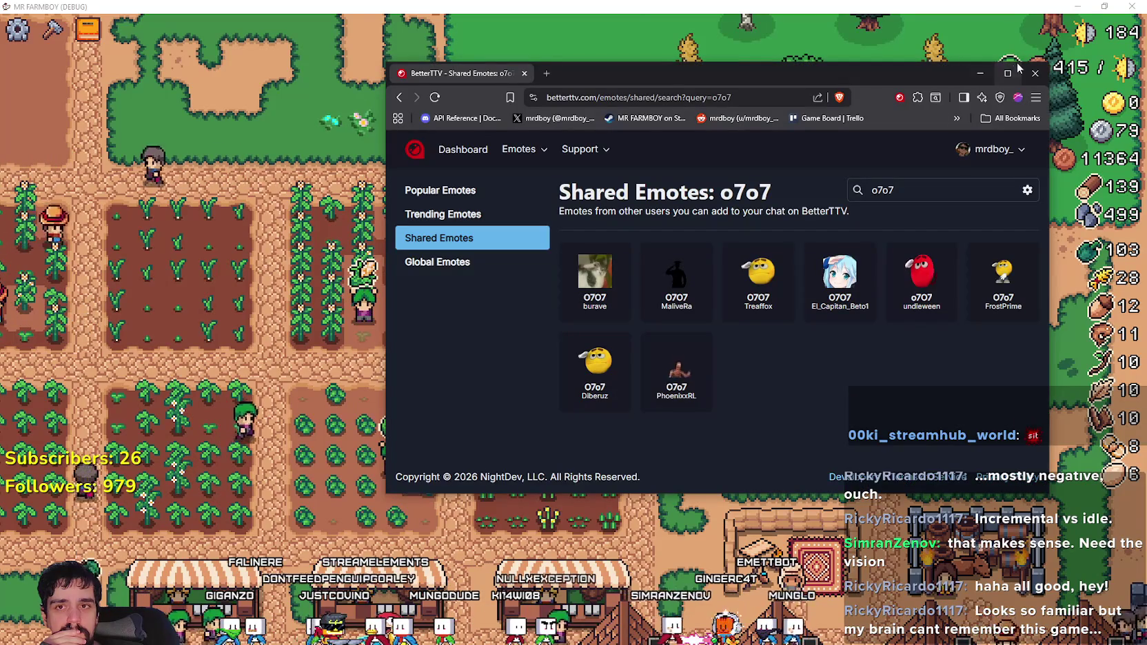
pyautogui.click(1027, 71)
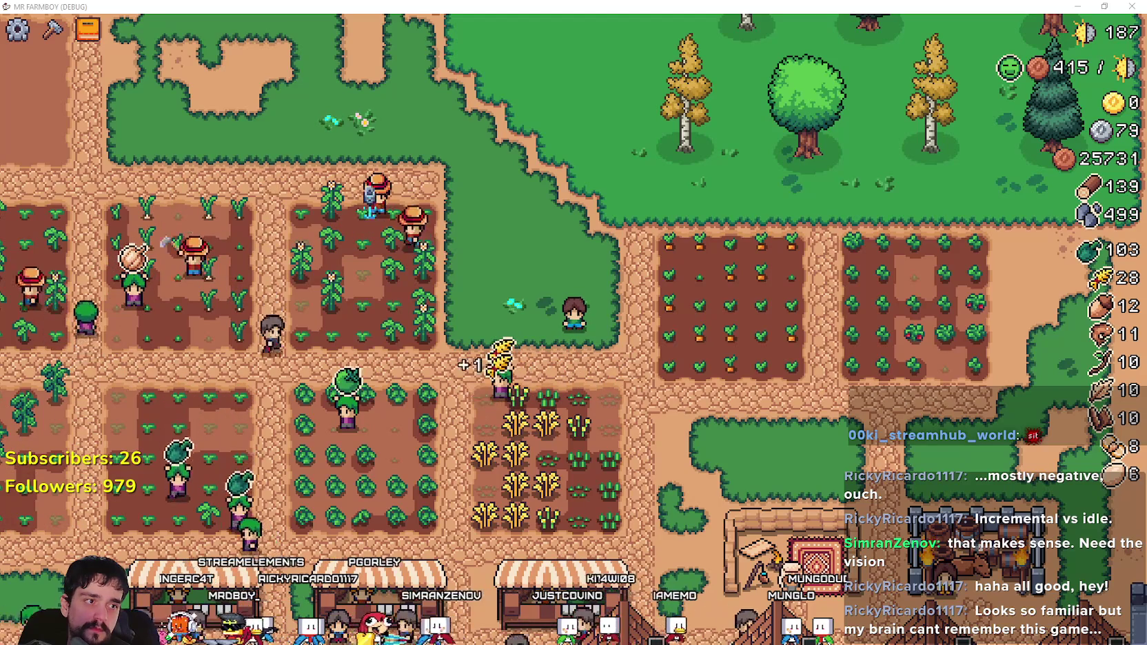
# - Bring up the Casterlabs-Caffeinated dashboard and move it up and left over the game window
pyautogui.hotkey('alt', 'Tab')
pyautogui.moveTo(728, 101); pyautogui.dragTo(598, 68)
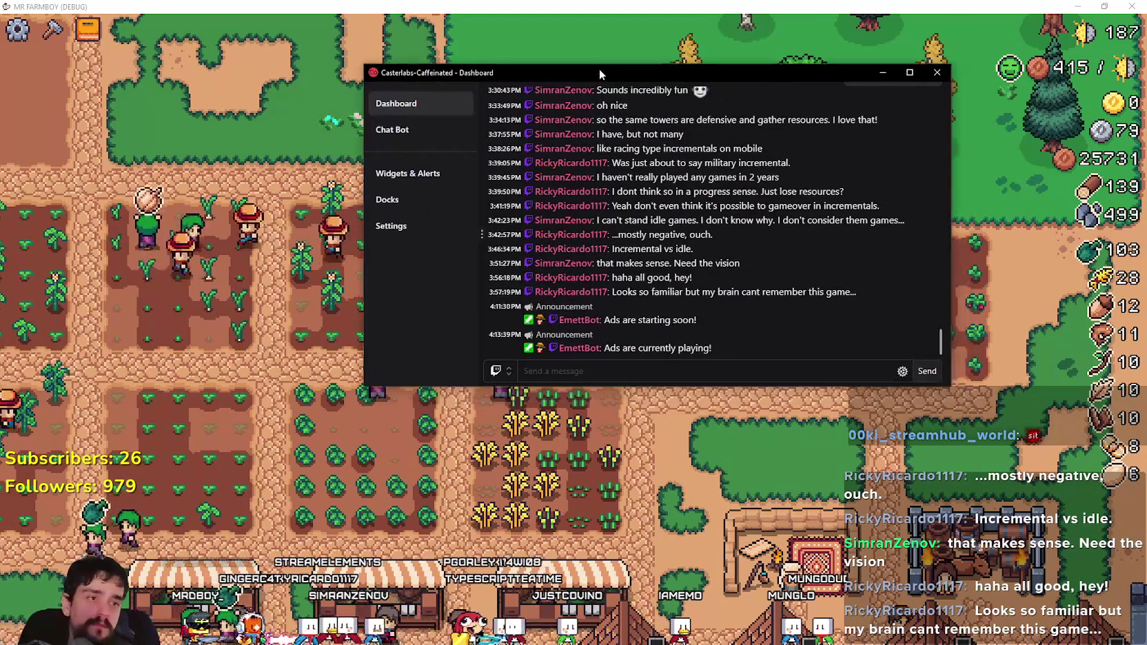